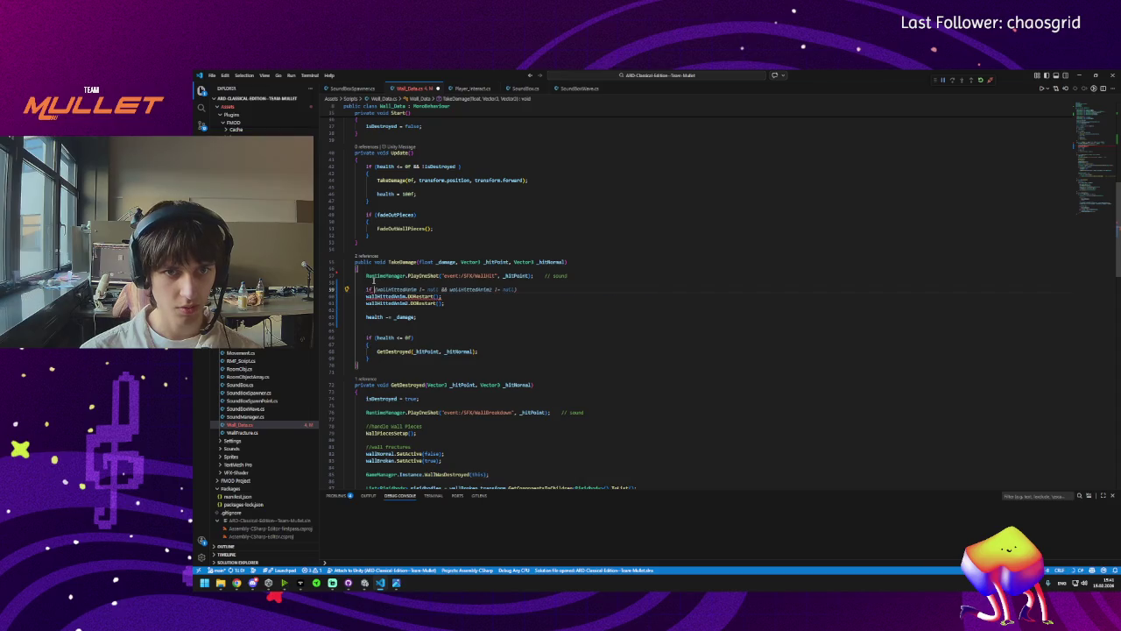
# Wrap both DORestart calls in TakeDamage in a braced, indented null-check if block.
pyautogui.press('Tab')
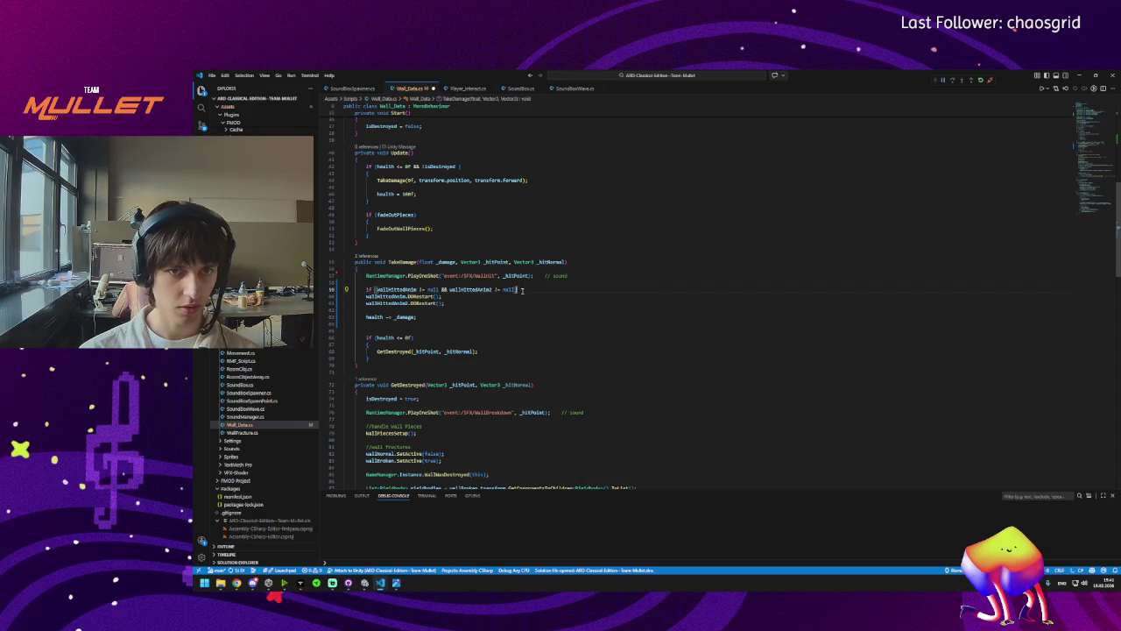
pyautogui.press('Return')
pyautogui.write('{')
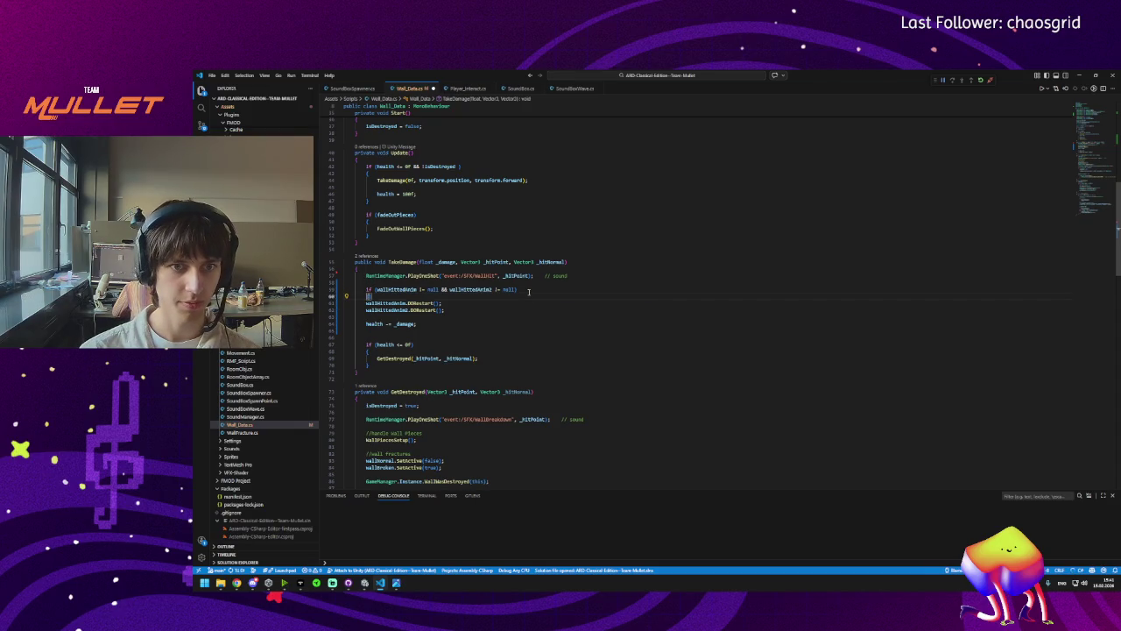
pyautogui.press('Escape')
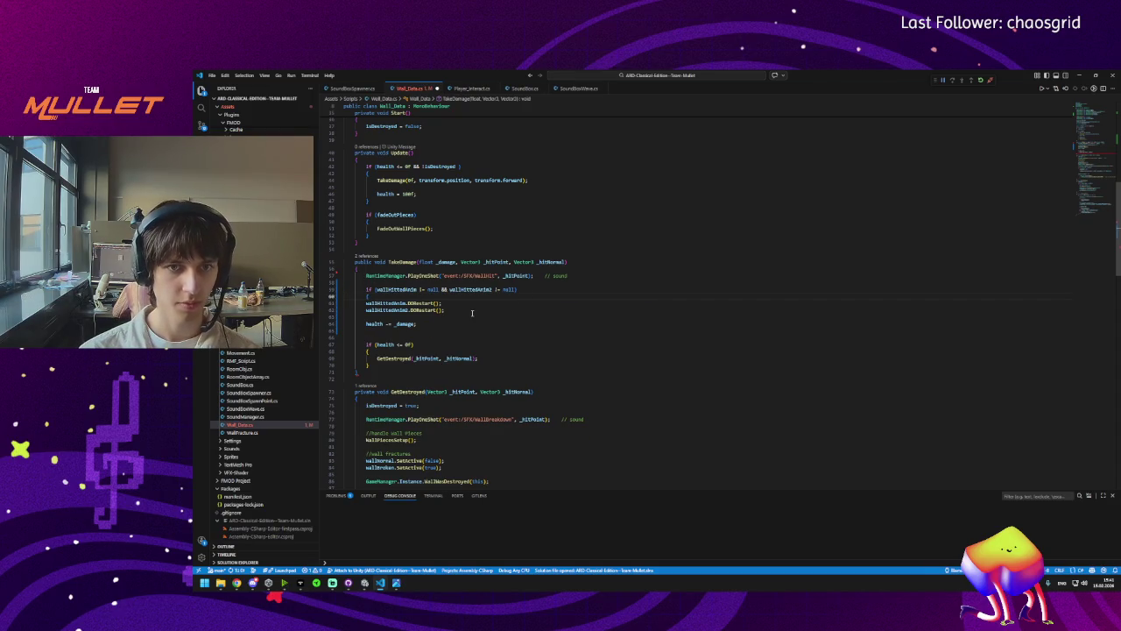
pyautogui.click(471, 310)
pyautogui.press('Return')
pyautogui.write('}')
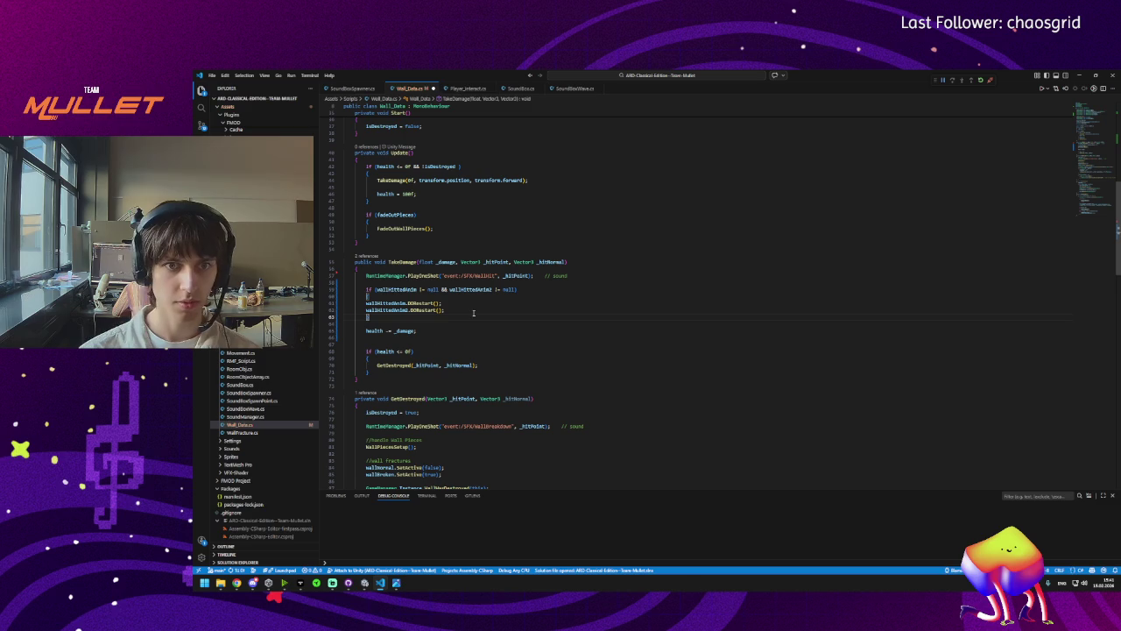
pyautogui.moveTo(445, 310); pyautogui.dragTo(325, 303)
pyautogui.press('Tab')
pyautogui.click(377, 323)
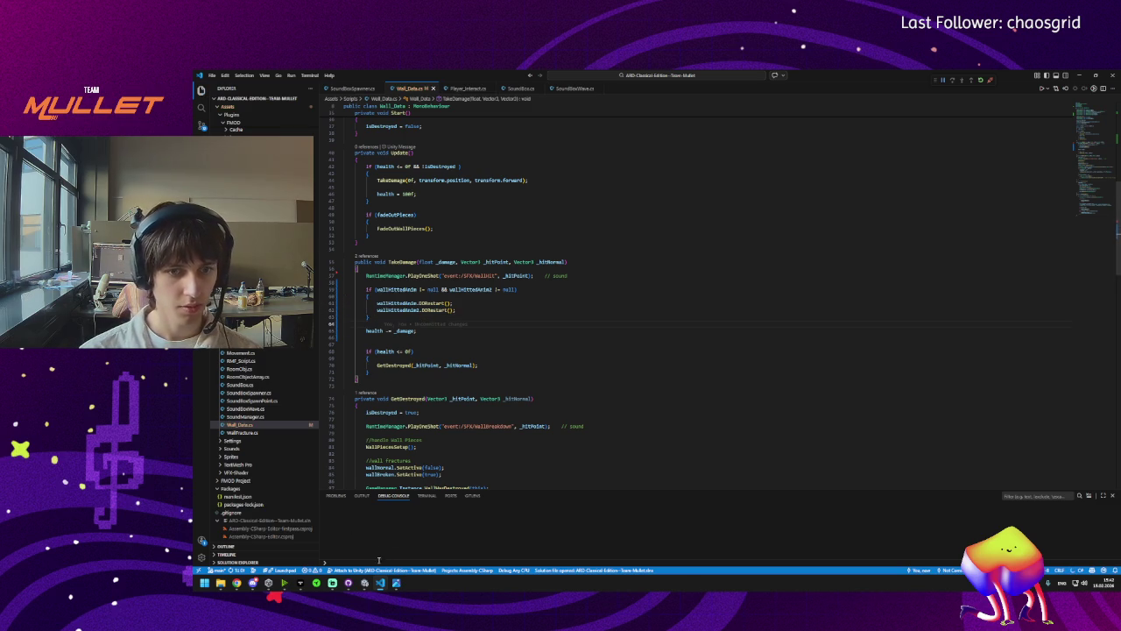
pyautogui.click(364, 582)
pyautogui.click(395, 583)
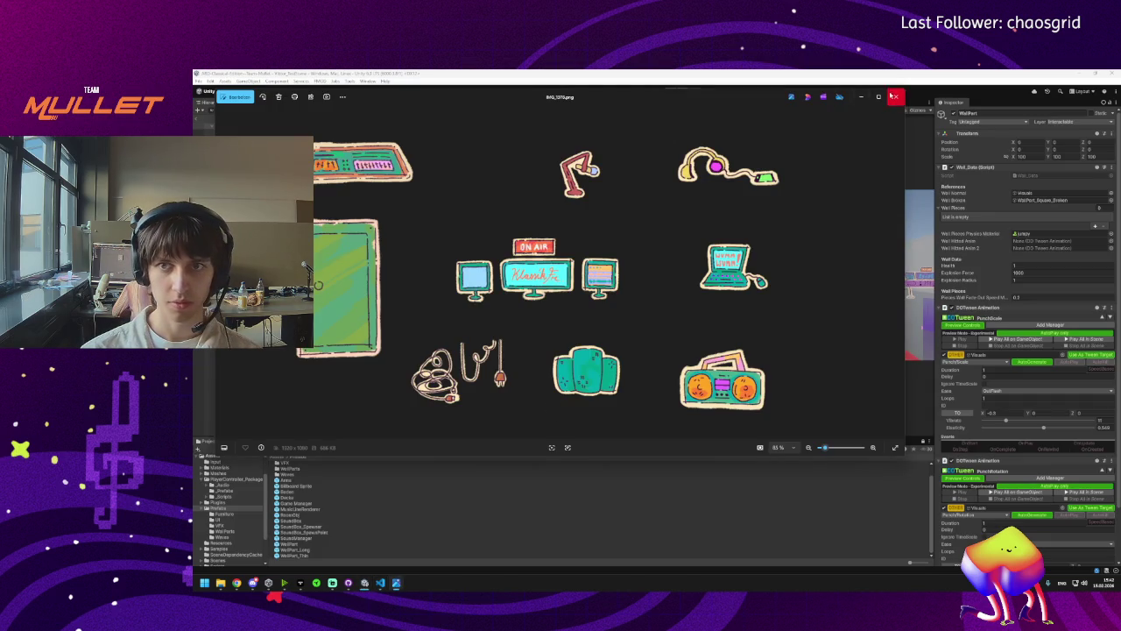
# Drag WallPart's two DOTween Animation components into Wall Hitted Anim and Wall Hitted Anim 2.
pyautogui.click(892, 95)
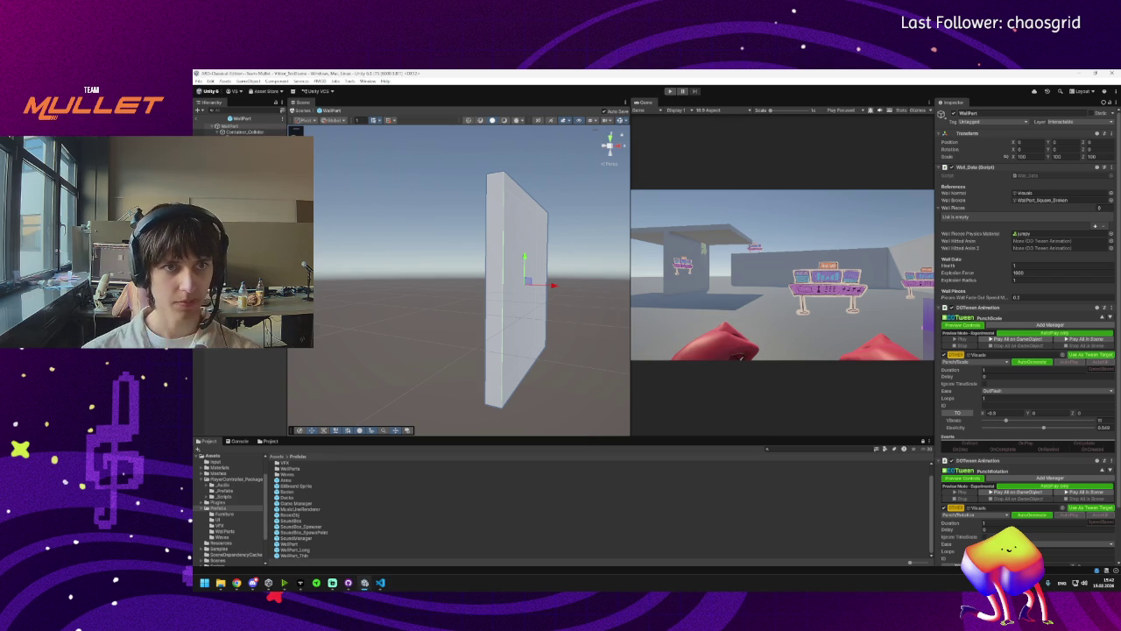
pyautogui.click(199, 121)
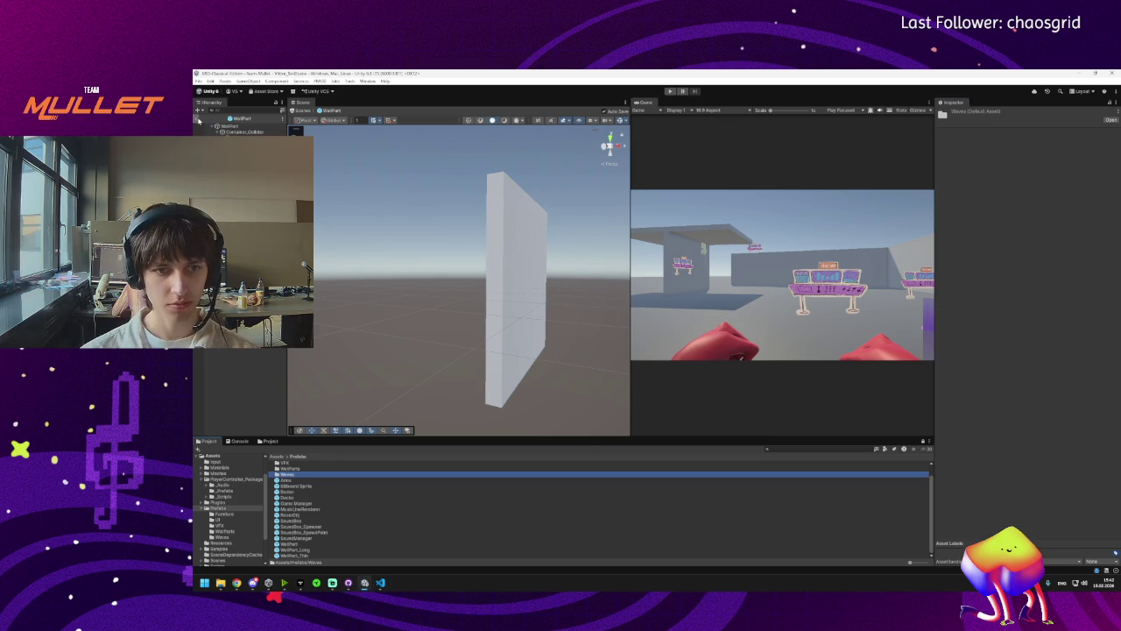
pyautogui.click(199, 123)
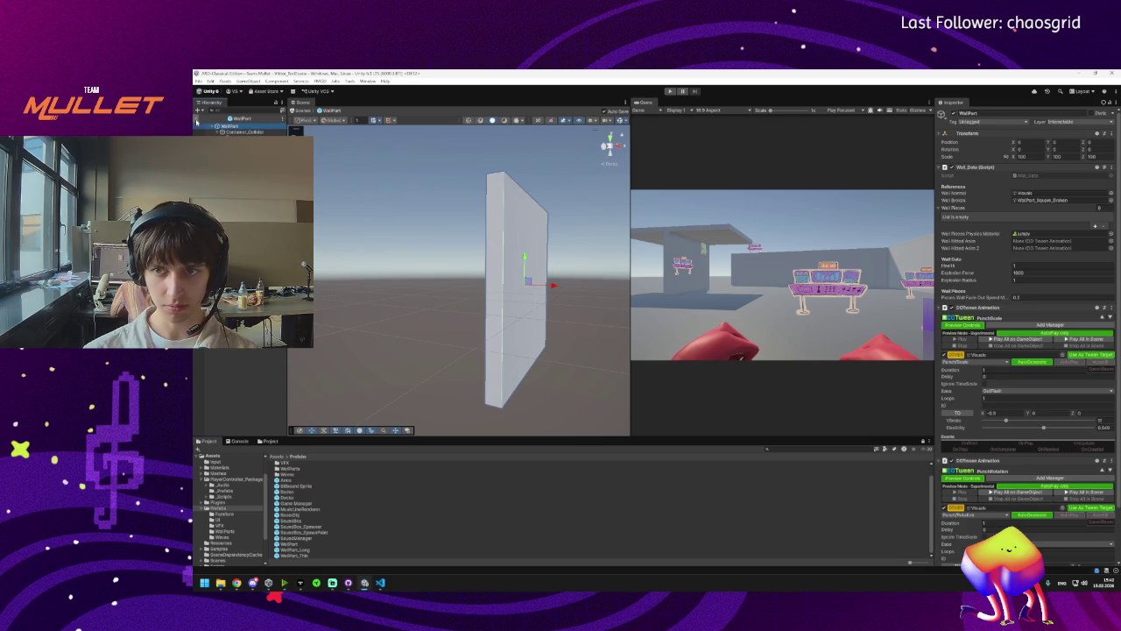
pyautogui.moveTo(998, 311); pyautogui.dragTo(1042, 241)
pyautogui.moveTo(984, 463); pyautogui.dragTo(1040, 250)
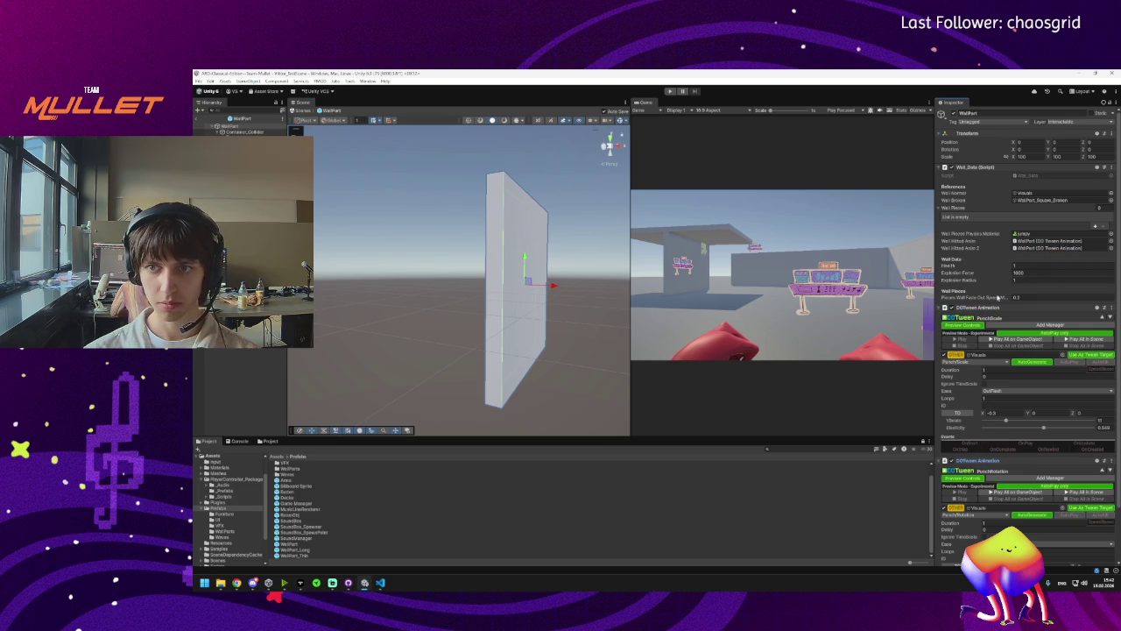
pyautogui.scroll(-3, 966, 363)
pyautogui.scroll(3, 969, 254)
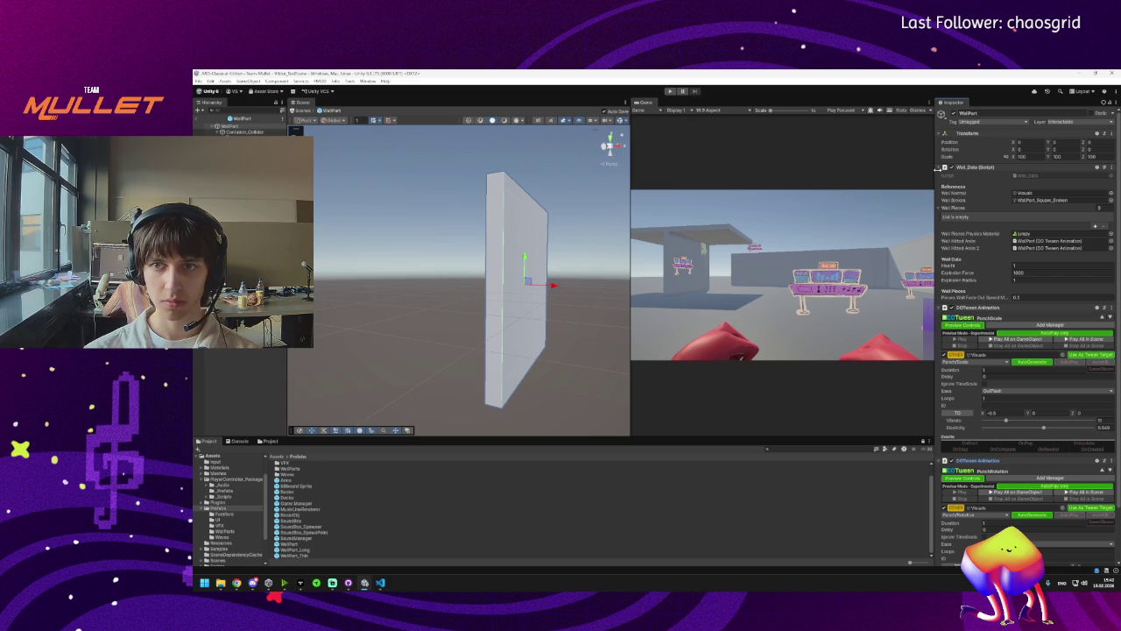
pyautogui.click(380, 582)
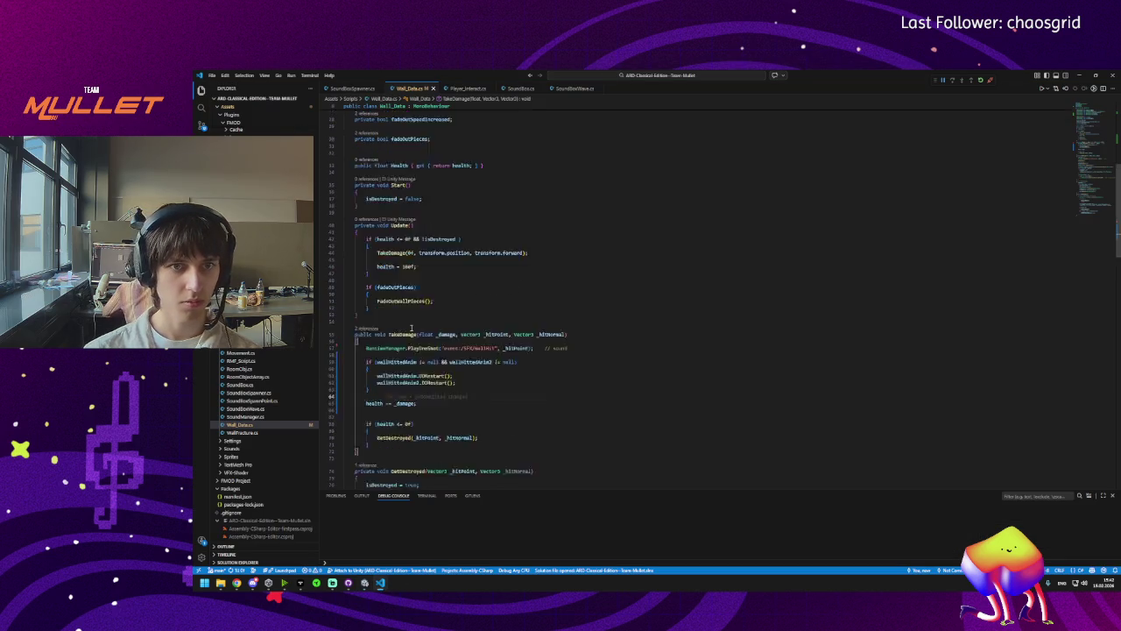
# Move the wallPieces list declaration below wallHittedAnim2 and delete the leftover blank line.
pyautogui.scroll(3, 408, 277)
pyautogui.click(449, 228)
pyautogui.click(484, 218)
pyautogui.hotkey('alt', 'Down')
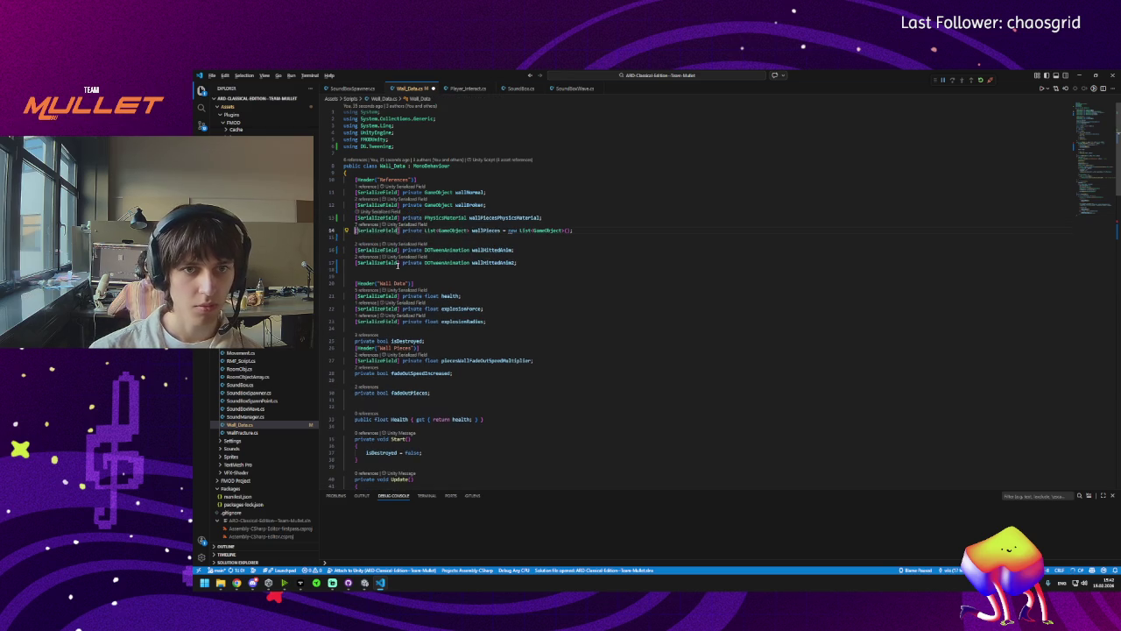
pyautogui.hotkey('alt', 'Down')
pyautogui.hotkey('alt', 'Down')
pyautogui.hotkey('alt', 'Down')
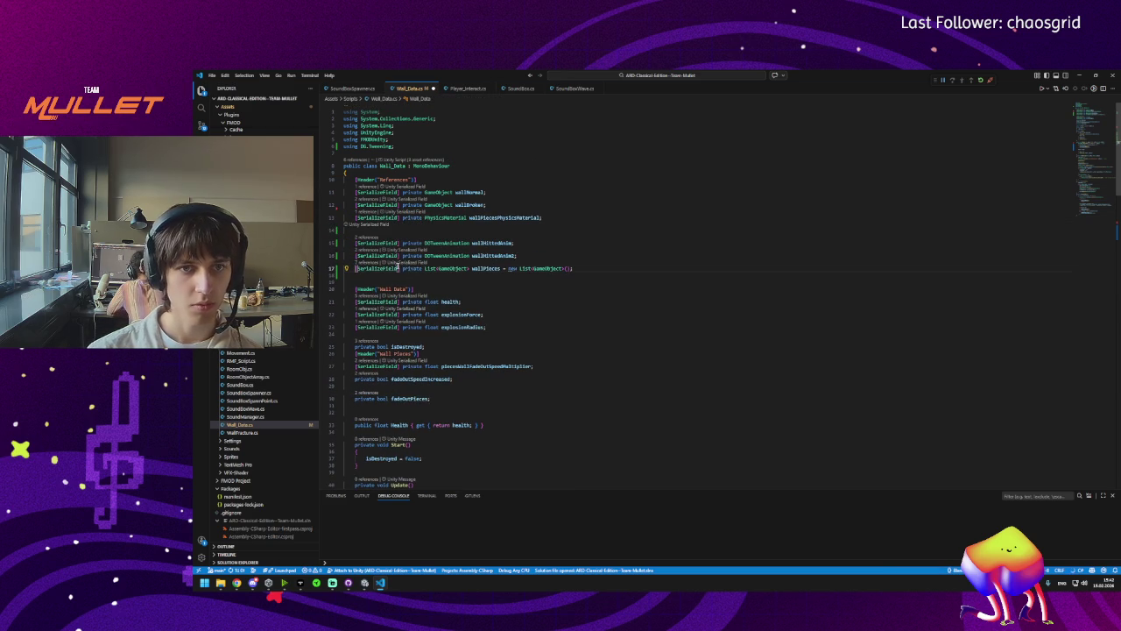
pyautogui.click(377, 230)
pyautogui.press('BackSpace')
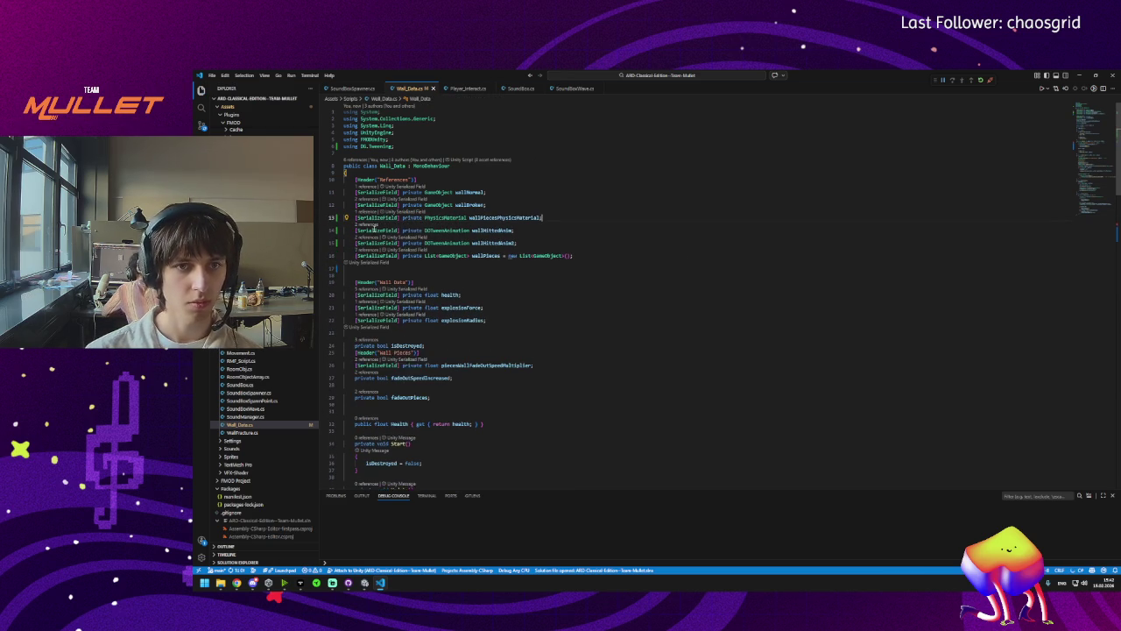
pyautogui.click(518, 244)
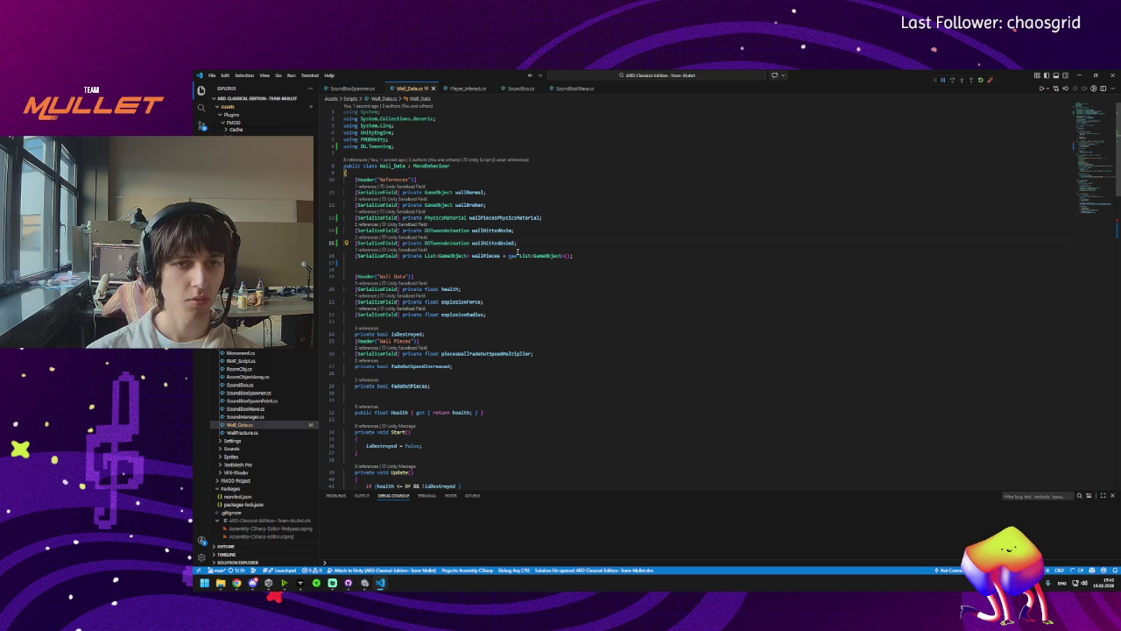
pyautogui.click(364, 582)
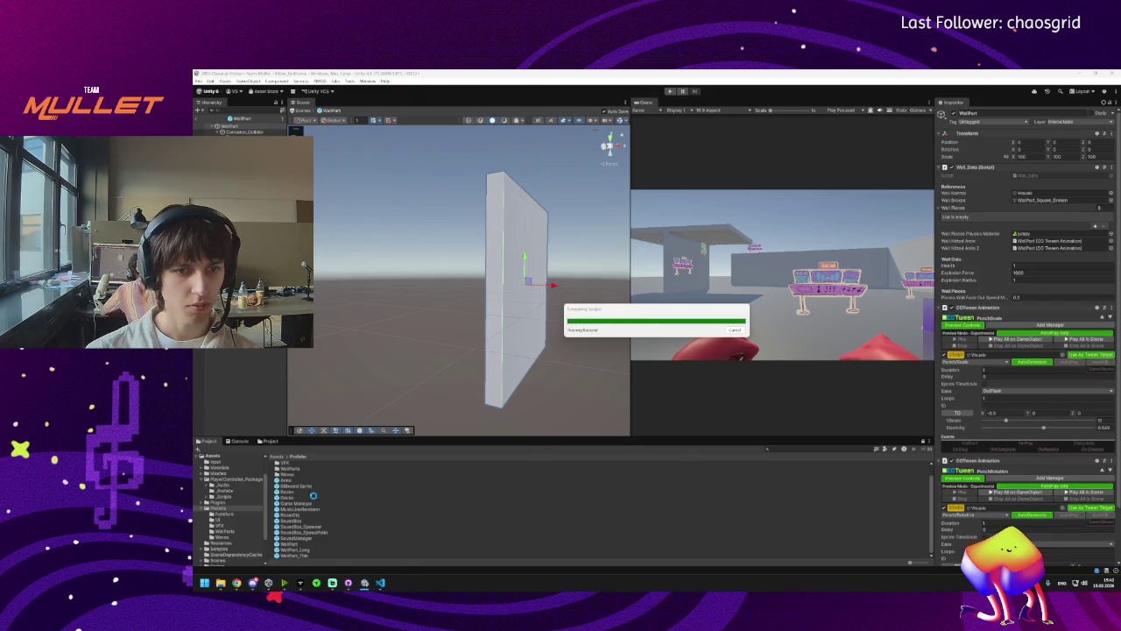
# Inspect WallPart and its Container_Collider child, confirming Wall Pieces now follows both hit animations.
pyautogui.moveTo(348, 583)
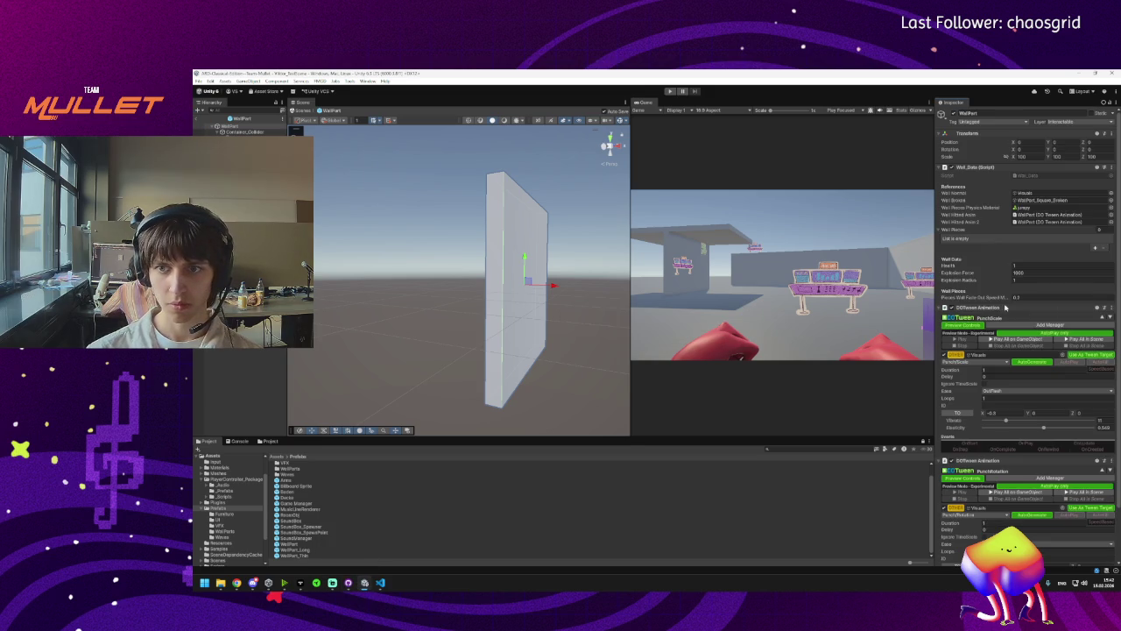
pyautogui.click(249, 128)
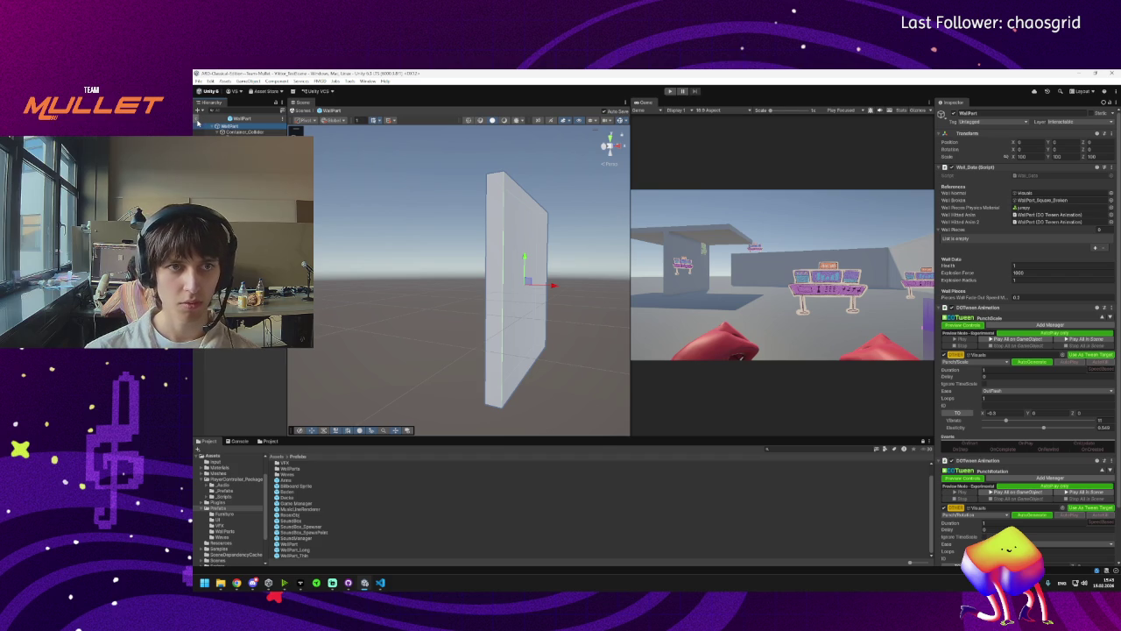
pyautogui.click(236, 219)
pyautogui.click(233, 132)
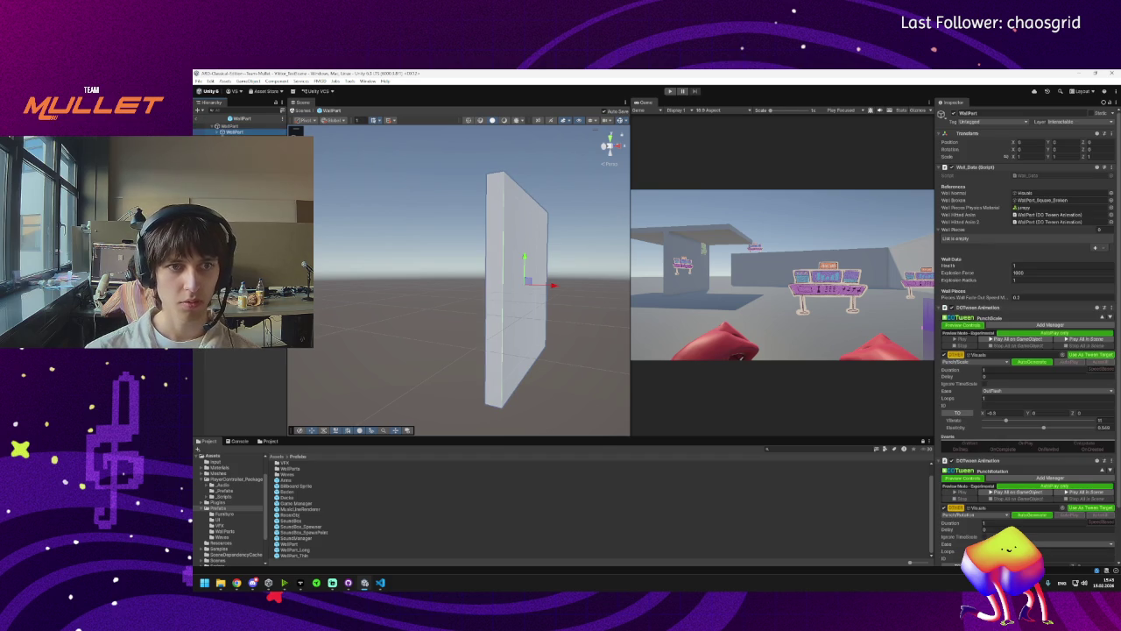
pyautogui.click(216, 133)
pyautogui.click(241, 139)
pyautogui.click(219, 132)
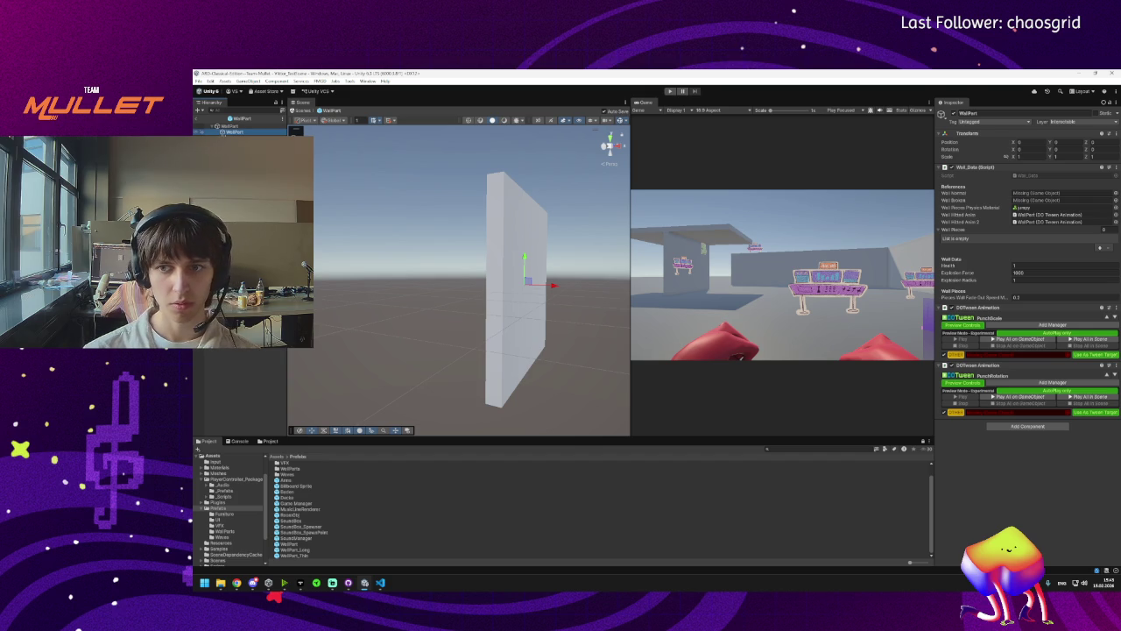
pyautogui.keyDown('ctrl'); pyautogui.click(219, 131); pyautogui.keyUp('ctrl')
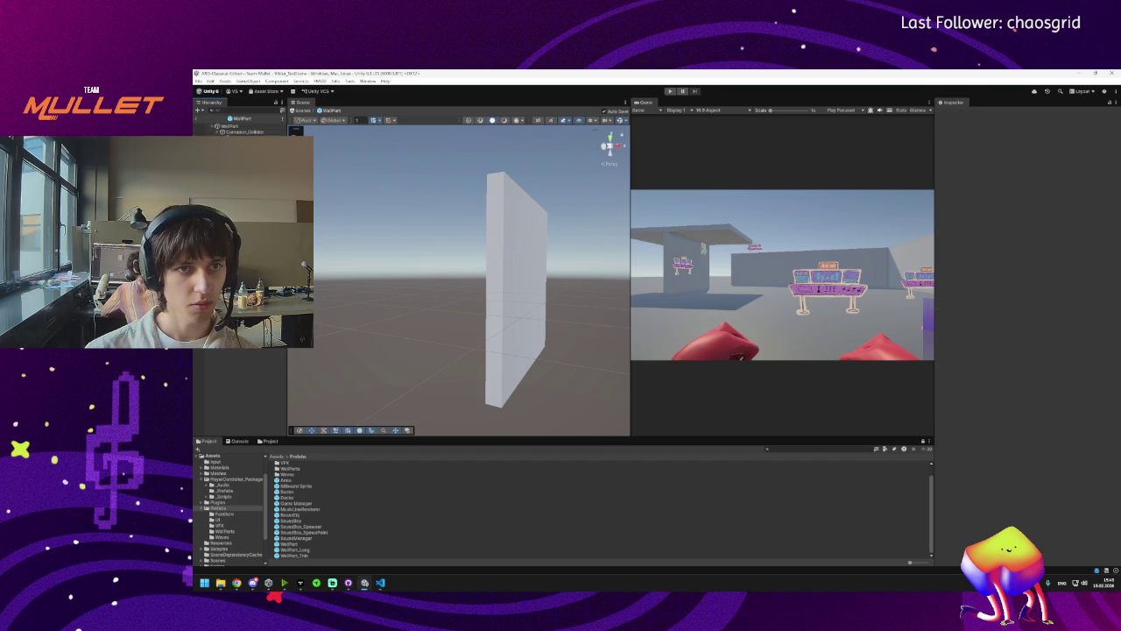
# Exit prefab mode to Video_TestScene, run a quick Play test, and select a placed wall part.
pyautogui.click(200, 120)
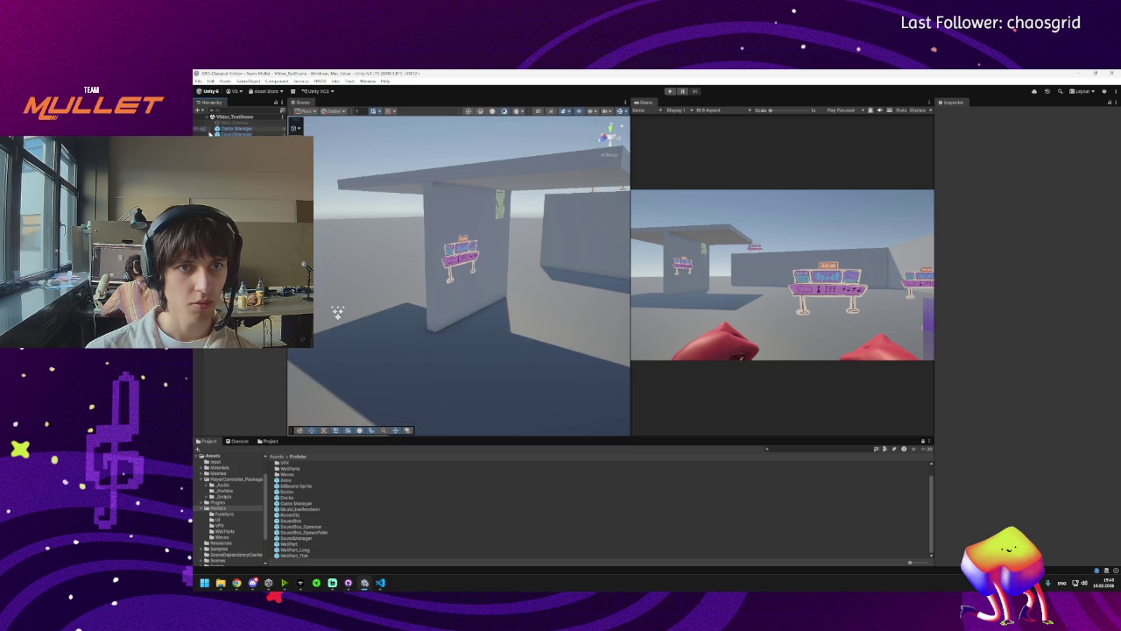
pyautogui.moveTo(337, 311); pyautogui.dragTo(366, 303)
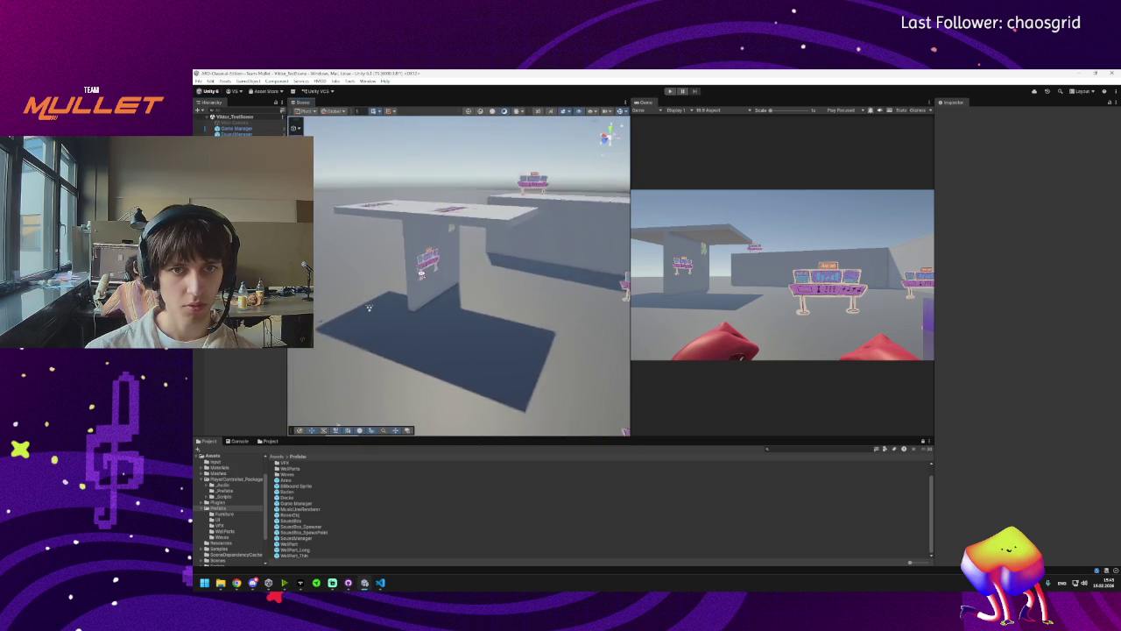
pyautogui.scroll(-5, 366, 303)
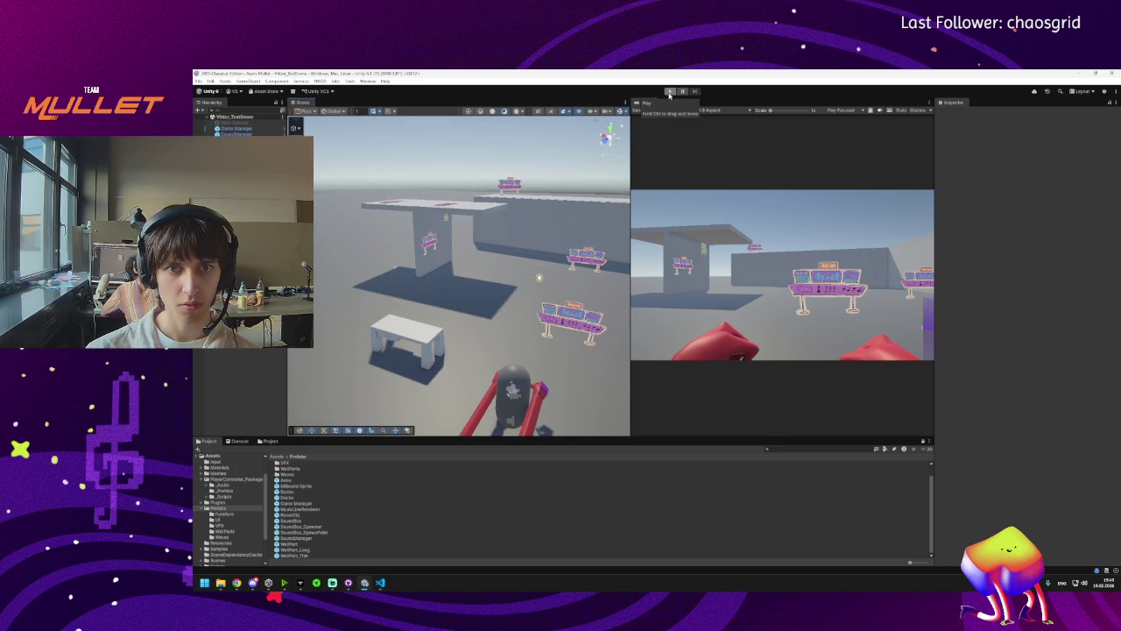
pyautogui.click(670, 92)
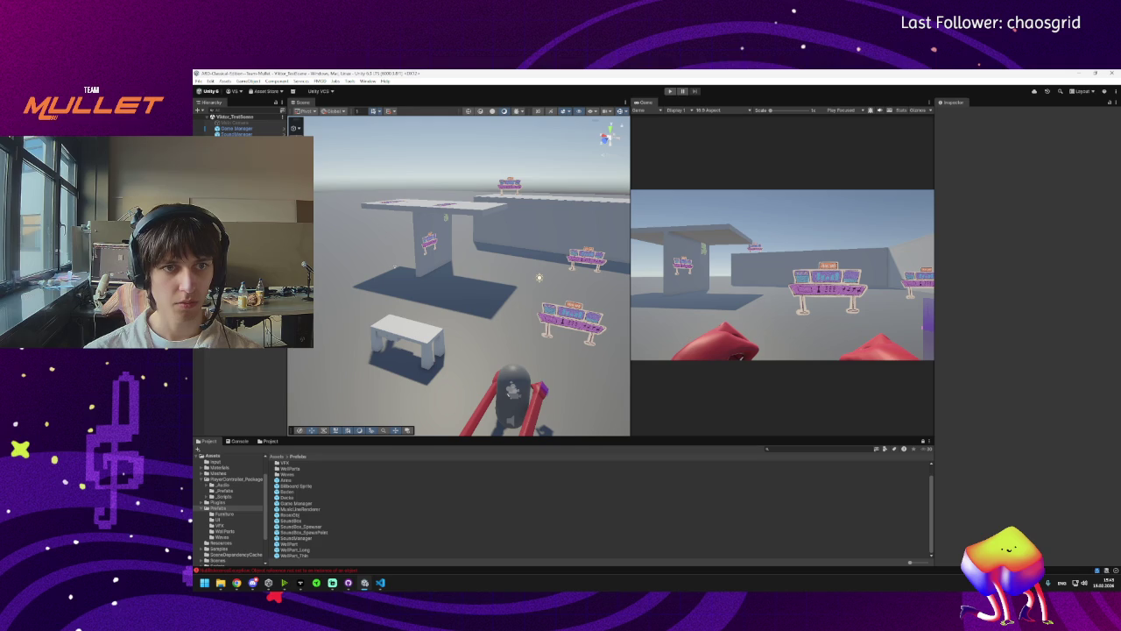
pyautogui.click(428, 240)
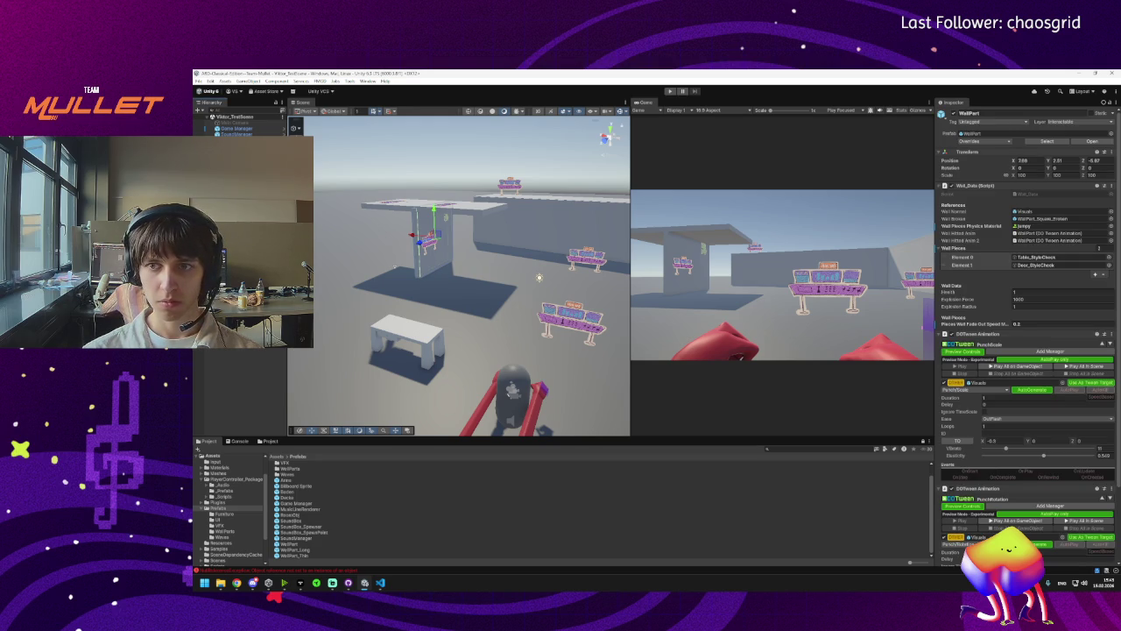
# Edit the wall's Health, then play-test and punch the wall until it shatters.
pyautogui.click(1032, 292)
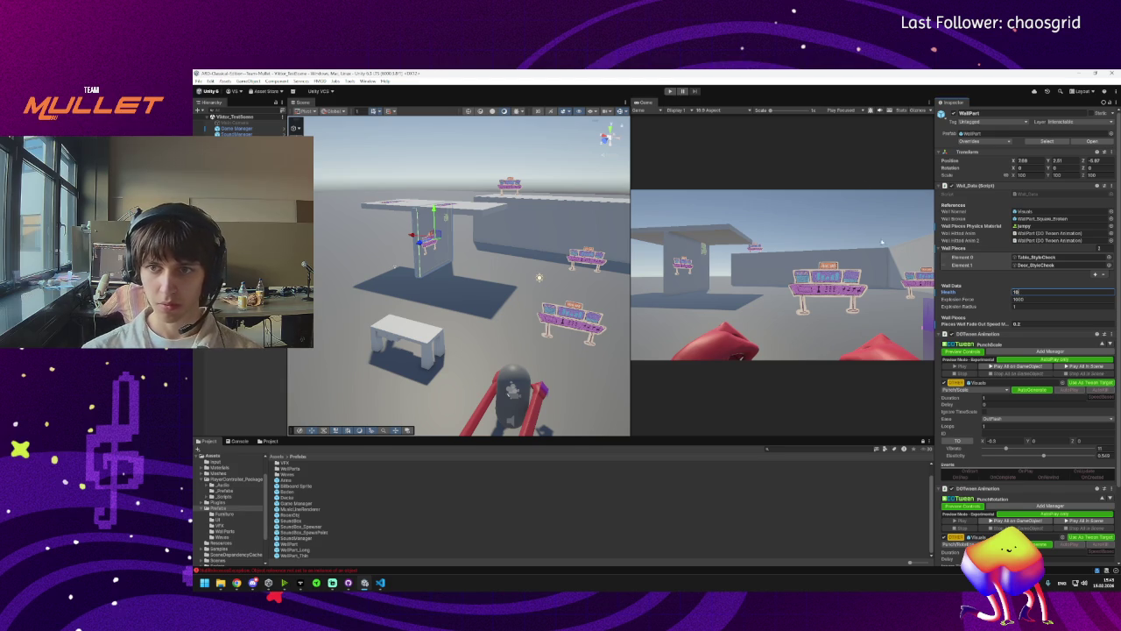
pyautogui.click(670, 90)
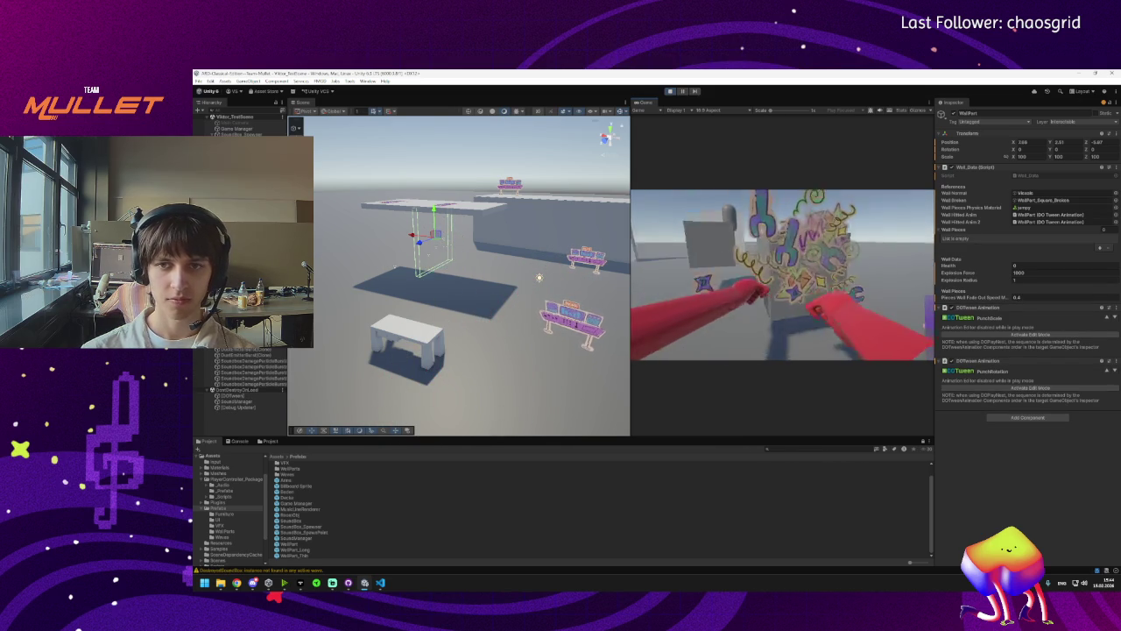
pyautogui.press('super')
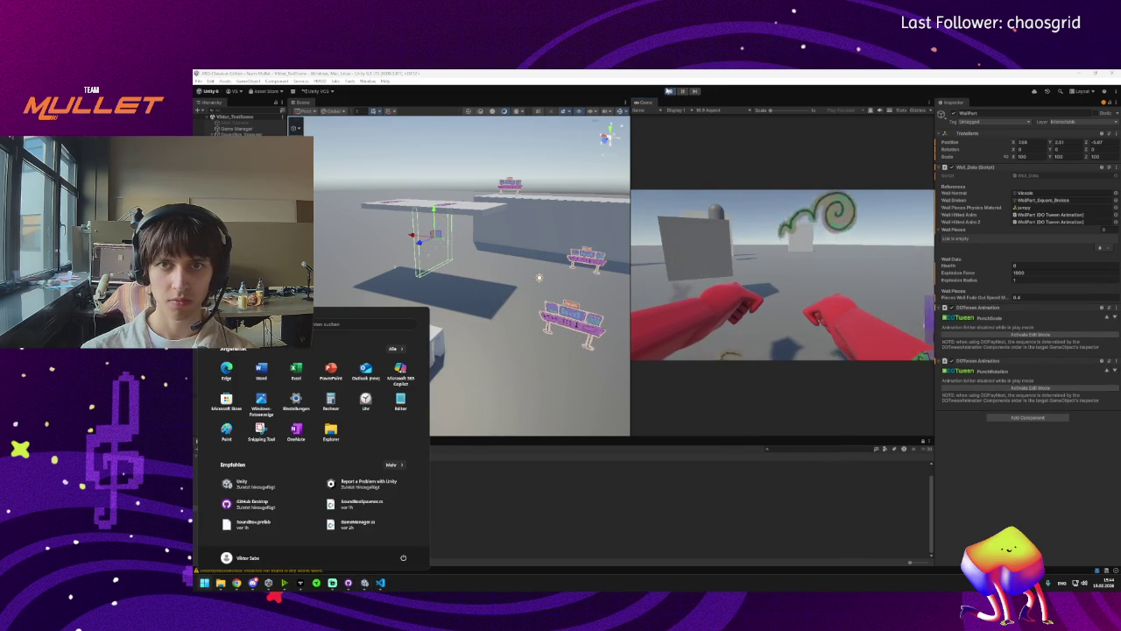
pyautogui.click(671, 91)
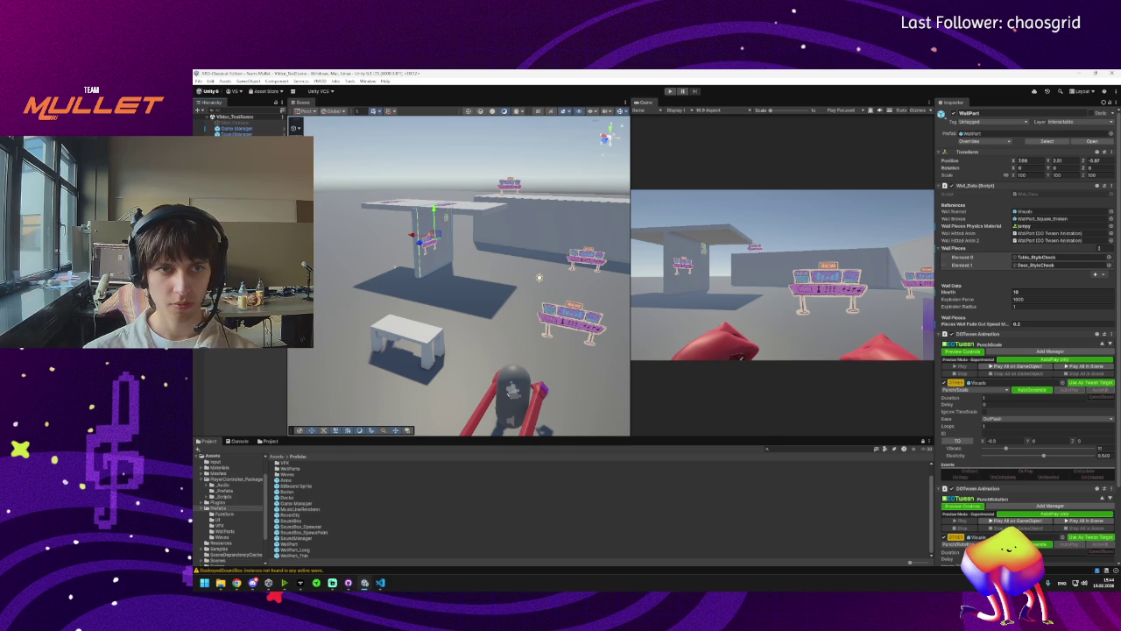
# Unpack WallPart (8) completely and rename it WallPart WITH DOTWEEN.
pyautogui.click(239, 352)
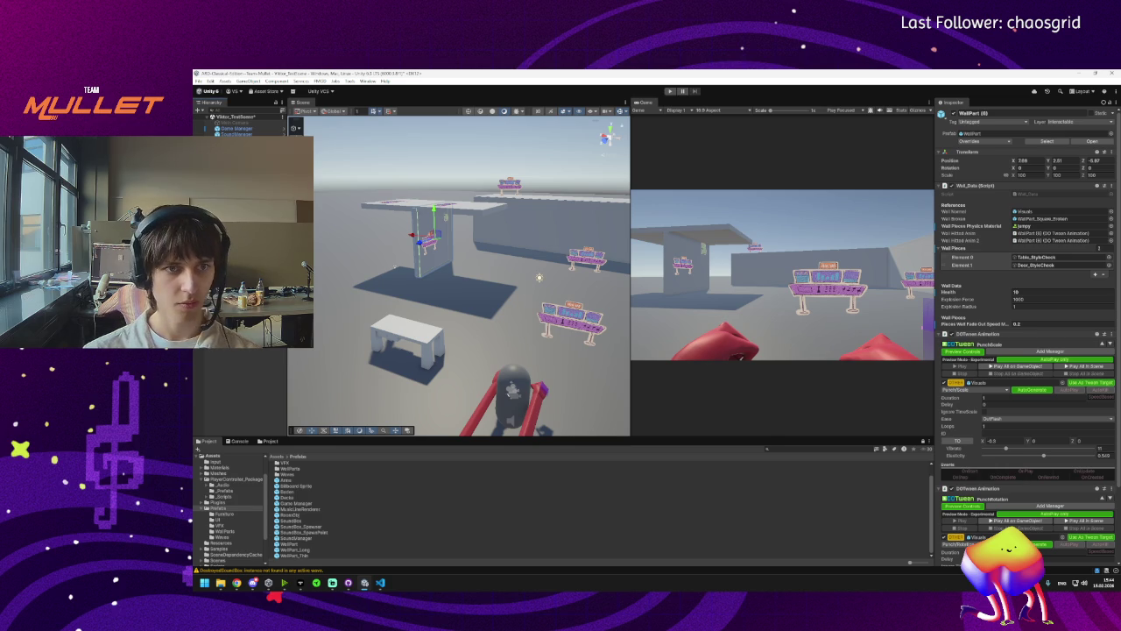
pyautogui.rightClick(235, 352)
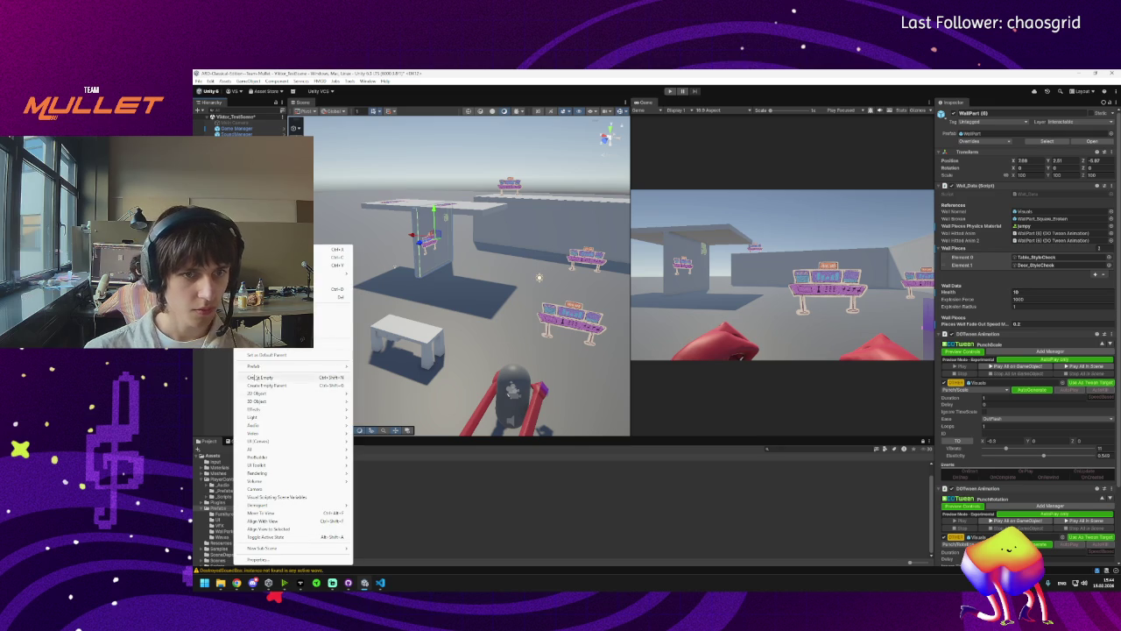
pyautogui.click(394, 430)
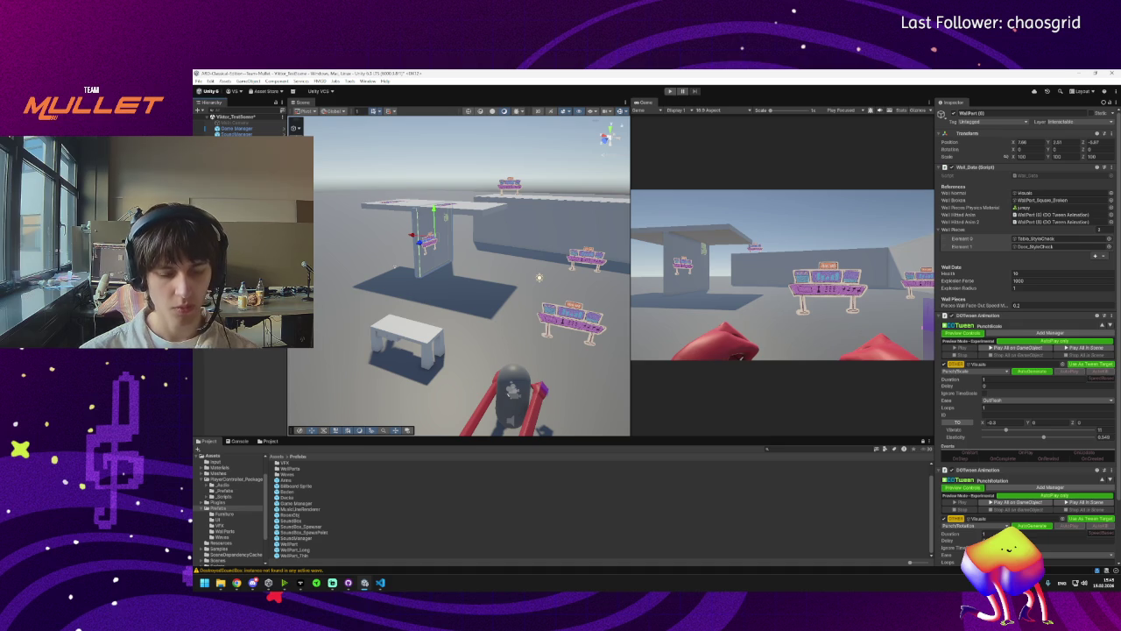
pyautogui.press('Return')
# Remove both DOTween Animation components from the placed WallPart wall.
pyautogui.click(426, 243)
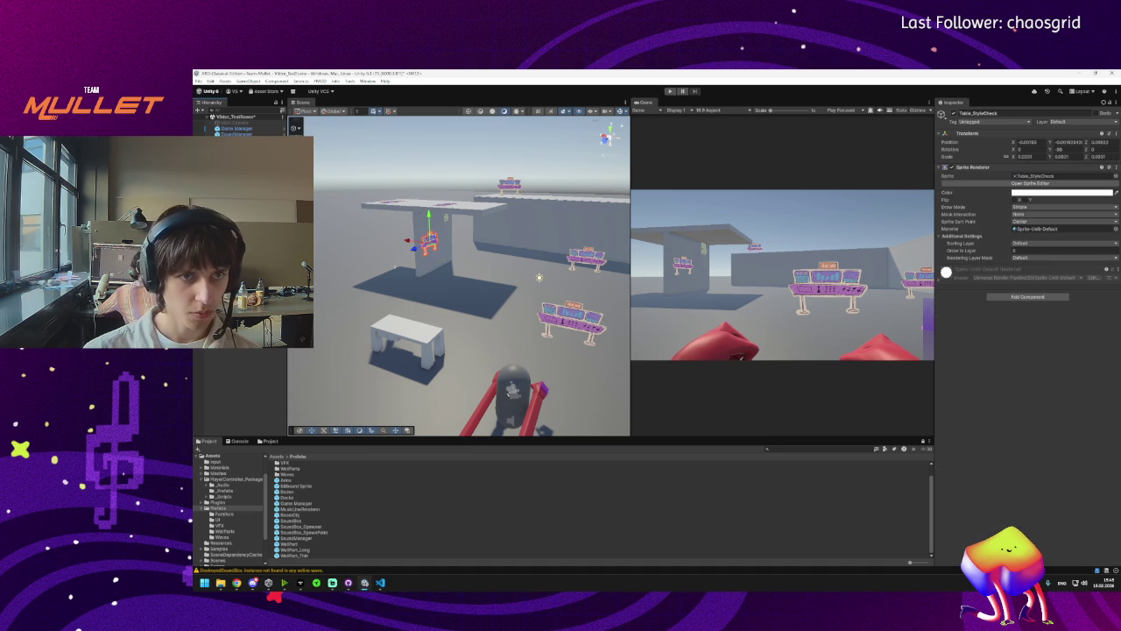
pyautogui.click(429, 236)
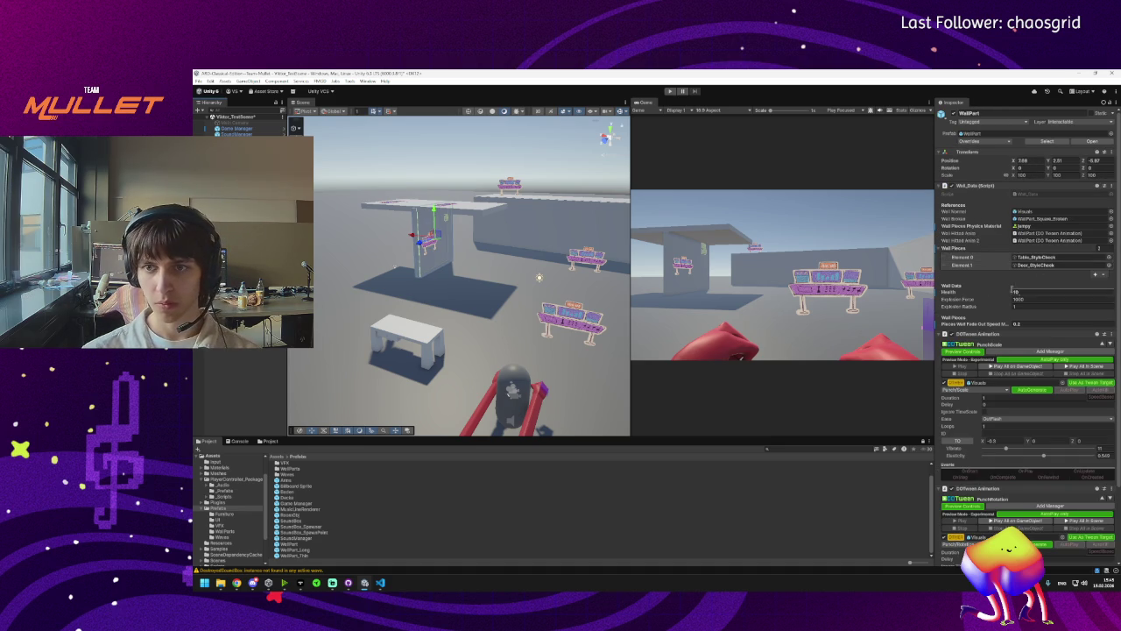
pyautogui.click(1108, 334)
pyautogui.click(1094, 363)
pyautogui.click(1110, 343)
pyautogui.click(1093, 372)
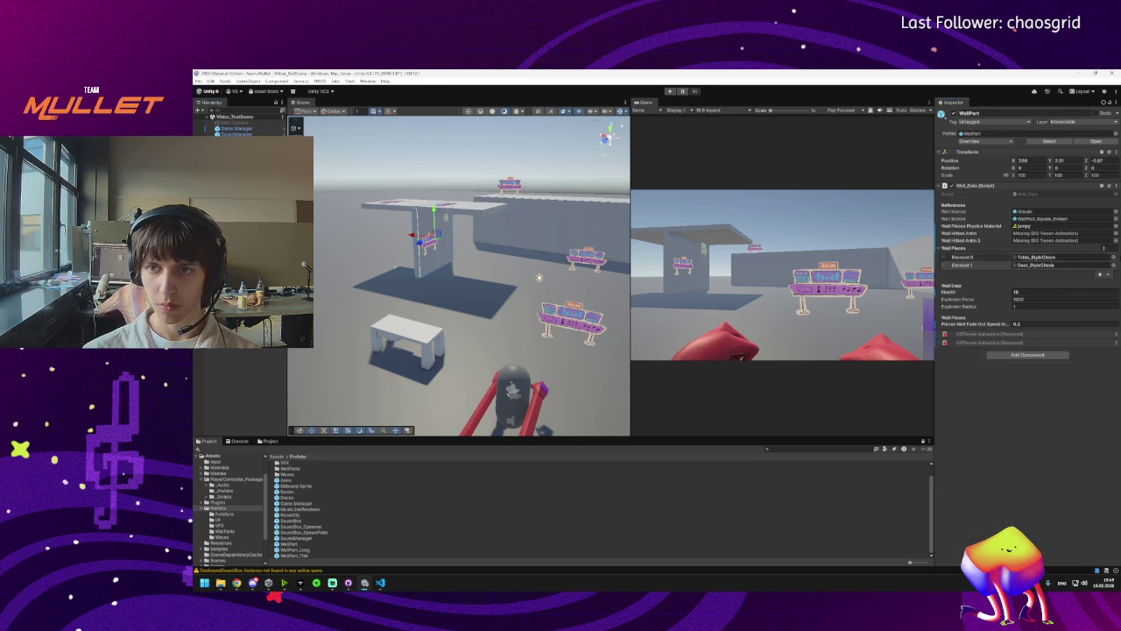
pyautogui.doubleClick(1040, 194)
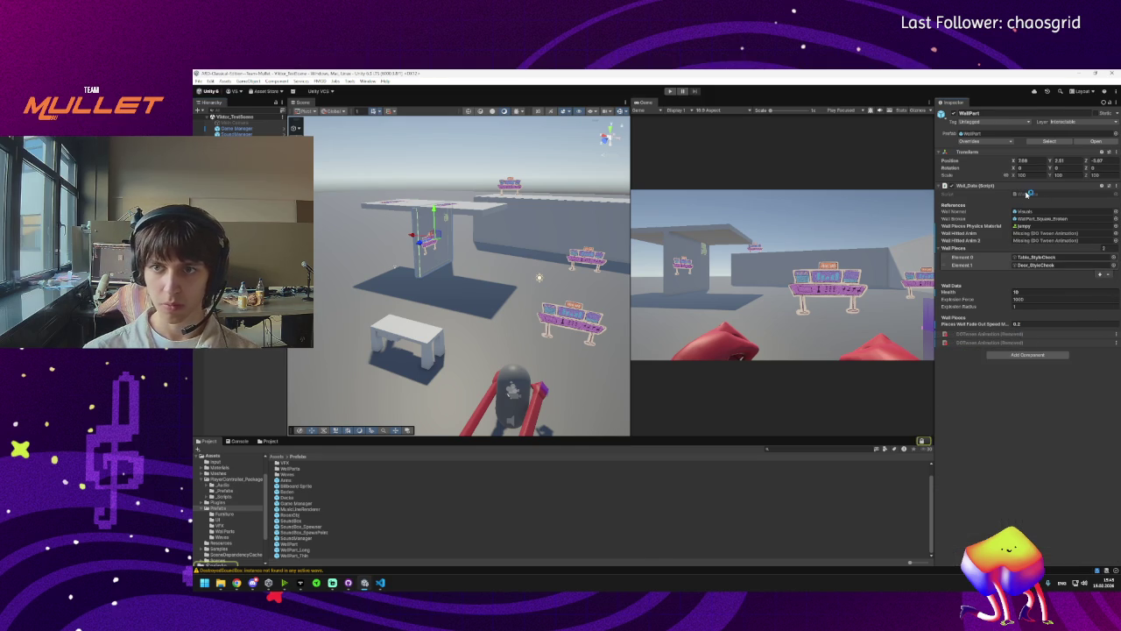
# Comment out the wallHittedAnim if-block in TakeDamage and both wallHittedAnim field declarations.
pyautogui.scroll(-20, 528, 349)
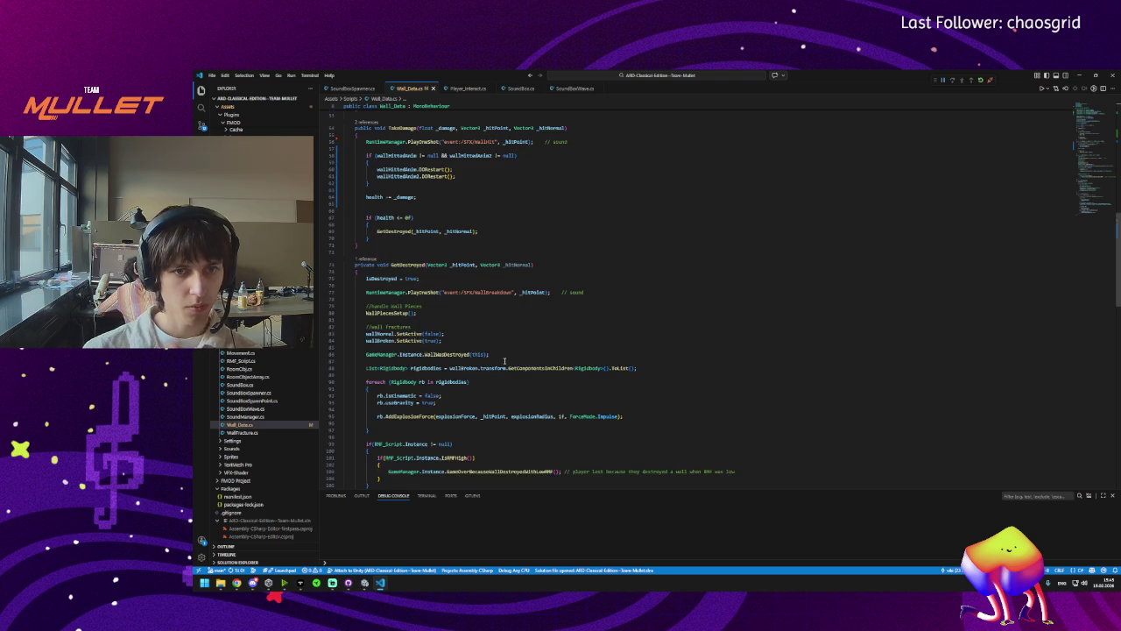
pyautogui.scroll(-3, 441, 362)
pyautogui.scroll(8, 411, 330)
pyautogui.scroll(15, 409, 330)
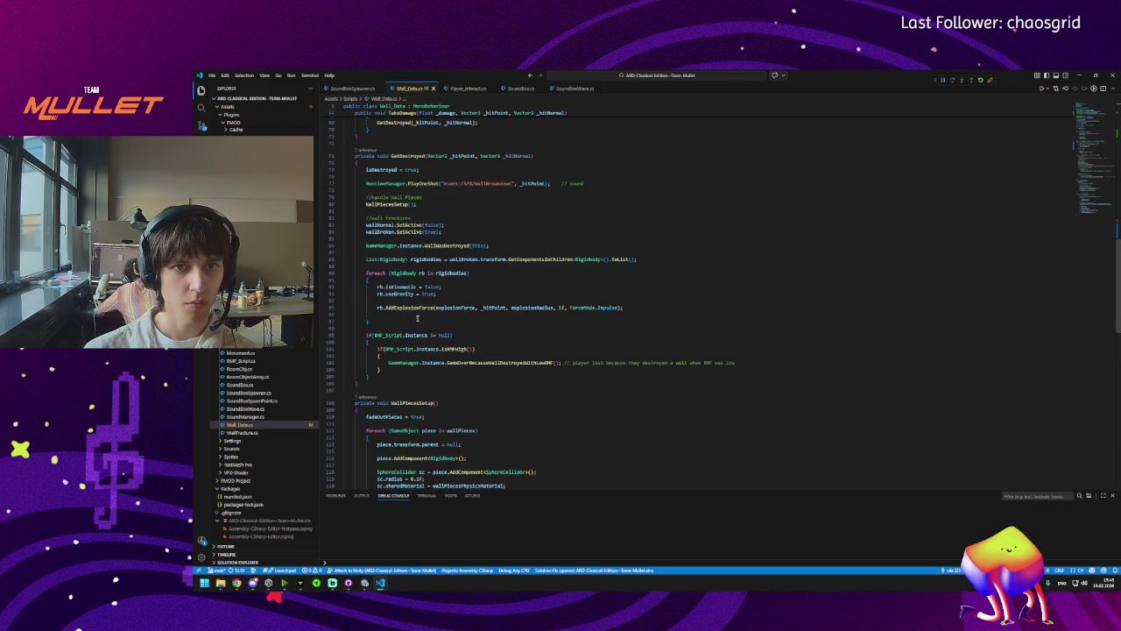
pyautogui.moveTo(479, 285)
pyautogui.mouseDown()
pyautogui.moveTo(351, 287)
pyautogui.moveTo(366, 263)
pyautogui.mouseUp()
pyautogui.hotkey('ctrl', '/')
pyautogui.scroll(12, 435, 297)
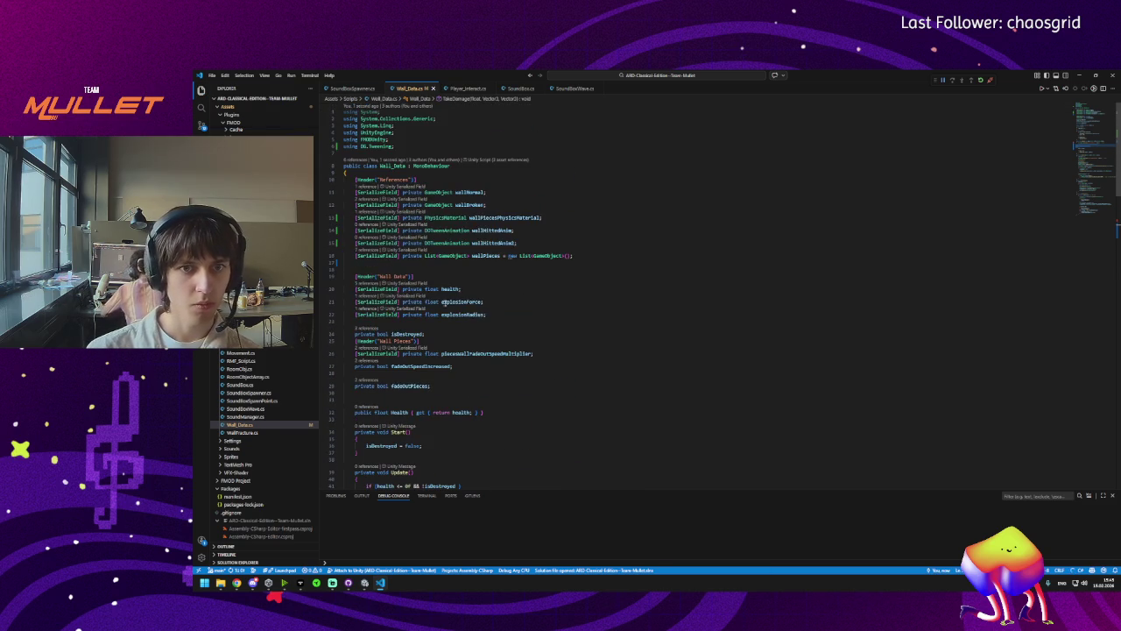
pyautogui.moveTo(523, 245)
pyautogui.mouseDown()
pyautogui.moveTo(351, 242)
pyautogui.moveTo(335, 229)
pyautogui.mouseUp()
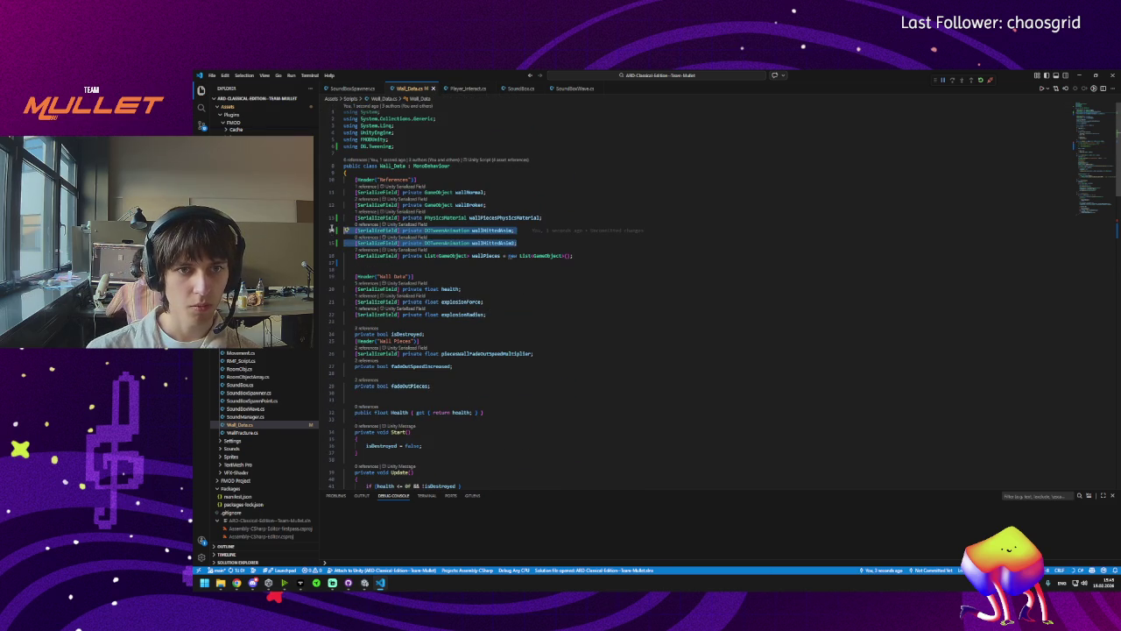
pyautogui.hotkey('ctrl', '/')
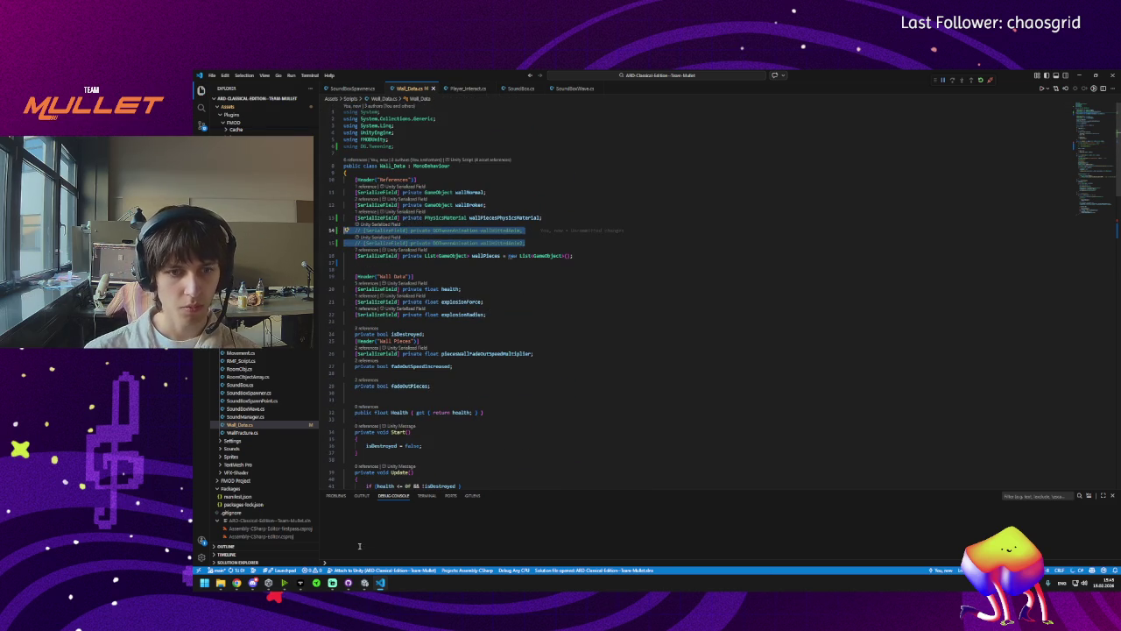
# Return to Unity and let the scripts recompile so Wall_Data drops the hit-animation fields.
pyautogui.click(364, 585)
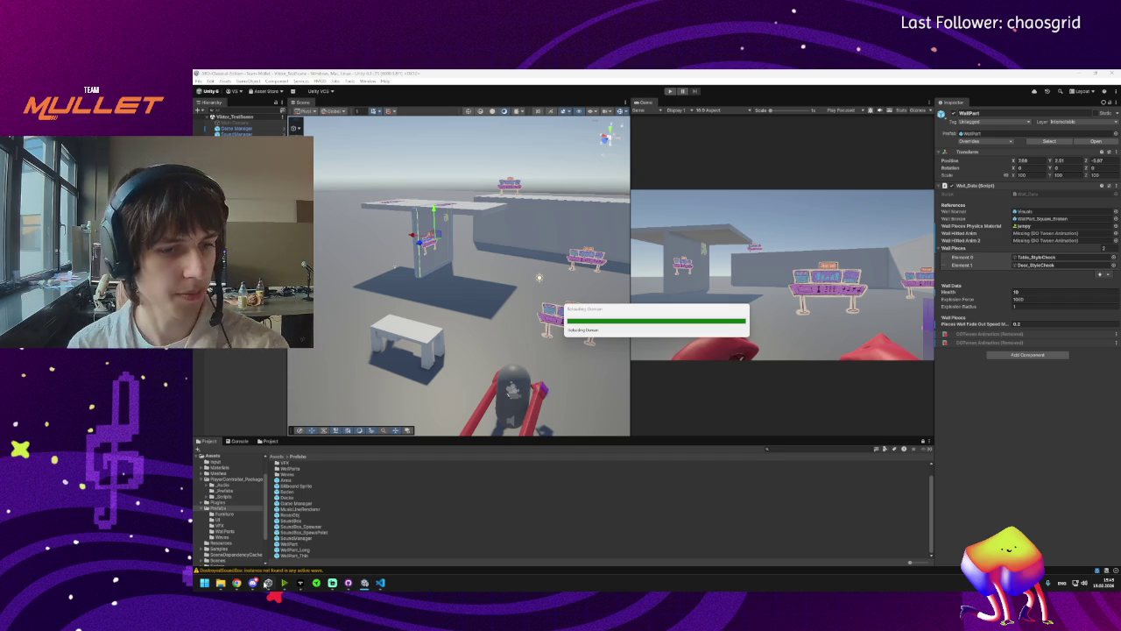
pyautogui.moveTo(253, 585)
pyautogui.moveTo(301, 582)
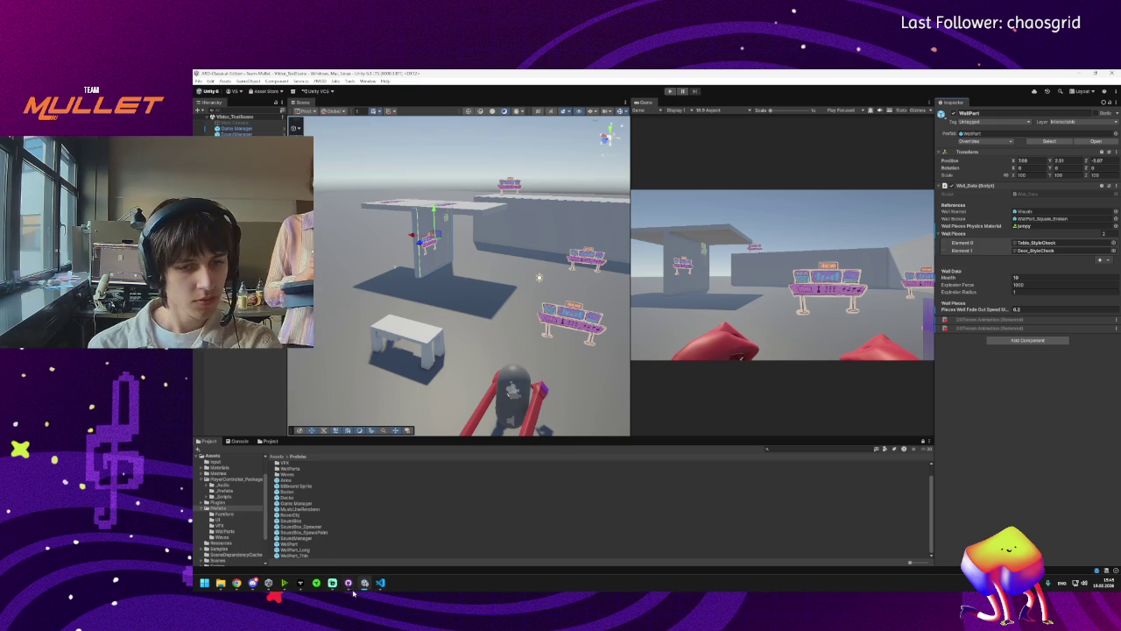
pyautogui.moveTo(381, 583)
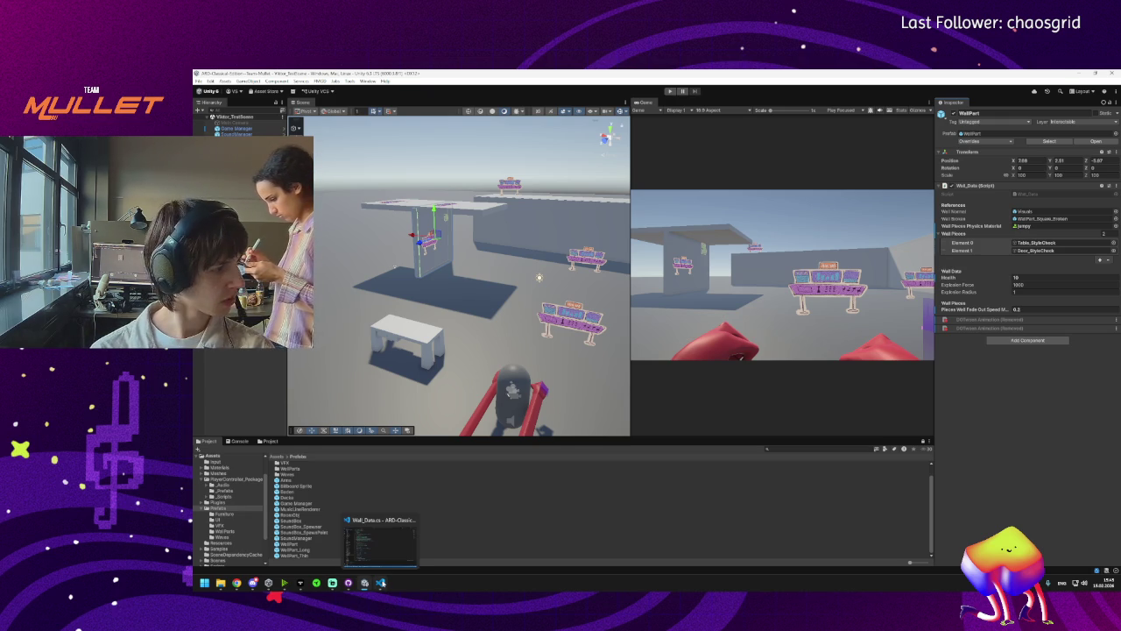
pyautogui.click(381, 582)
pyautogui.moveTo(366, 588)
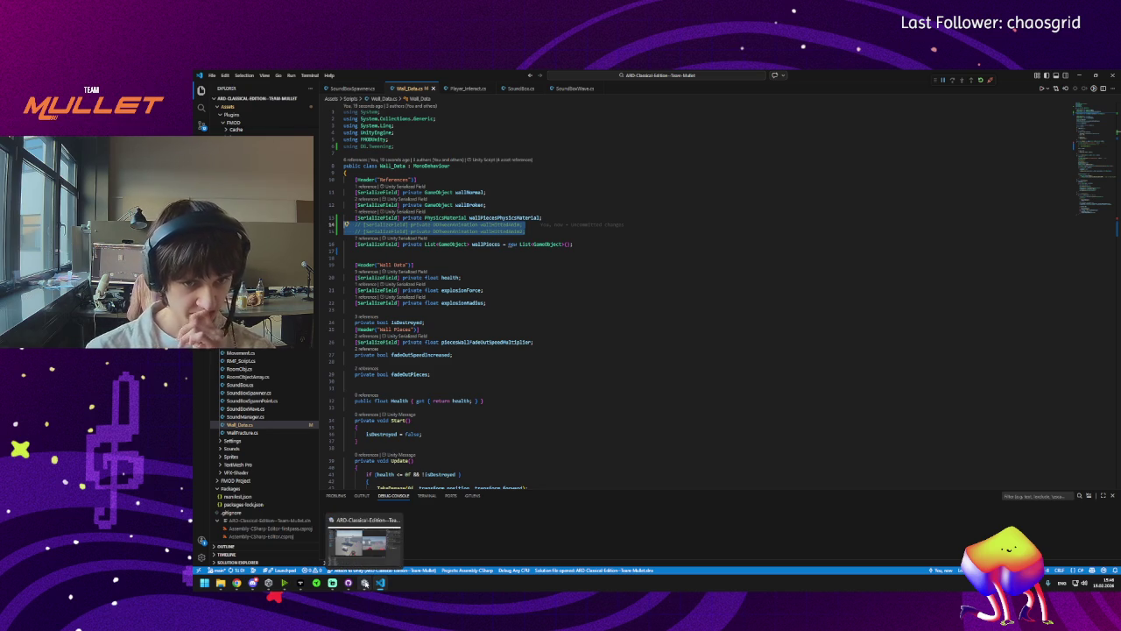
pyautogui.click(366, 584)
pyautogui.moveTo(348, 589)
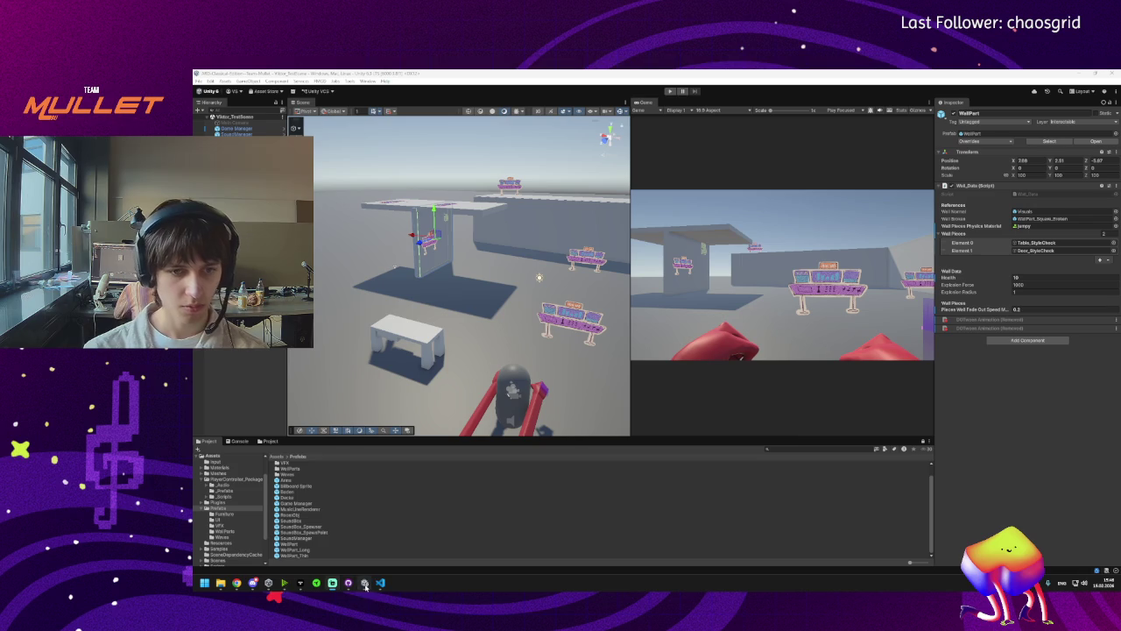
pyautogui.click(364, 584)
# Review the changed files' diffs, starting with Wall_Data.cs, and enter the summary Sprite Sheets.
pyautogui.click(293, 150)
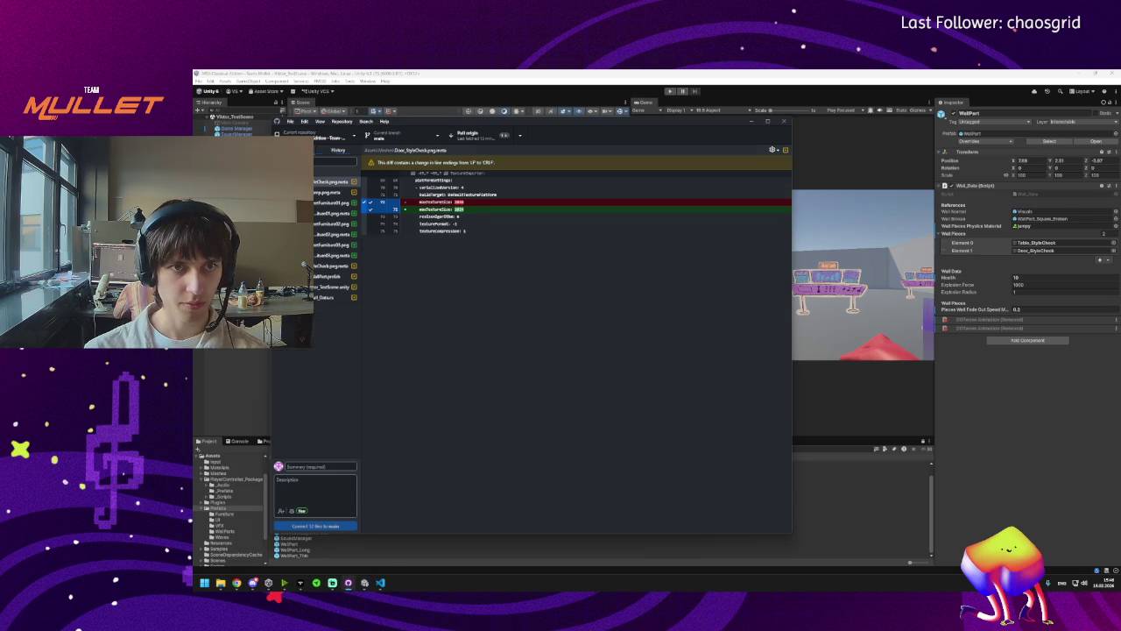
pyautogui.click(325, 297)
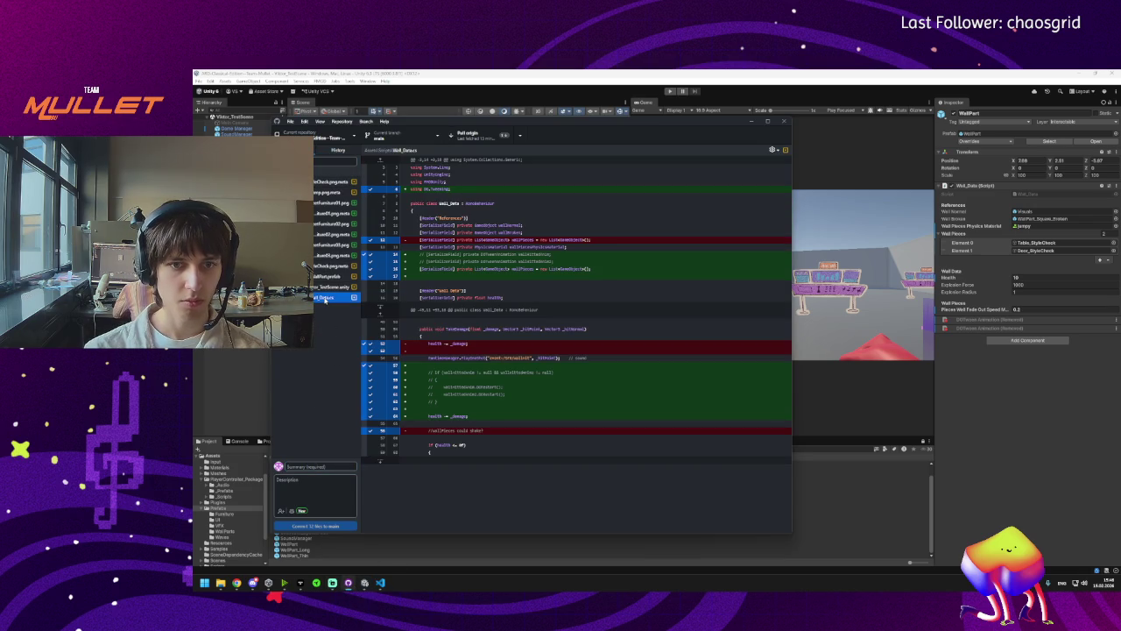
pyautogui.press('Up')
pyautogui.press('Up')
pyautogui.press('Up')
pyautogui.press('Up')
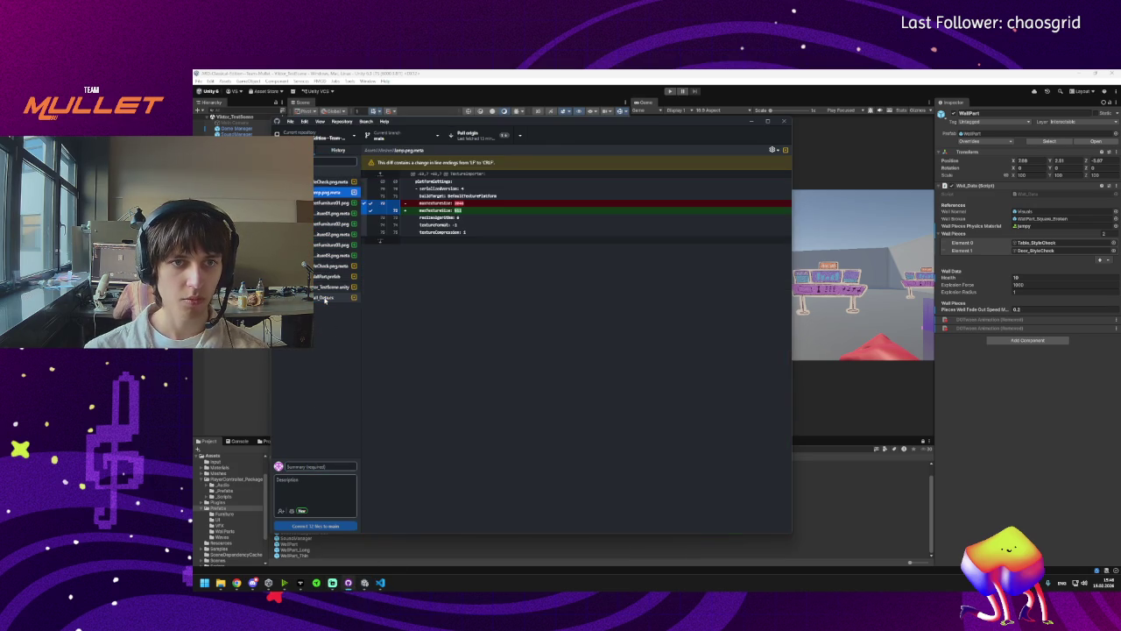
pyautogui.click(307, 467)
pyautogui.write('lo')
pyautogui.write('Sheets +')
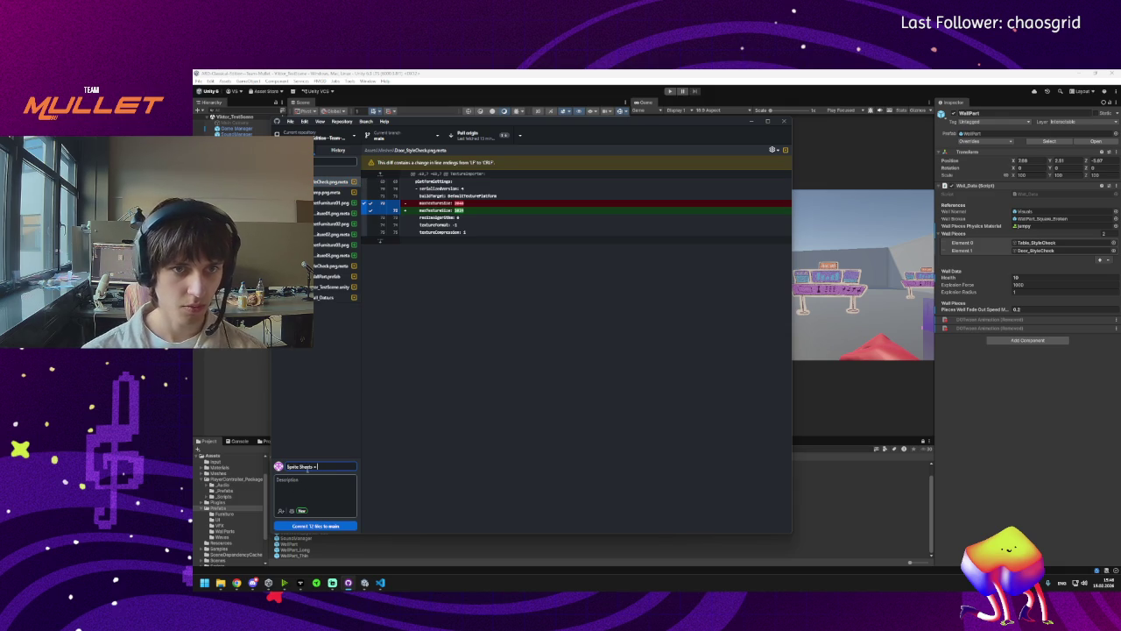
pyautogui.write('tween Wall')
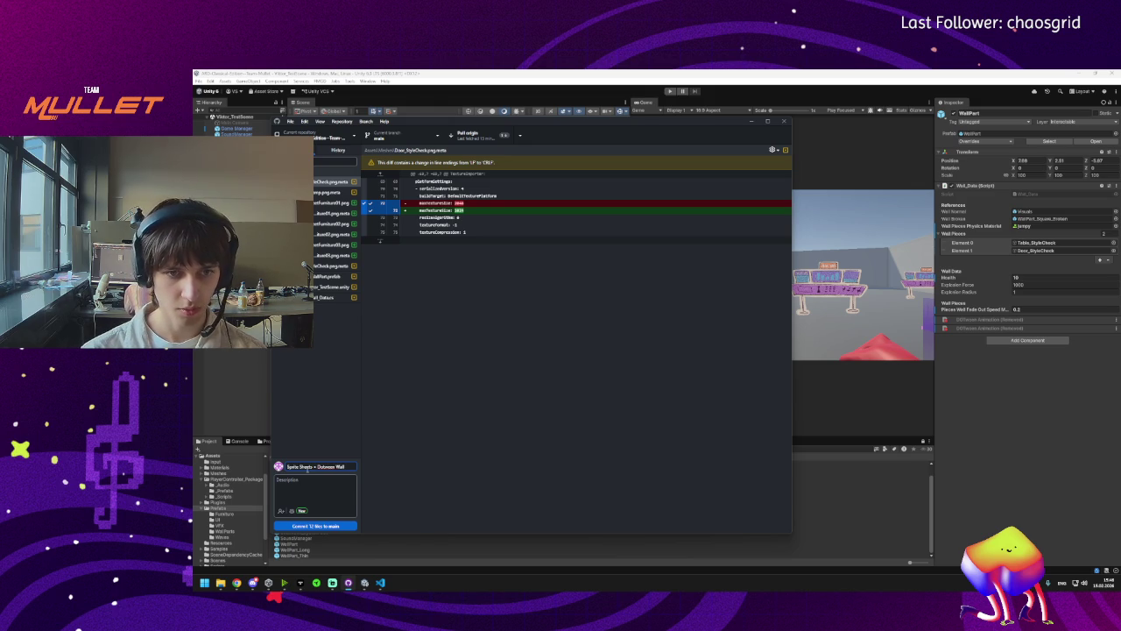
pyautogui.press('BackSpace')
pyautogui.press('BackSpace')
pyautogui.press('BackSpace')
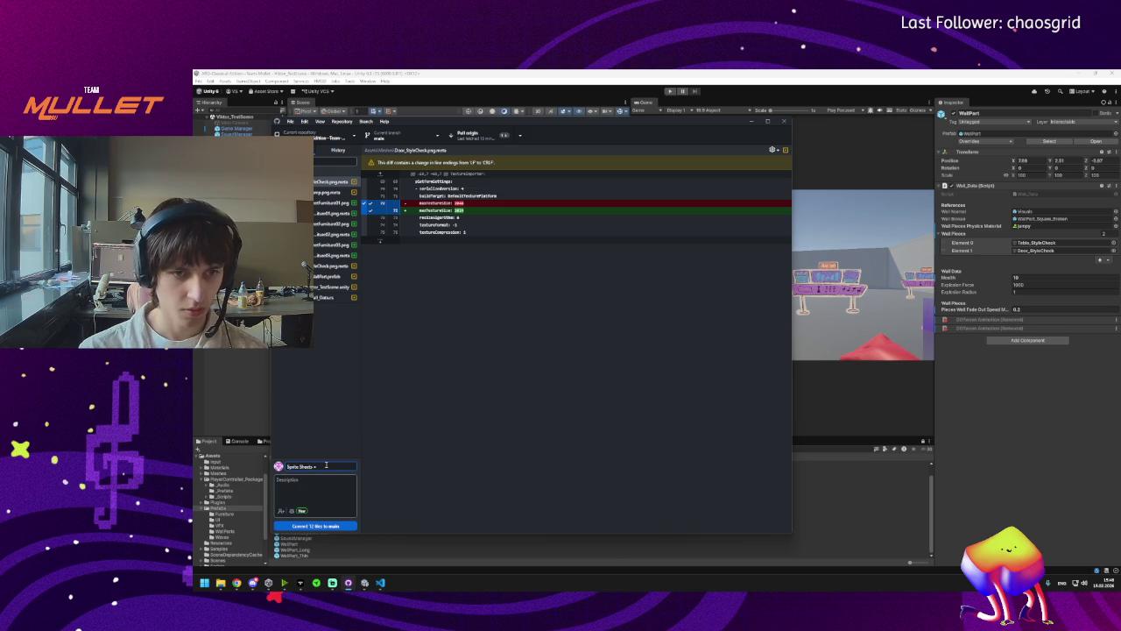
# Add a description about the DOTween wall hit and commit the 12 files to main.
pyautogui.click(279, 480)
pyautogui.write('- De')
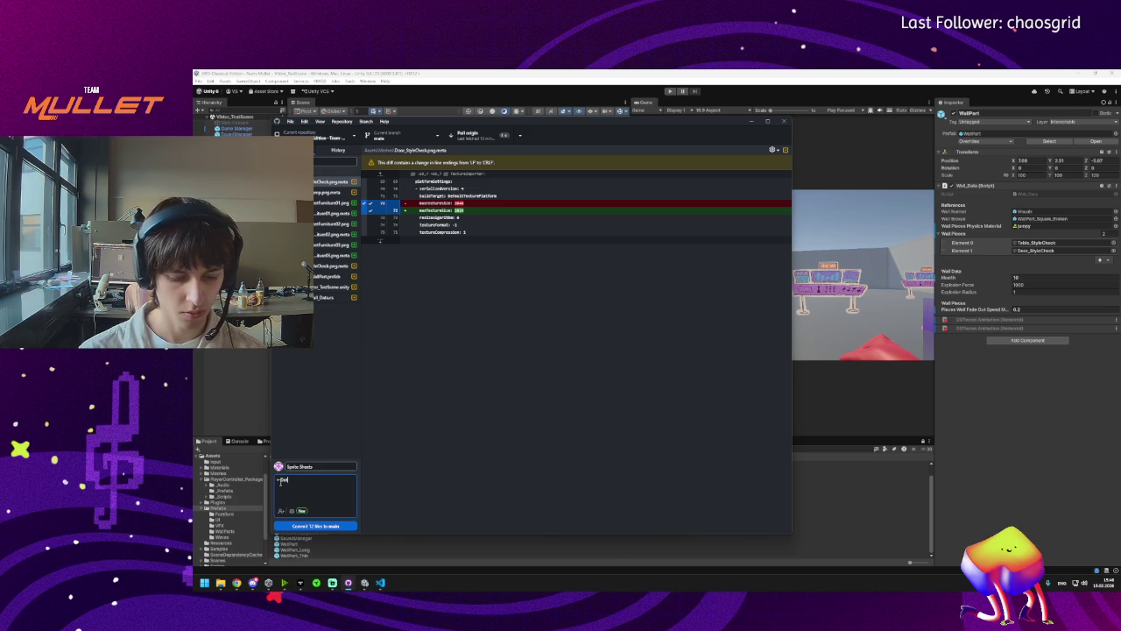
pyautogui.write('n Wall hit')
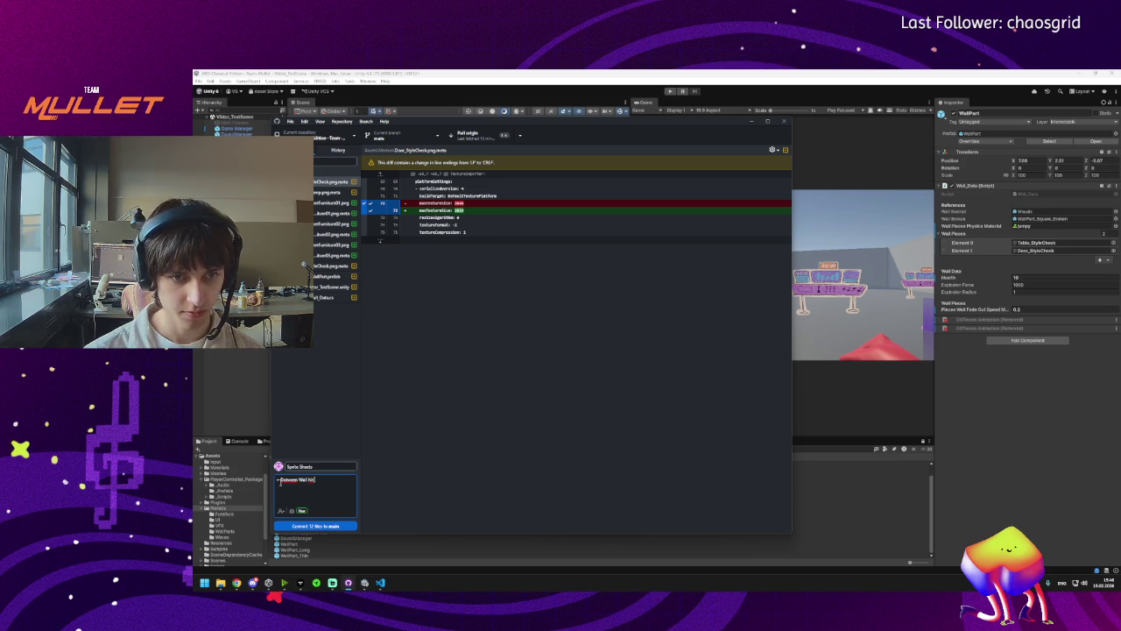
pyautogui.write('(doesnt work')
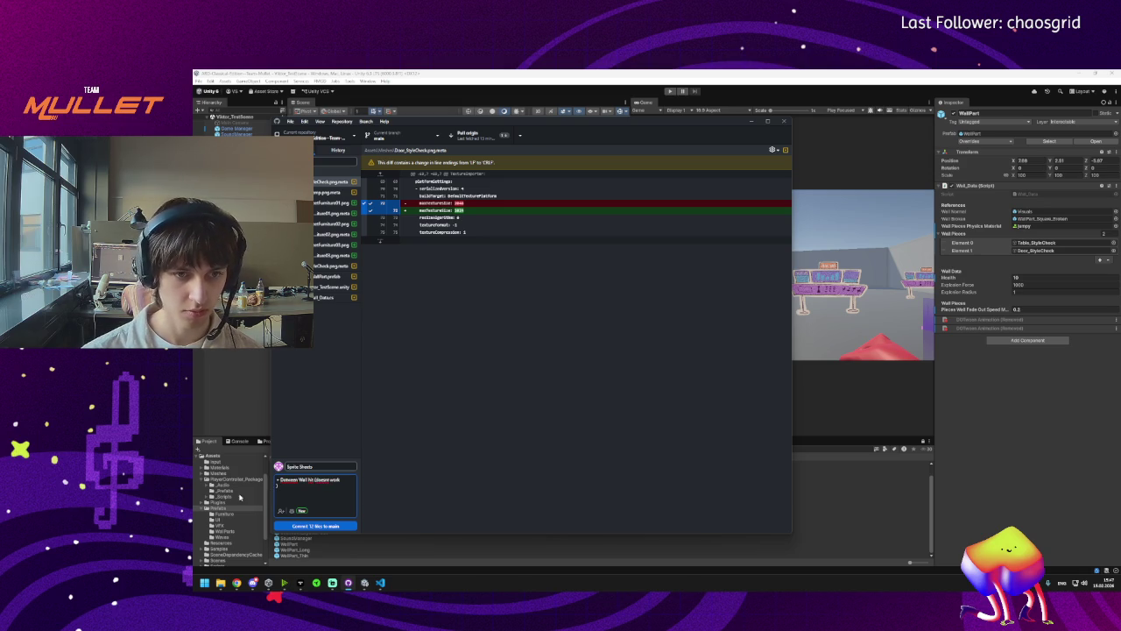
pyautogui.click(337, 525)
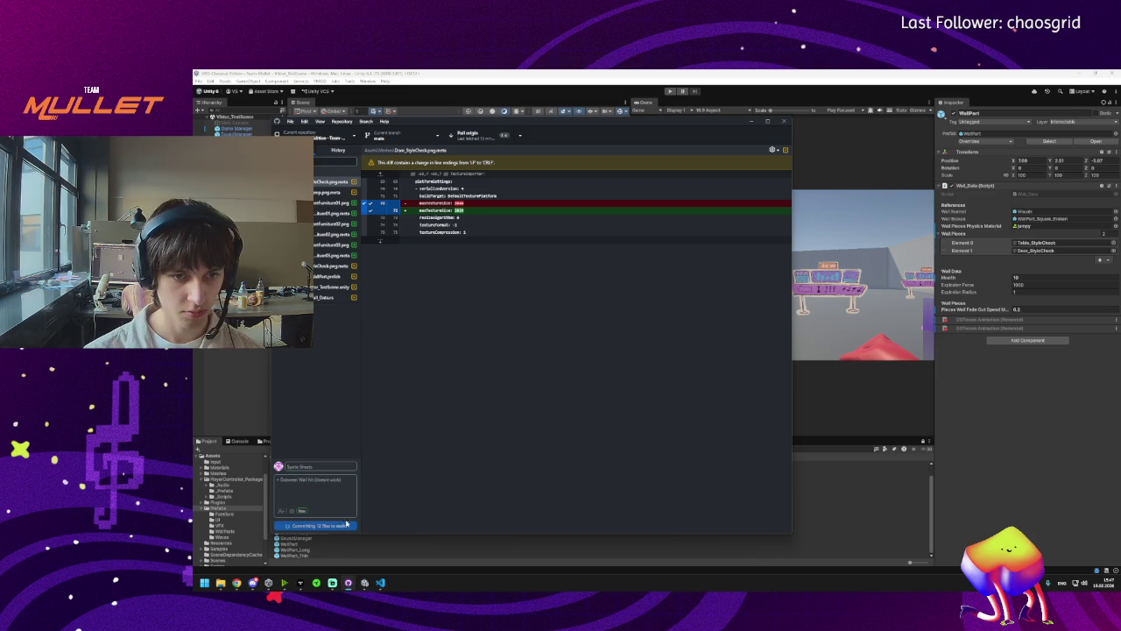
# Bring GitHub Desktop back, fetch origin and pull the new remote commit.
pyautogui.click(376, 587)
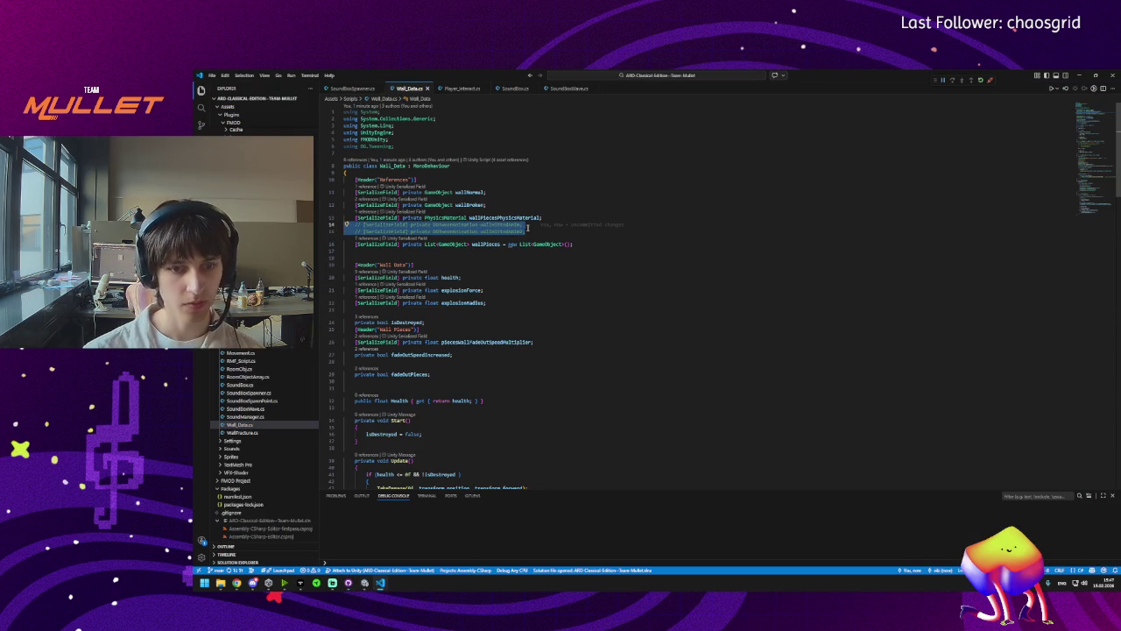
pyautogui.click(348, 583)
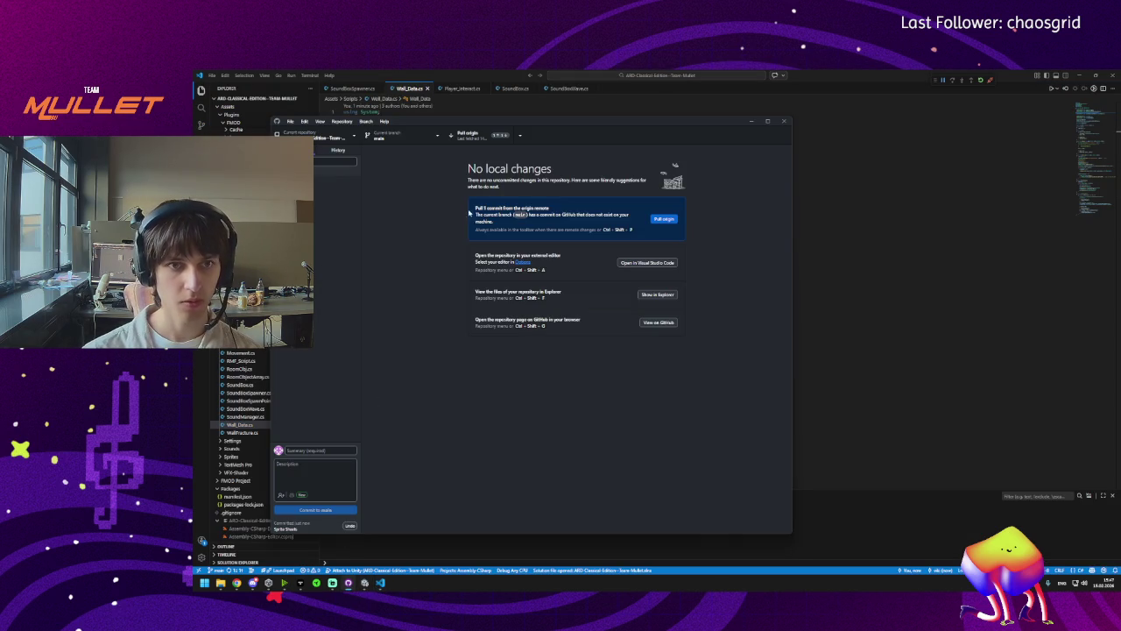
pyautogui.click(520, 135)
pyautogui.click(470, 131)
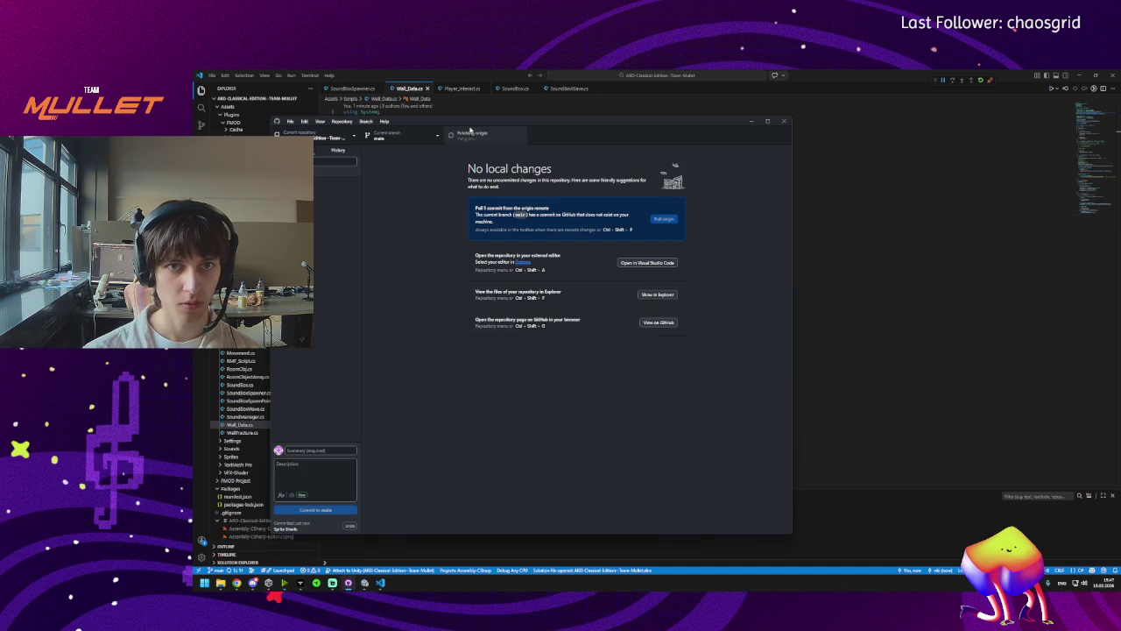
pyautogui.click(473, 138)
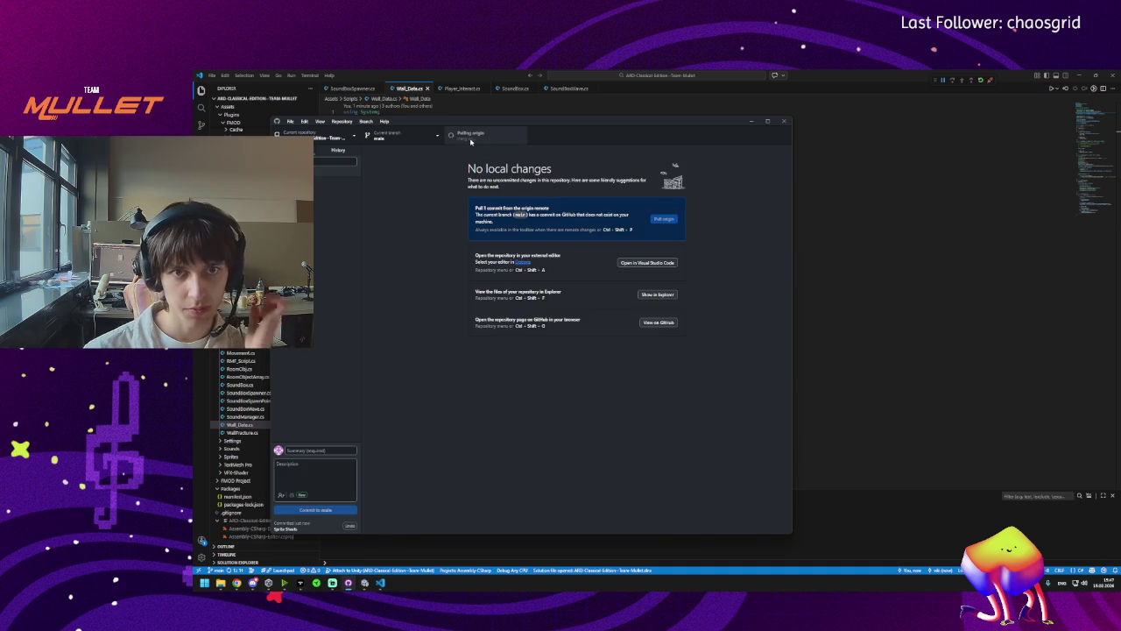
# Review the pulled commit history, return to Changes, and push the local commits.
pyautogui.click(351, 150)
pyautogui.hotkey('ctrl', '1')
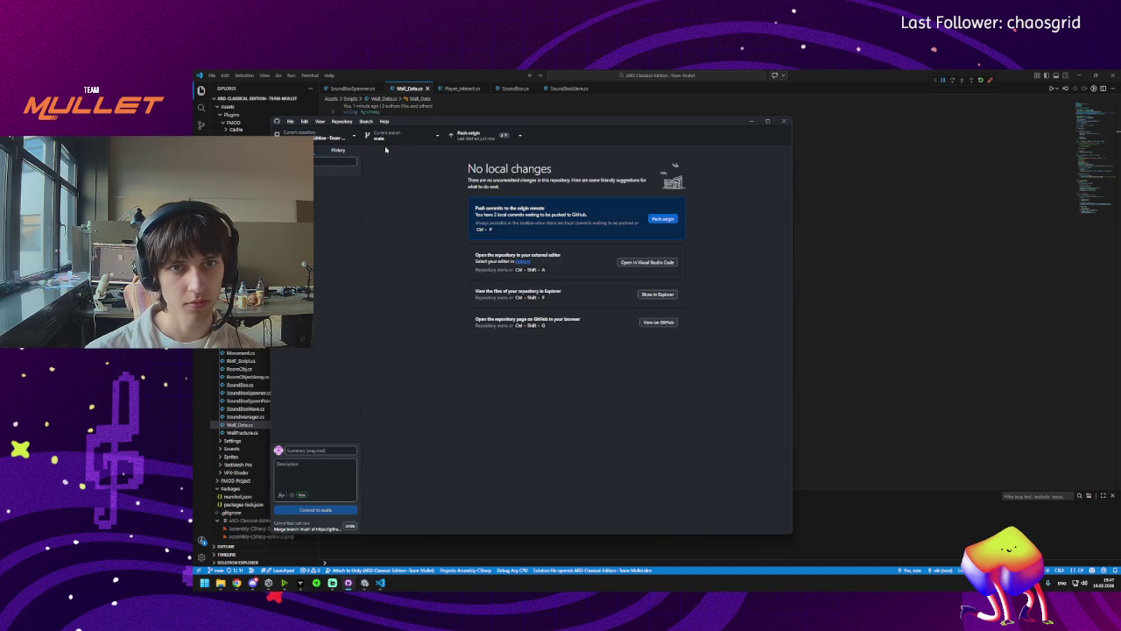
pyautogui.click(484, 137)
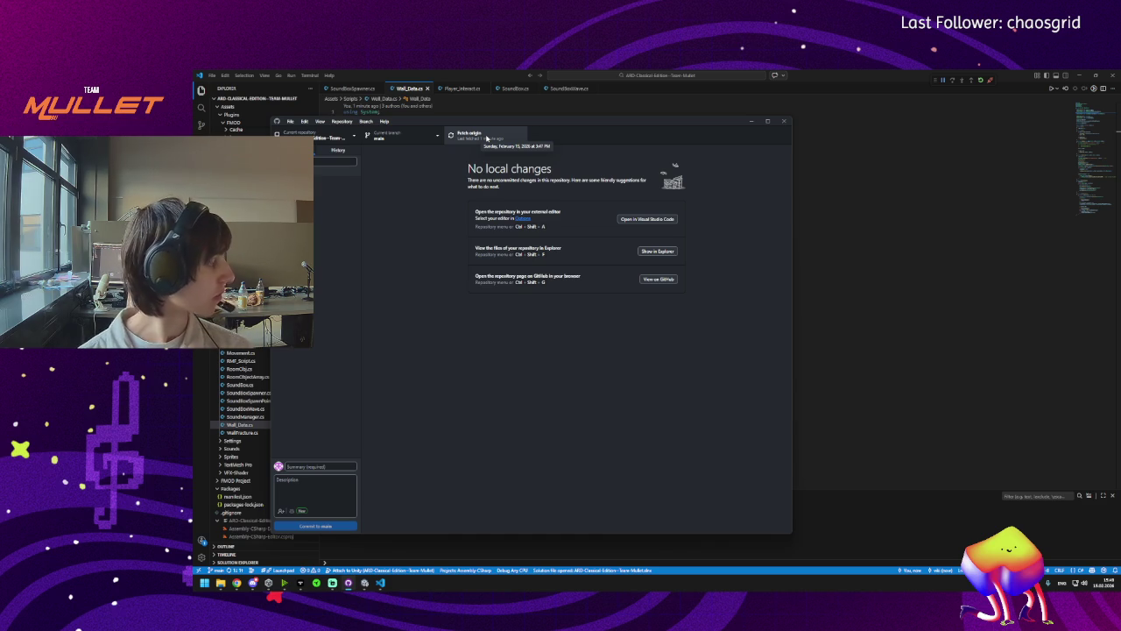
# Fetch origin again to check for new remote commits after the push.
pyautogui.click(486, 137)
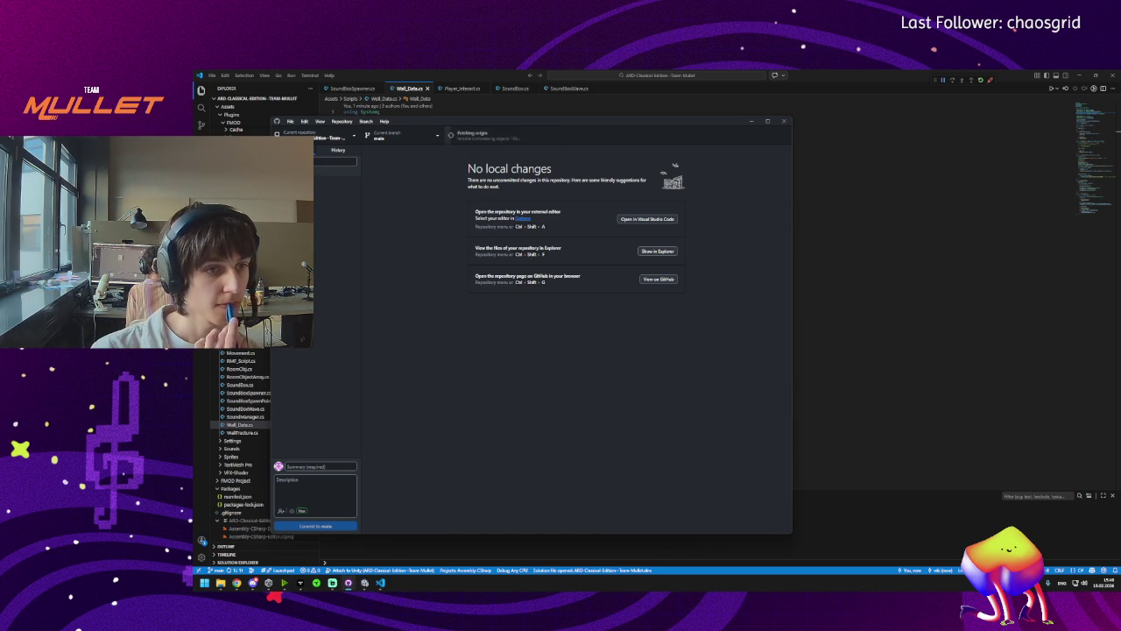
# Pull the two new remote commits, look over the History, and minimize GitHub Desktop.
pyautogui.click(464, 137)
pyautogui.click(338, 150)
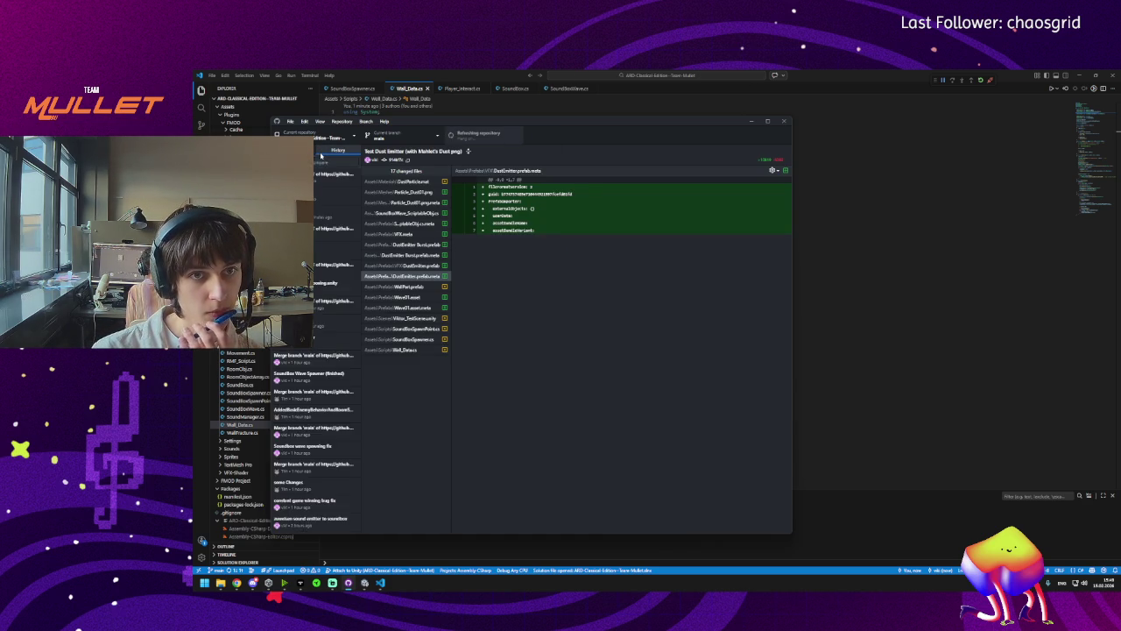
pyautogui.click(750, 121)
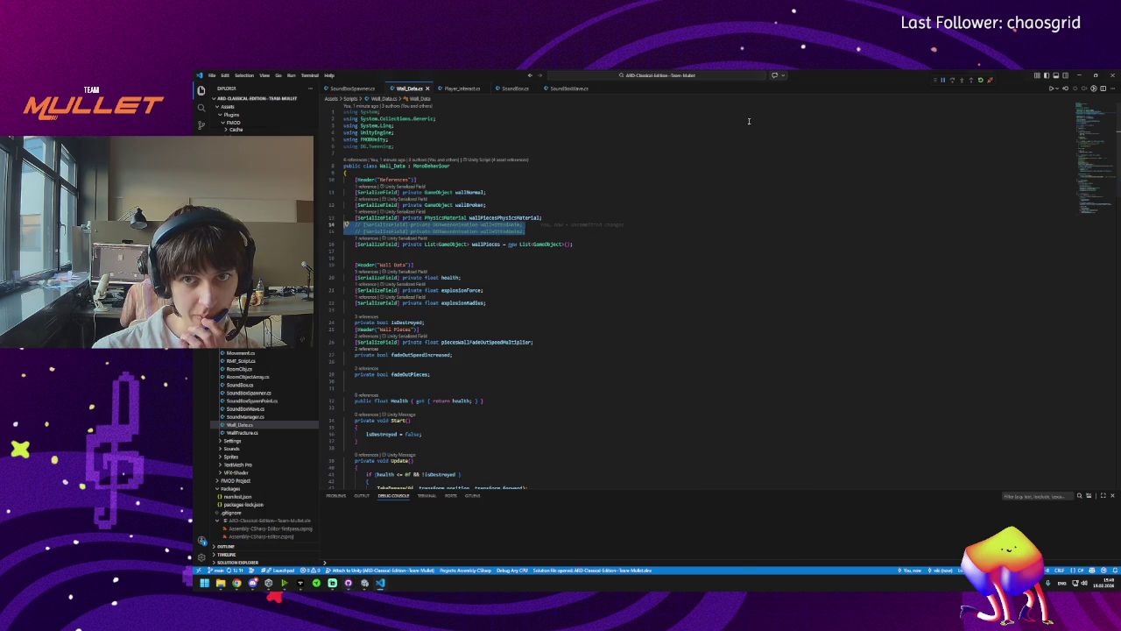
# Back in Unity, move the scene view toward the player character and select it.
pyautogui.click(365, 583)
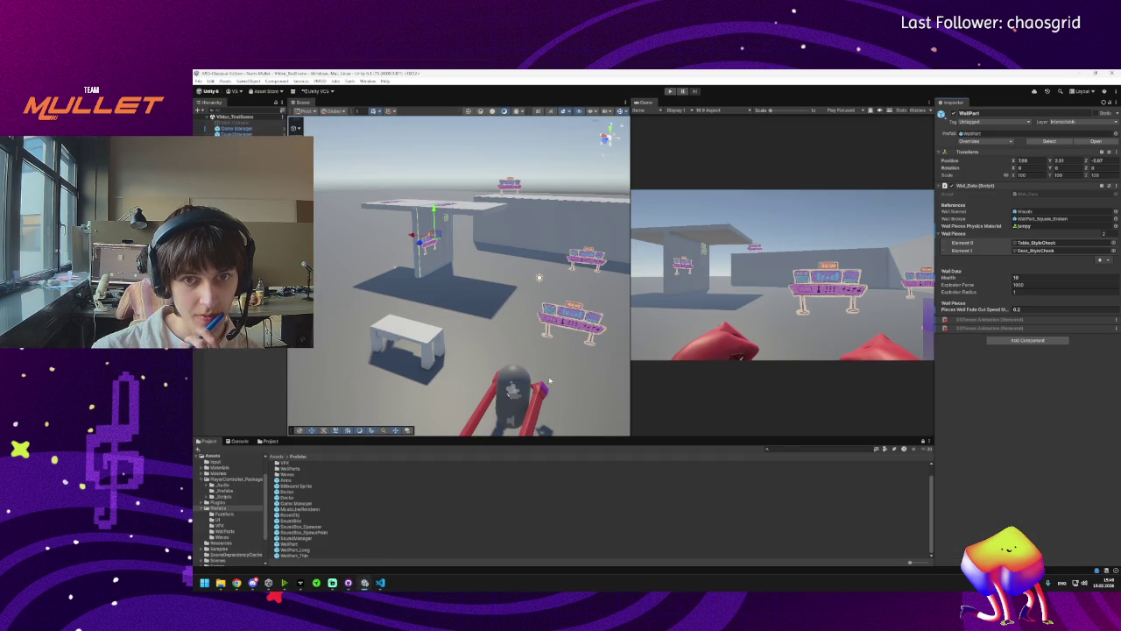
pyautogui.moveTo(550, 377)
pyautogui.mouseDown()
pyautogui.moveTo(572, 360)
pyautogui.moveTo(468, 399)
pyautogui.moveTo(1114, 379)
pyautogui.moveTo(230, 391)
pyautogui.moveTo(635, 325)
pyautogui.moveTo(315, 300)
pyautogui.moveTo(429, 298)
pyautogui.moveTo(401, 307)
pyautogui.moveTo(526, 263)
pyautogui.mouseUp()
pyautogui.click(387, 312)
# Frame the player, search the project, and open the Arms prefab with both fists in view.
pyautogui.press('f')
pyautogui.click(768, 448)
pyautogui.write('arms')
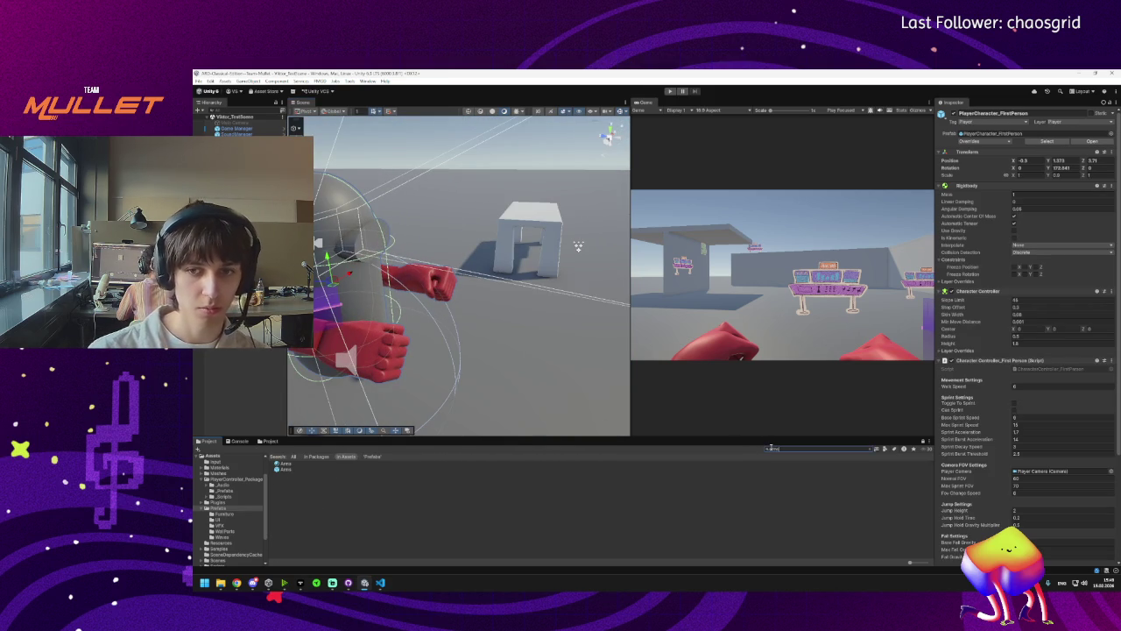
pyautogui.doubleClick(289, 469)
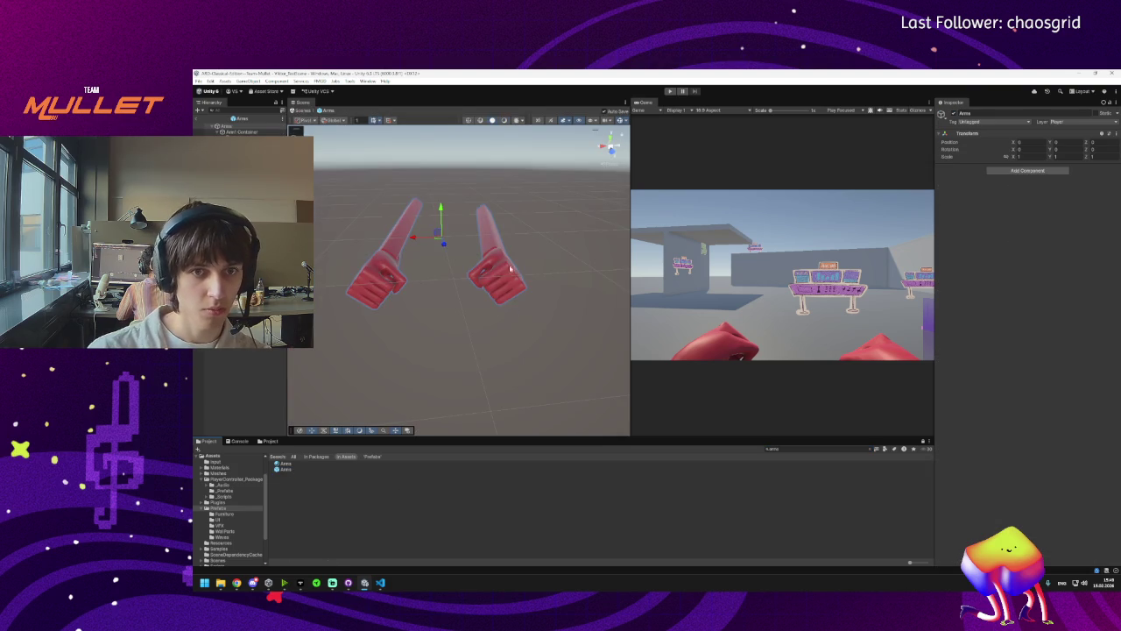
pyautogui.moveTo(391, 317); pyautogui.dragTo(464, 291)
pyautogui.moveTo(520, 261)
pyautogui.mouseDown()
pyautogui.moveTo(314, 213)
pyautogui.moveTo(403, 214)
pyautogui.moveTo(388, 275)
pyautogui.moveTo(415, 310)
pyautogui.moveTo(432, 283)
pyautogui.moveTo(508, 275)
pyautogui.moveTo(399, 289)
pyautogui.moveTo(376, 270)
pyautogui.moveTo(396, 290)
pyautogui.moveTo(383, 288)
pyautogui.moveTo(438, 297)
pyautogui.mouseUp()
# Set the Y scale of both sleeves to 1.15.
pyautogui.click(418, 213)
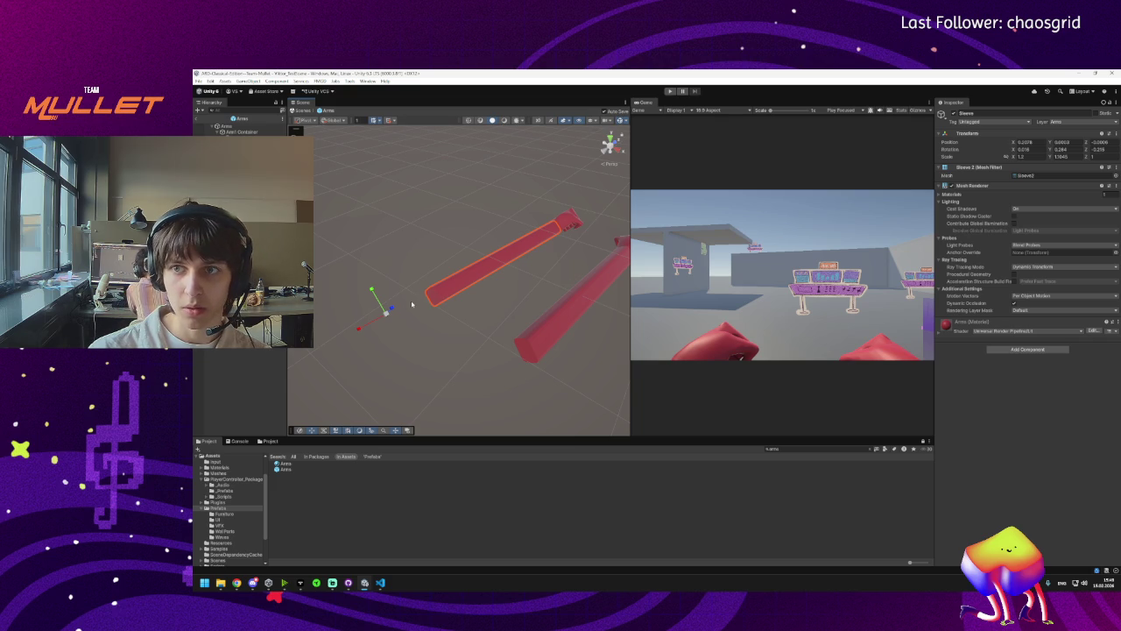
pyautogui.click(1073, 156)
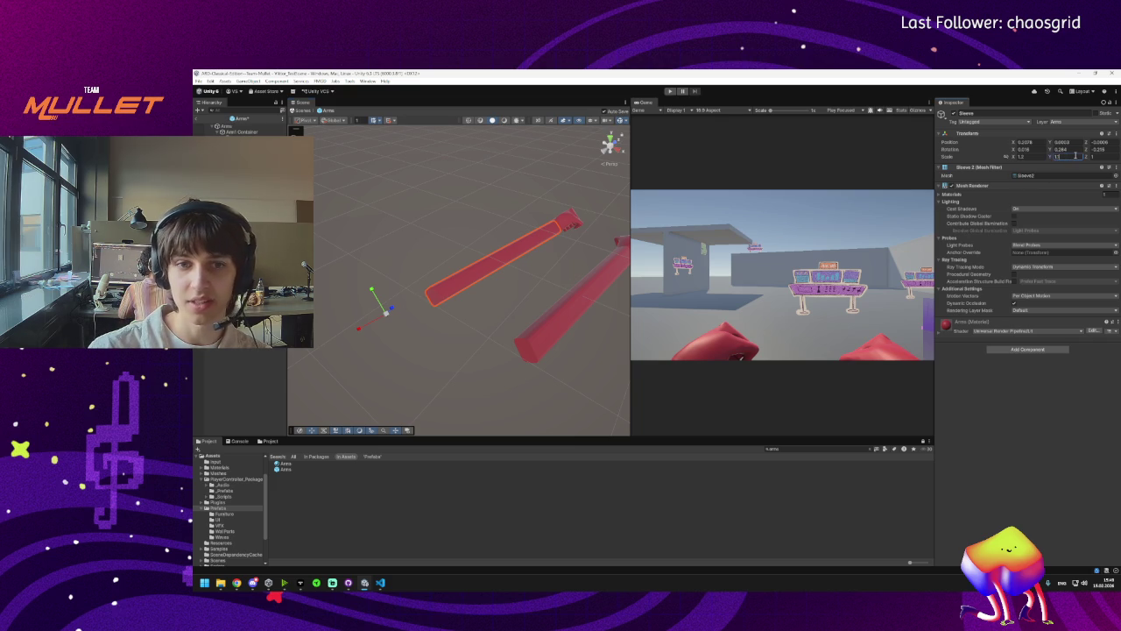
pyautogui.write('5')
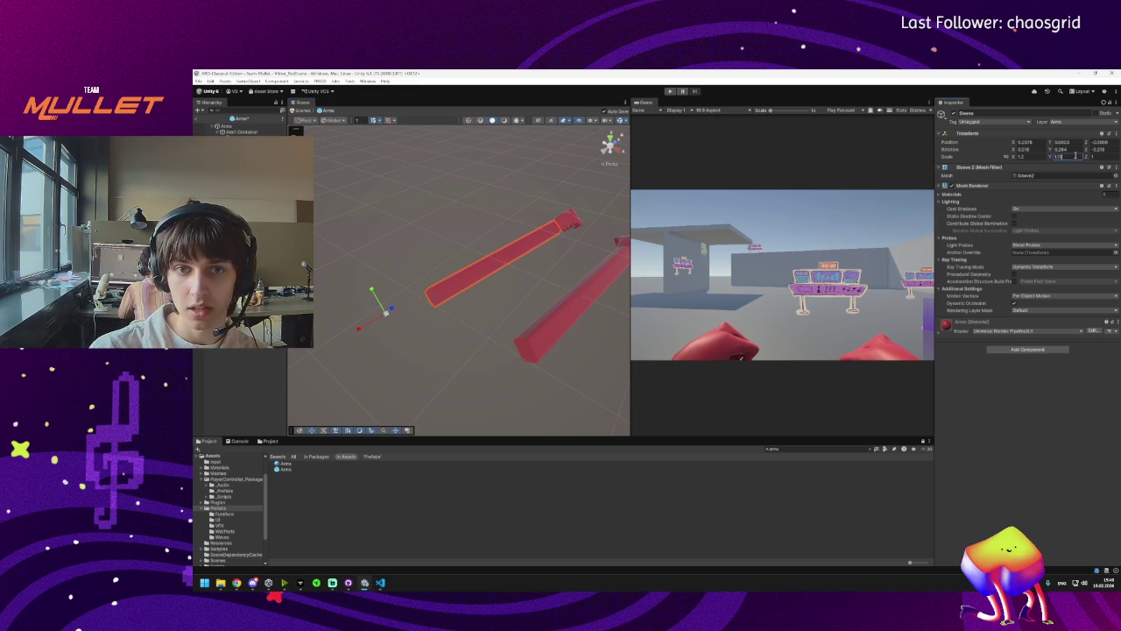
pyautogui.doubleClick(1075, 157)
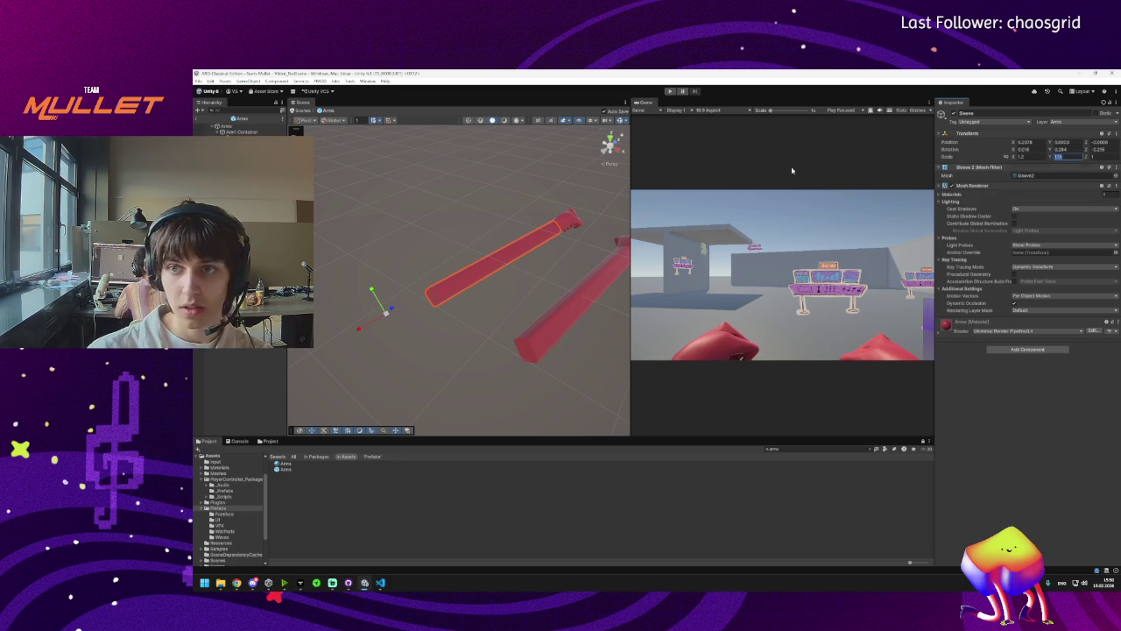
pyautogui.click(569, 297)
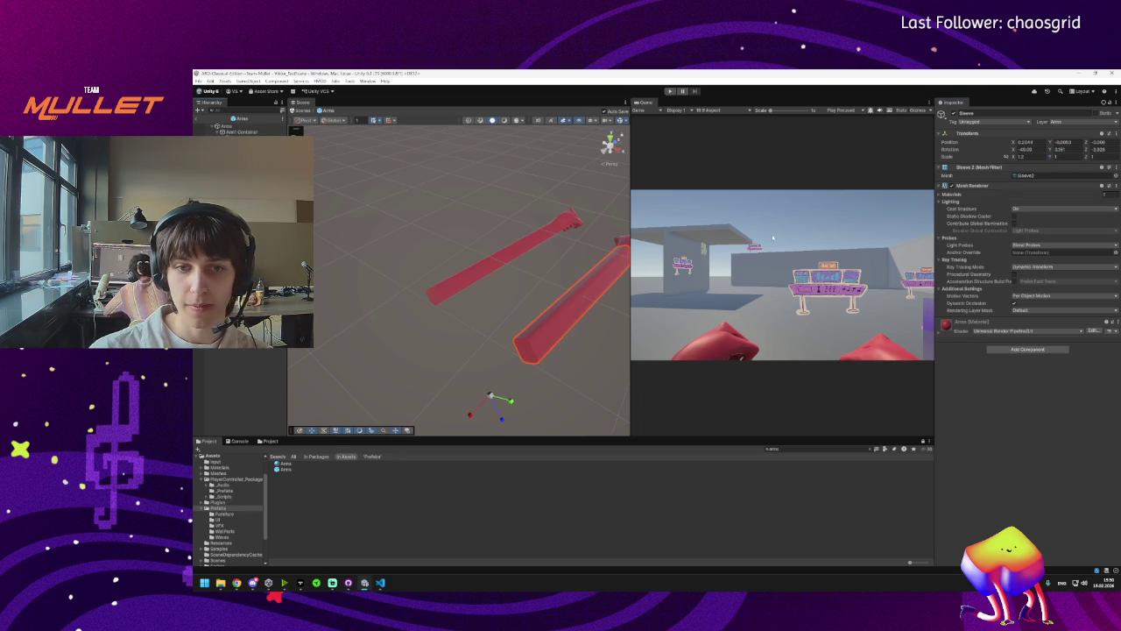
pyautogui.click(1059, 157)
pyautogui.write('1.15')
pyautogui.press('Return')
# Switch move handles to Local and nudge the right hand along its local axis.
pyautogui.moveTo(583, 280)
pyautogui.mouseDown()
pyautogui.moveTo(553, 285)
pyautogui.moveTo(652, 247)
pyautogui.moveTo(562, 274)
pyautogui.mouseUp()
pyautogui.click(559, 286)
pyautogui.click(388, 238)
pyautogui.click(530, 250)
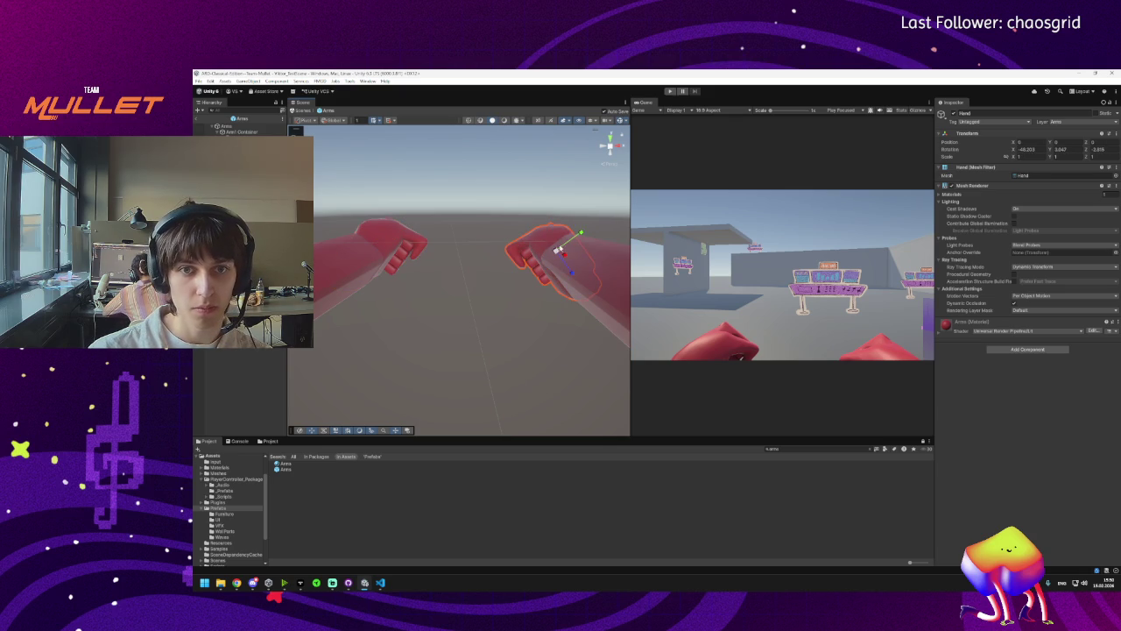
pyautogui.press('f')
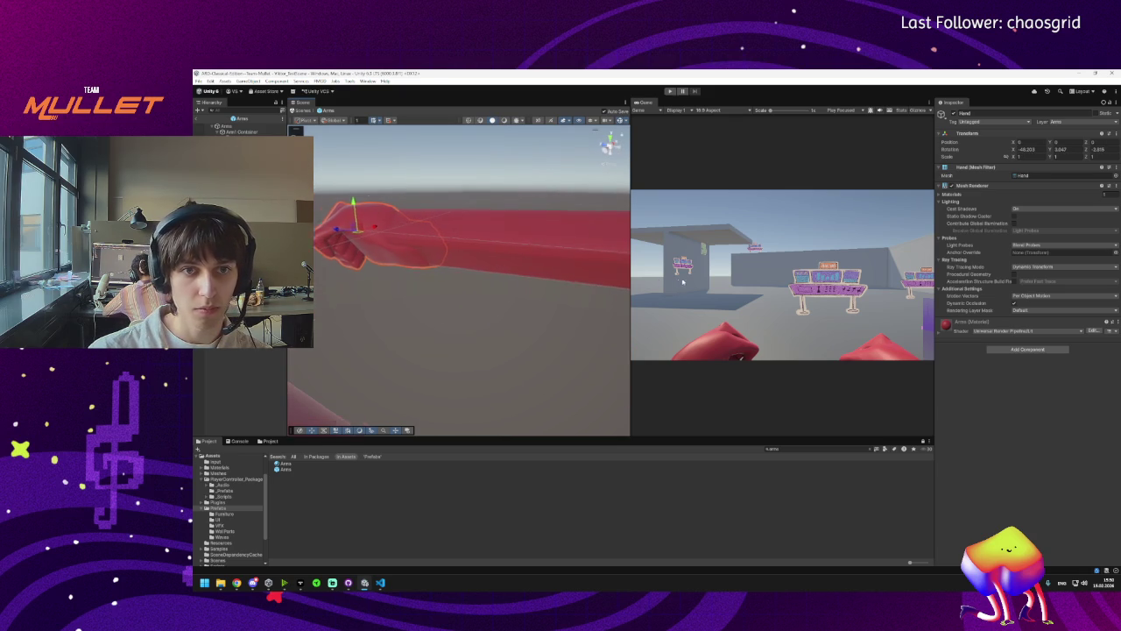
pyautogui.click(337, 119)
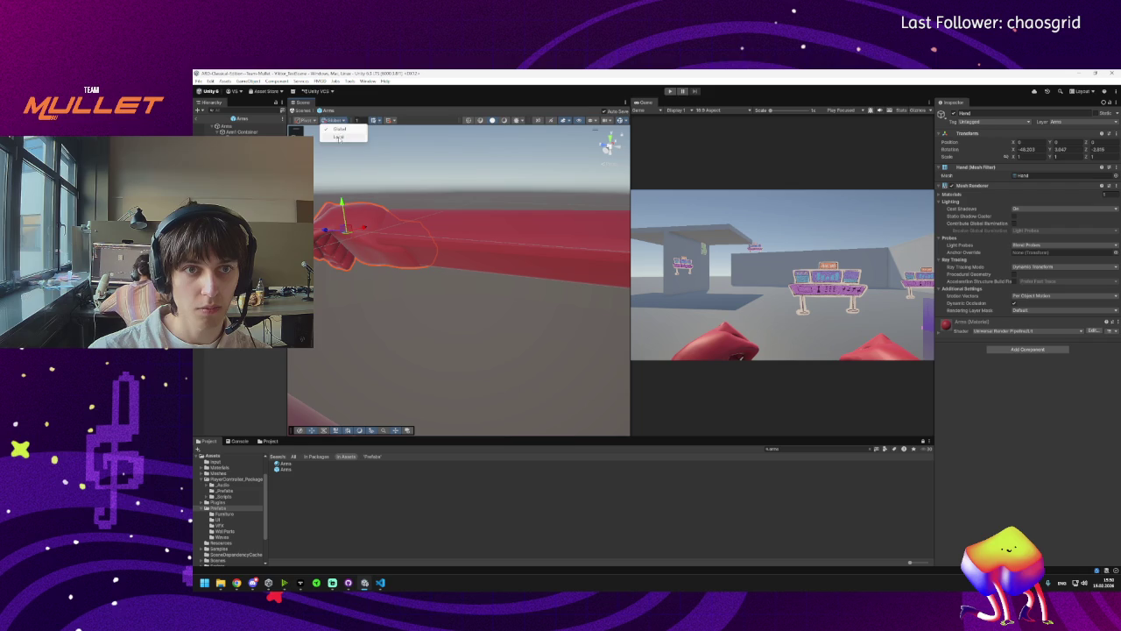
pyautogui.click(337, 135)
pyautogui.press('f')
pyautogui.moveTo(431, 200)
pyautogui.mouseDown()
pyautogui.moveTo(374, 243)
pyautogui.moveTo(380, 258)
pyautogui.moveTo(438, 262)
pyautogui.moveTo(526, 245)
pyautogui.mouseUp()
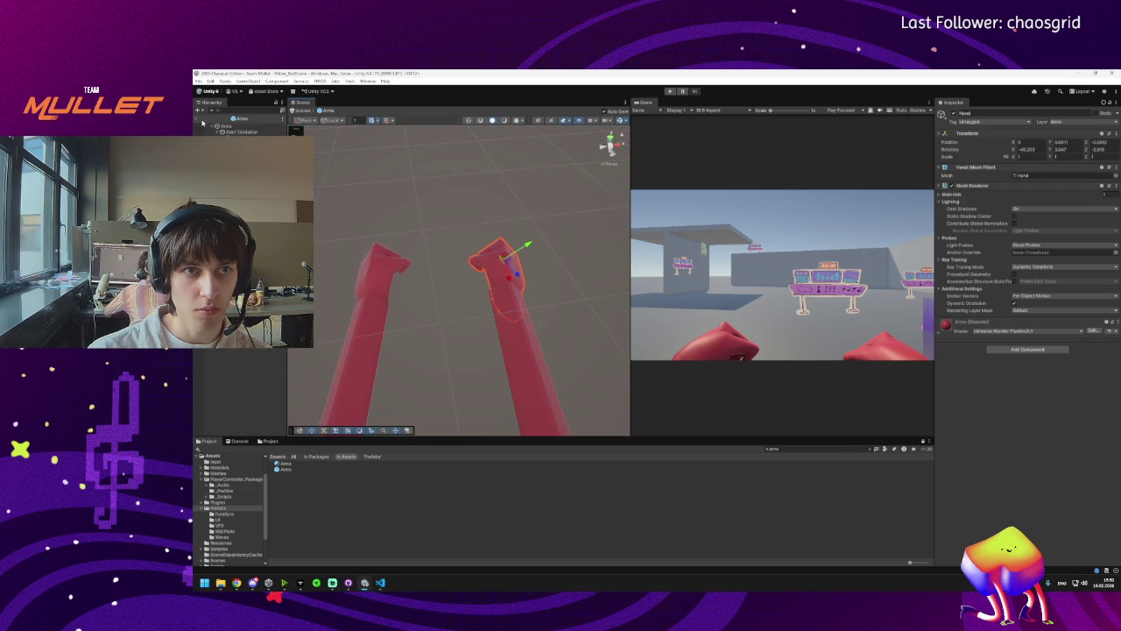
# Leave the Arms prefab, face the player character, and start play mode.
pyautogui.click(199, 118)
pyautogui.moveTo(493, 319)
pyautogui.mouseDown()
pyautogui.moveTo(331, 291)
pyautogui.moveTo(407, 291)
pyautogui.mouseUp()
pyautogui.click(669, 91)
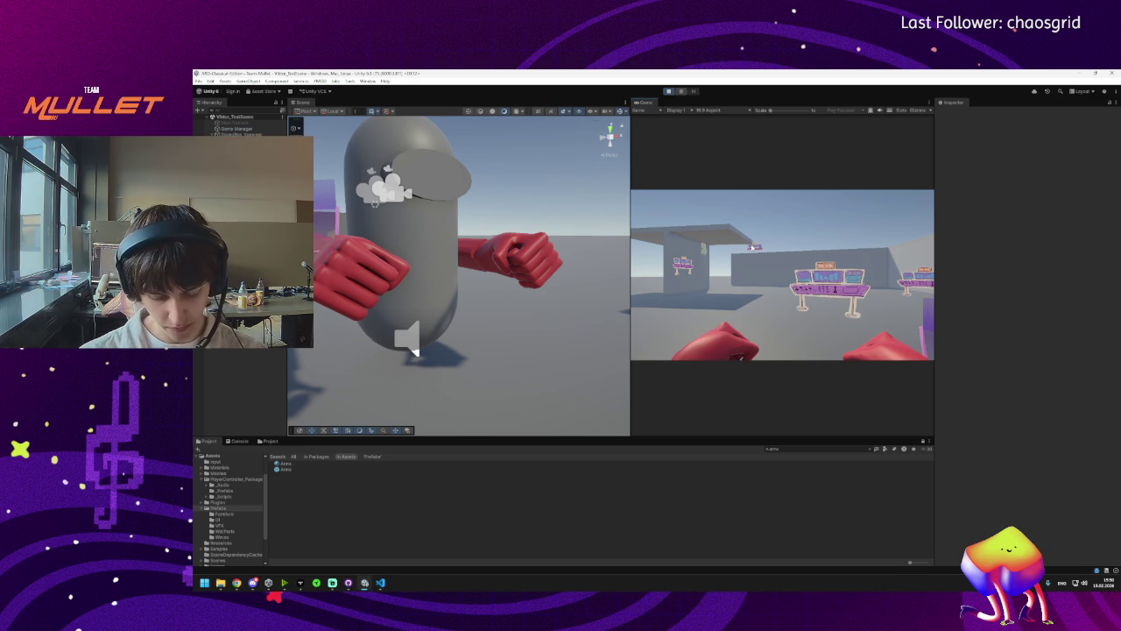
pyautogui.click(752, 248)
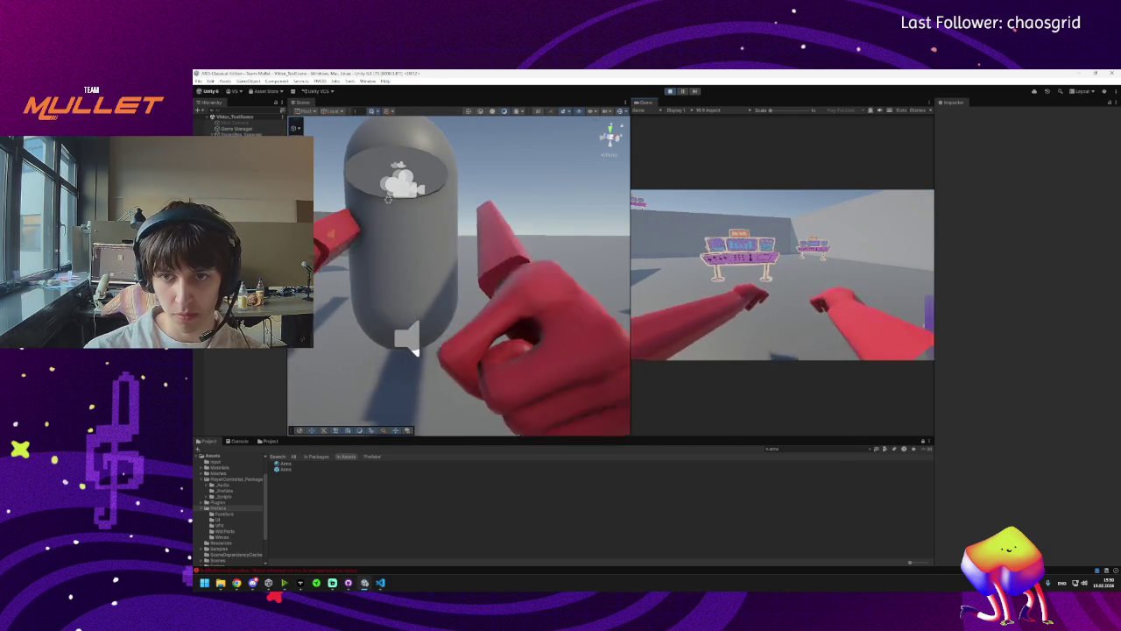
pyautogui.press('super')
pyautogui.click(681, 90)
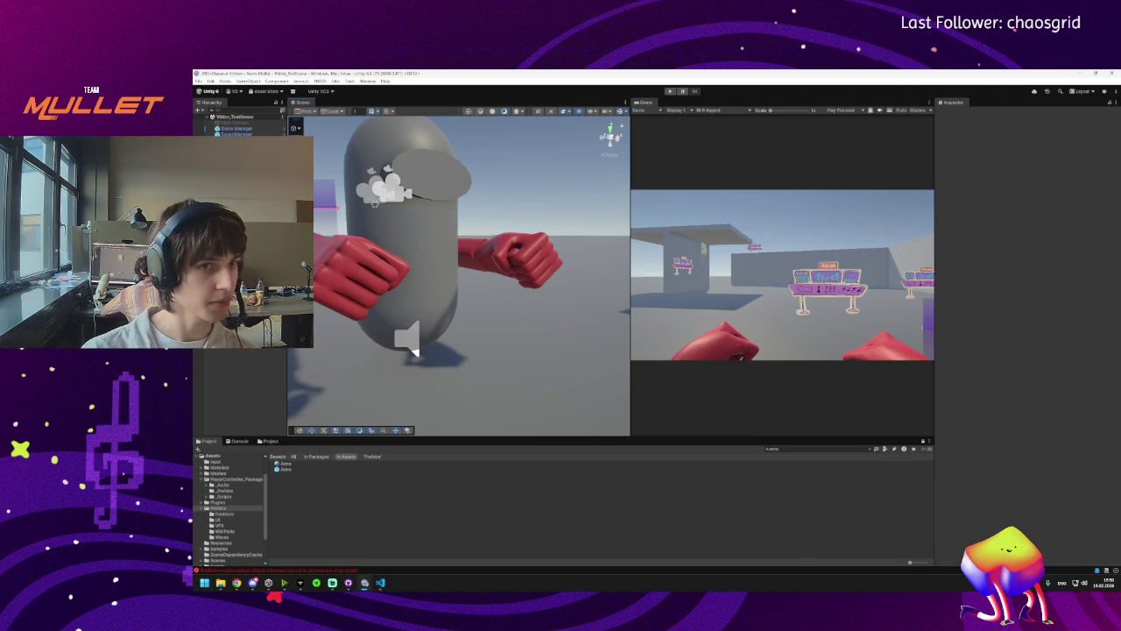
pyautogui.click(411, 349)
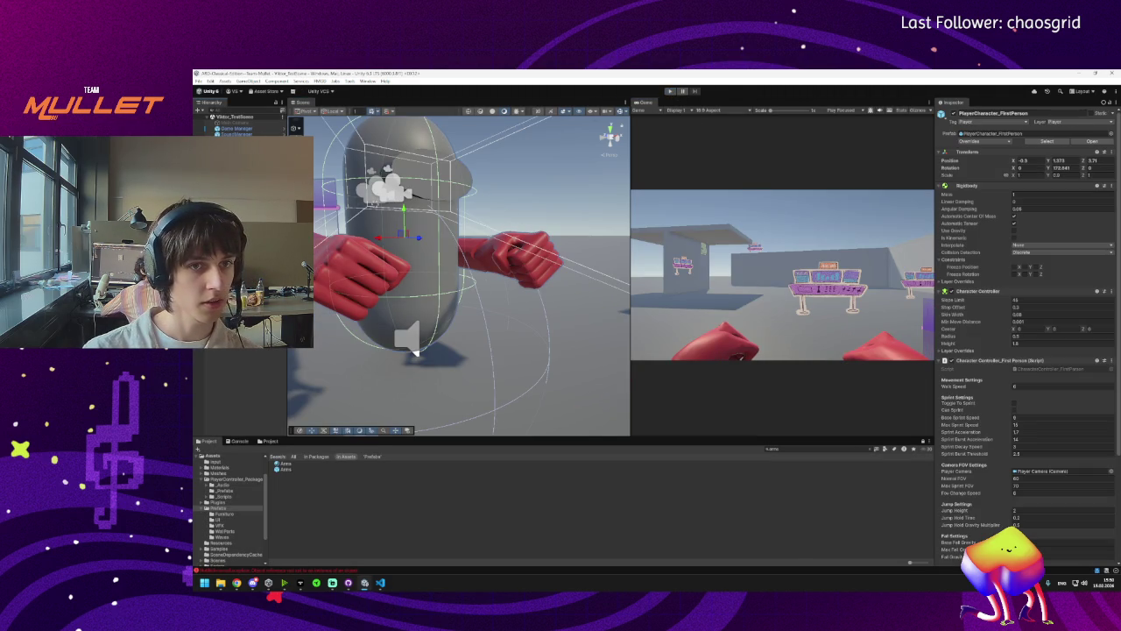
pyautogui.doubleClick(415, 351)
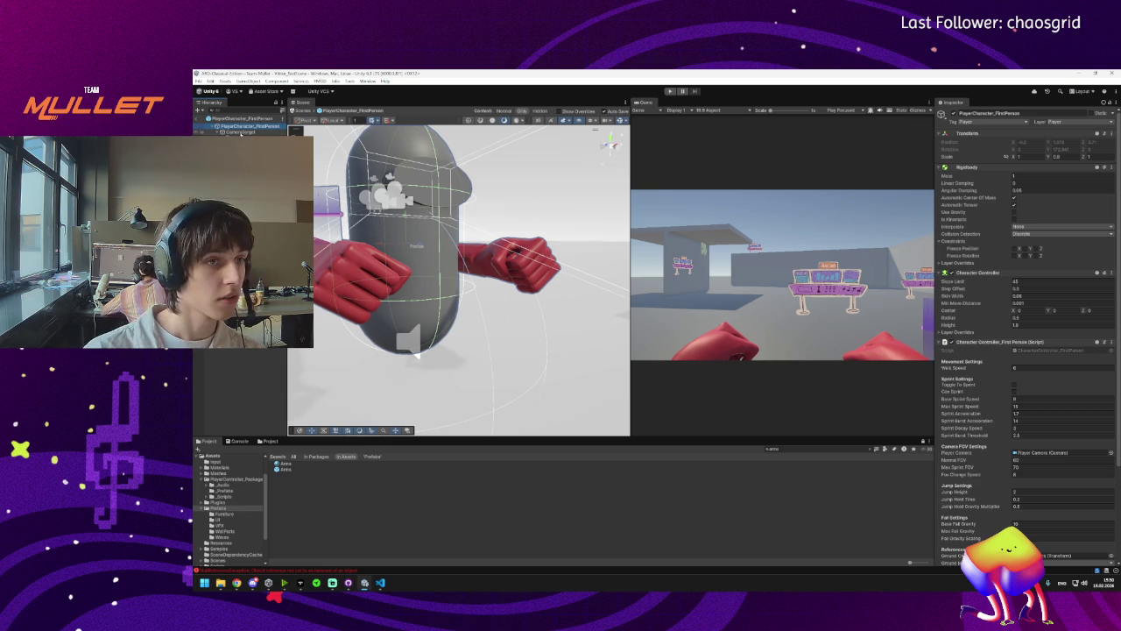
pyautogui.click(236, 133)
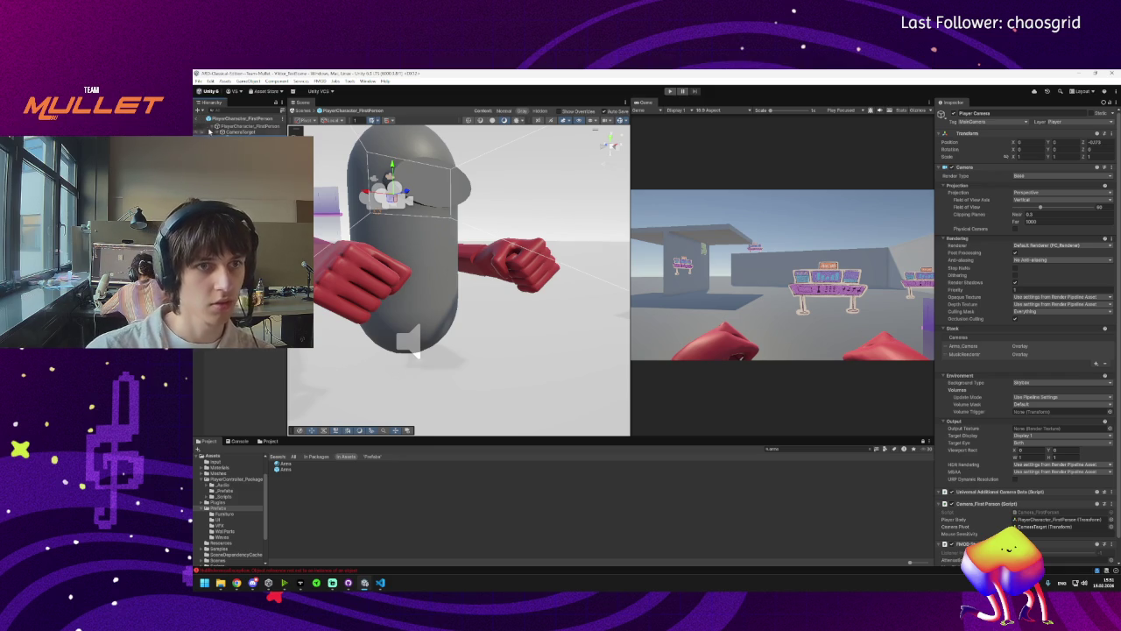
pyautogui.click(196, 123)
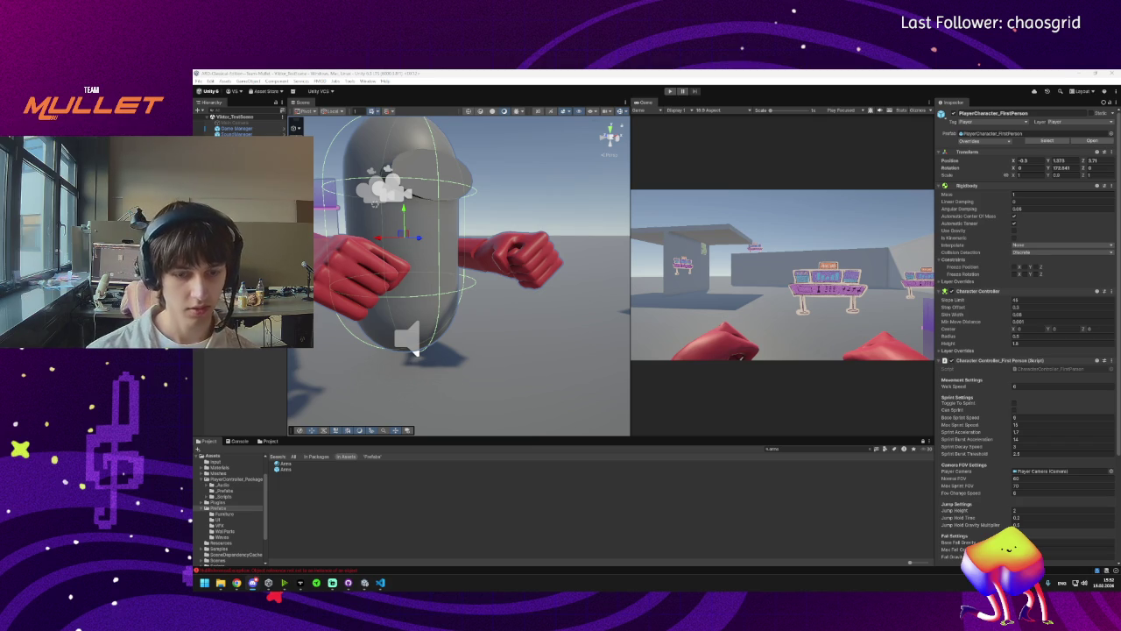
pyautogui.click(210, 507)
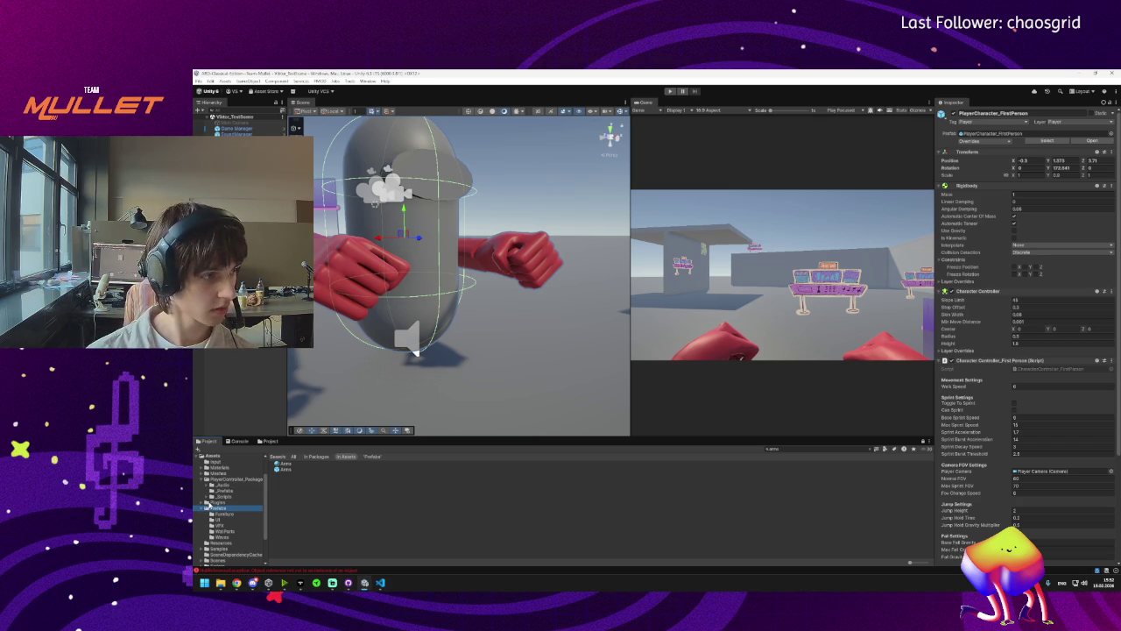
pyautogui.click(592, 506)
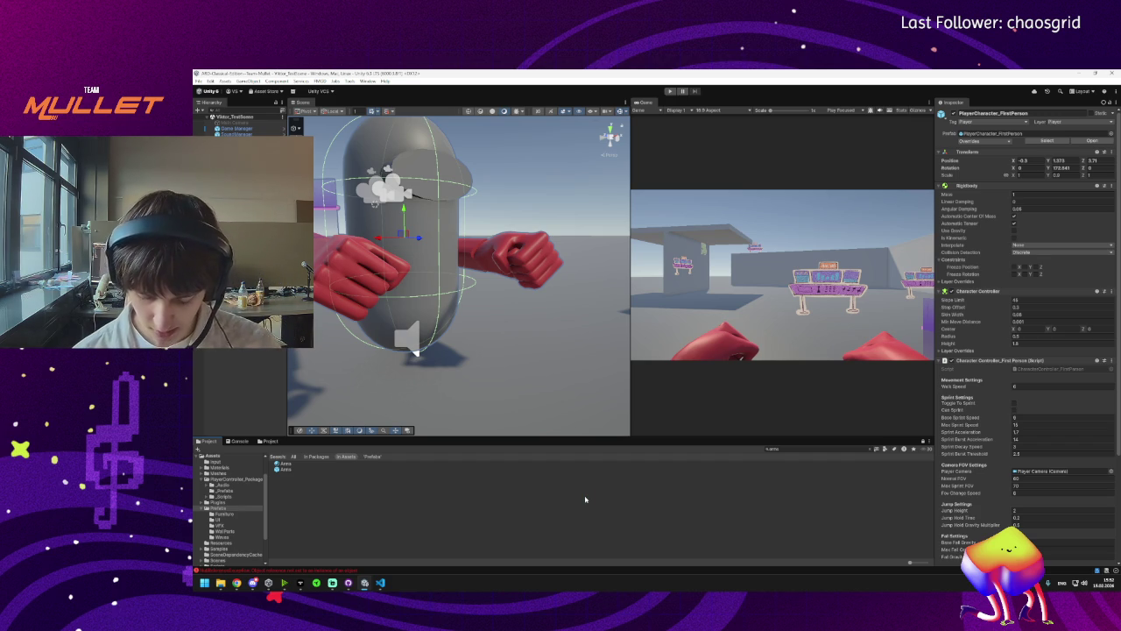
pyautogui.scroll(-5, 477, 352)
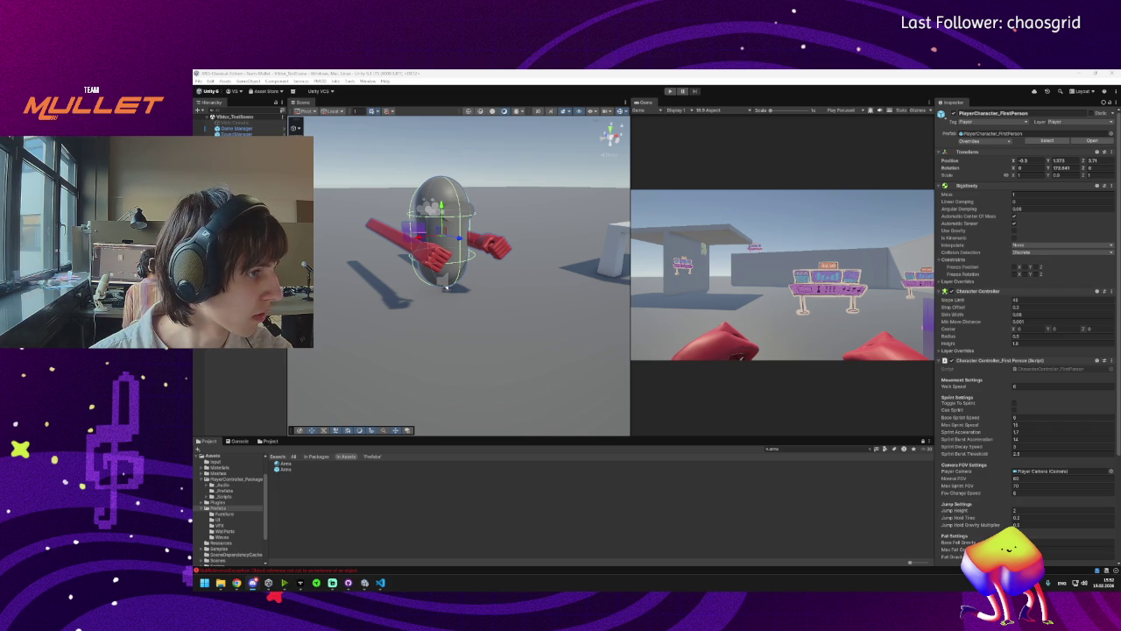
pyautogui.hotkey('alt', 'Tab')
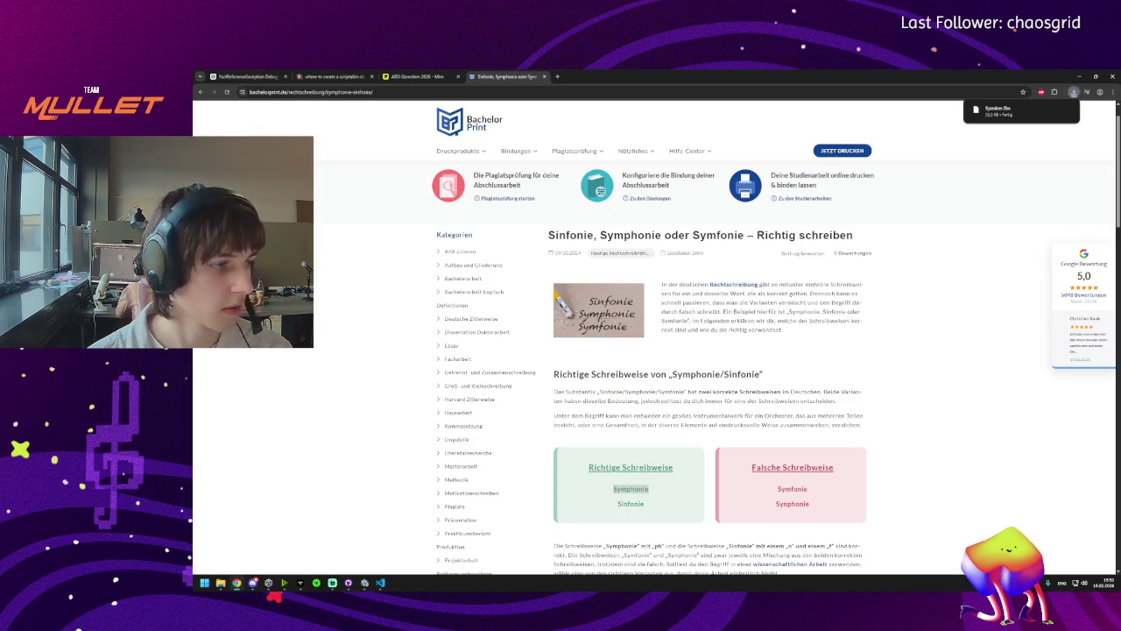
# Show Speaker.fbx in its folder, then search 'arena' in Unity and open the Arms prefab.
pyautogui.click(1054, 112)
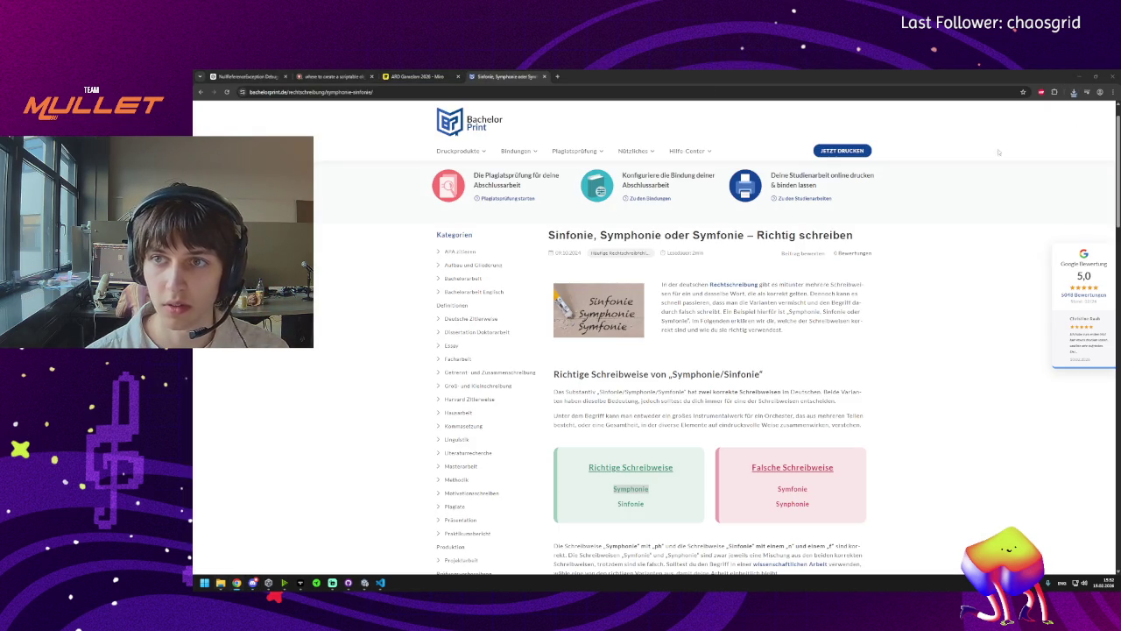
pyautogui.click(316, 582)
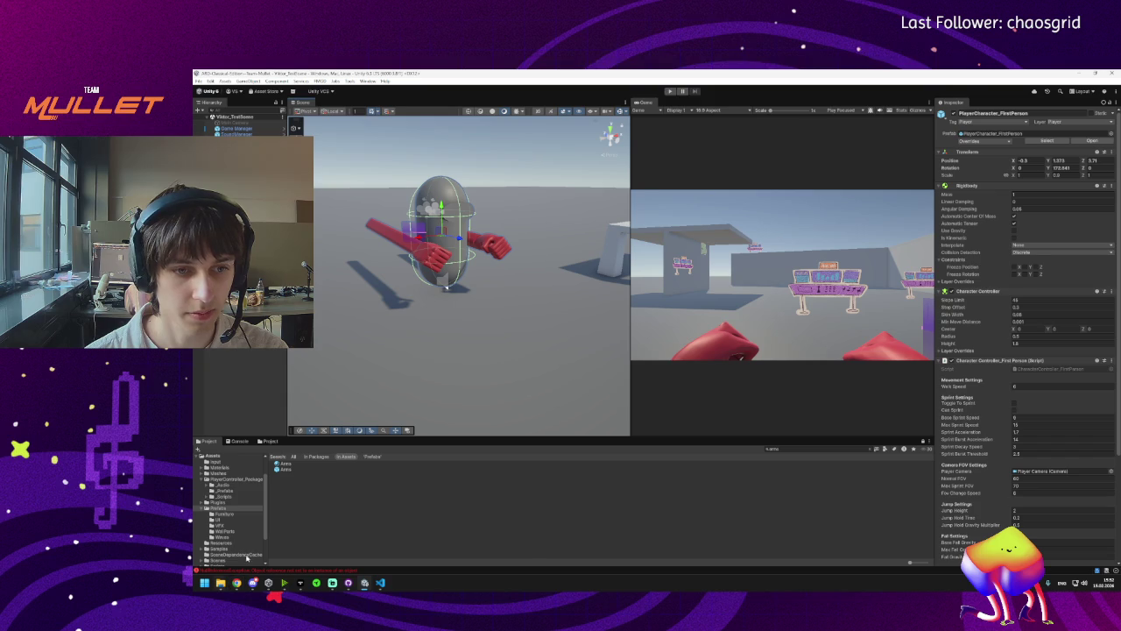
pyautogui.click(865, 449)
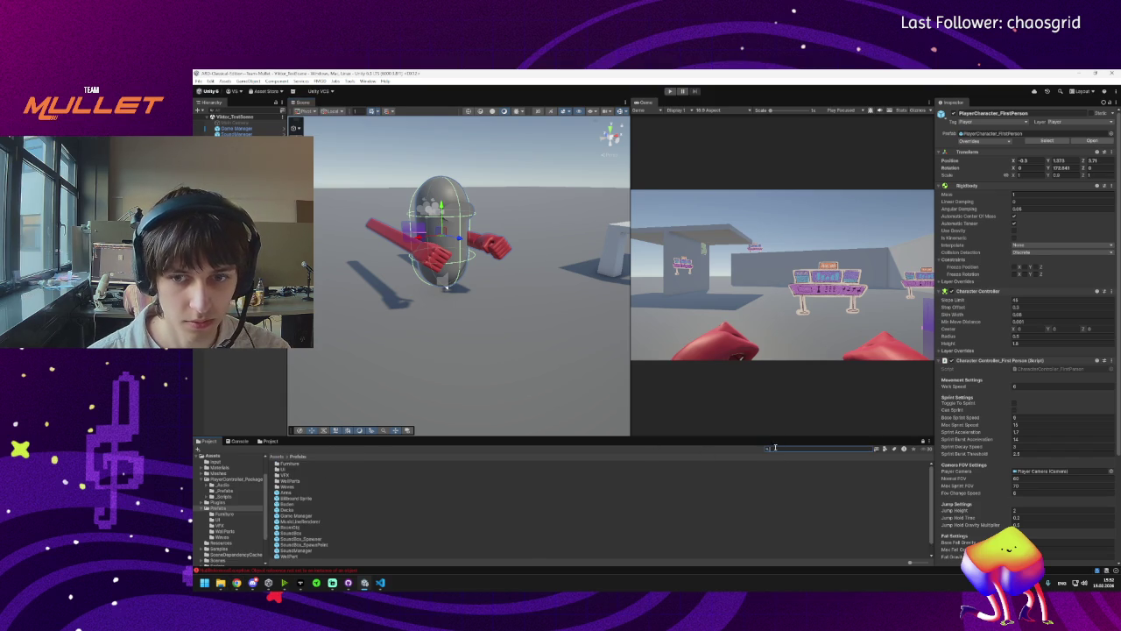
pyautogui.write('arena')
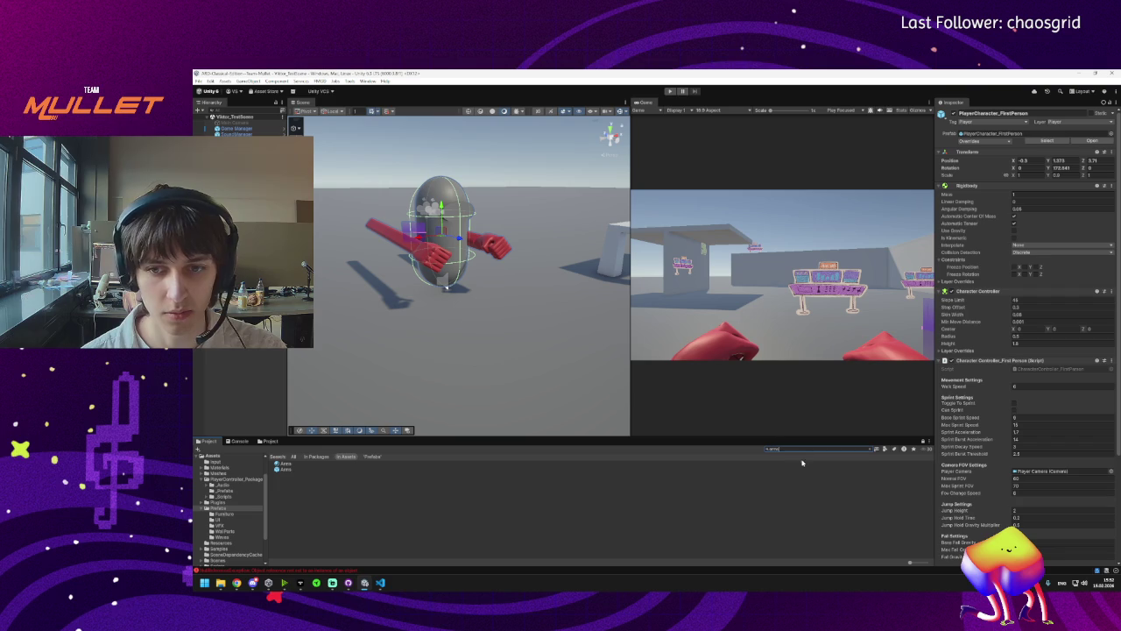
pyautogui.doubleClick(277, 468)
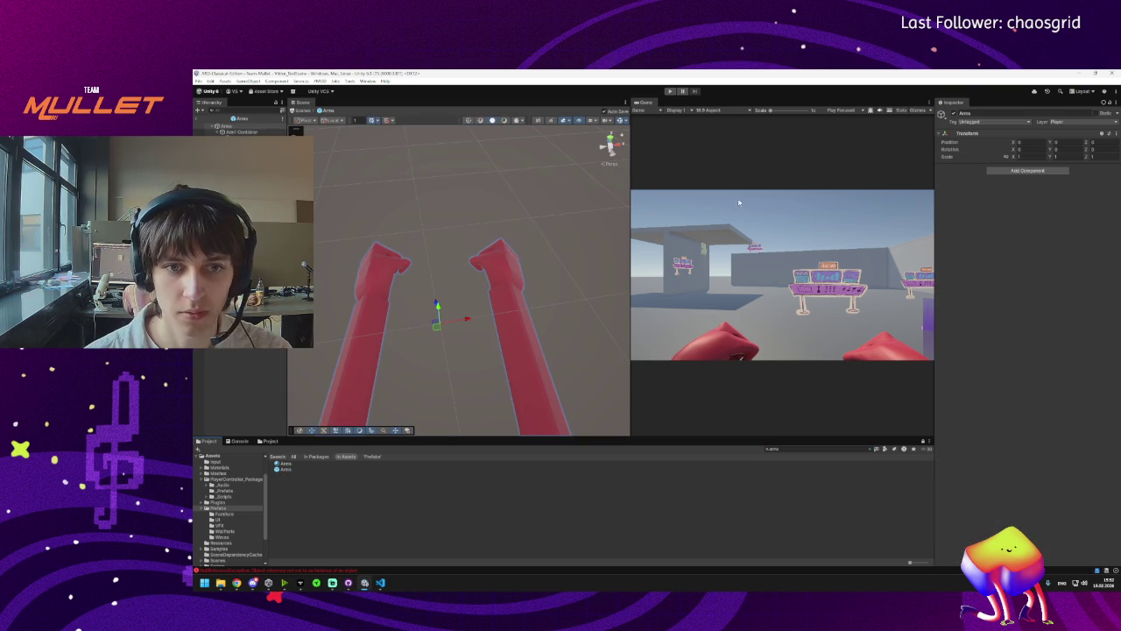
# Select the Arms prefab's sleeves and red hands while orbiting the view.
pyautogui.click(372, 350)
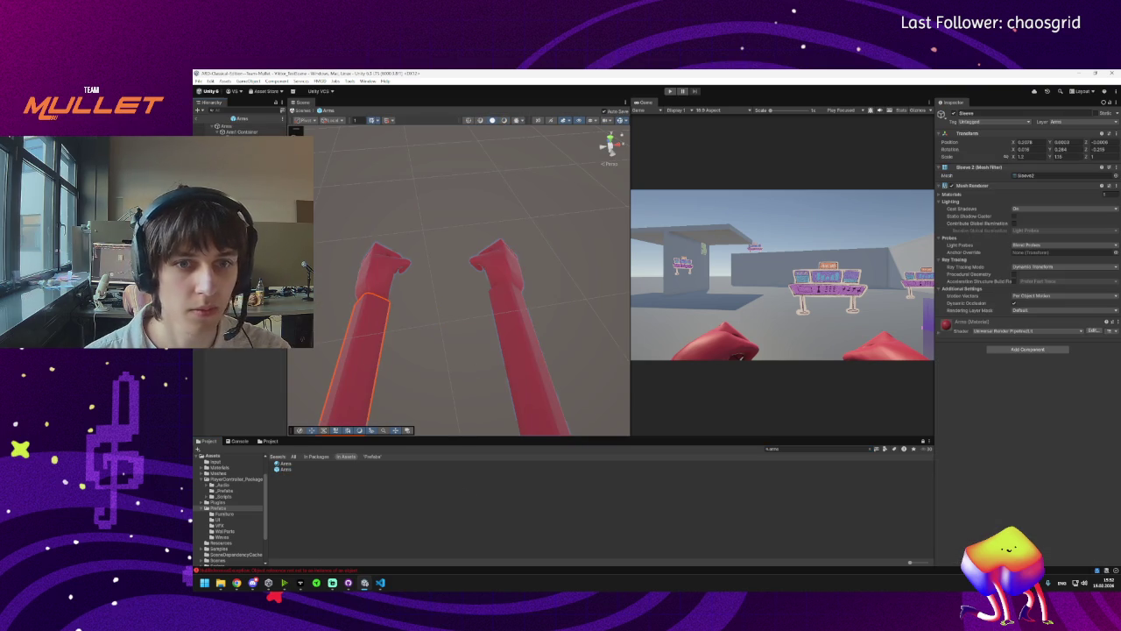
pyautogui.click(517, 341)
pyautogui.click(1061, 156)
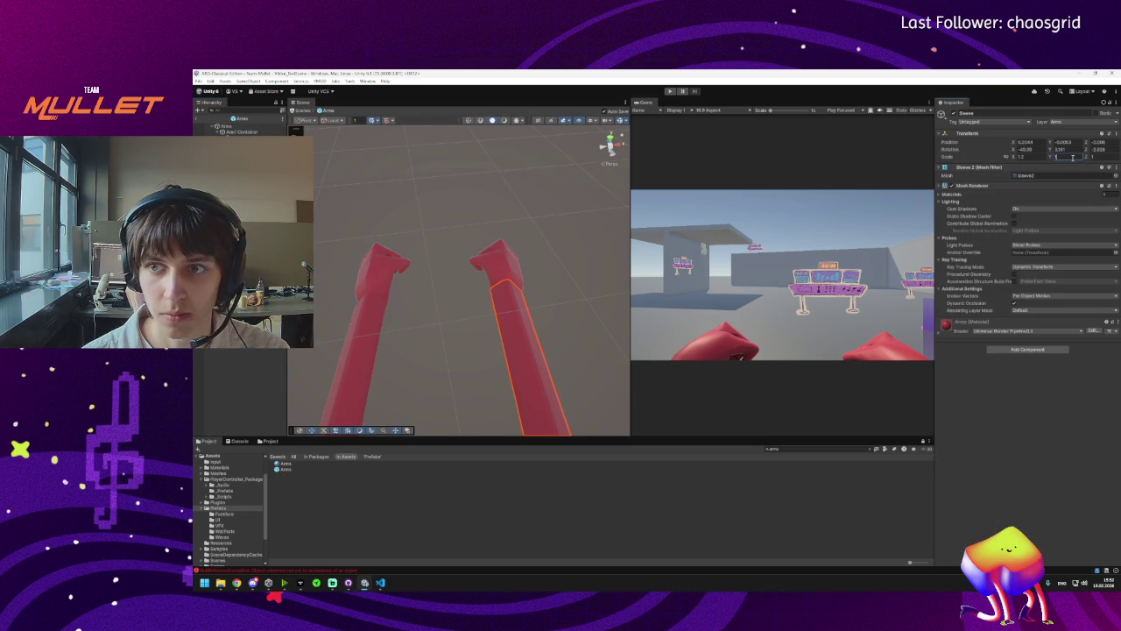
pyautogui.moveTo(613, 289)
pyautogui.mouseDown()
pyautogui.moveTo(538, 300)
pyautogui.moveTo(525, 262)
pyautogui.moveTo(446, 253)
pyautogui.moveTo(419, 228)
pyautogui.mouseUp()
pyautogui.click(412, 245)
pyautogui.click(601, 253)
pyautogui.moveTo(600, 253)
pyautogui.mouseDown()
pyautogui.moveTo(568, 286)
pyautogui.moveTo(561, 262)
pyautogui.mouseUp()
# Orbit to view the hands from behind and above, then select the left sleeve.
pyautogui.click(391, 269)
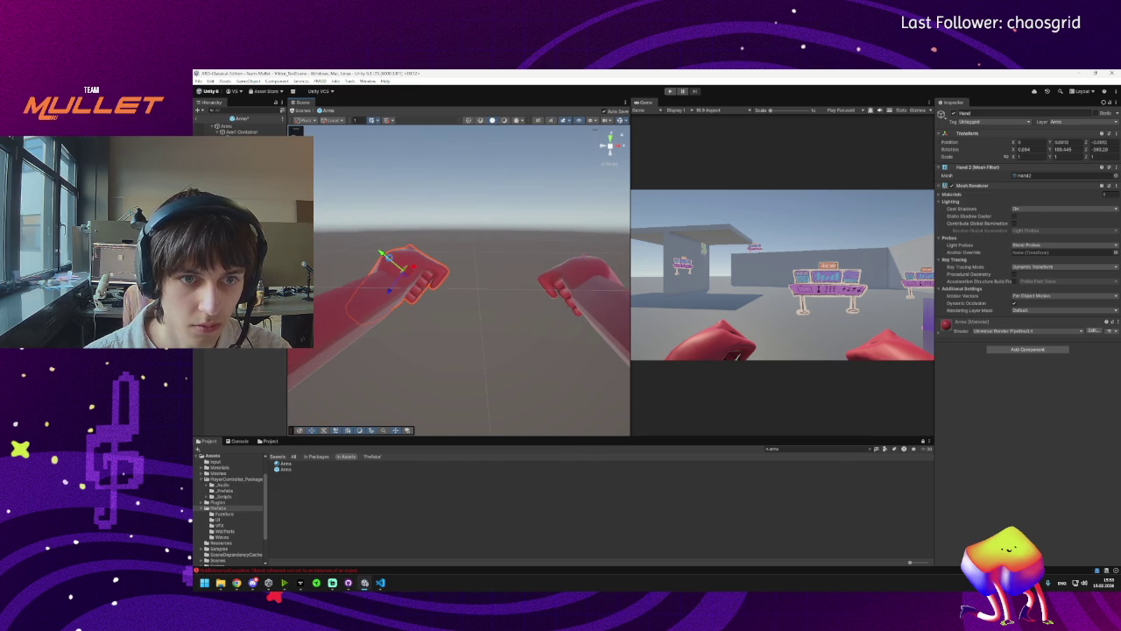
pyautogui.rightClick(425, 294)
pyautogui.moveTo(425, 294)
pyautogui.mouseDown()
pyautogui.moveTo(478, 283)
pyautogui.moveTo(491, 321)
pyautogui.mouseUp()
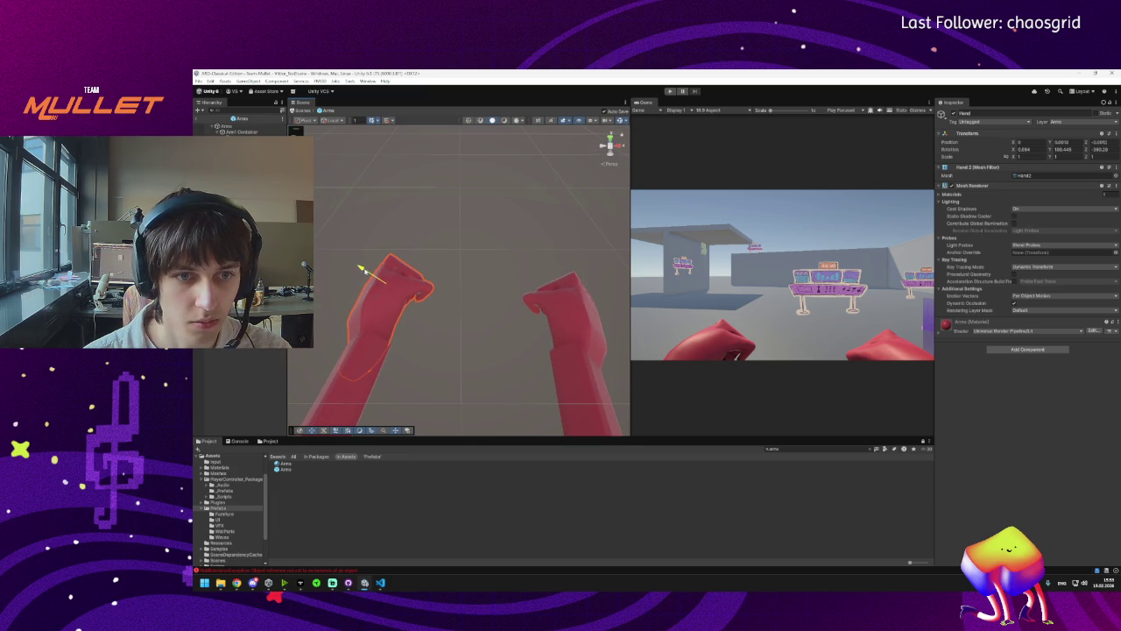
pyautogui.moveTo(367, 264)
pyautogui.mouseDown()
pyautogui.moveTo(543, 301)
pyautogui.moveTo(581, 348)
pyautogui.mouseUp()
pyautogui.click(560, 337)
pyautogui.moveTo(438, 302); pyautogui.dragTo(428, 280)
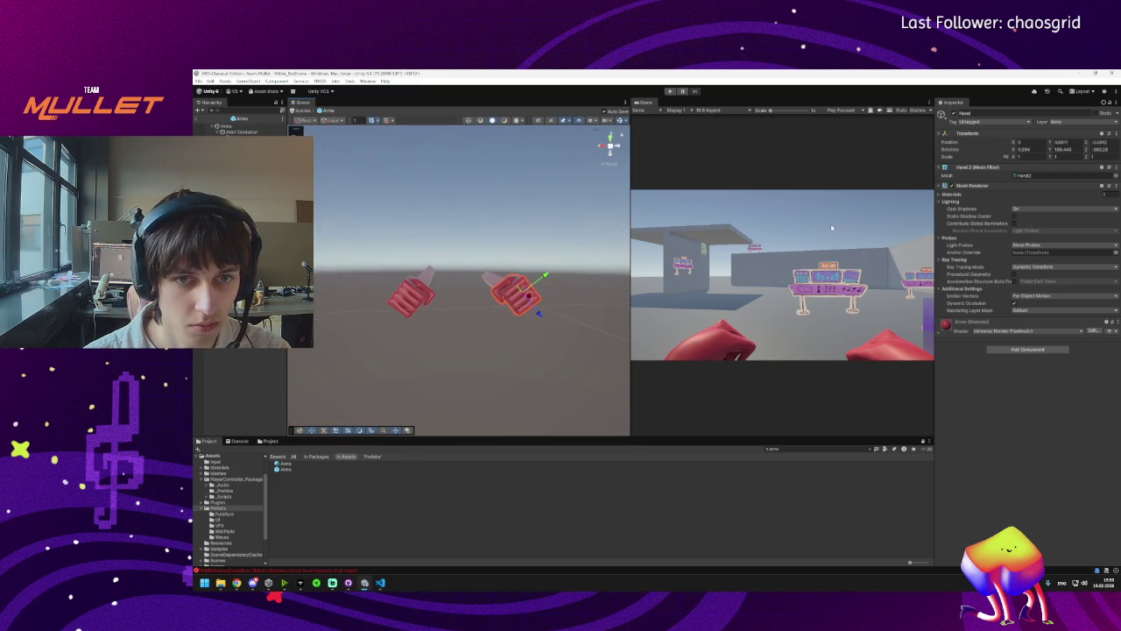
pyautogui.click(427, 278)
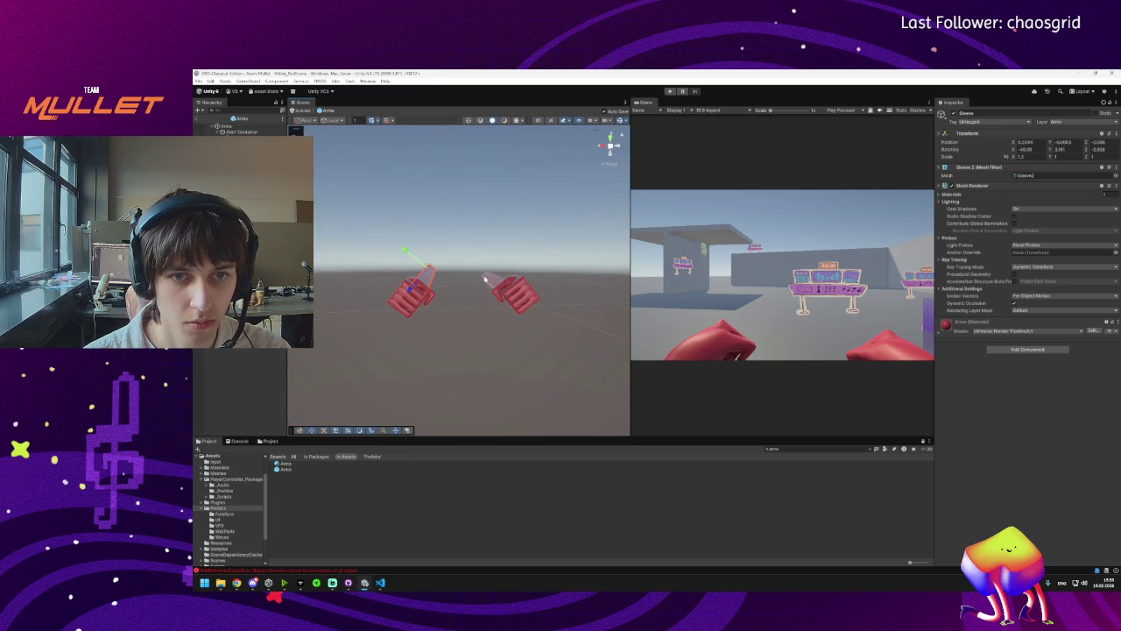
# Set move handles to Global, try raising the sleeve and lowering the left hand, undoing both.
pyautogui.click(331, 121)
pyautogui.click(337, 129)
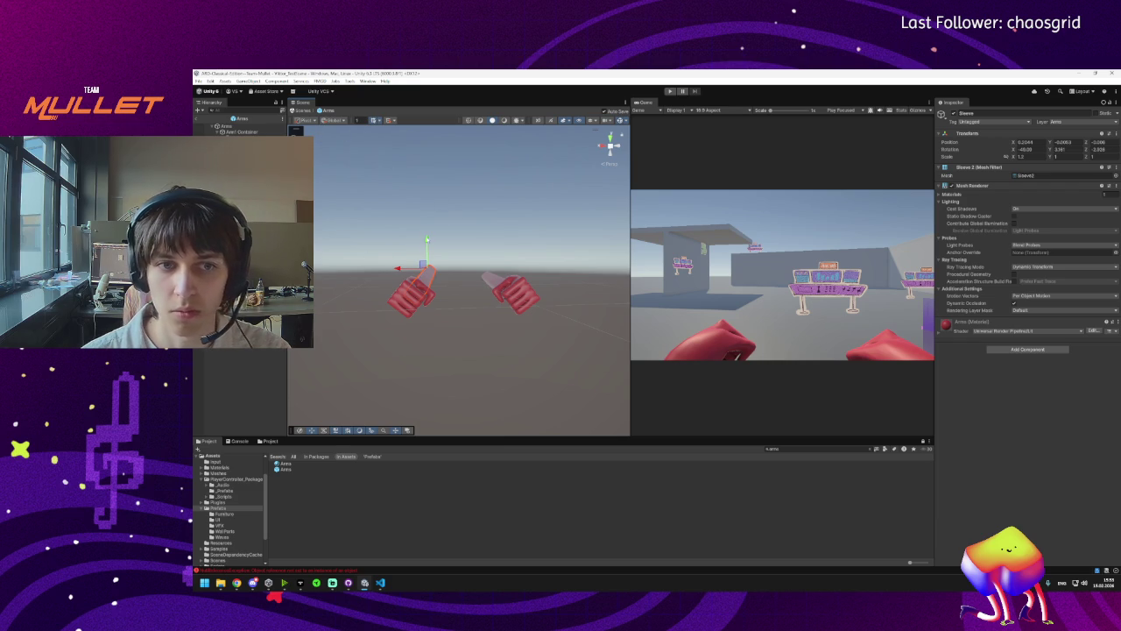
pyautogui.moveTo(427, 238)
pyautogui.mouseDown()
pyautogui.moveTo(431, 333)
pyautogui.moveTo(439, 171)
pyautogui.moveTo(442, 283)
pyautogui.moveTo(449, 194)
pyautogui.mouseUp()
pyautogui.hotkey('ctrl', 'z')
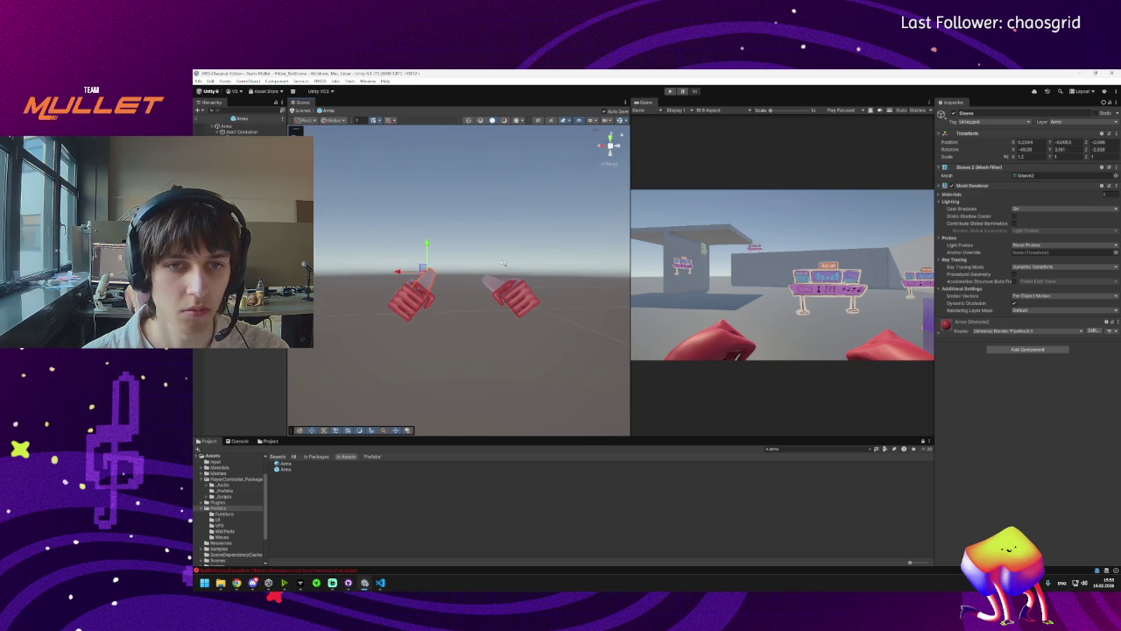
pyautogui.scroll(3, 493, 202)
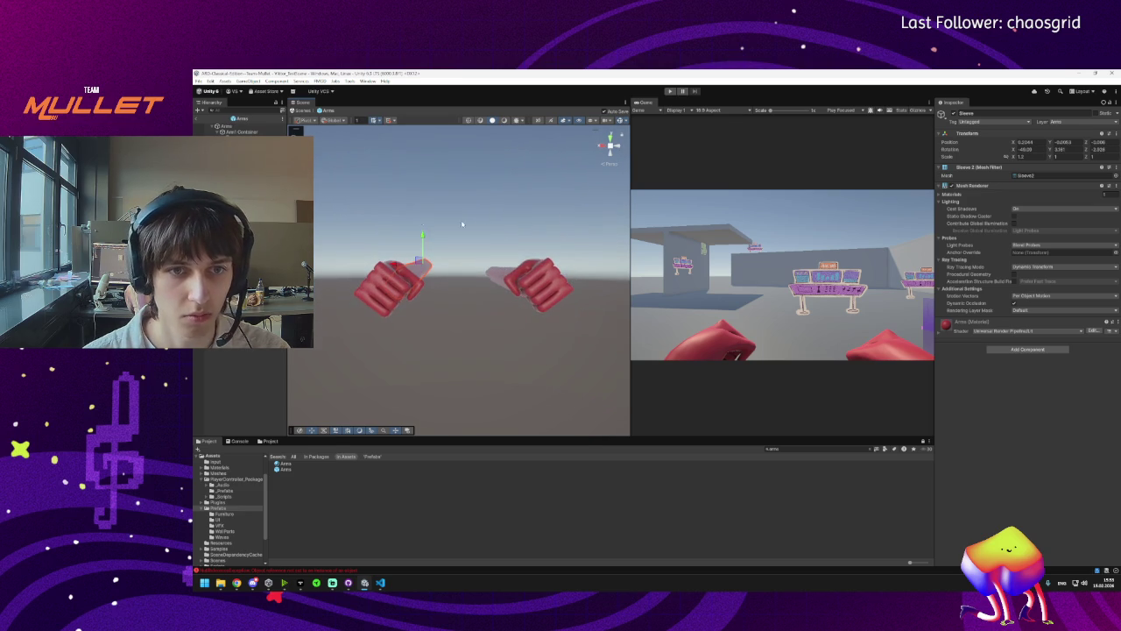
pyautogui.click(403, 271)
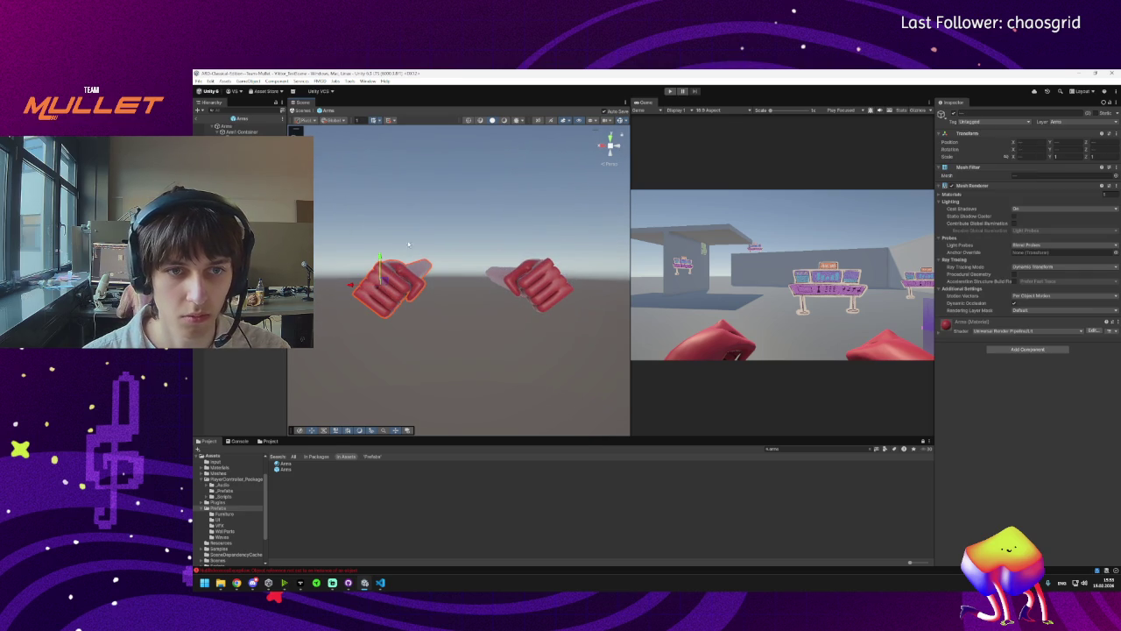
pyautogui.moveTo(381, 259); pyautogui.dragTo(382, 270)
pyautogui.hotkey('ctrl', 'z')
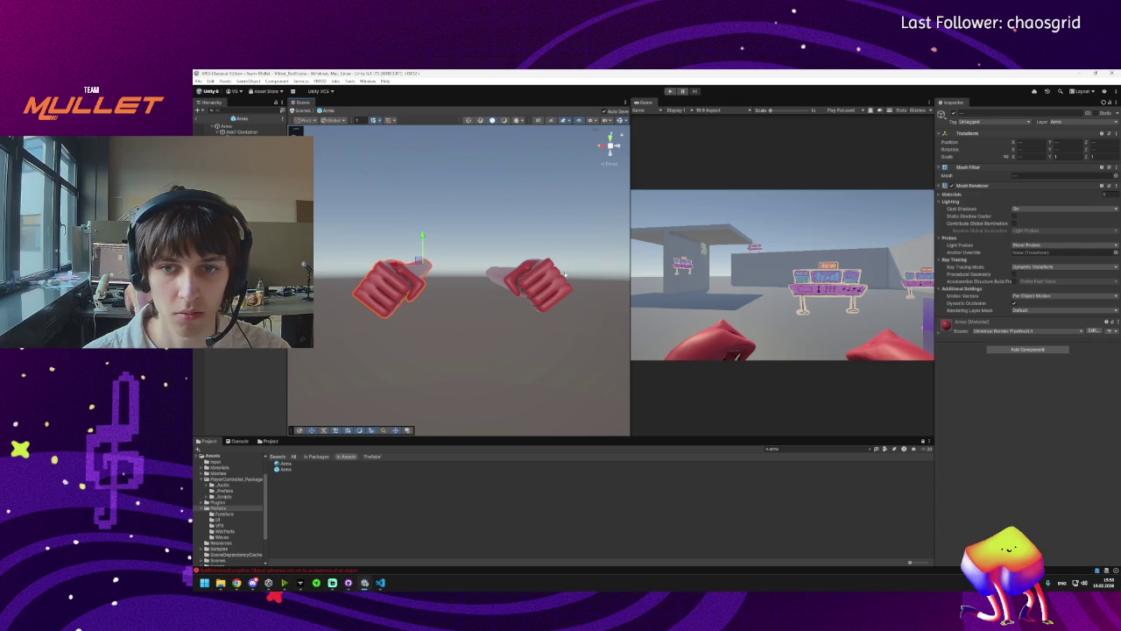
# Tilt both red hands to a new angle and leave the Arms prefab.
pyautogui.hotkey('ctrl', 'z')
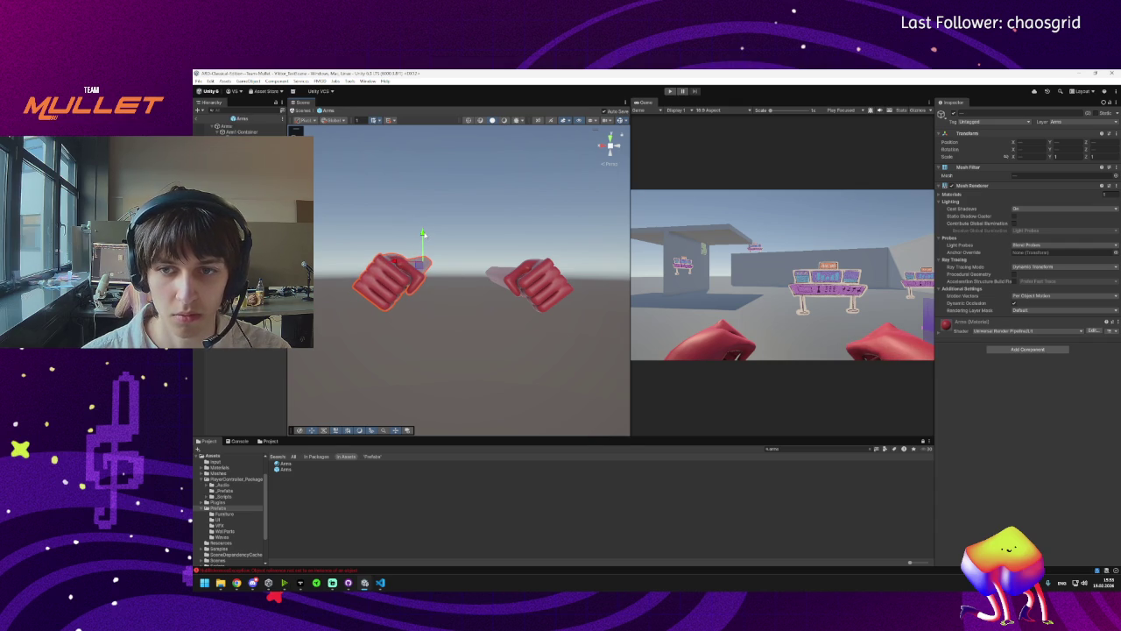
pyautogui.click(508, 280)
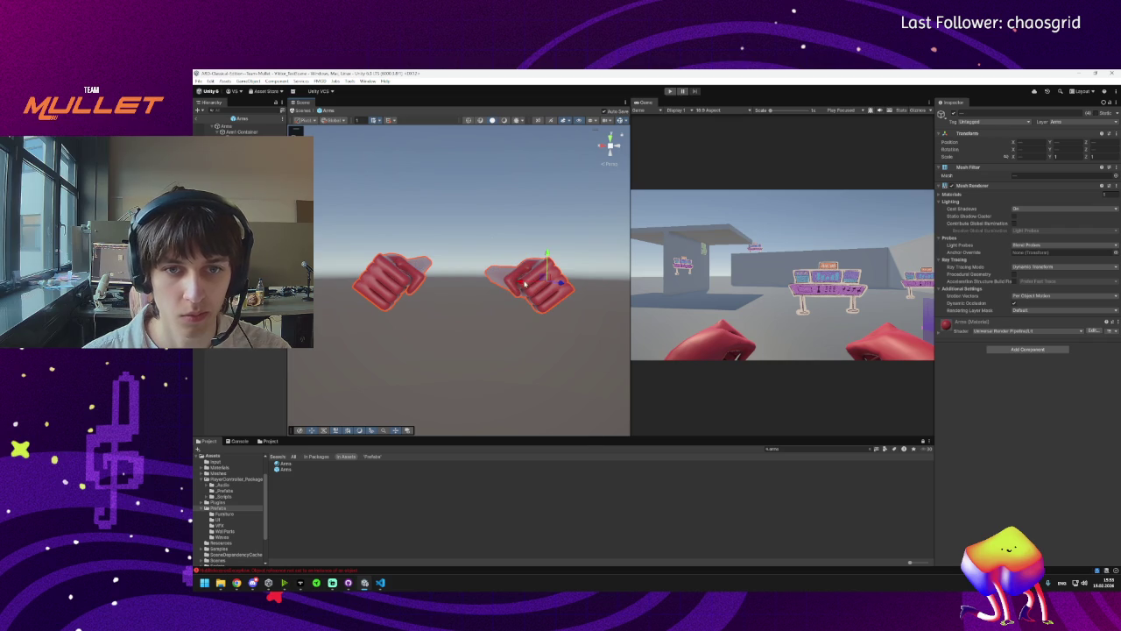
pyautogui.hotkey('ctrl', 'z')
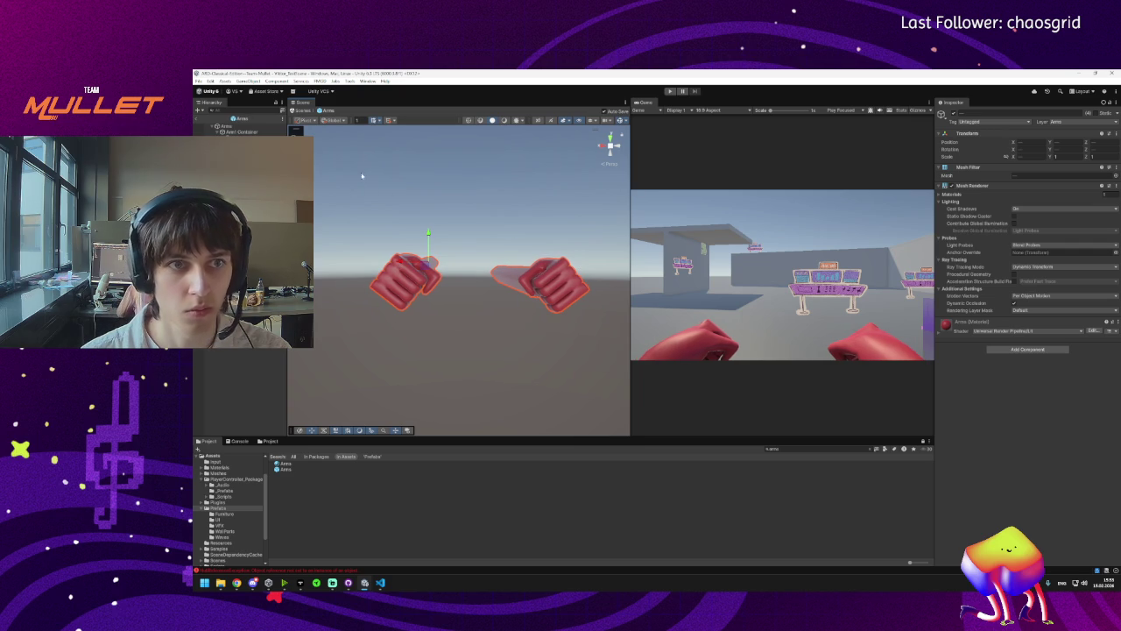
pyautogui.click(199, 123)
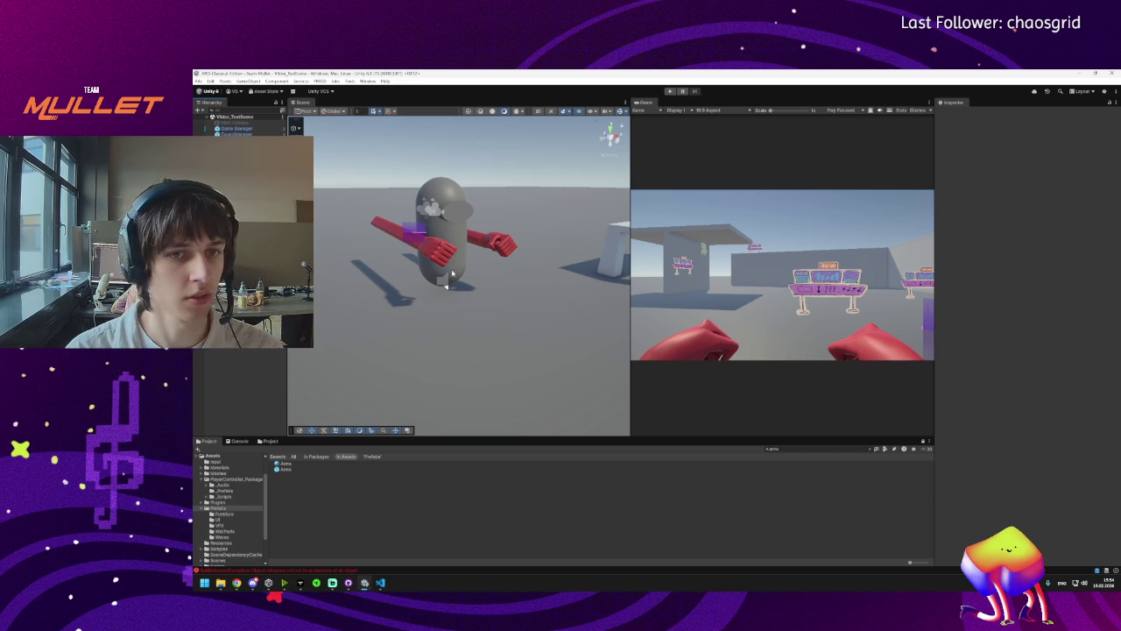
# Play-test the scene with the new arms.
pyautogui.click(670, 91)
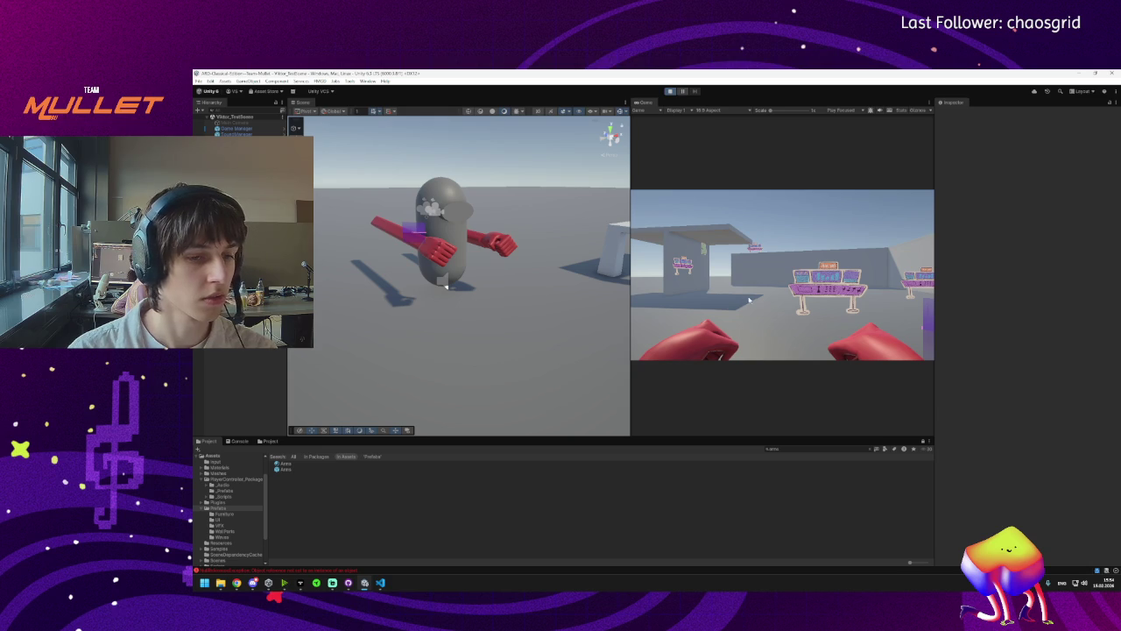
pyautogui.moveTo(347, 582)
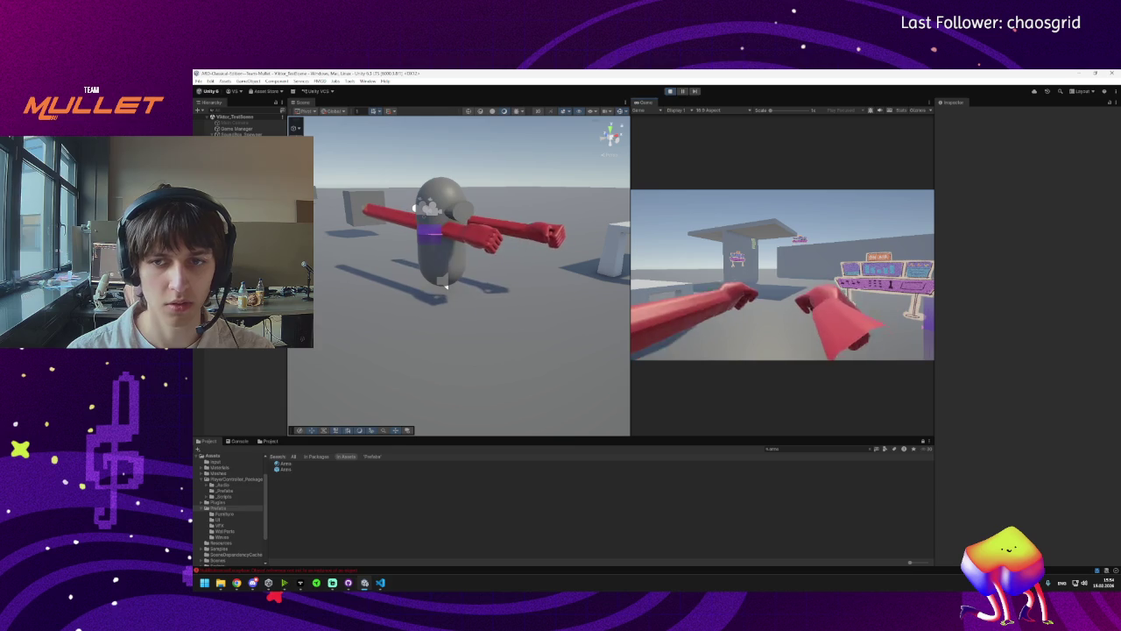
pyautogui.press('super')
pyautogui.press('Escape')
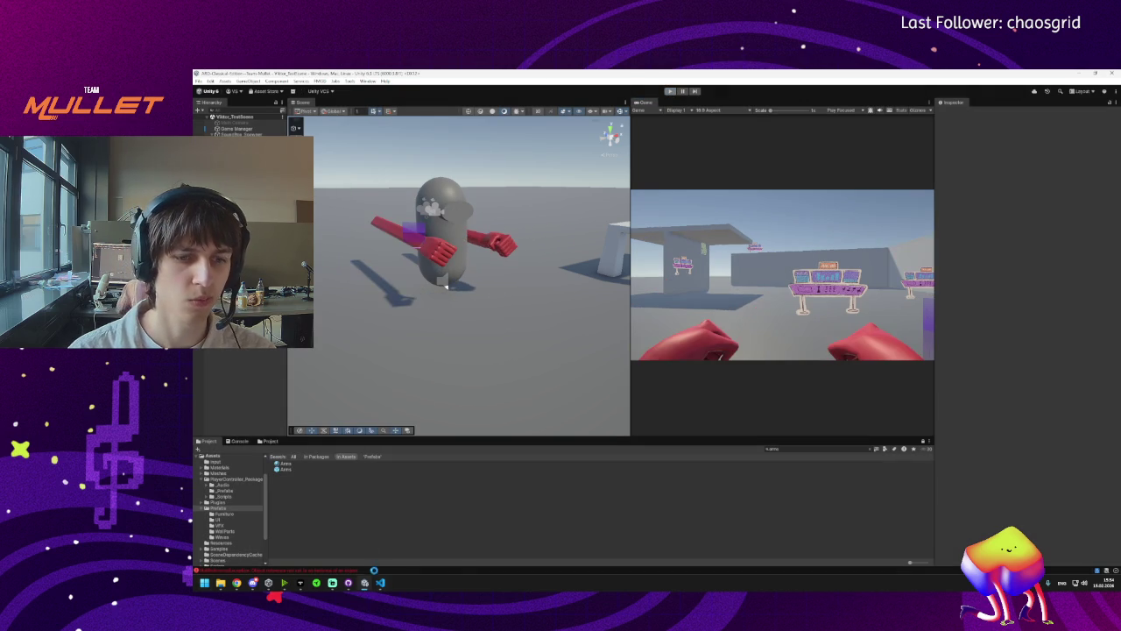
# Reopen the Arms prefab, return to the scene, and start play mode with Ctrl+P.
pyautogui.doubleClick(285, 468)
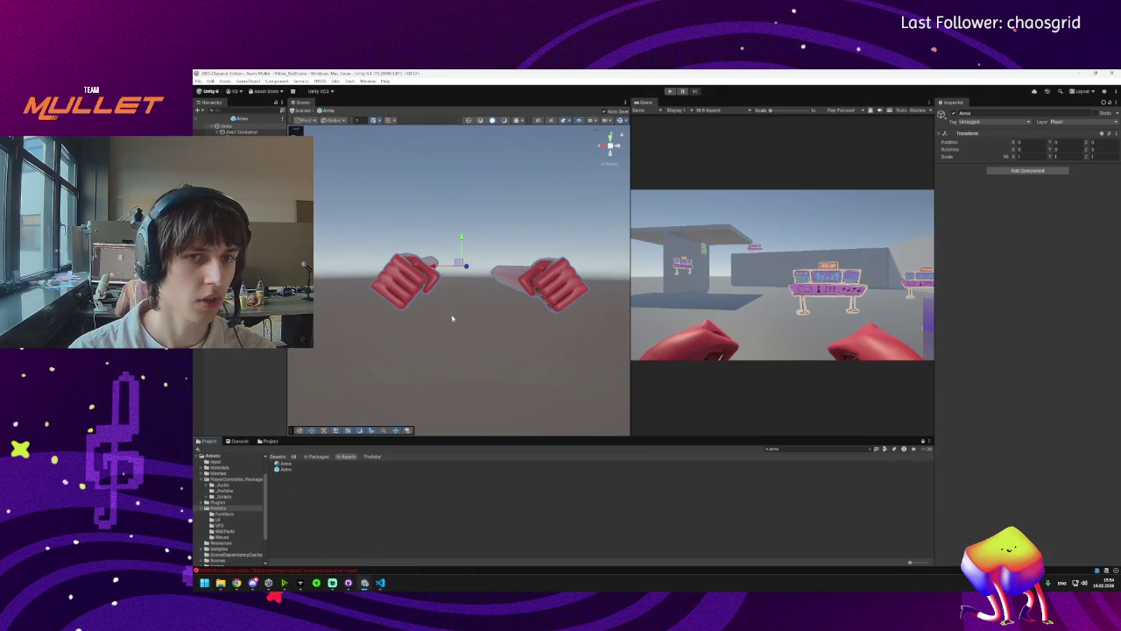
pyautogui.click(450, 313)
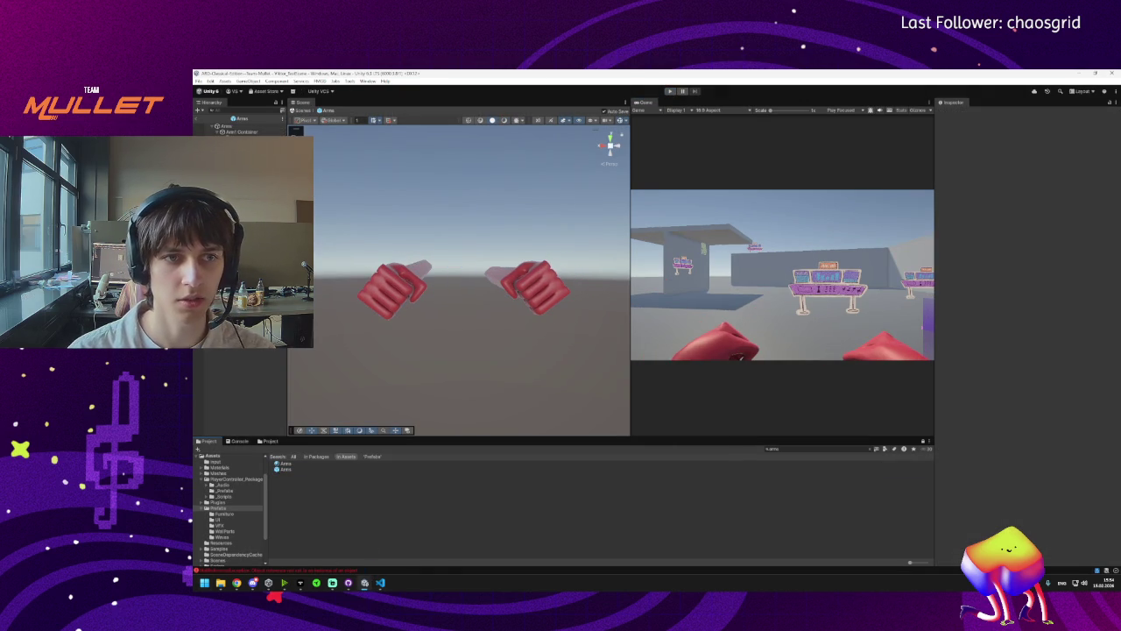
pyautogui.click(285, 469)
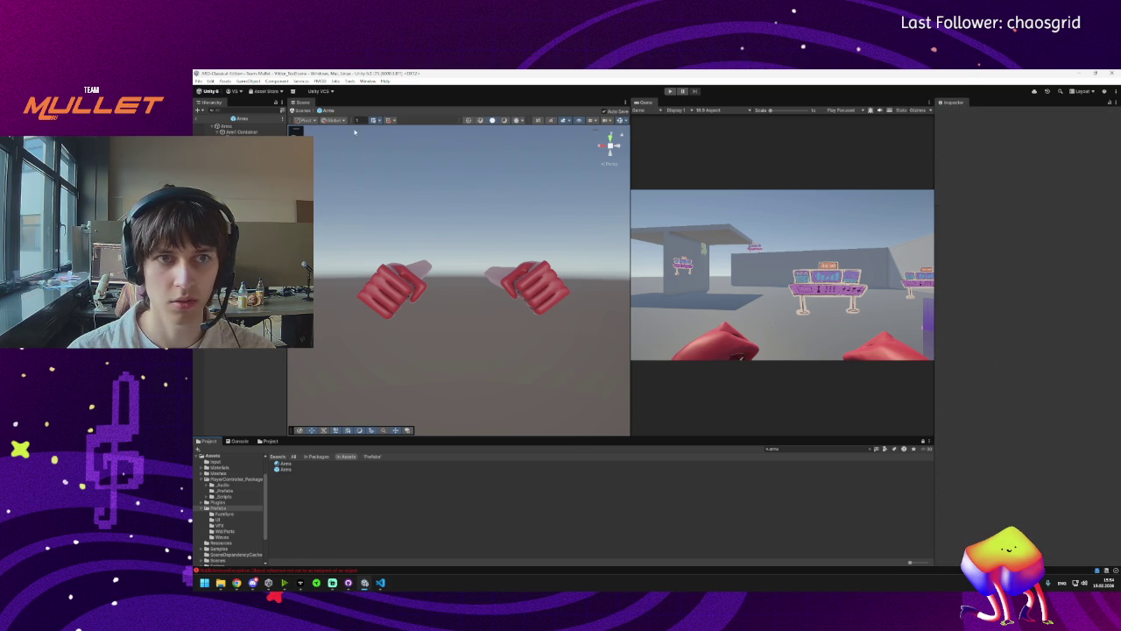
pyautogui.click(201, 120)
pyautogui.hotkey('ctrl', 'p')
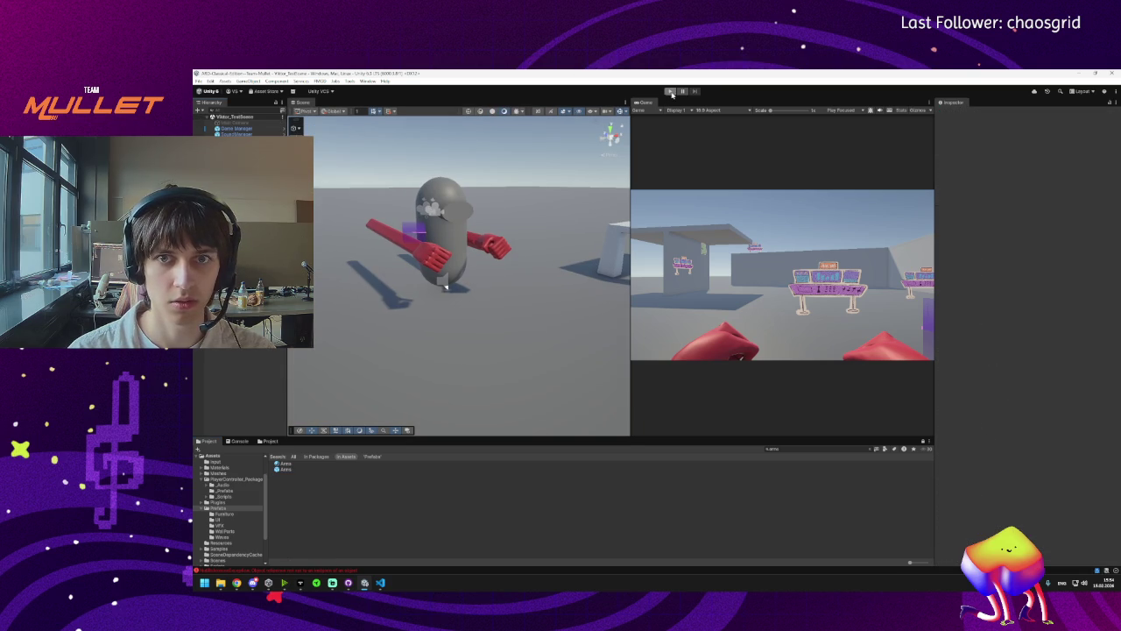
# Check pending changes in GitHub Desktop and the Wall_Data script, then return to Unity.
pyautogui.click(347, 582)
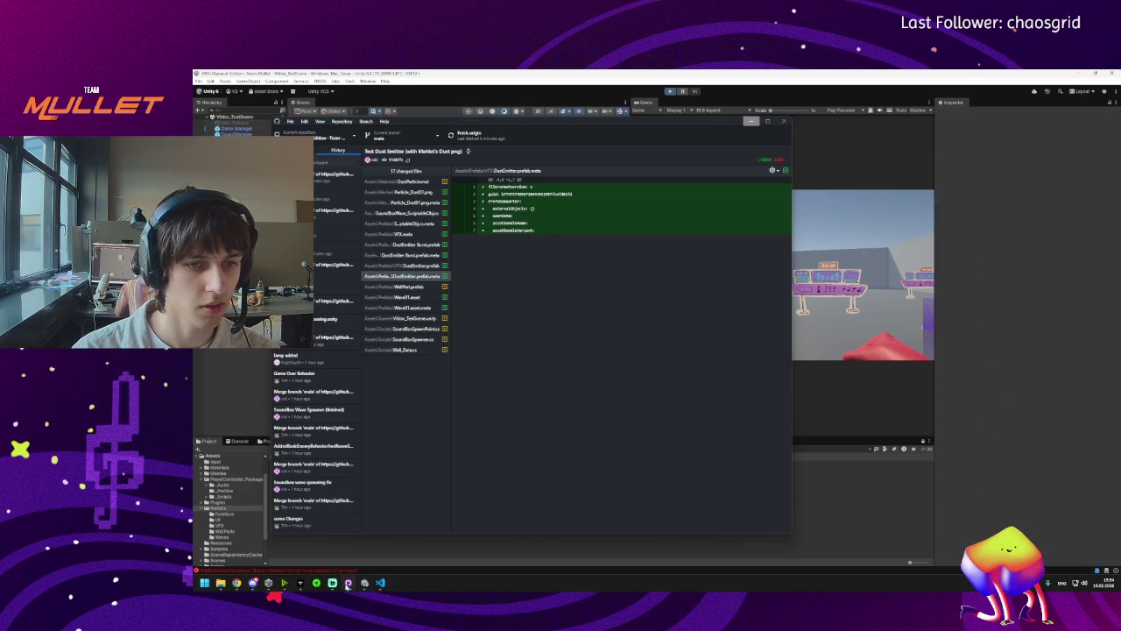
pyautogui.hotkey('ctrl', '1')
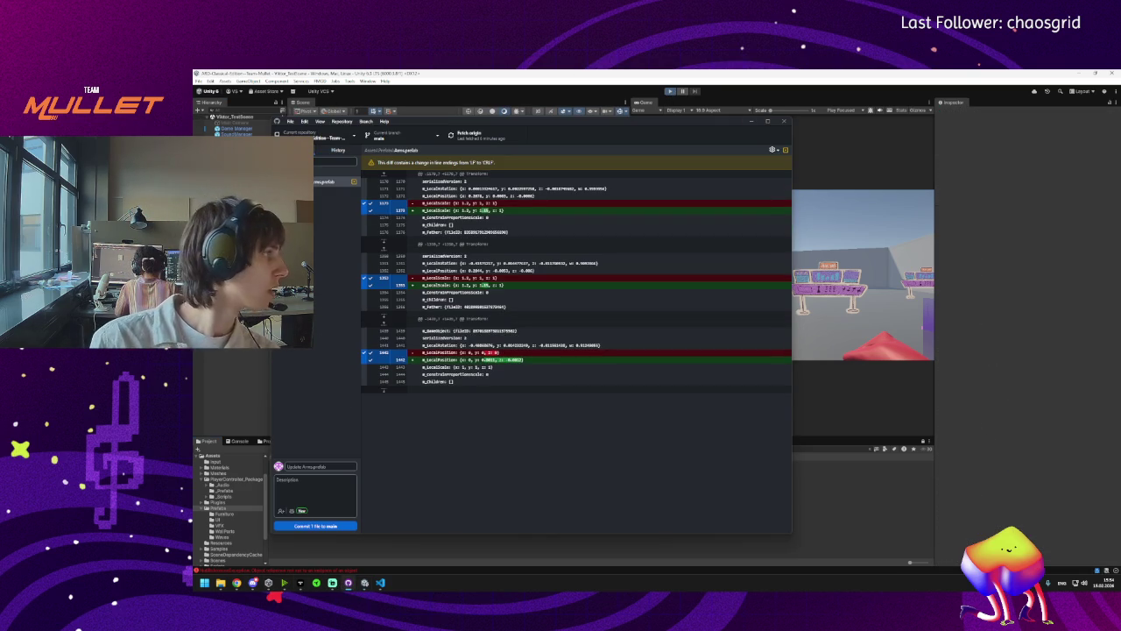
pyautogui.click(752, 121)
pyautogui.click(379, 582)
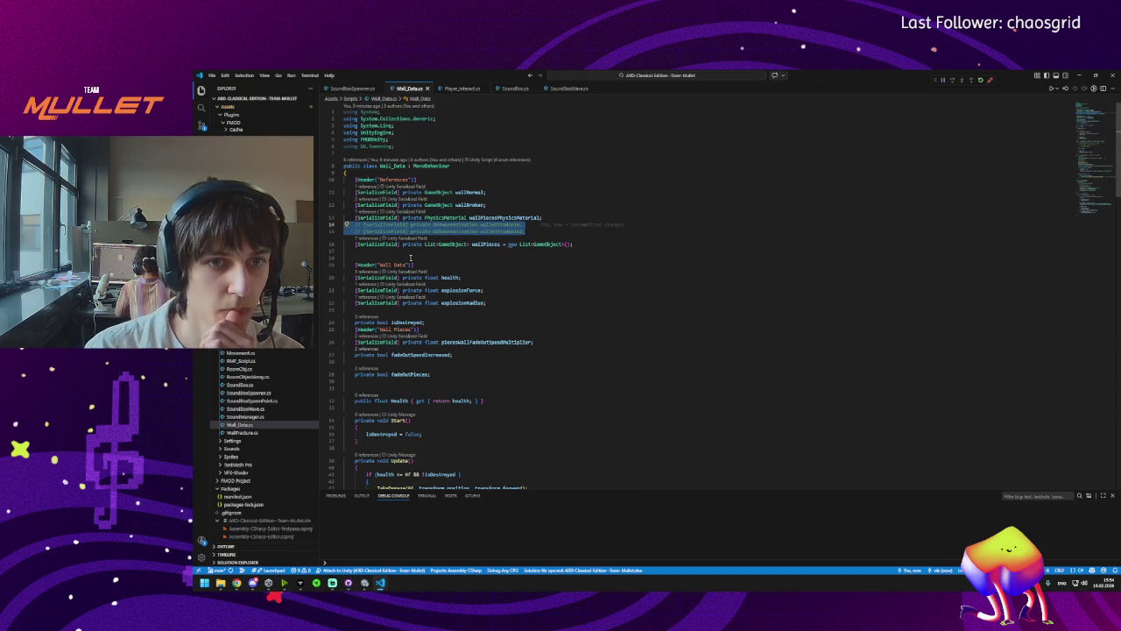
pyautogui.click(567, 230)
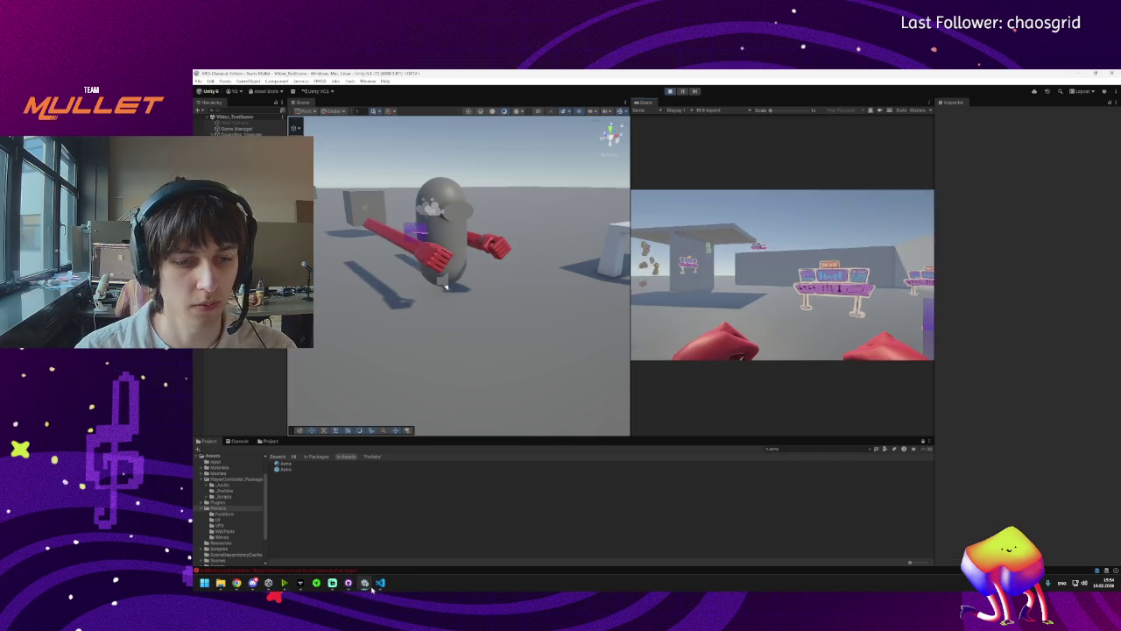
pyautogui.click(365, 582)
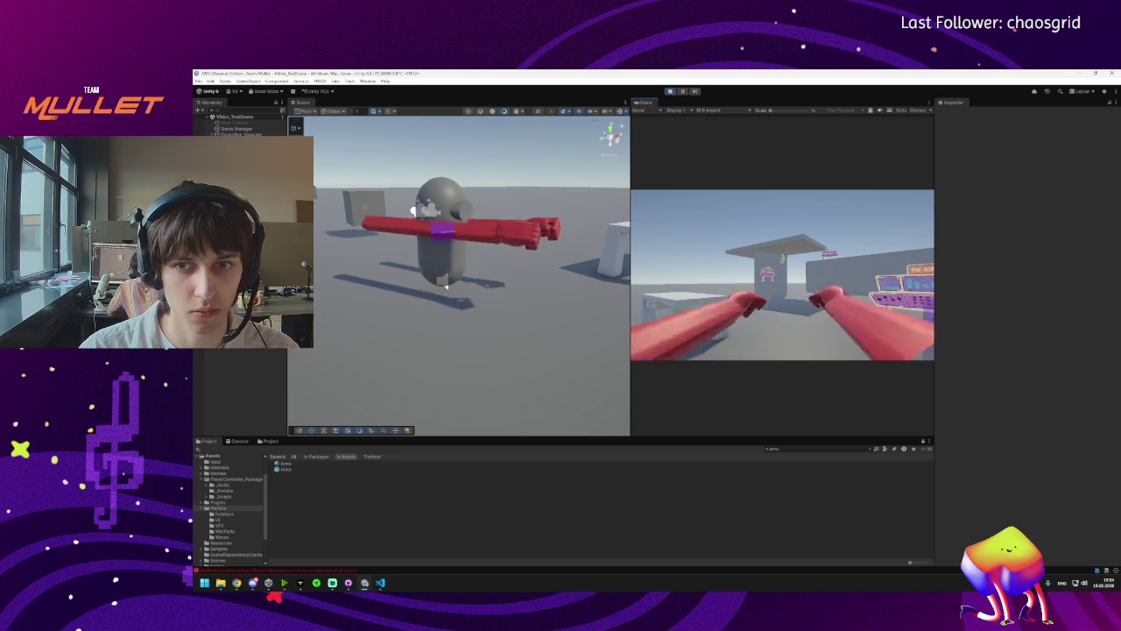
# Select the WallPart and list its pending prefab overrides.
pyautogui.press('super')
pyautogui.press('super')
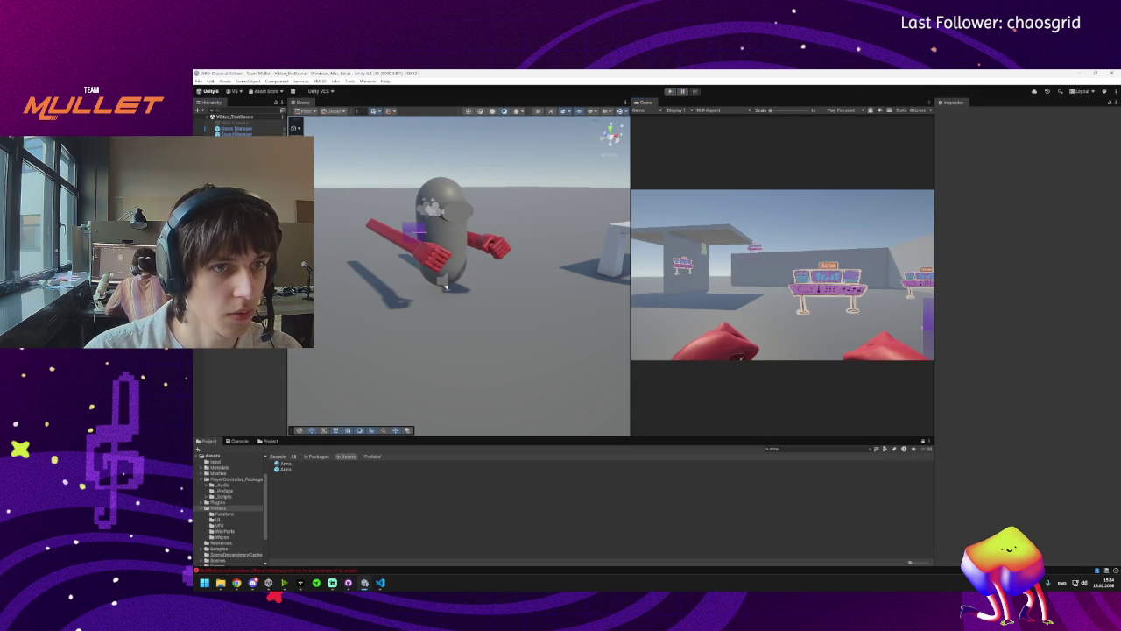
pyautogui.click(985, 141)
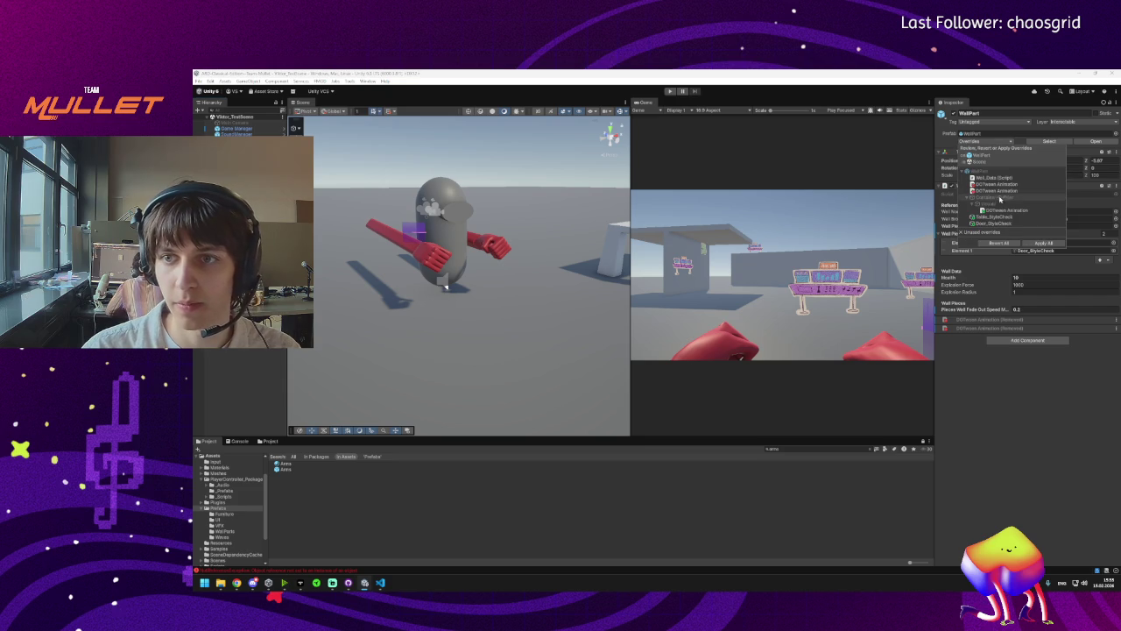
# Select the Wall_Data and both DOTween Animation overrides and apply them to the prefab.
pyautogui.click(990, 192)
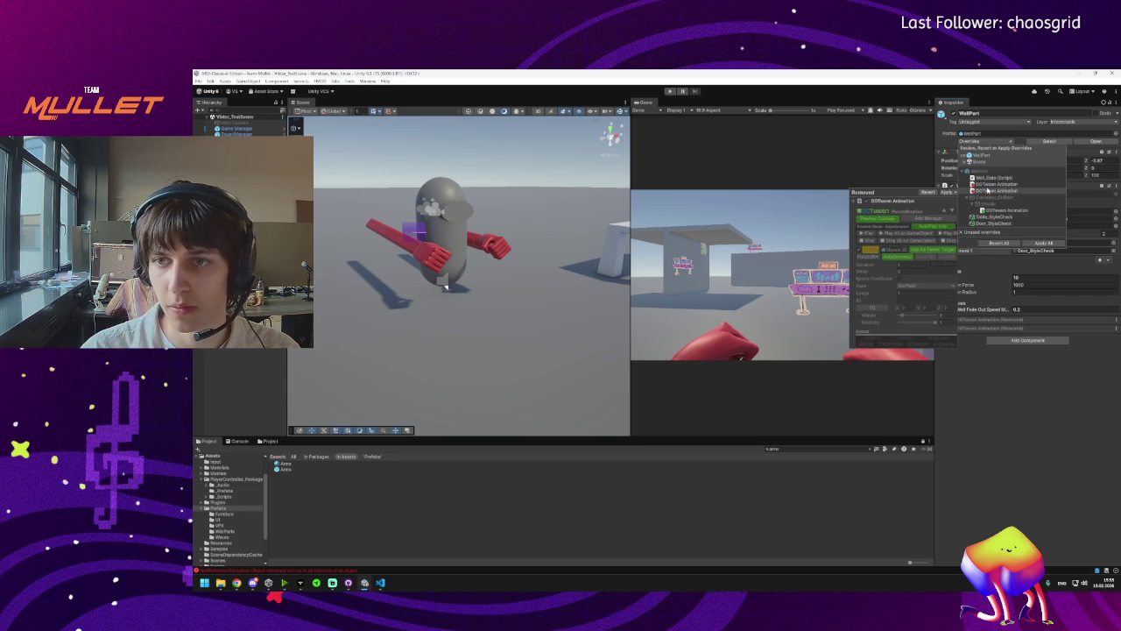
pyautogui.keyDown('shift'); pyautogui.click(990, 187); pyautogui.keyUp('shift')
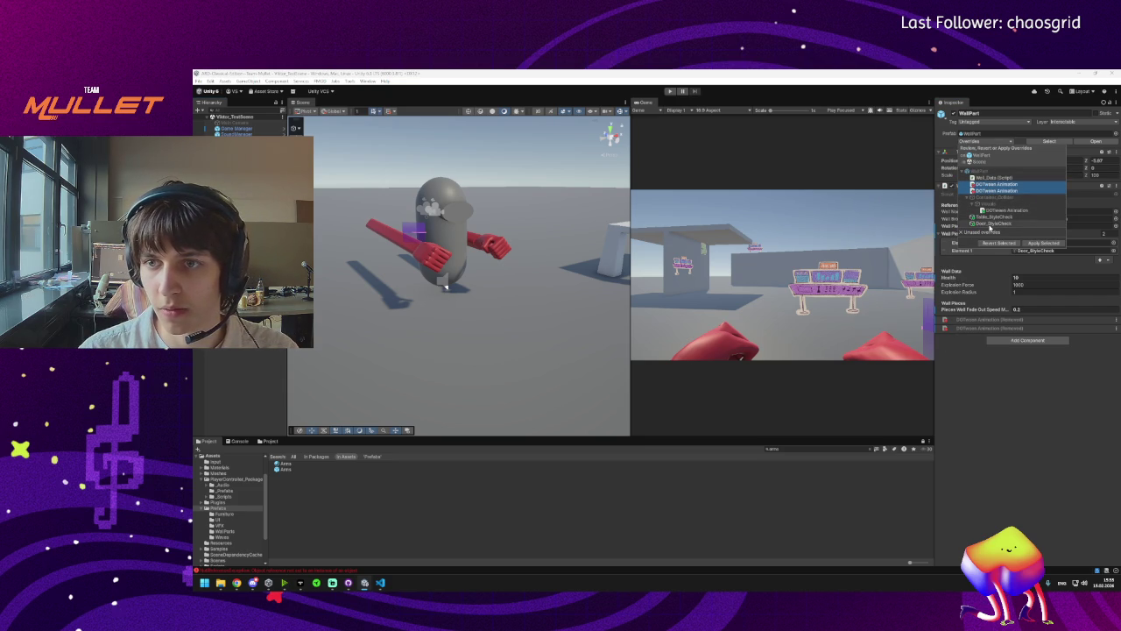
pyautogui.click(998, 210)
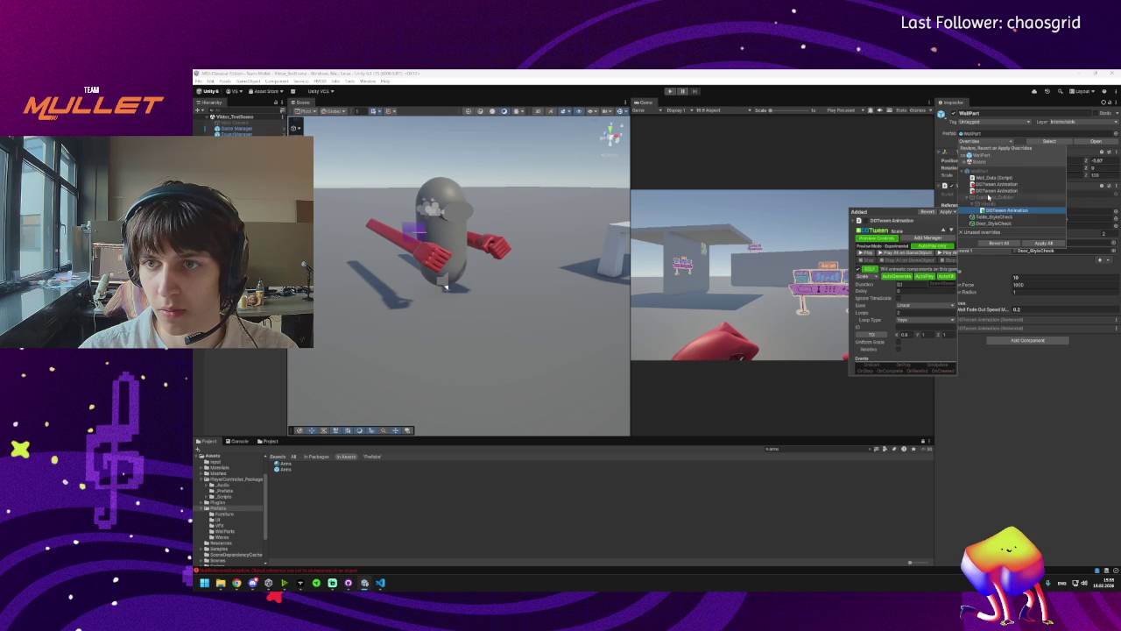
pyautogui.click(989, 190)
pyautogui.keyDown('shift'); pyautogui.click(987, 184); pyautogui.keyUp('shift')
pyautogui.keyDown('shift'); pyautogui.click(986, 179); pyautogui.keyUp('shift')
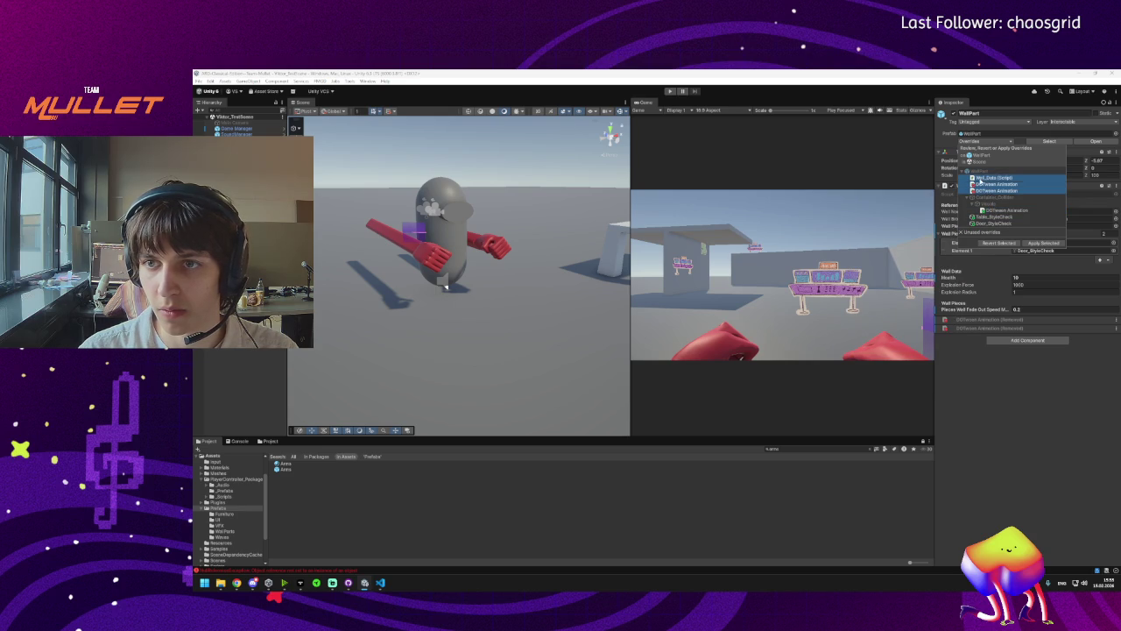
pyautogui.click(986, 178)
pyautogui.keyDown('shift'); pyautogui.click(989, 190); pyautogui.keyUp('shift')
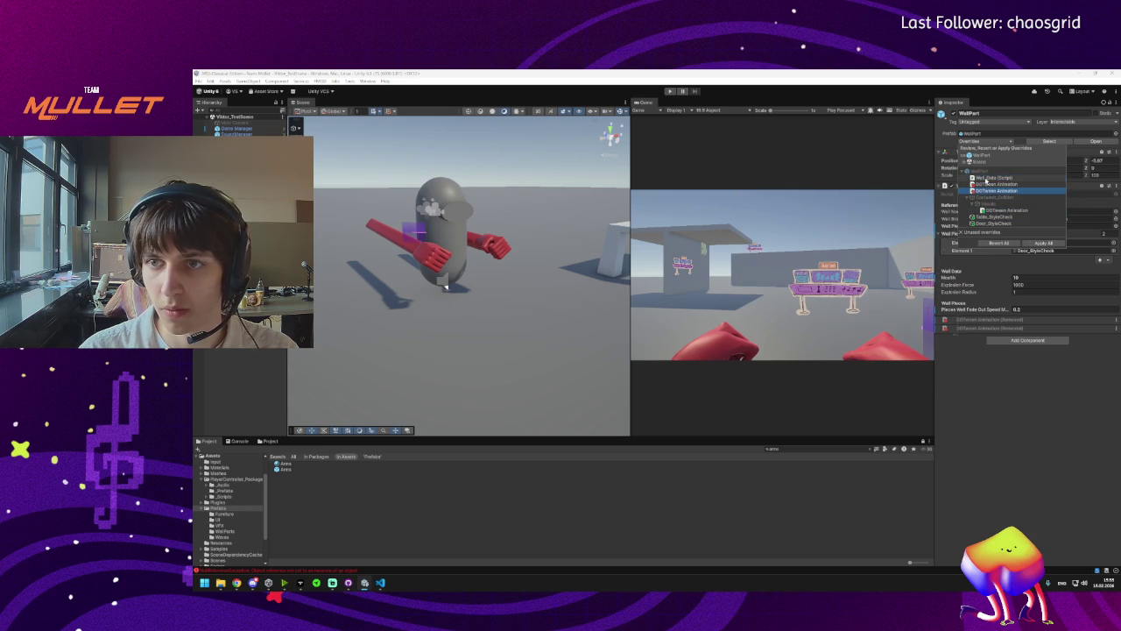
pyautogui.click(1043, 242)
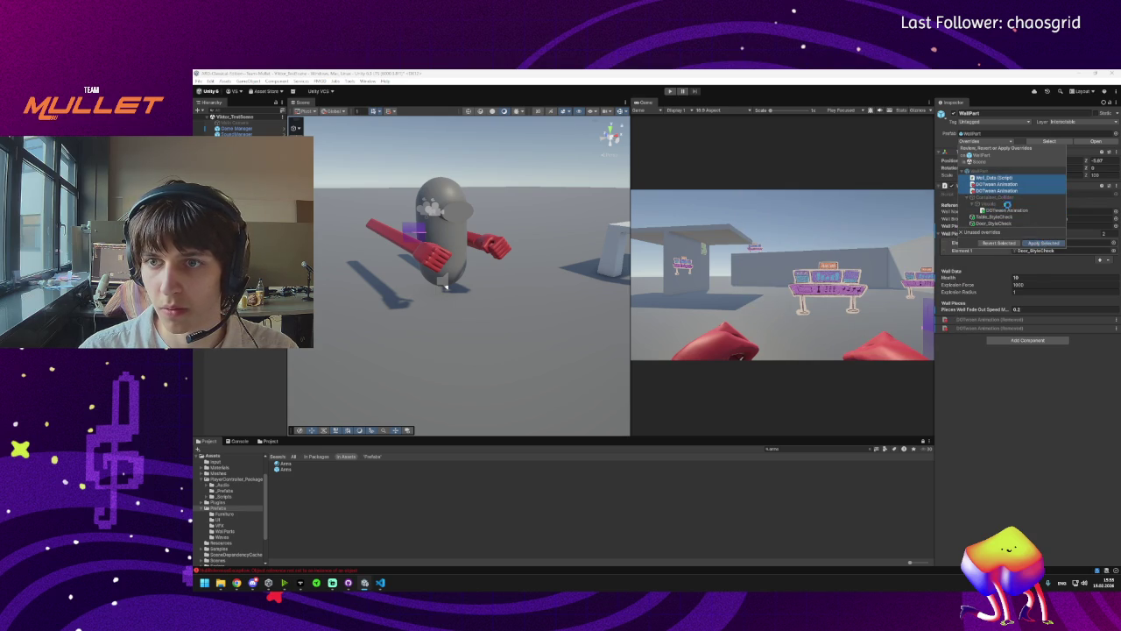
# Close the Wall_Data comparison and remove both Wall Pieces elements.
pyautogui.click(994, 178)
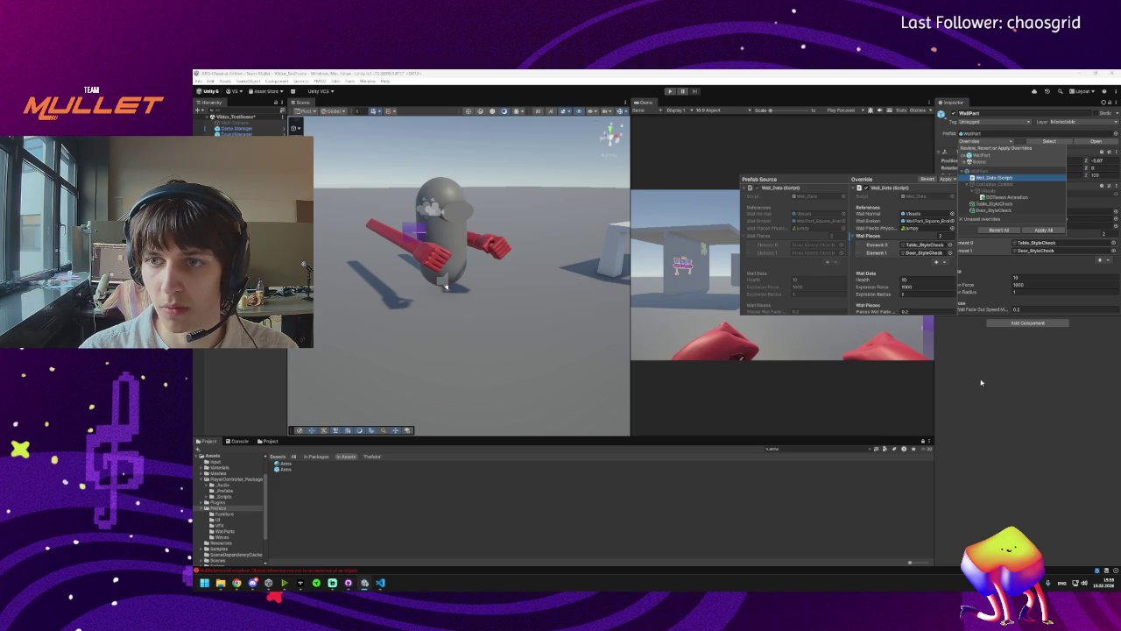
pyautogui.click(1069, 281)
pyautogui.click(1108, 261)
pyautogui.click(1108, 253)
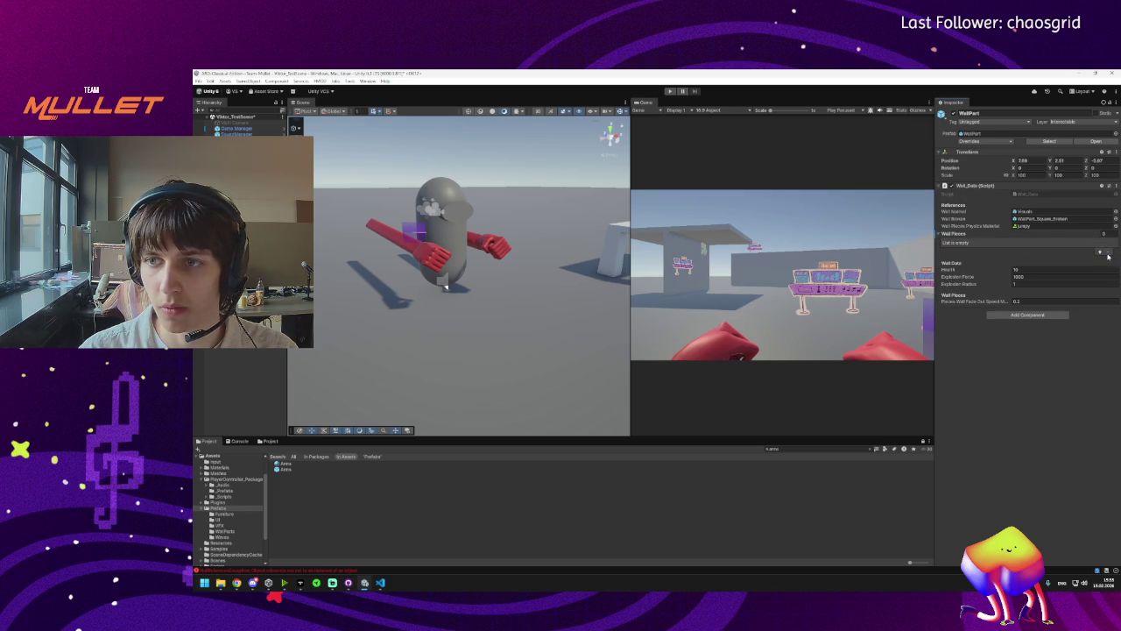
# Recheck the remaining Wall_Data and DOTween overrides, then close the overrides list.
pyautogui.click(987, 142)
pyautogui.click(993, 177)
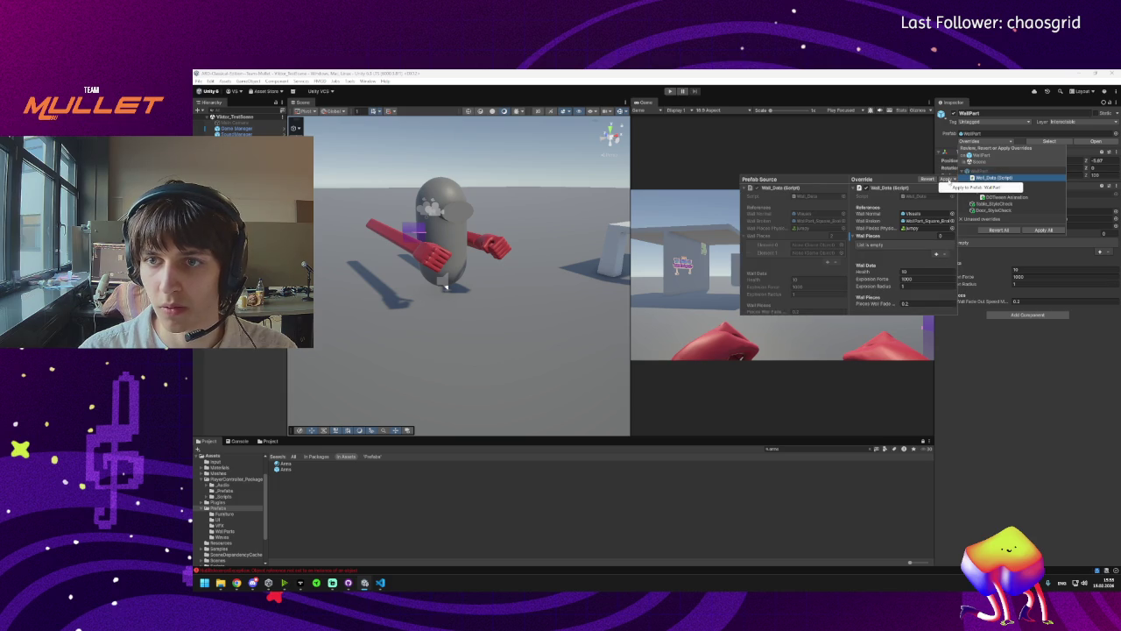
pyautogui.click(995, 198)
pyautogui.click(994, 198)
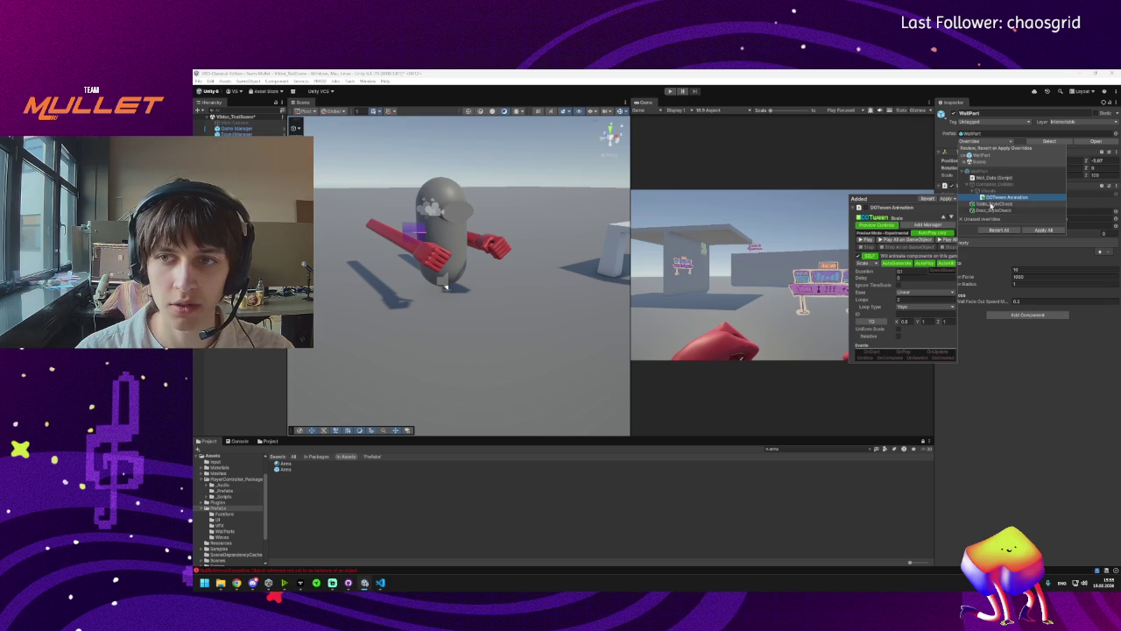
pyautogui.click(993, 198)
pyautogui.click(993, 199)
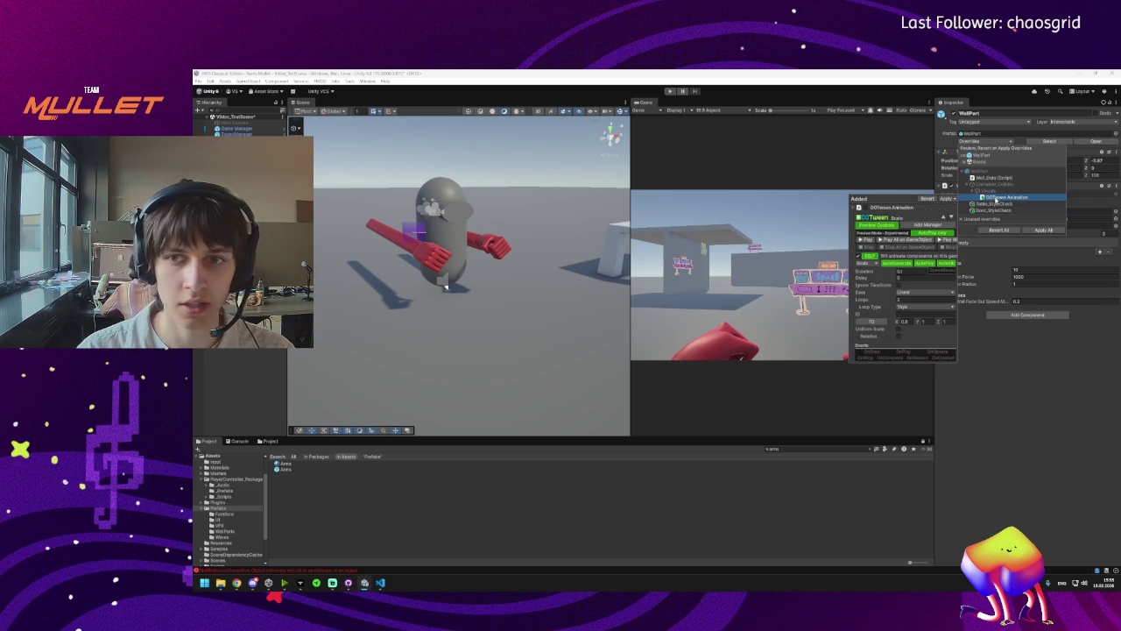
pyautogui.click(995, 252)
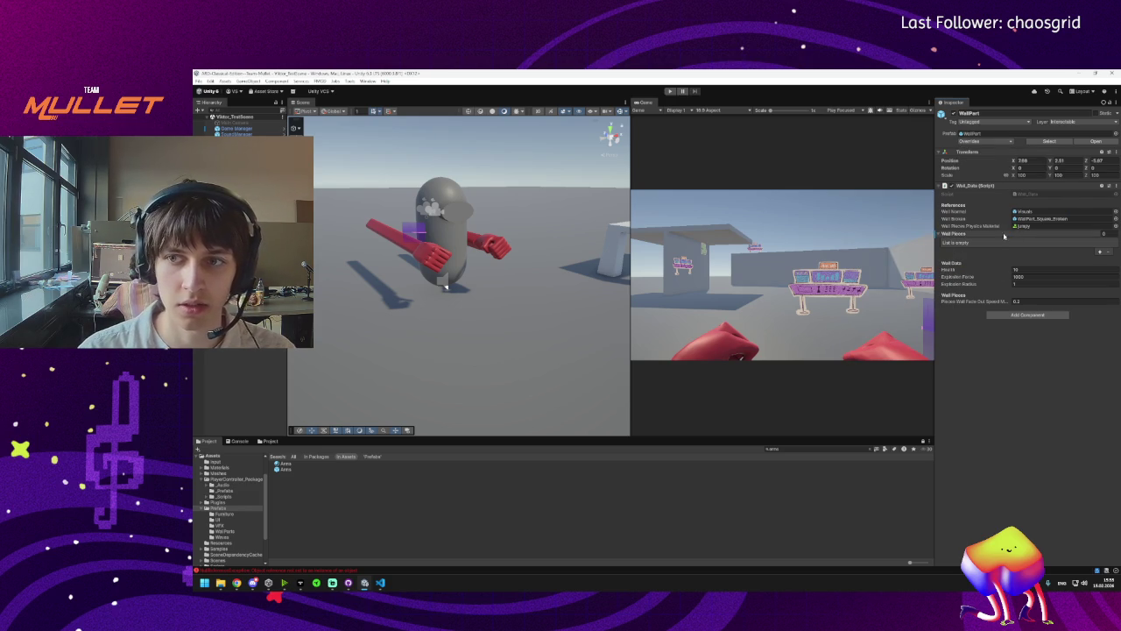
pyautogui.moveTo(349, 585)
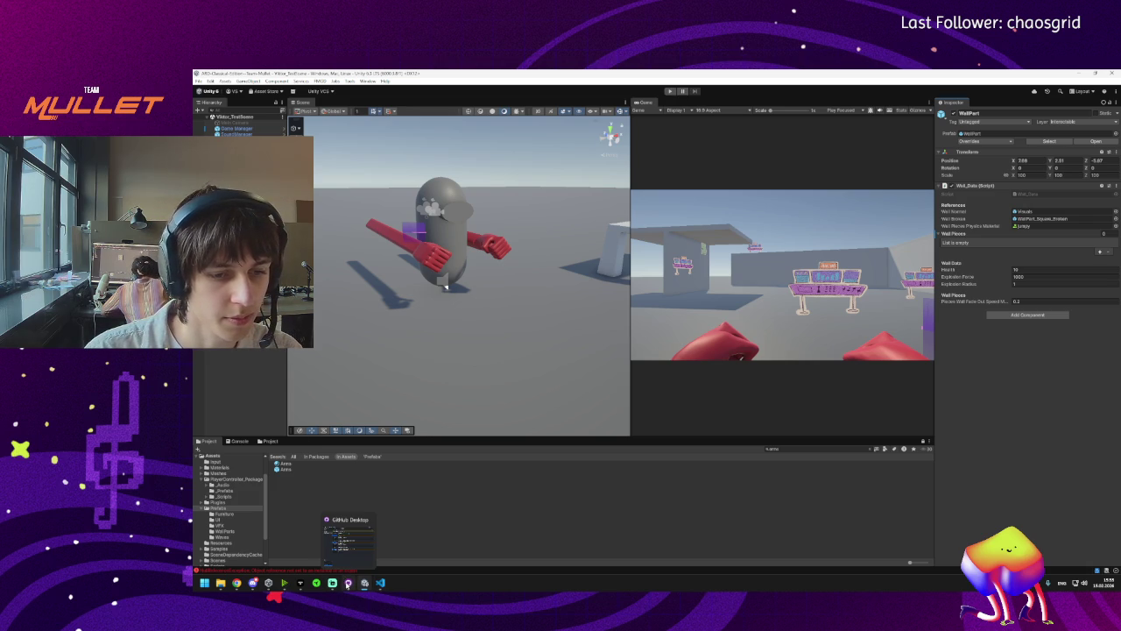
# Start play mode, walk the player to the wall, and punch it twice.
pyautogui.moveTo(354, 435); pyautogui.dragTo(528, 348)
pyautogui.hotkey('ctrl', 'p')
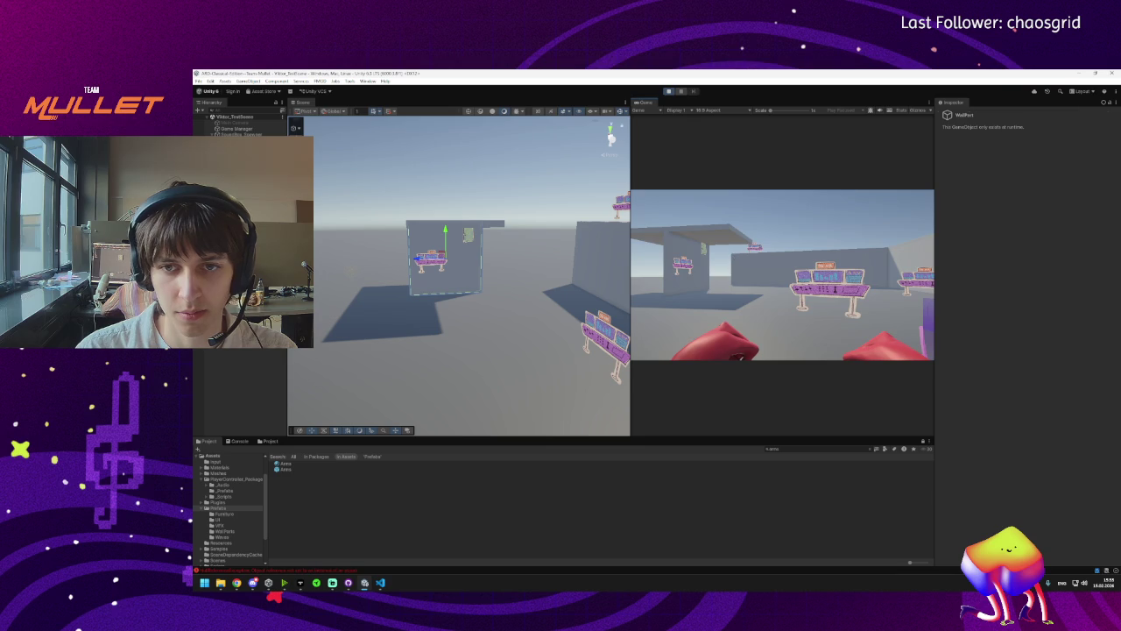
pyautogui.press('w')
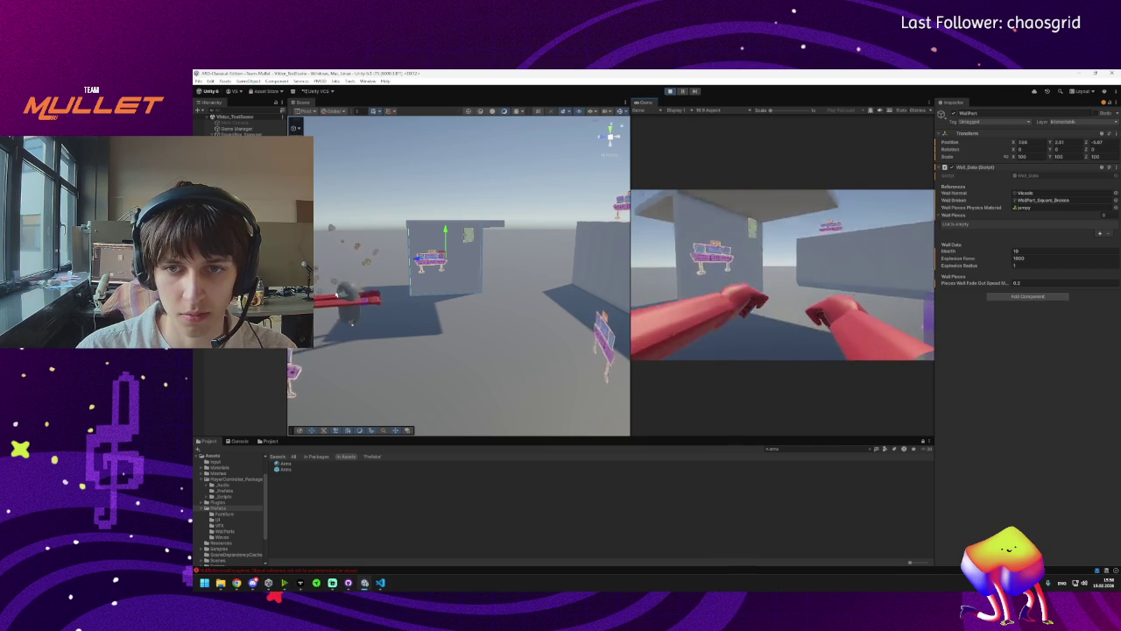
pyautogui.click(782, 275)
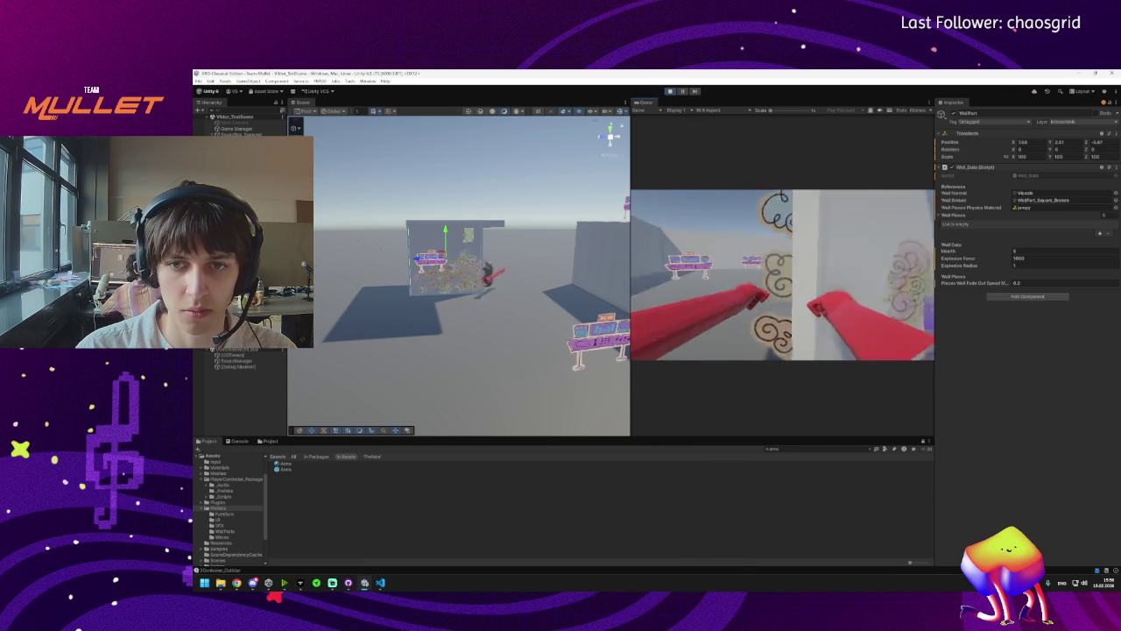
pyautogui.click(782, 275)
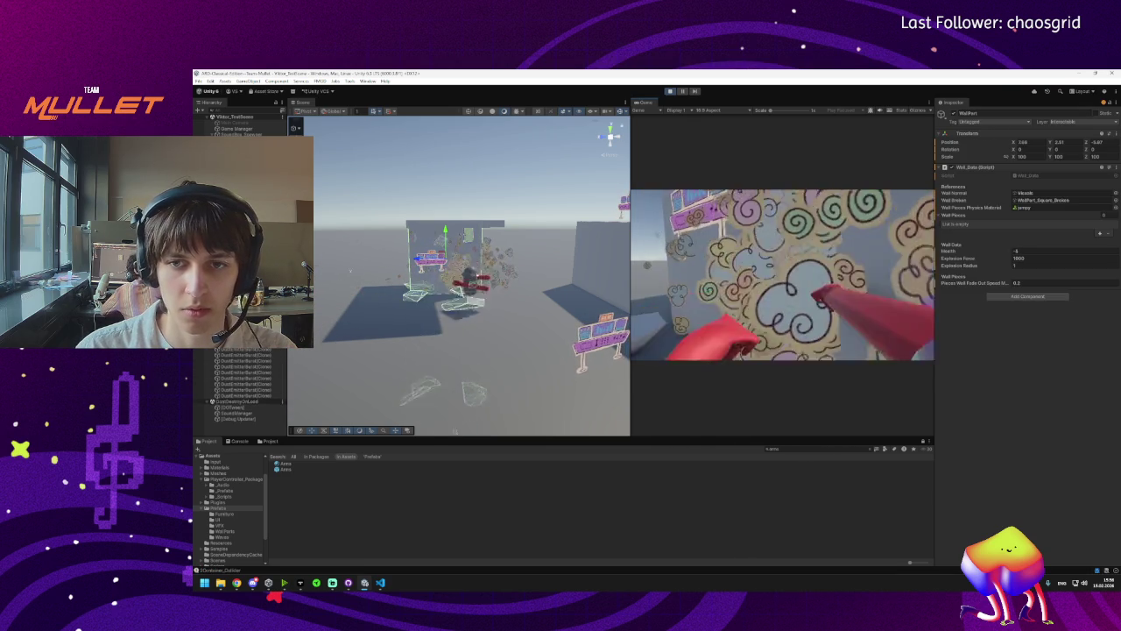
# Back off, return and punch the wall until it shatters, then stop the test.
pyautogui.press('s')
pyautogui.press('w')
pyautogui.click(782, 275)
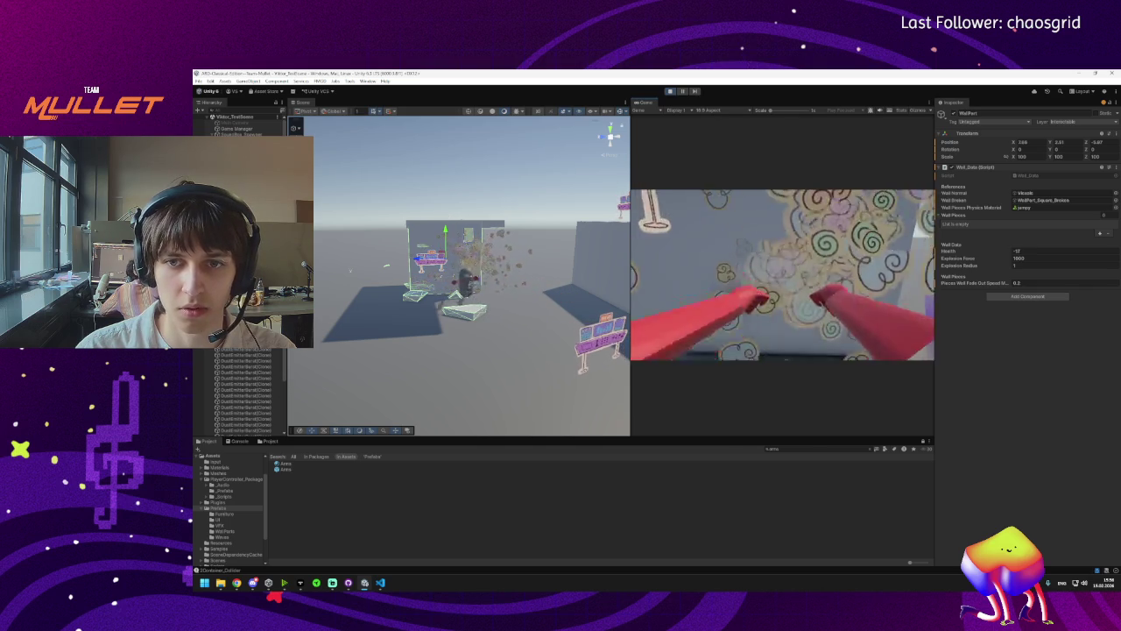
pyautogui.click(782, 275)
pyautogui.press('s')
pyautogui.press('super')
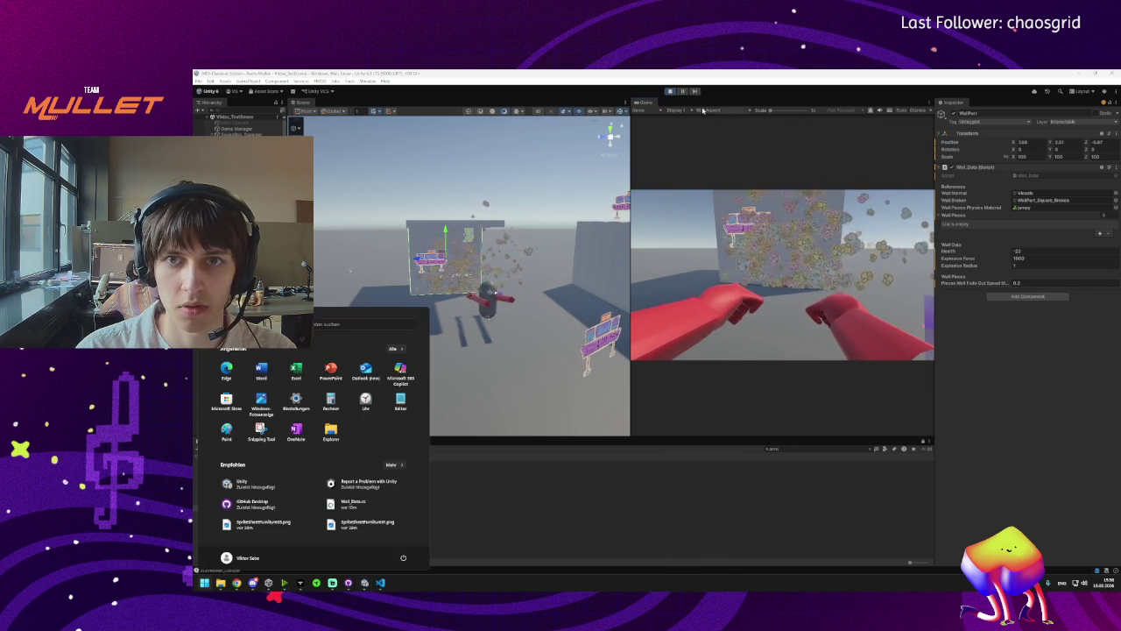
pyautogui.click(670, 92)
# Inspect the Health and Explosion Radius fields and the Health property's context menu in the Wall_Data Inspector.
pyautogui.click(1018, 269)
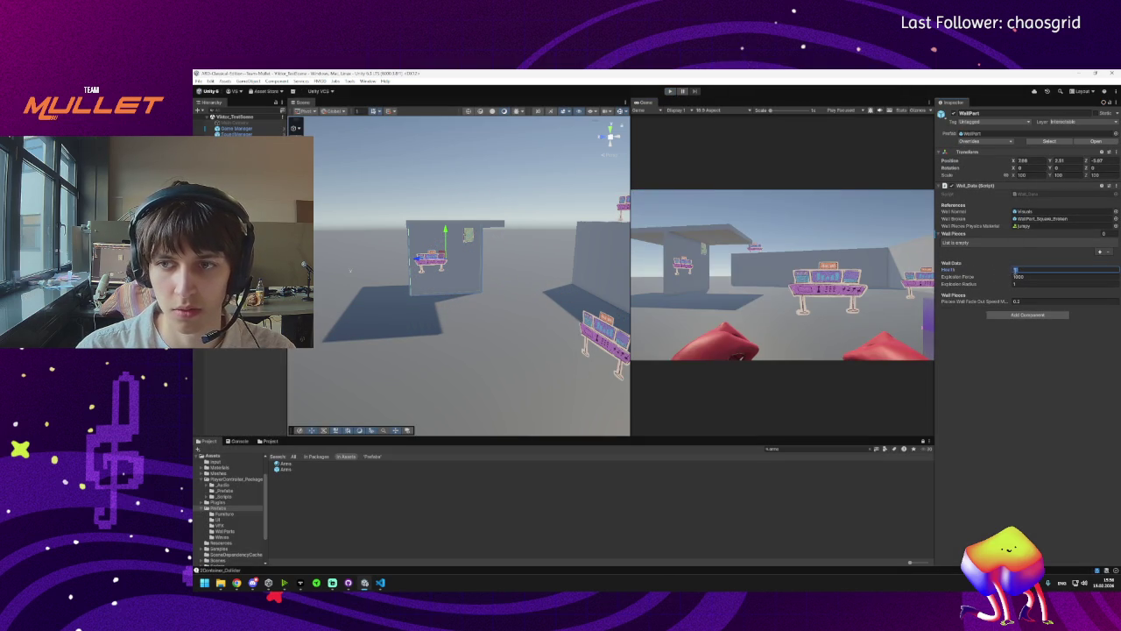
pyautogui.rightClick(951, 271)
pyautogui.press('Escape')
pyautogui.click(1022, 272)
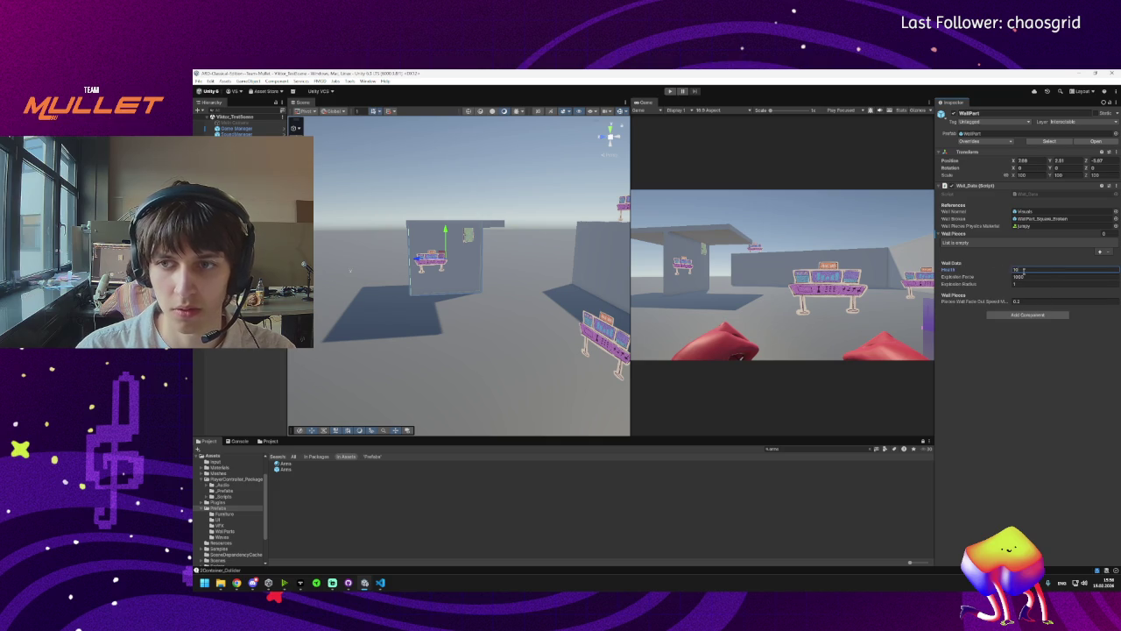
pyautogui.rightClick(950, 271)
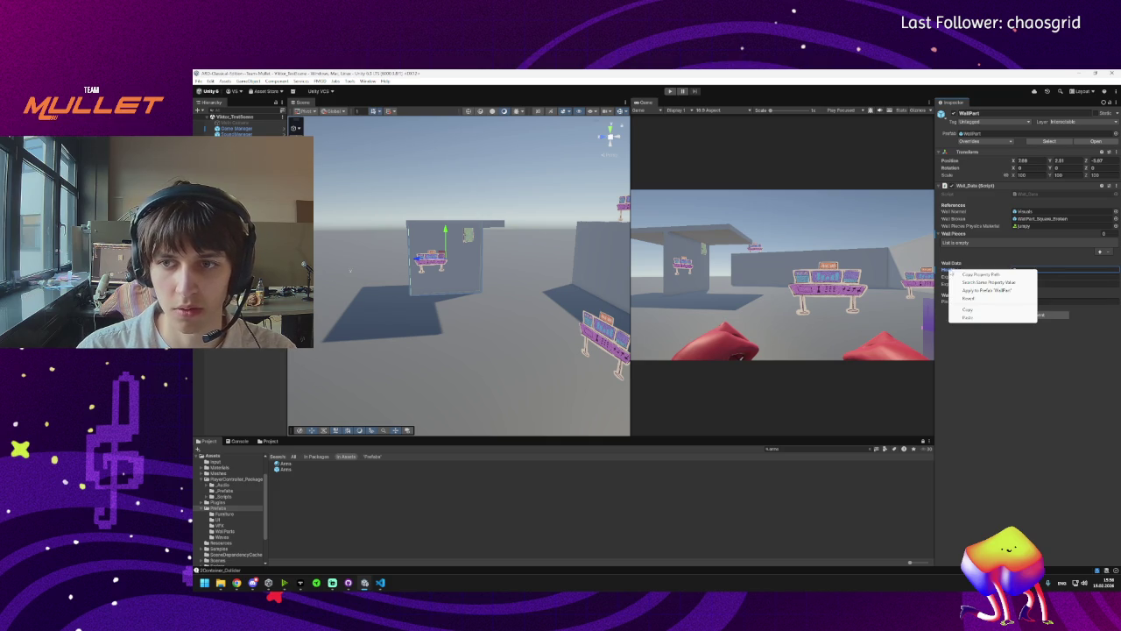
pyautogui.click(978, 290)
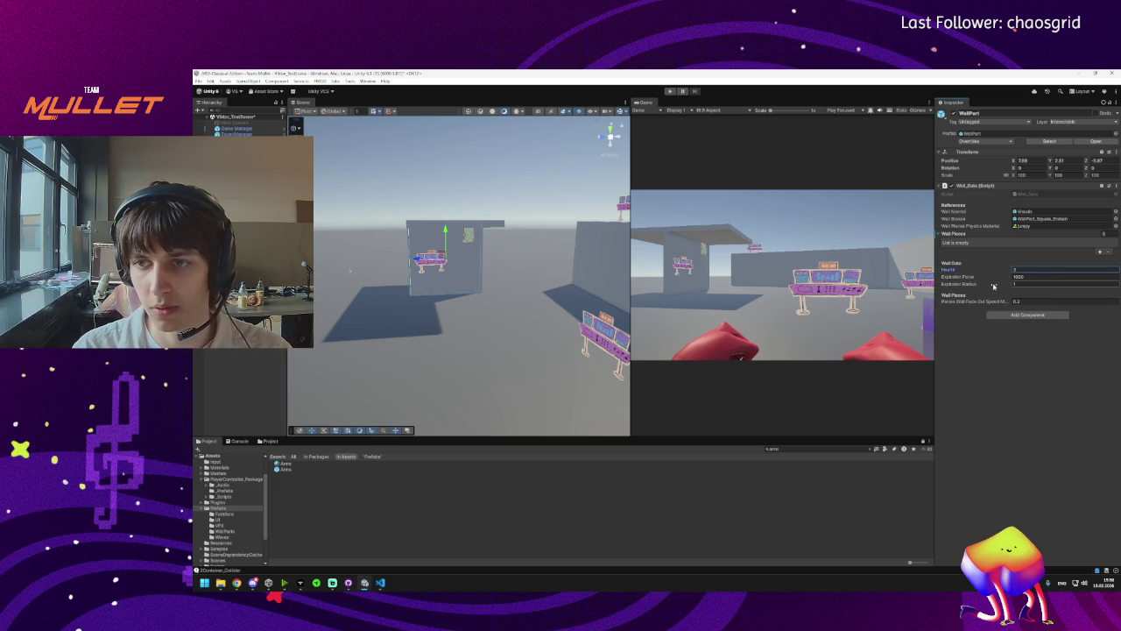
pyautogui.click(956, 283)
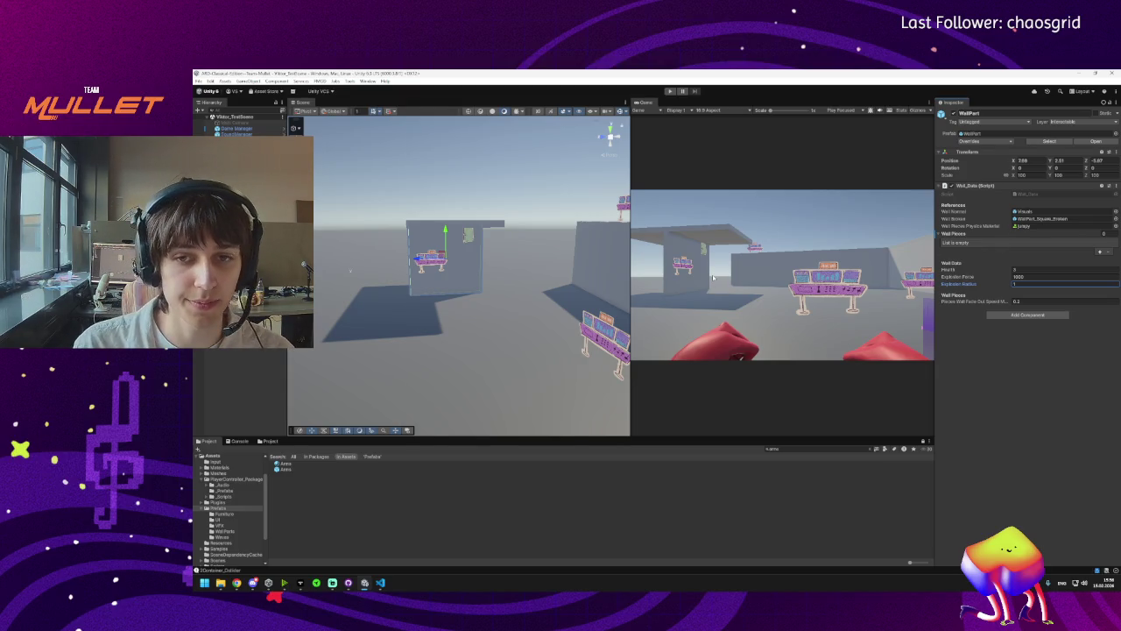
# Open the Wall_Data script in VS Code, scroll through it, then bring up GitHub Desktop's pending changes.
pyautogui.doubleClick(1036, 194)
pyautogui.scroll(-15, 500, 382)
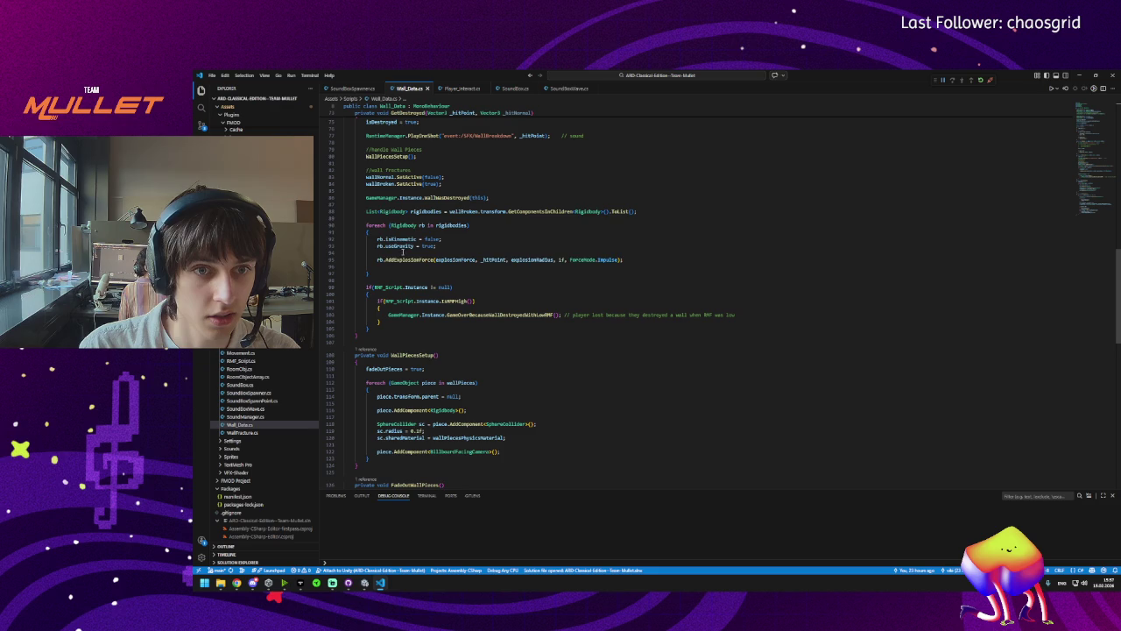
pyautogui.scroll(-13, 396, 316)
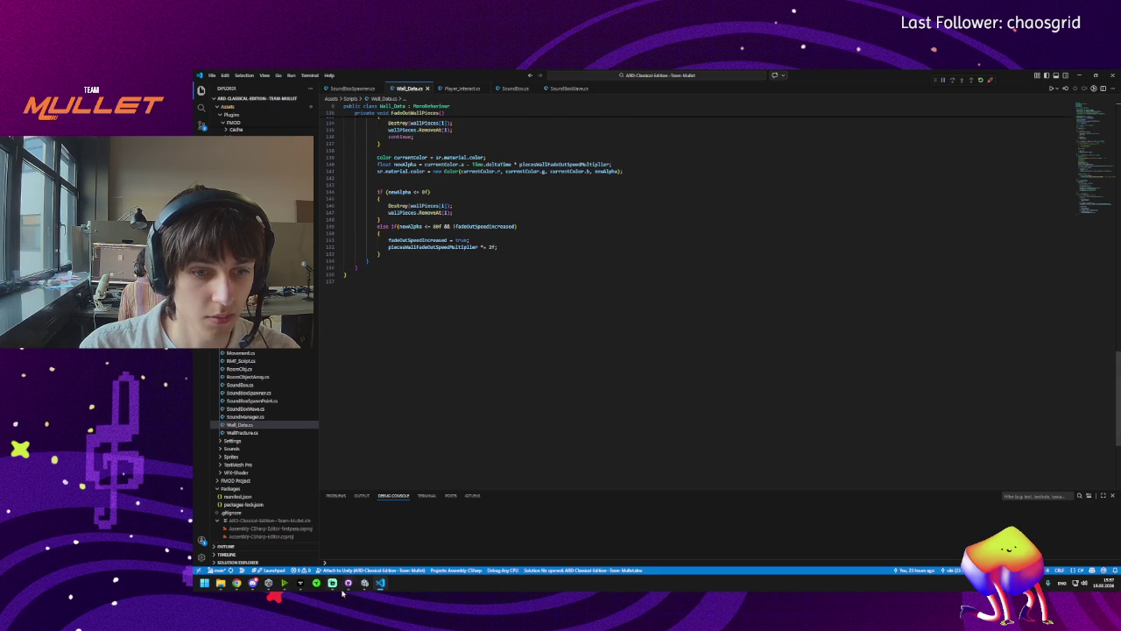
pyautogui.click(348, 582)
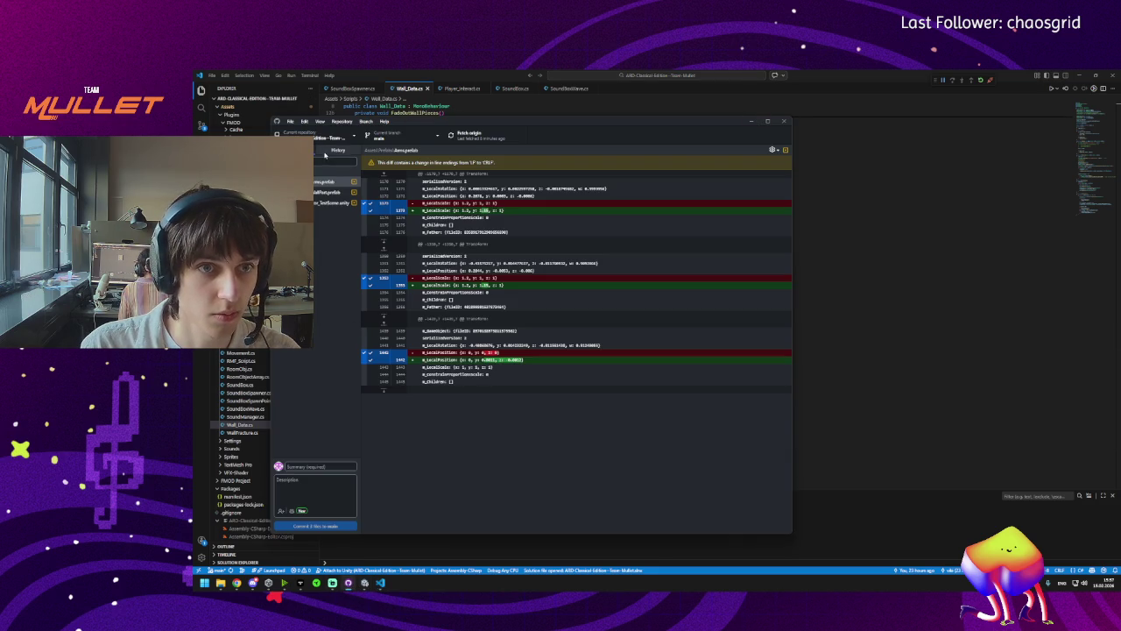
# In History, open the Sprite Sheets commit and show its Wall_Data.cs diff.
pyautogui.click(338, 150)
pyautogui.click(337, 211)
pyautogui.click(337, 232)
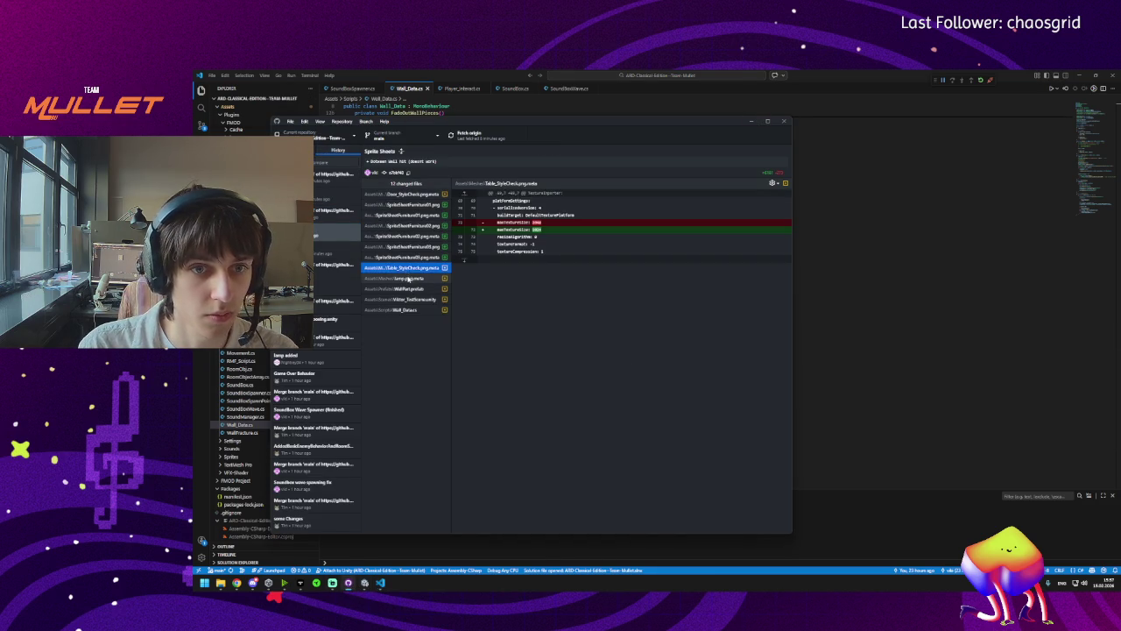
pyautogui.click(407, 288)
pyautogui.click(408, 300)
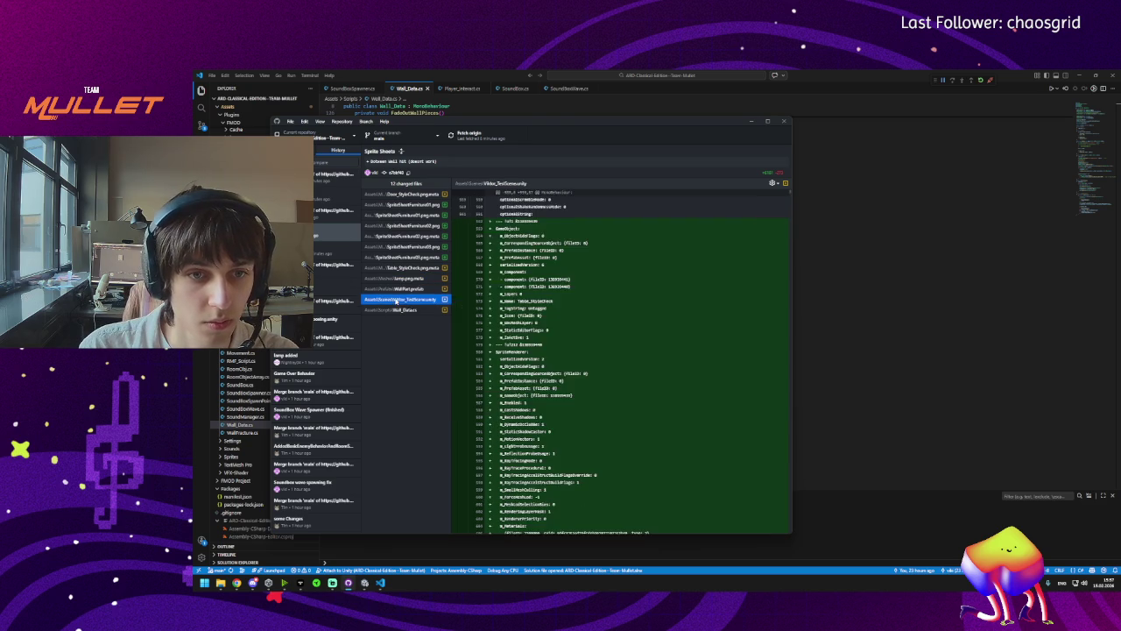
pyautogui.click(399, 311)
# Review the diff's added using line, the line-12 list declaration, and the health -= _damage line.
pyautogui.tripleClick(505, 222)
pyautogui.tripleClick(571, 272)
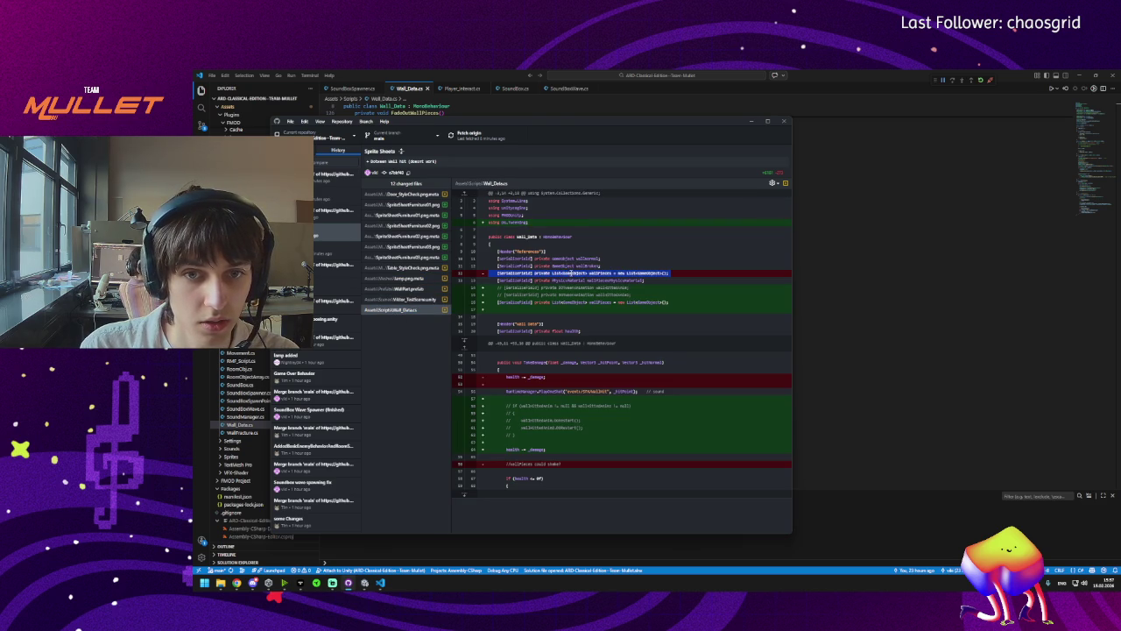
pyautogui.click(639, 305)
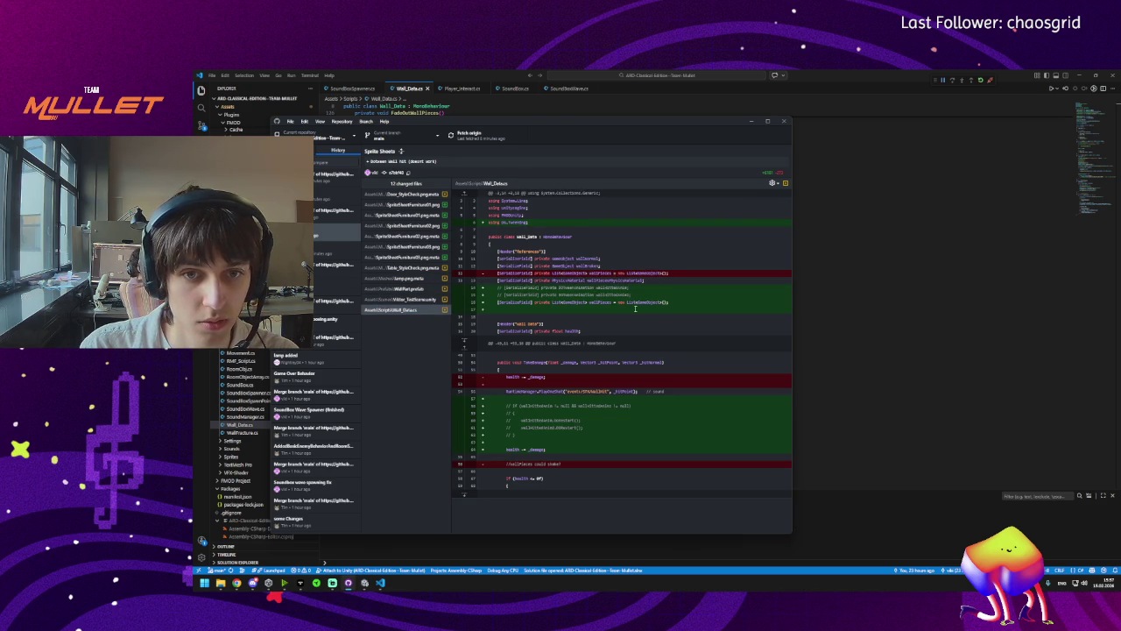
pyautogui.tripleClick(596, 304)
pyautogui.click(557, 306)
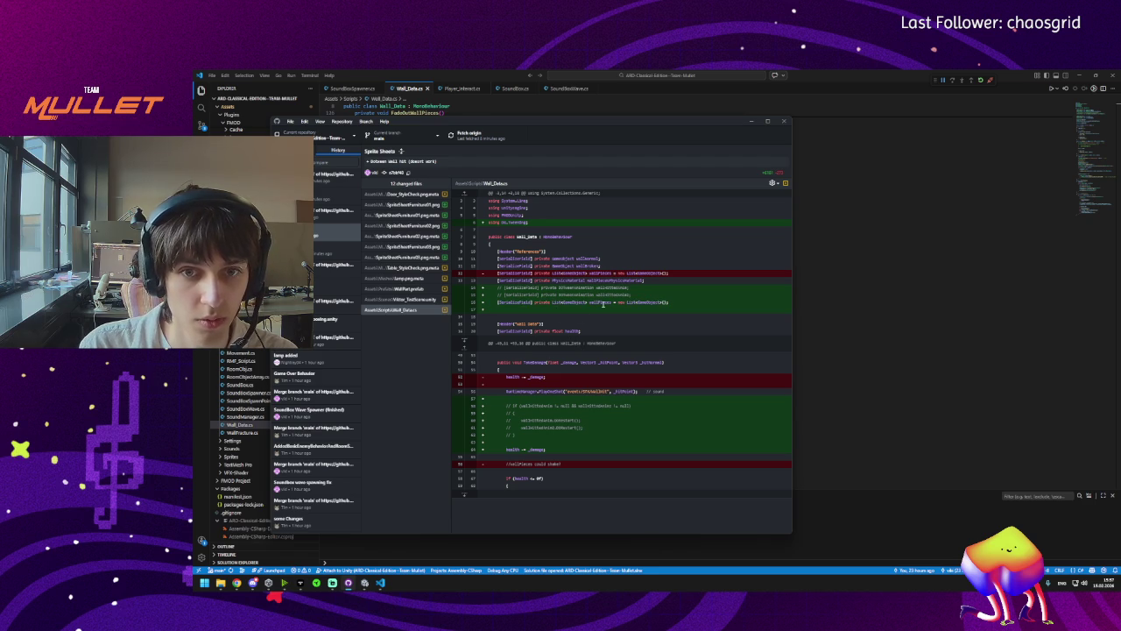
pyautogui.tripleClick(531, 377)
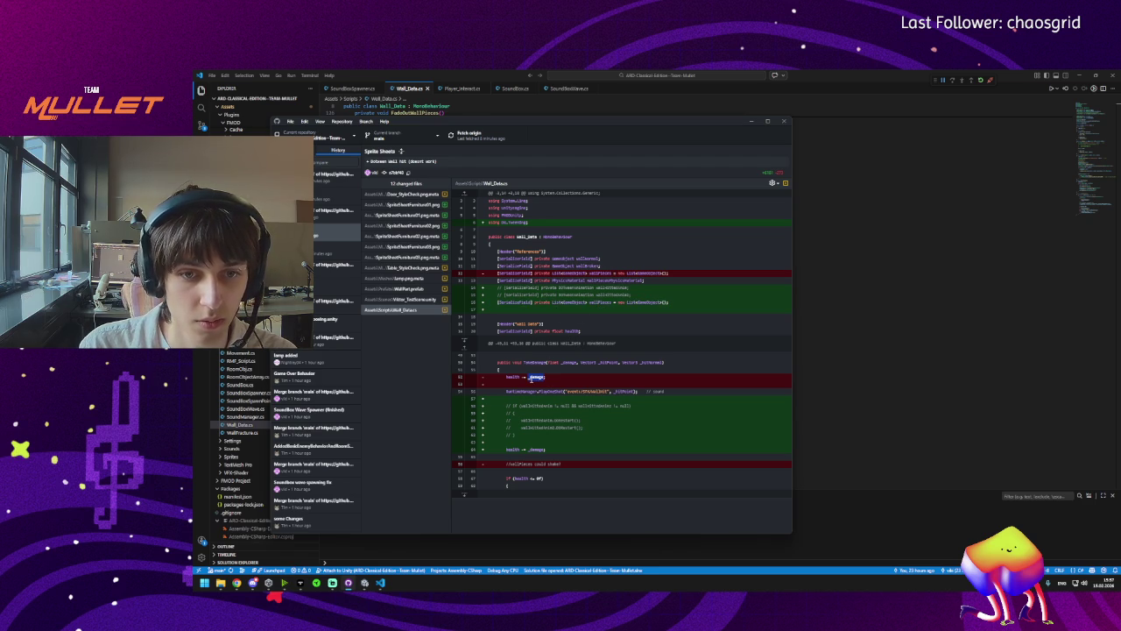
pyautogui.click(535, 376)
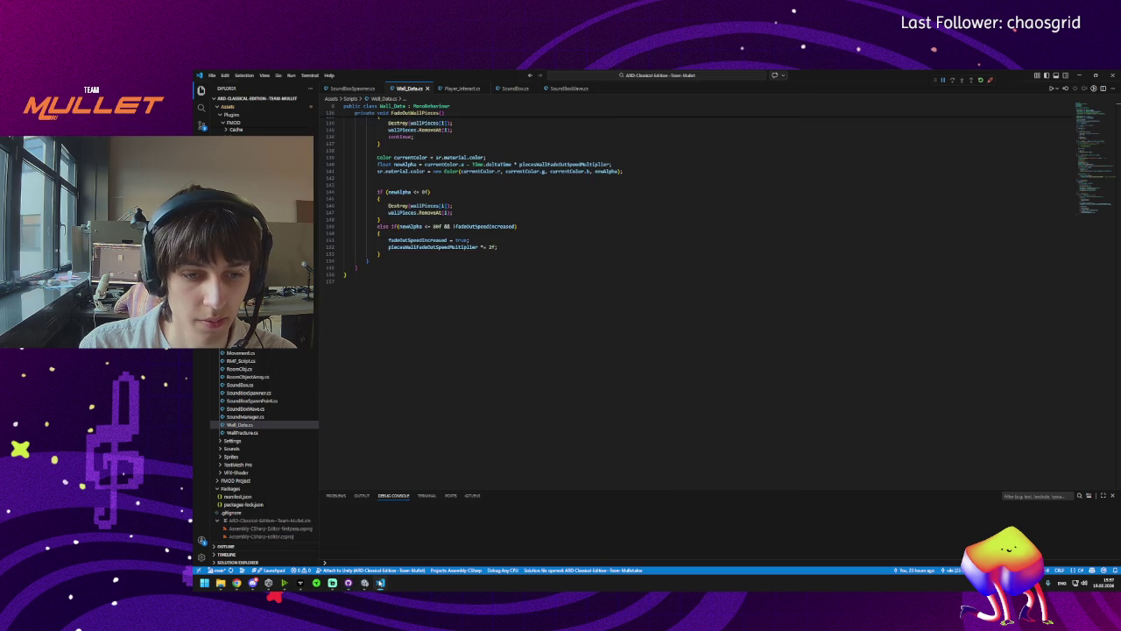
pyautogui.click(364, 582)
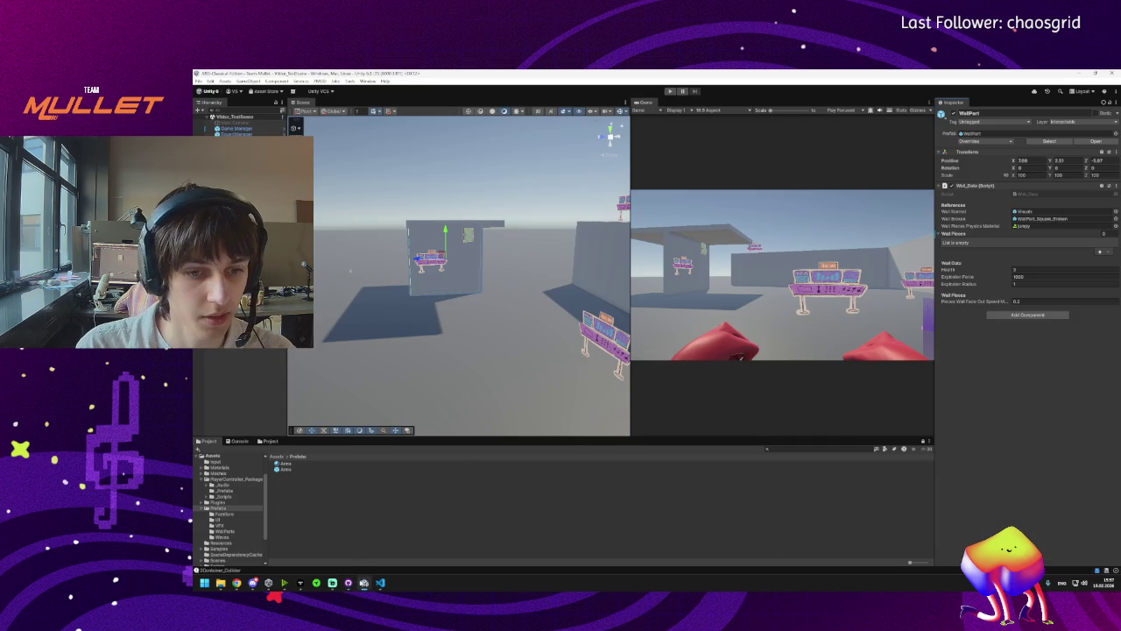
pyautogui.click(348, 583)
pyautogui.click(380, 582)
pyautogui.click(348, 583)
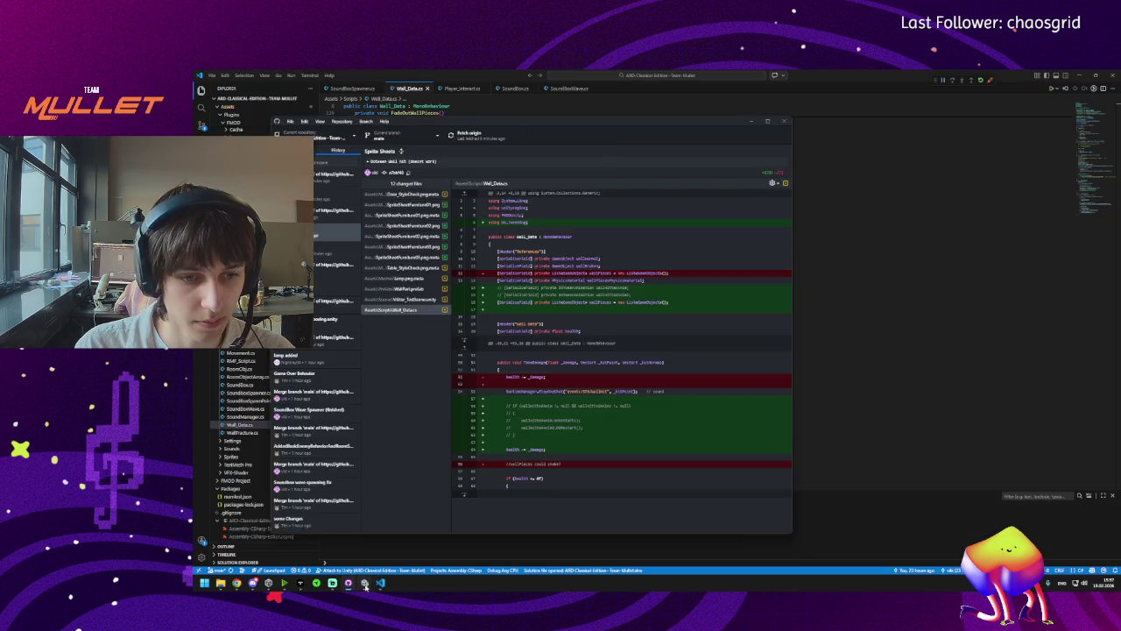
pyautogui.click(365, 583)
pyautogui.click(348, 582)
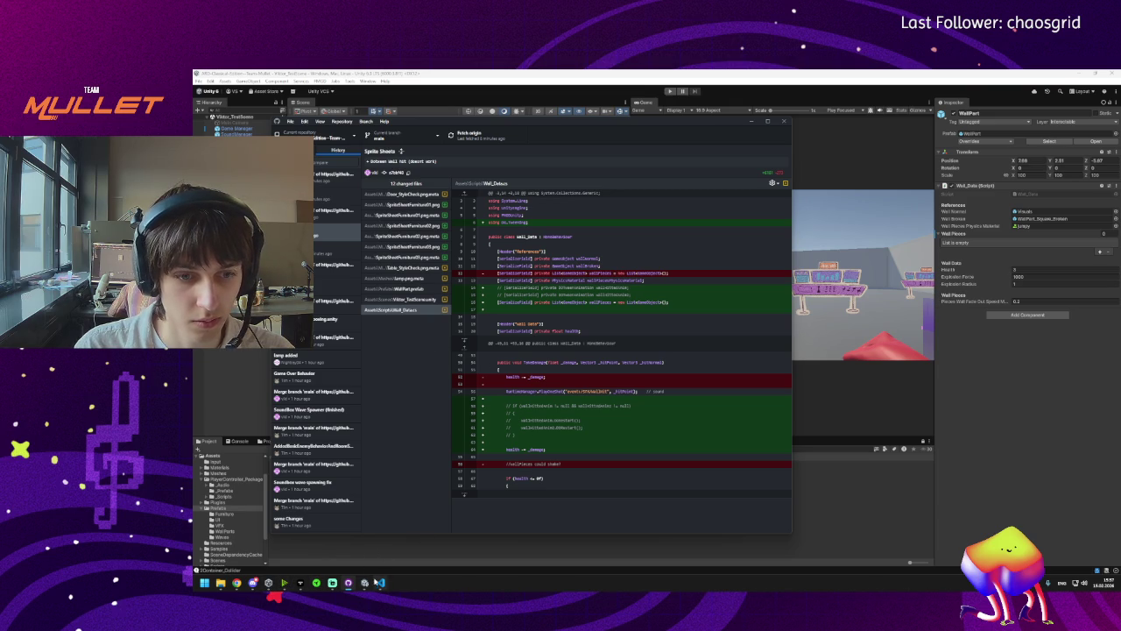
pyautogui.click(380, 582)
pyautogui.scroll(10, 430, 282)
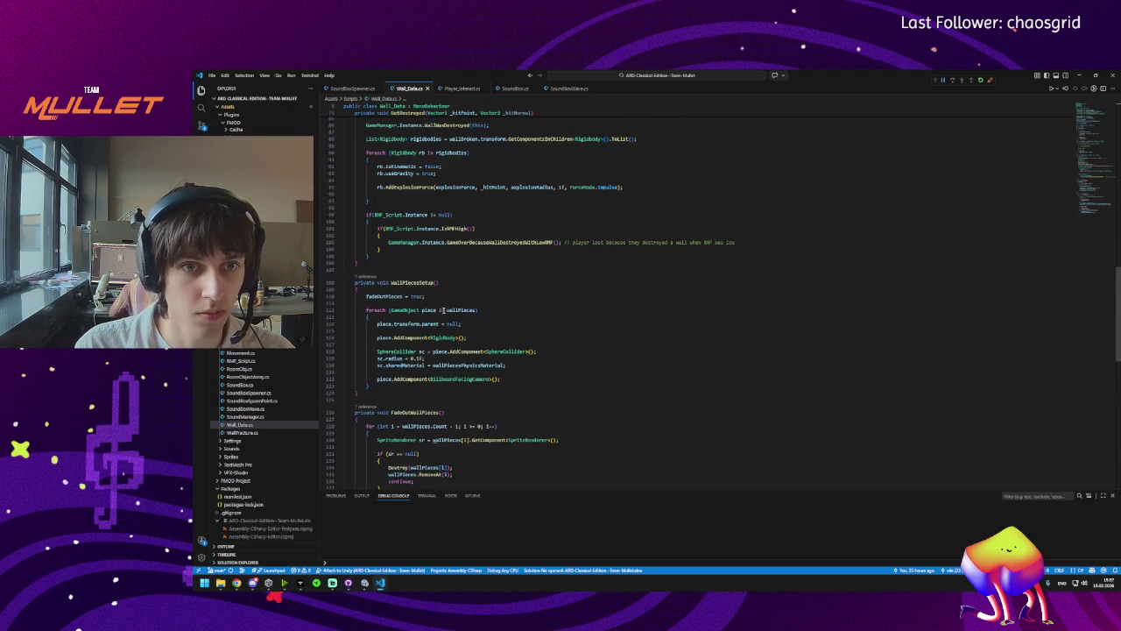
# Move health -= _damage to the top of TakeDamage, add a blank line after it, and save Wall_Data.cs.
pyautogui.scroll(15, 392, 354)
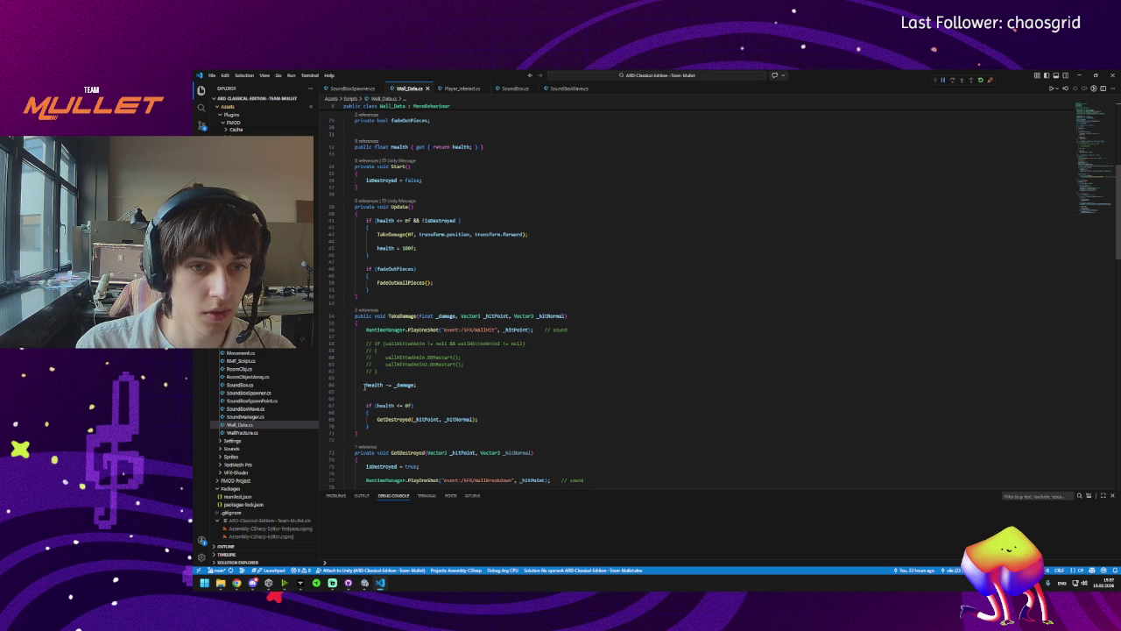
pyautogui.click(368, 385)
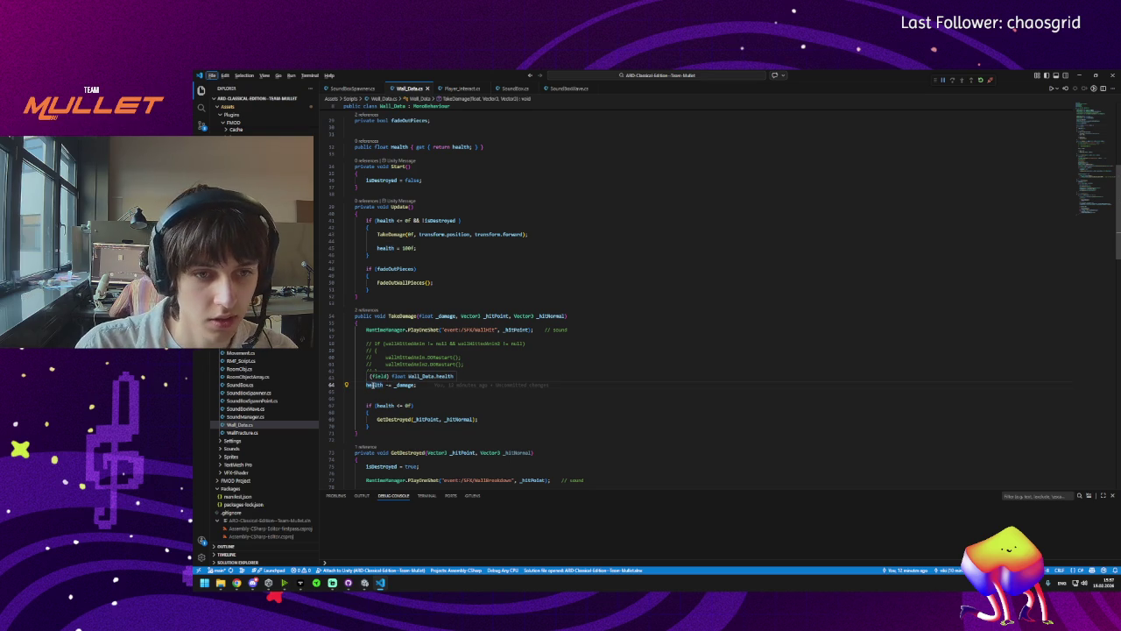
pyautogui.click(369, 384)
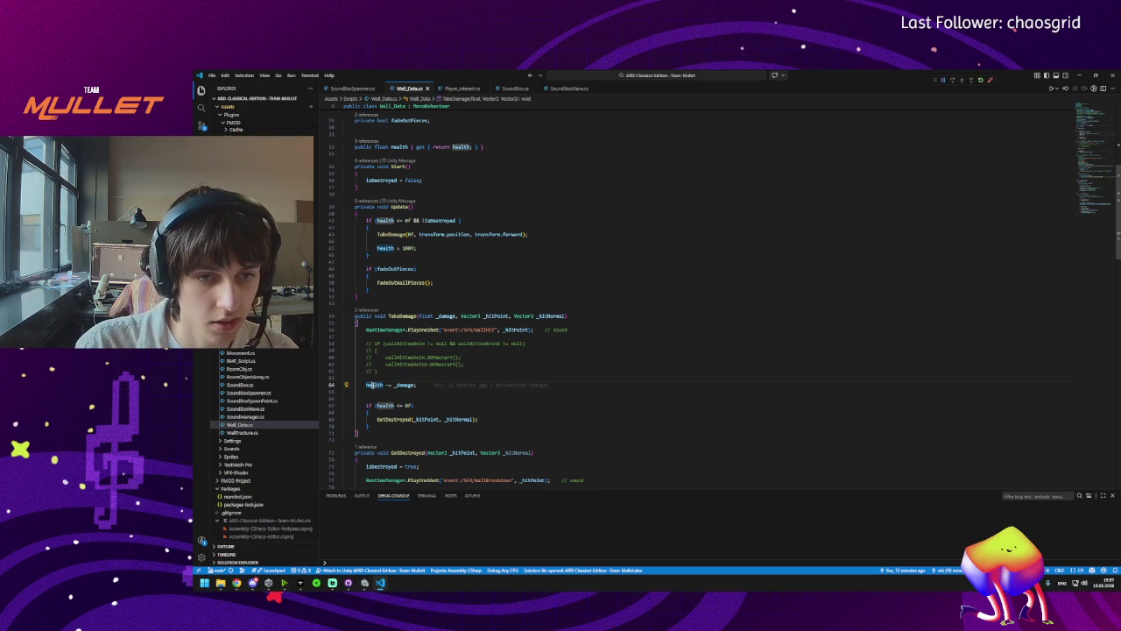
pyautogui.hotkey('alt', 'Up')
pyautogui.hotkey('alt', 'Up')
pyautogui.hotkey('alt', 'Up')
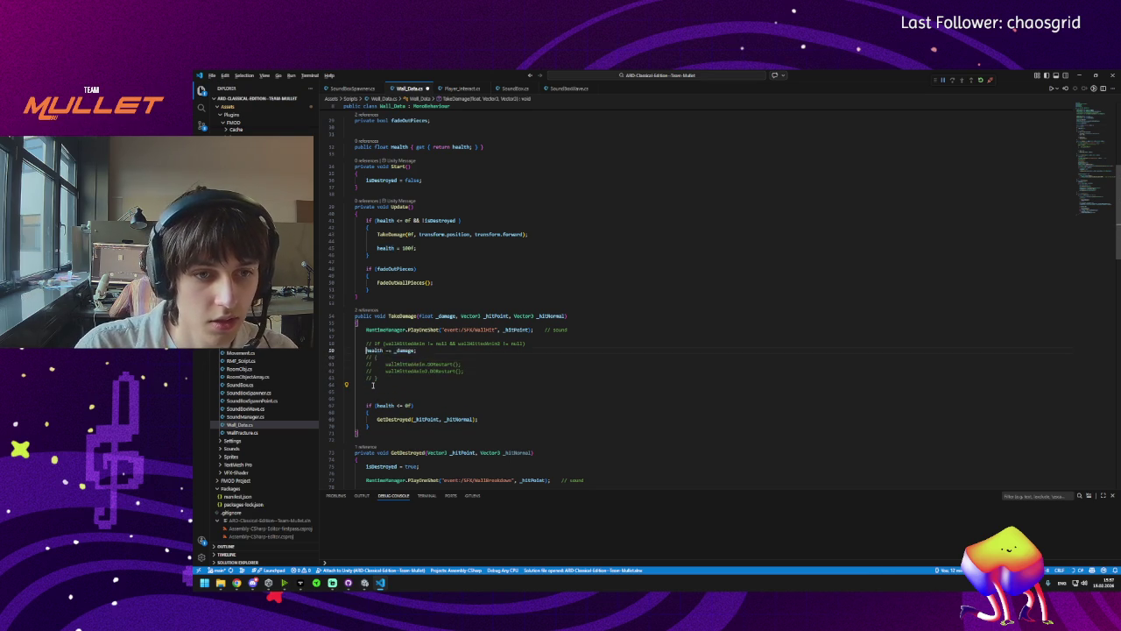
pyautogui.press('End')
pyautogui.press('Return')
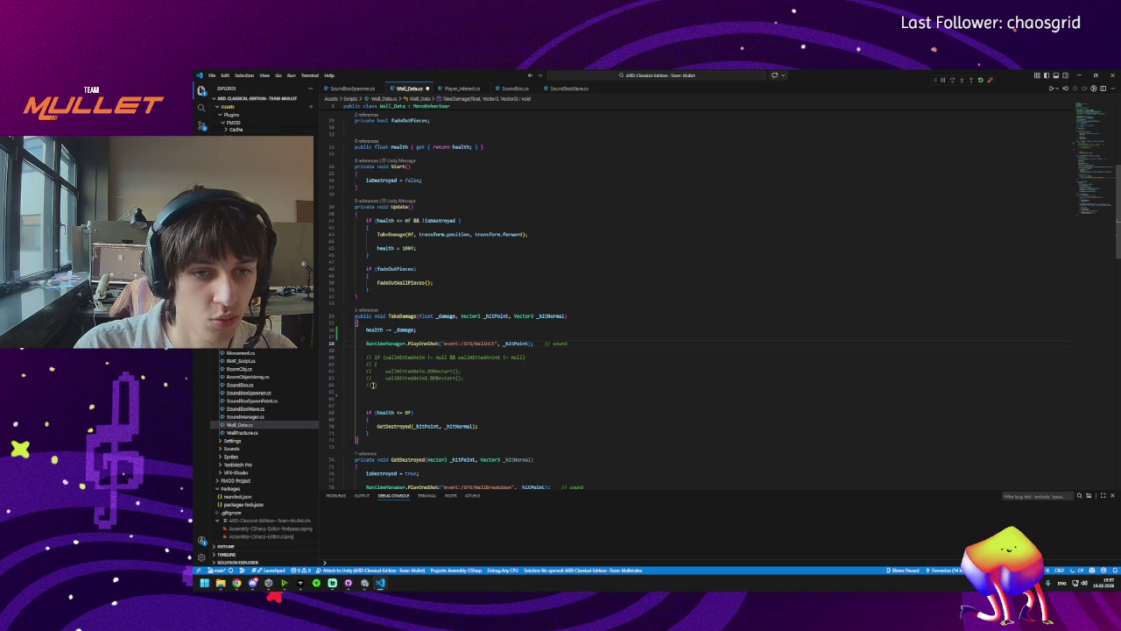
pyautogui.click(398, 400)
pyautogui.hotkey('ctrl', 's')
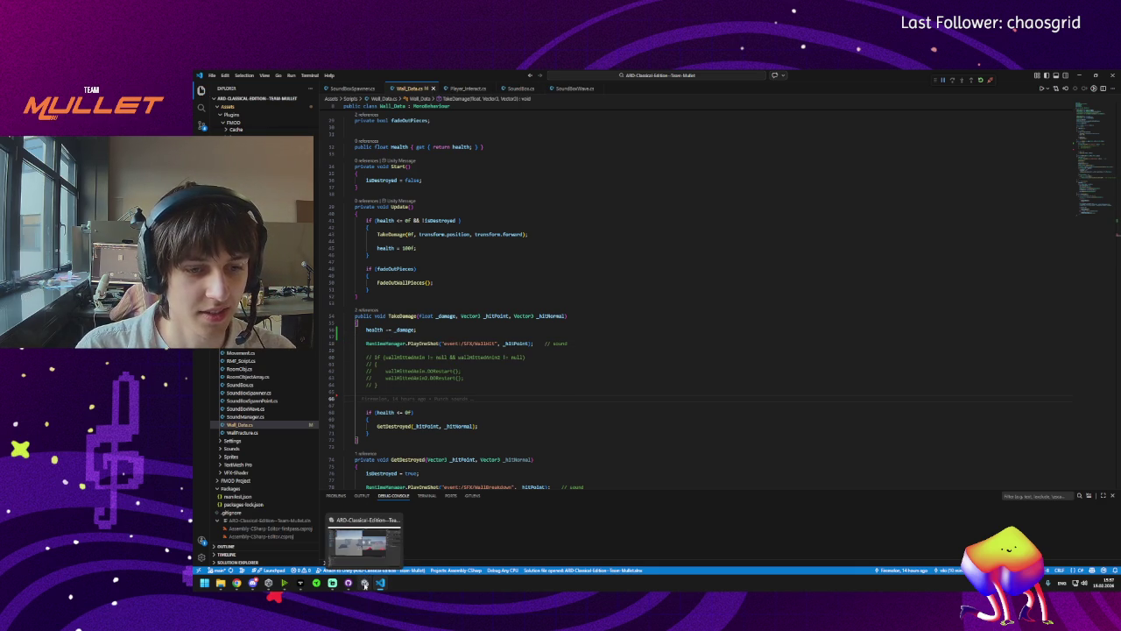
pyautogui.click(364, 583)
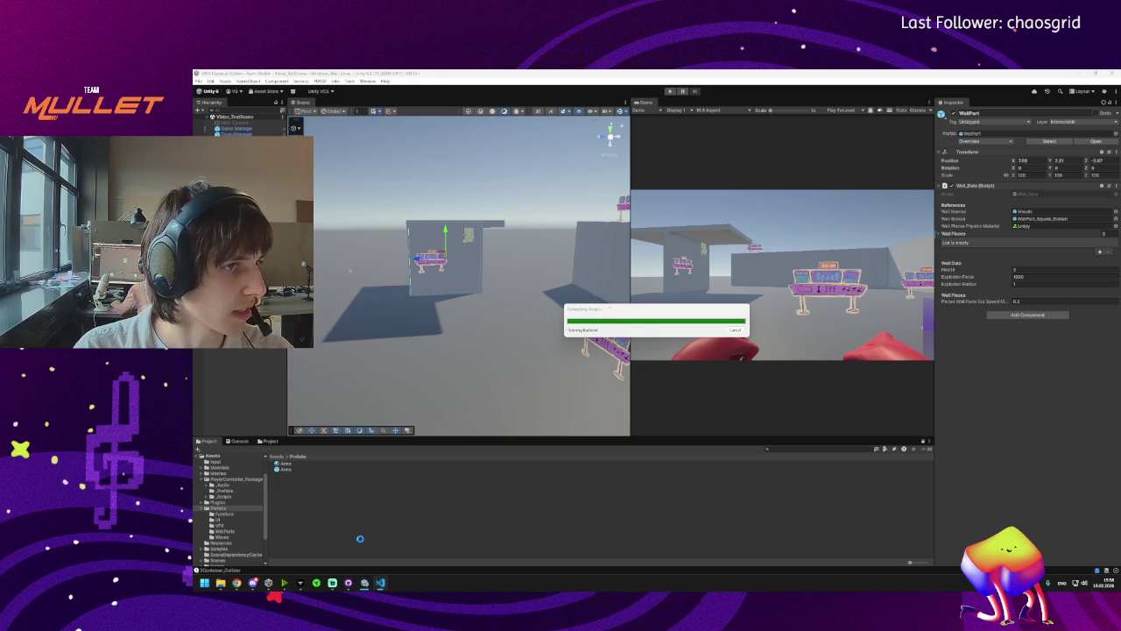
# Play the scene and punch the wall until it shatters at Health -3, then stop and return to Wall_Data.cs.
pyautogui.click(671, 91)
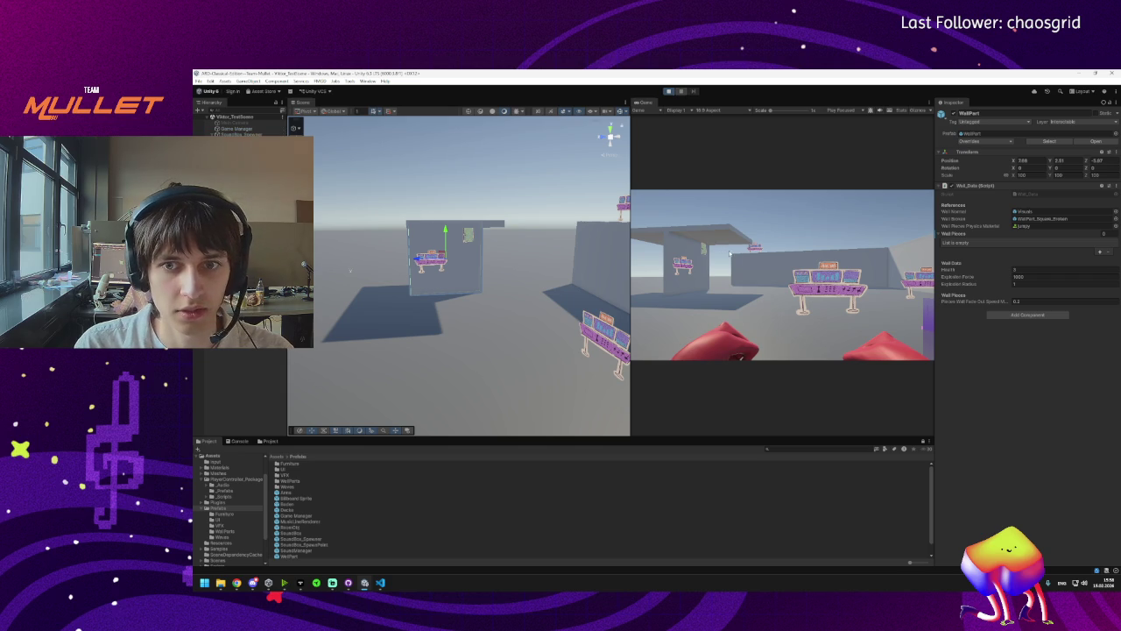
pyautogui.click(727, 254)
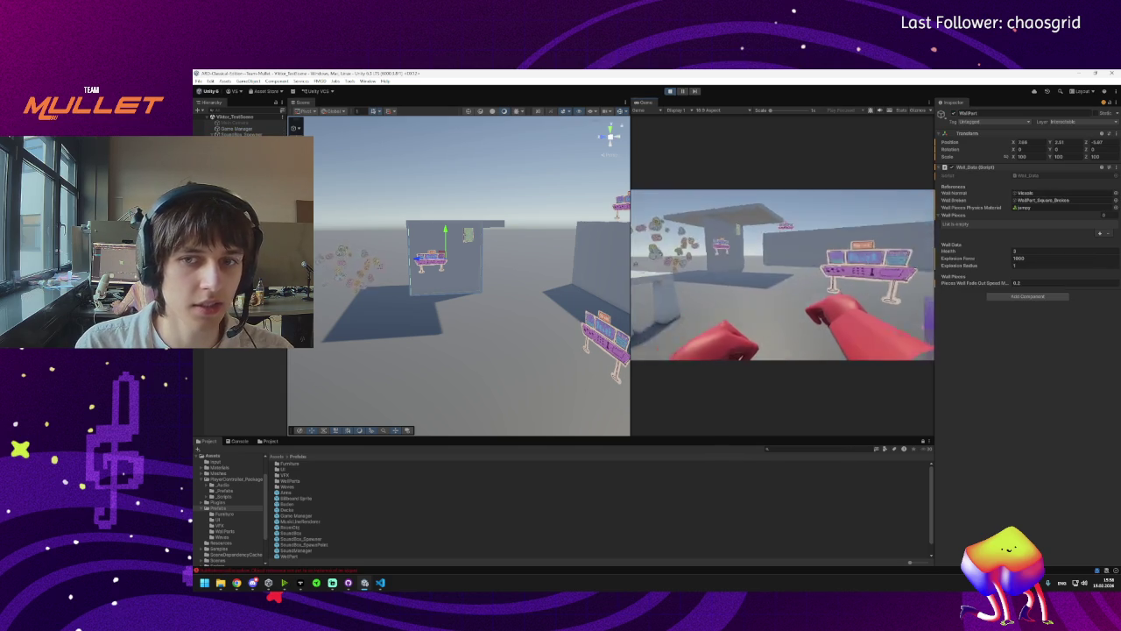
pyautogui.click(782, 274)
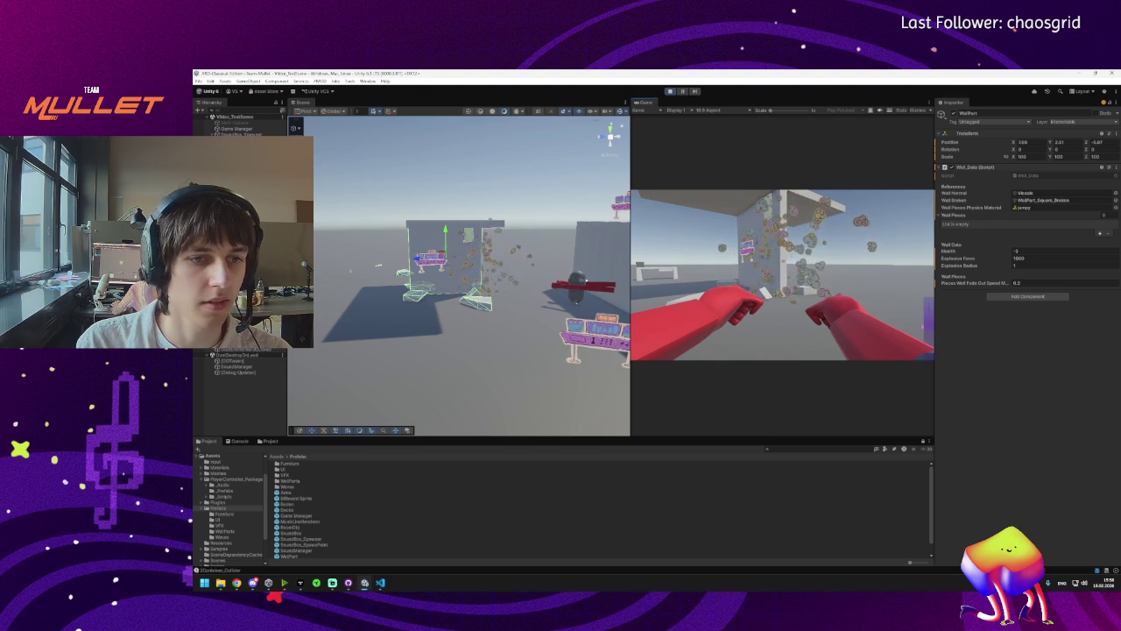
pyautogui.press('super')
pyautogui.click(669, 91)
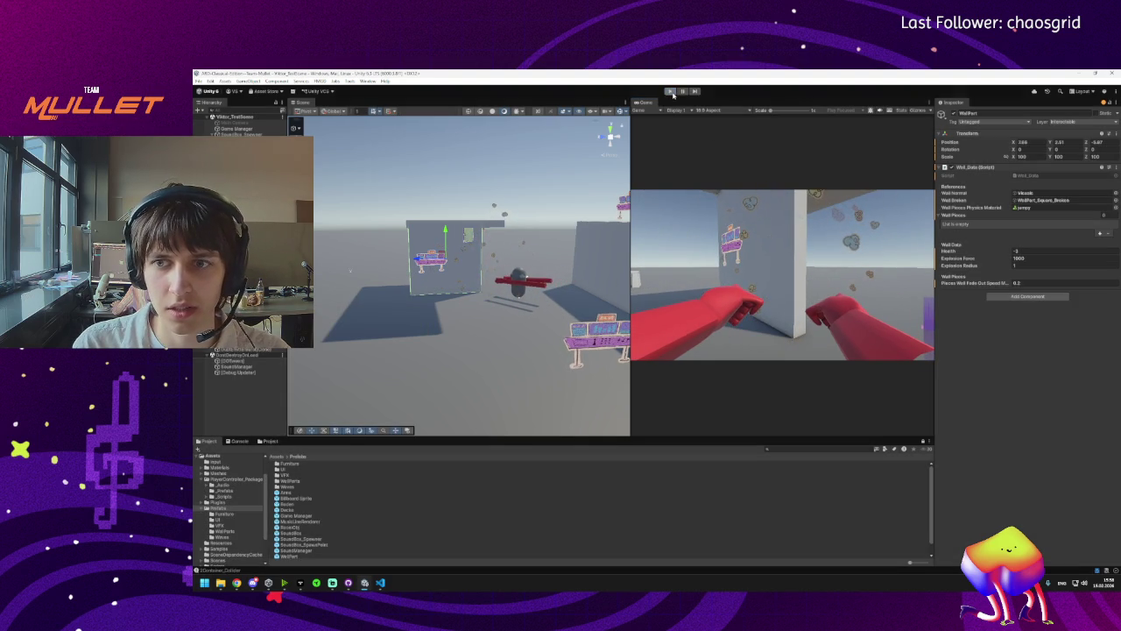
pyautogui.click(380, 583)
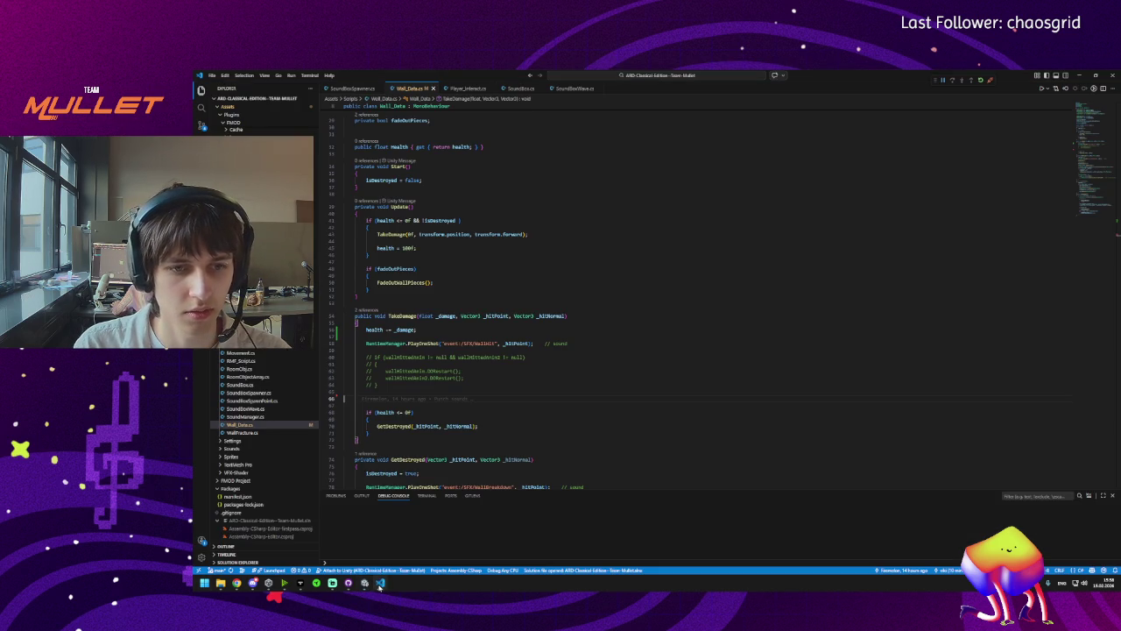
# Check the health test before GetDestroyed on line 70, then show Unity's Console and its NullReferenceException.
pyautogui.click(379, 413)
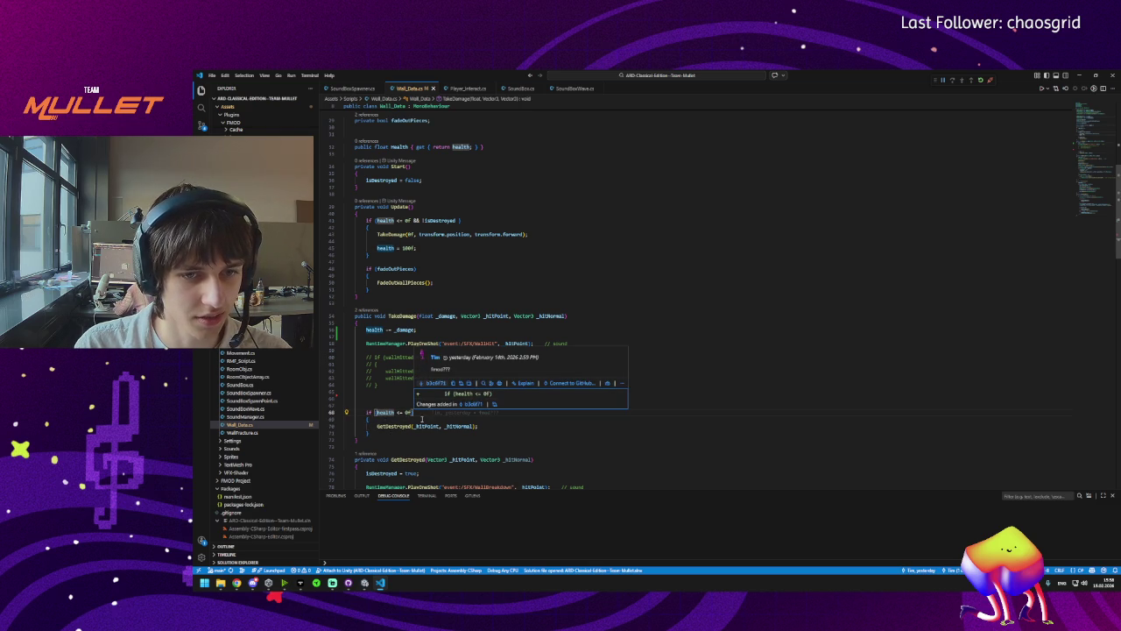
pyautogui.click(392, 428)
pyautogui.hotkey('alt', 'Tab')
pyautogui.click(238, 440)
pyautogui.click(288, 464)
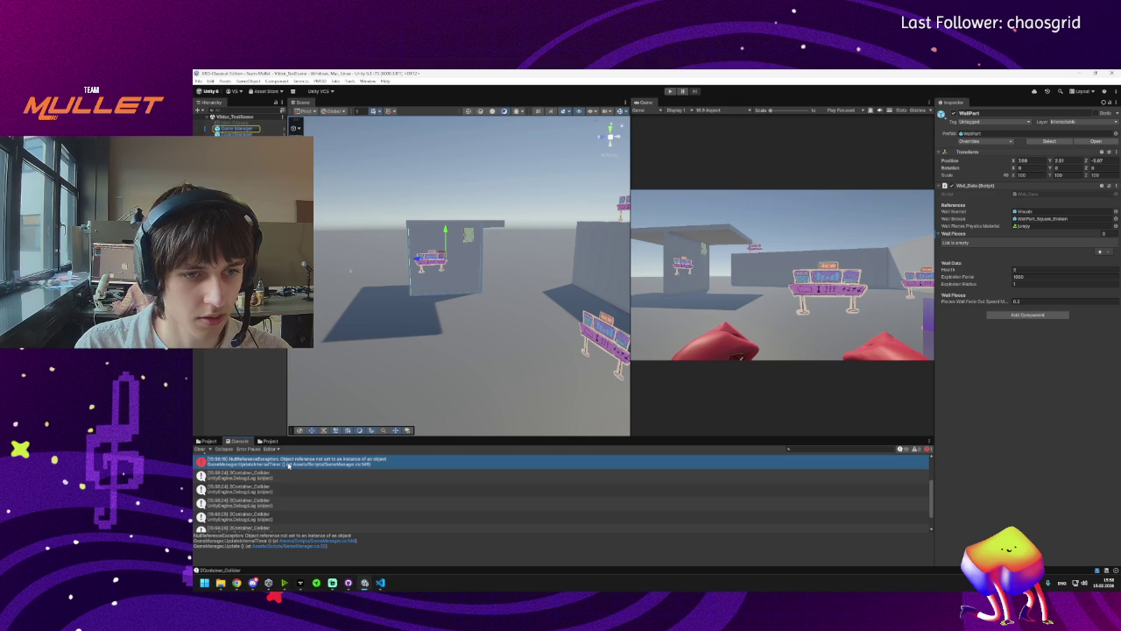
# Select Game Manager in the Hierarchy and open the error's source line in GameManager.cs.
pyautogui.click(238, 129)
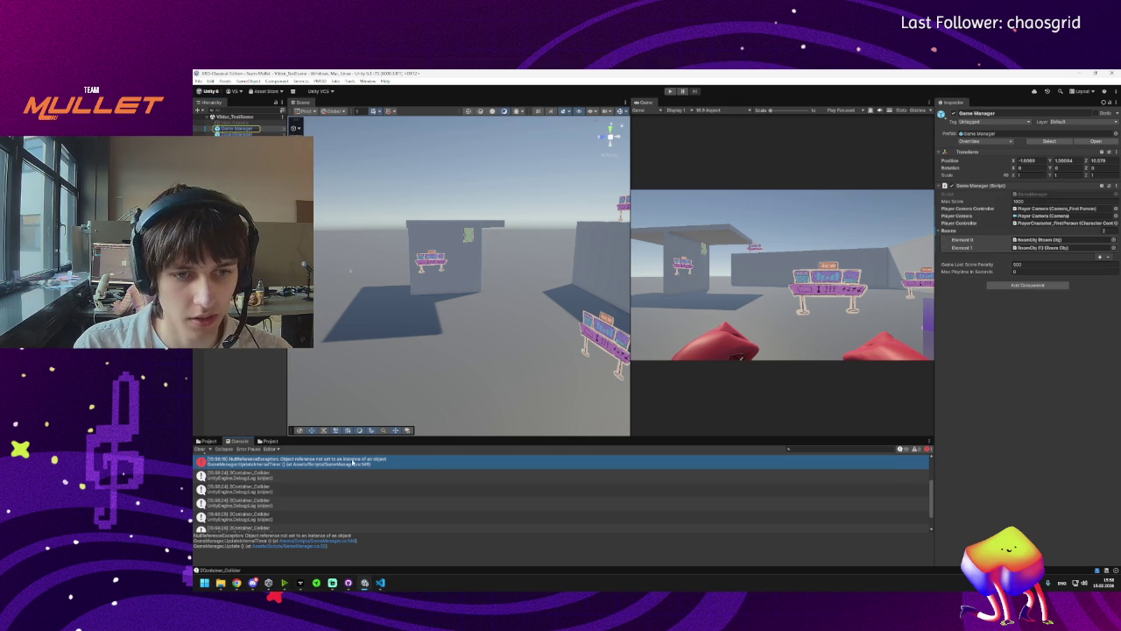
pyautogui.scroll(2, 326, 492)
pyautogui.scroll(-1, 324, 492)
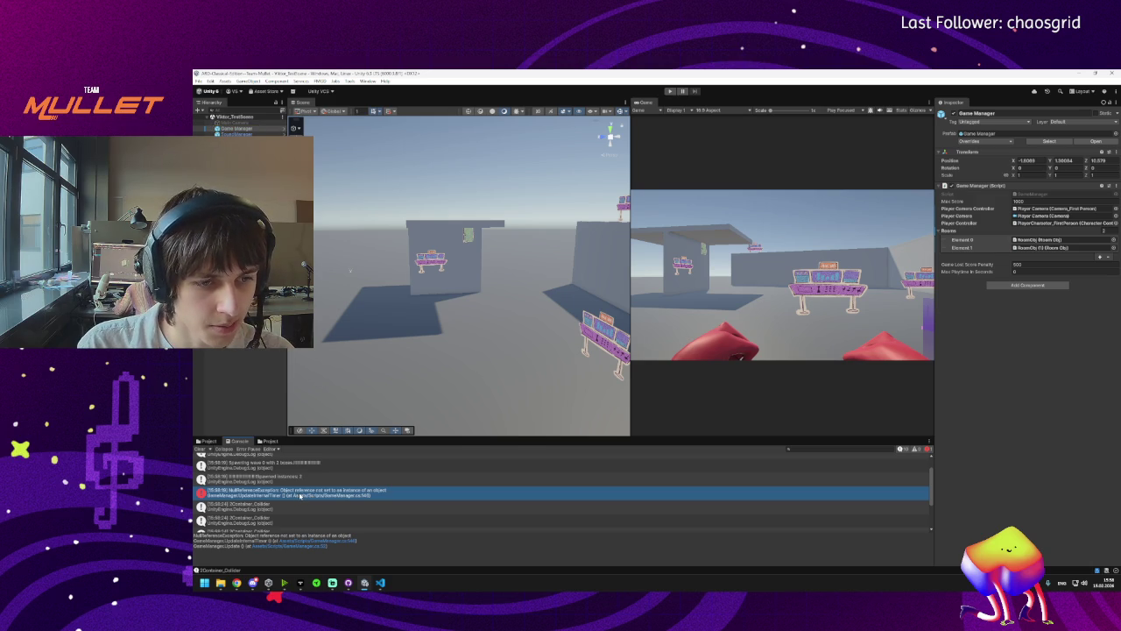
pyautogui.click(299, 495)
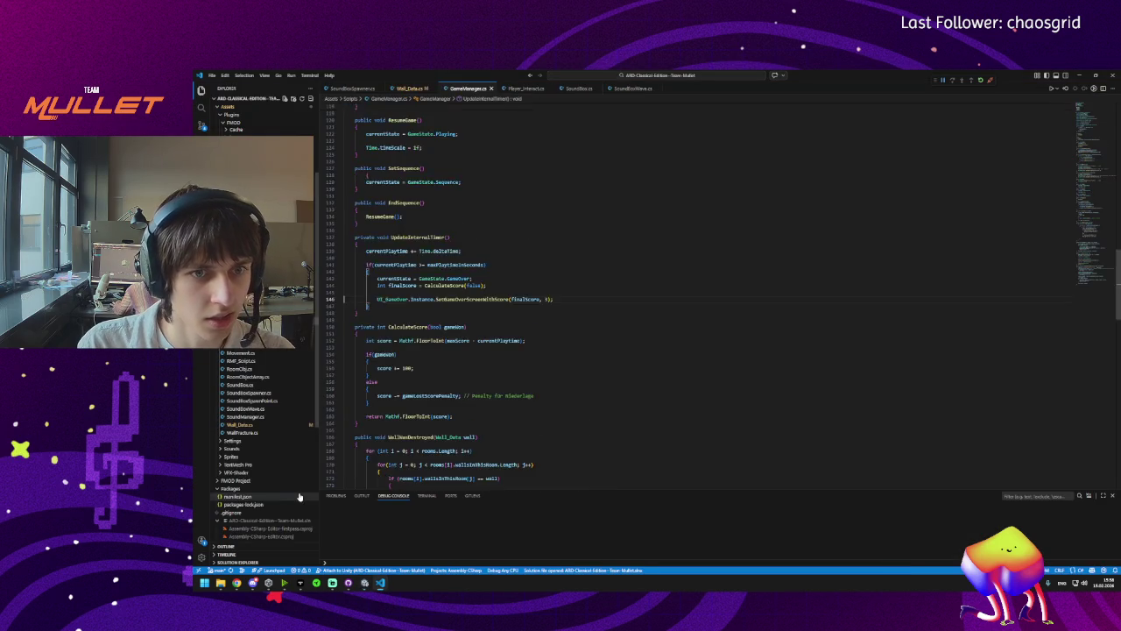
# Examine the UI_GameOver.Instance.SetGameOverScreenWithScore(finalScore, 3) call on line 148 of GameManager.cs.
pyautogui.click(390, 323)
pyautogui.click(451, 323)
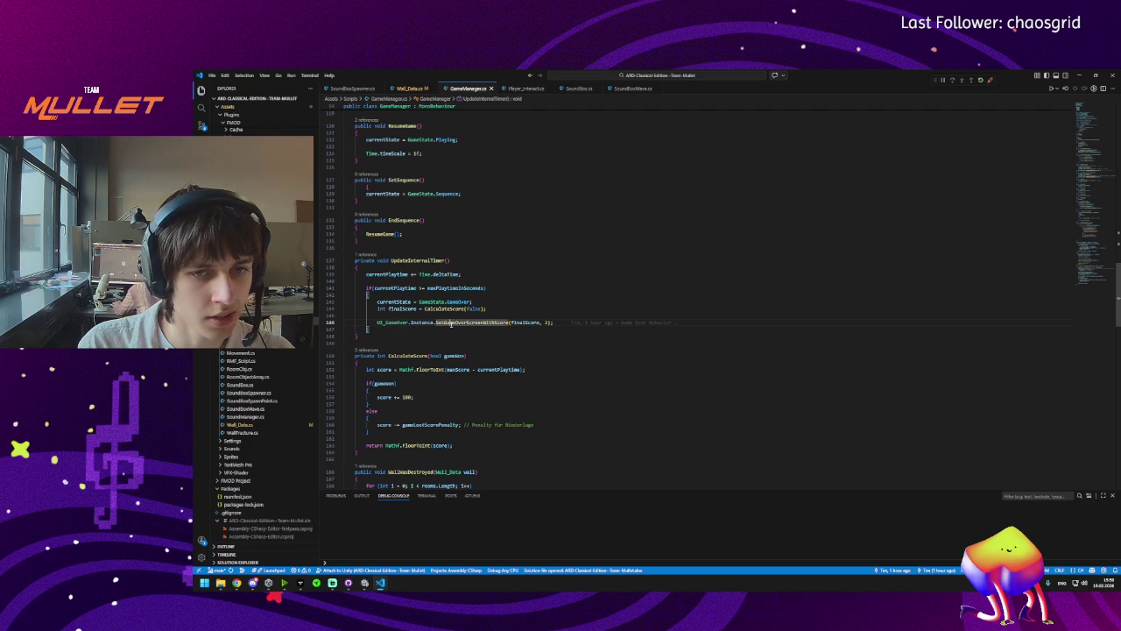
pyautogui.click(390, 323)
pyautogui.click(422, 323)
pyautogui.click(467, 323)
pyautogui.click(401, 323)
pyautogui.click(450, 323)
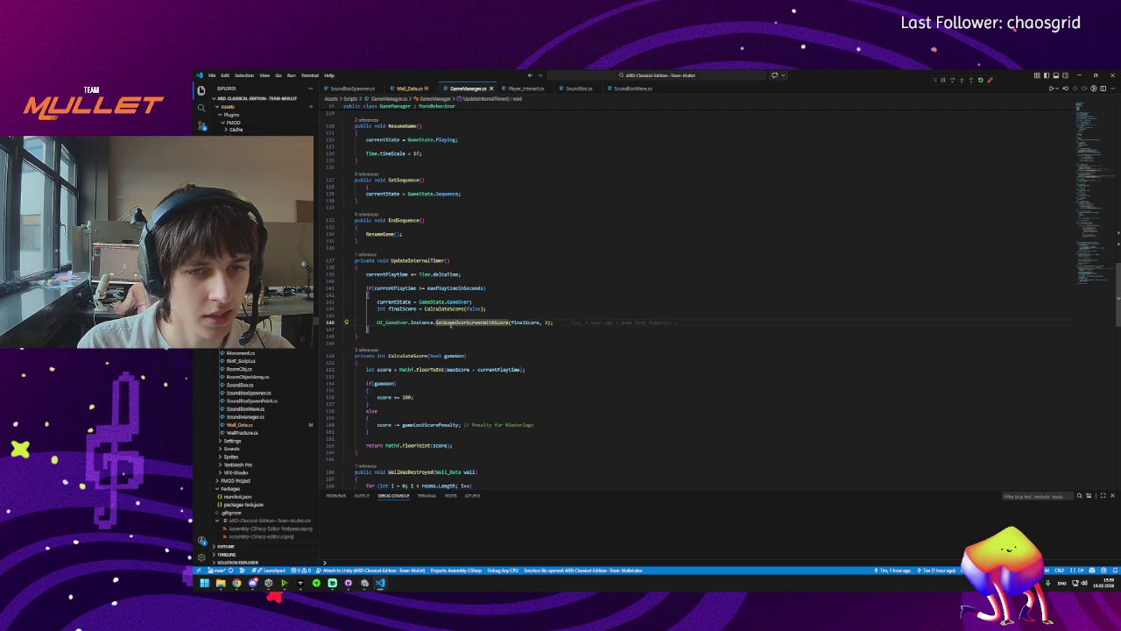
pyautogui.moveTo(457, 323)
pyautogui.click(386, 323)
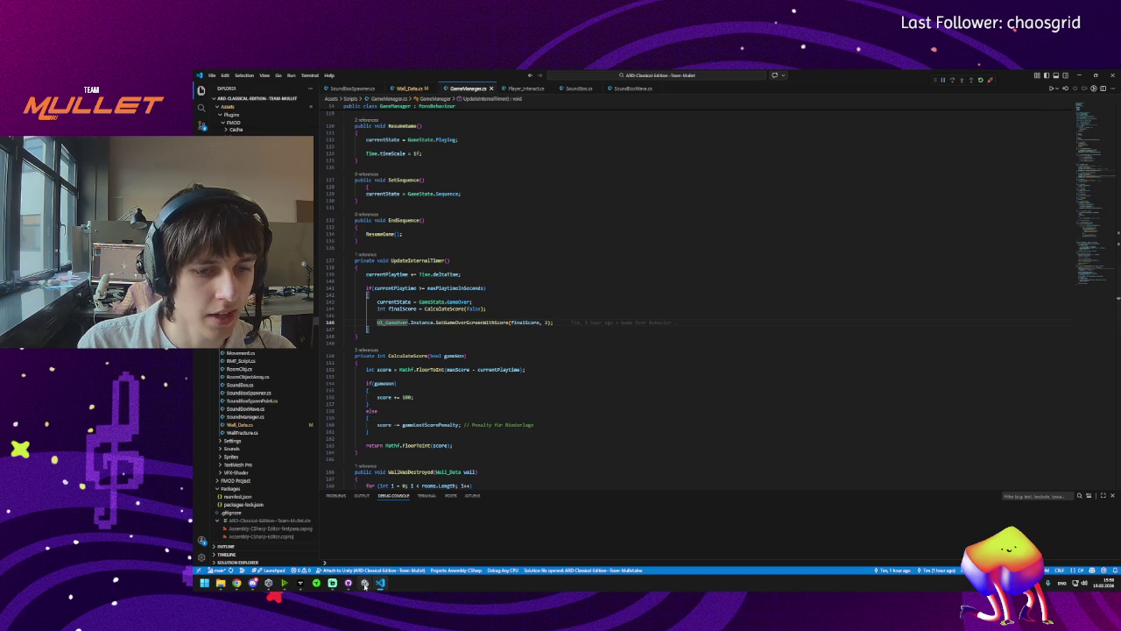
pyautogui.click(348, 584)
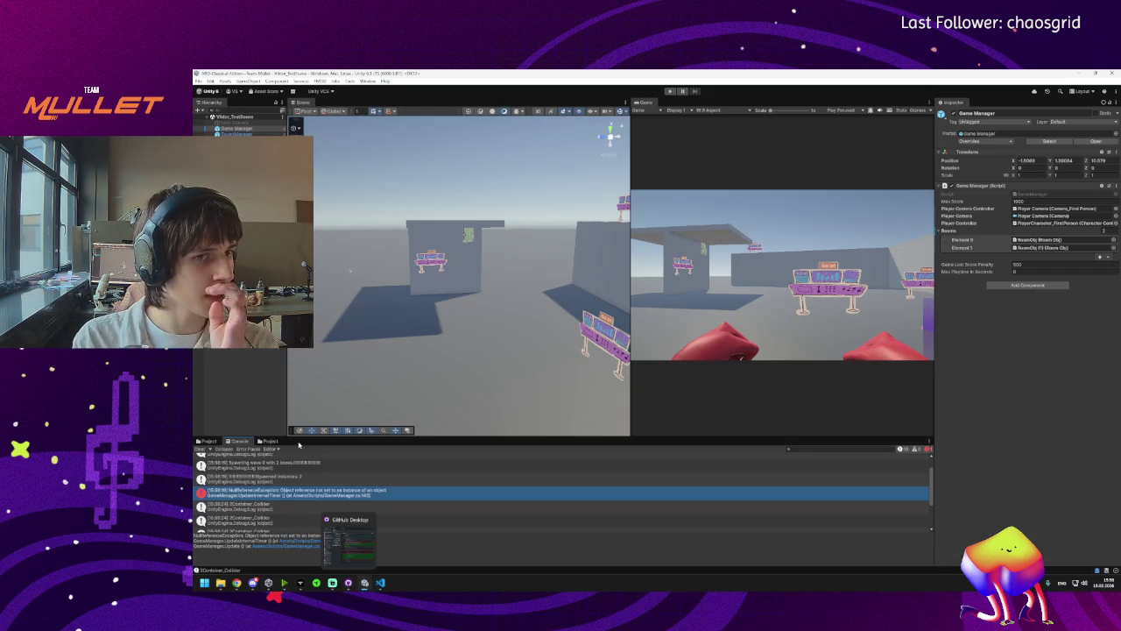
# Search the Project's Assets for UI_GameOver and select the UI_GameOver object to show its script.
pyautogui.click(214, 443)
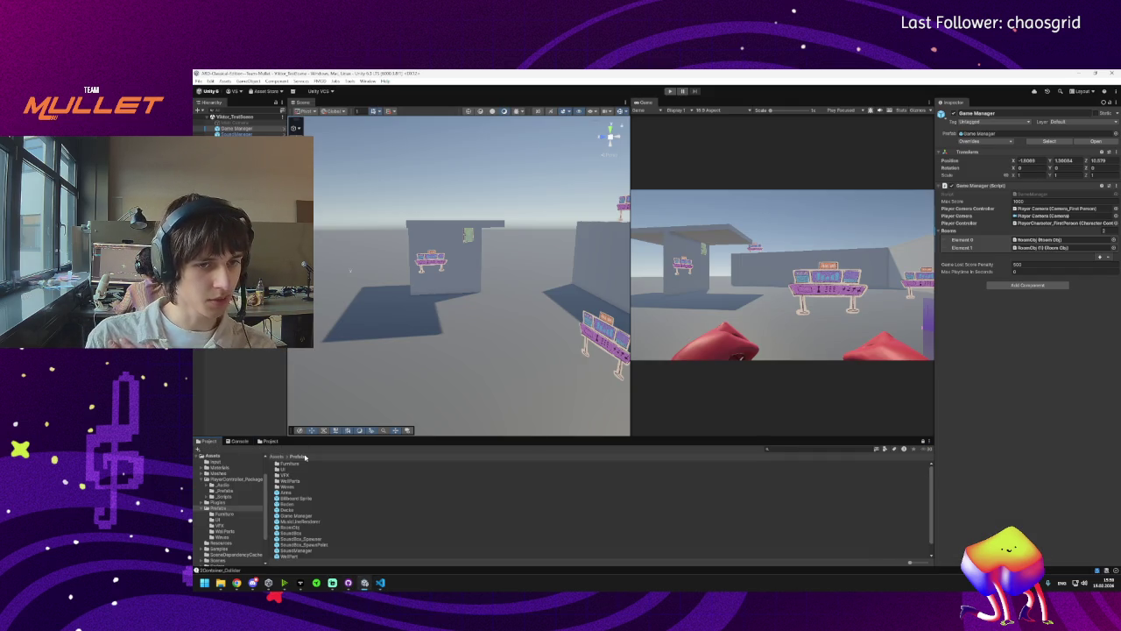
pyautogui.click(277, 457)
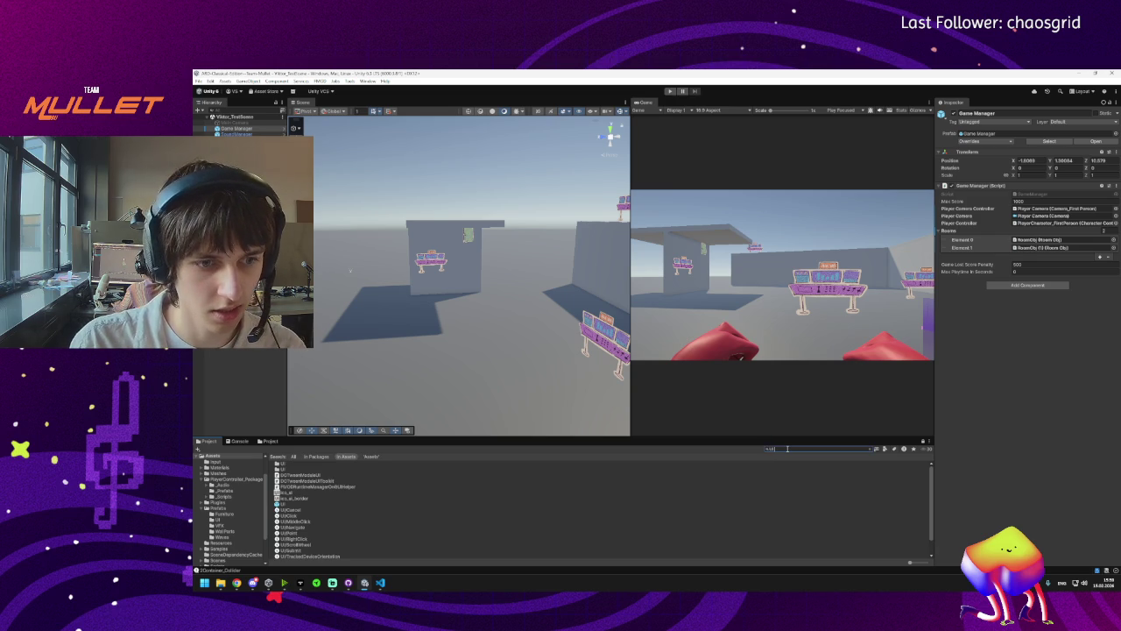
pyautogui.click(380, 583)
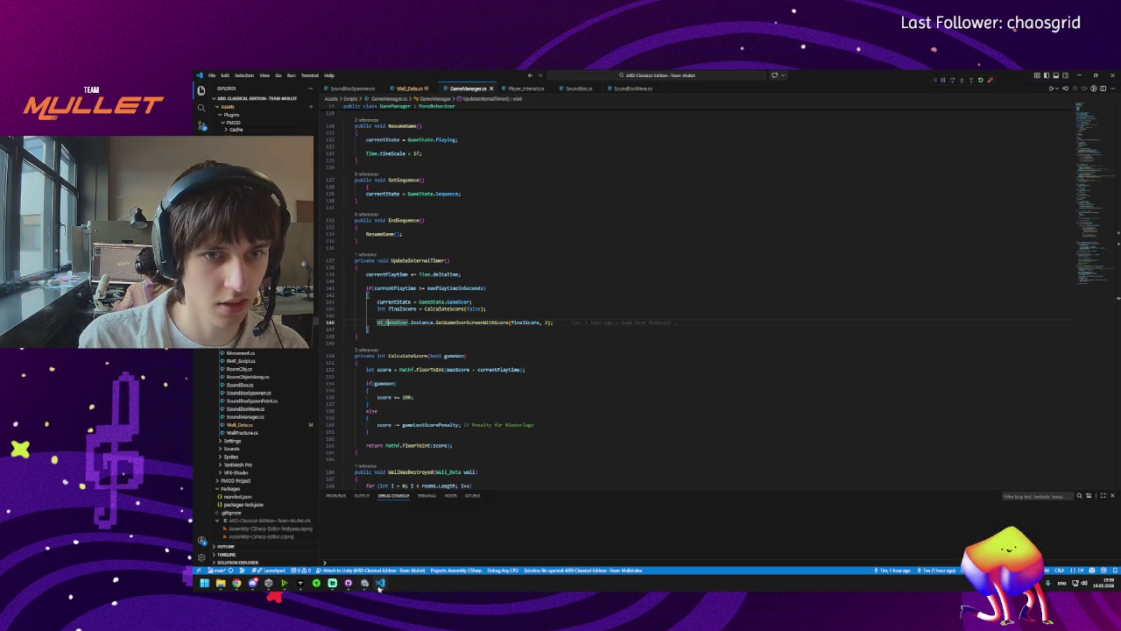
pyautogui.click(380, 583)
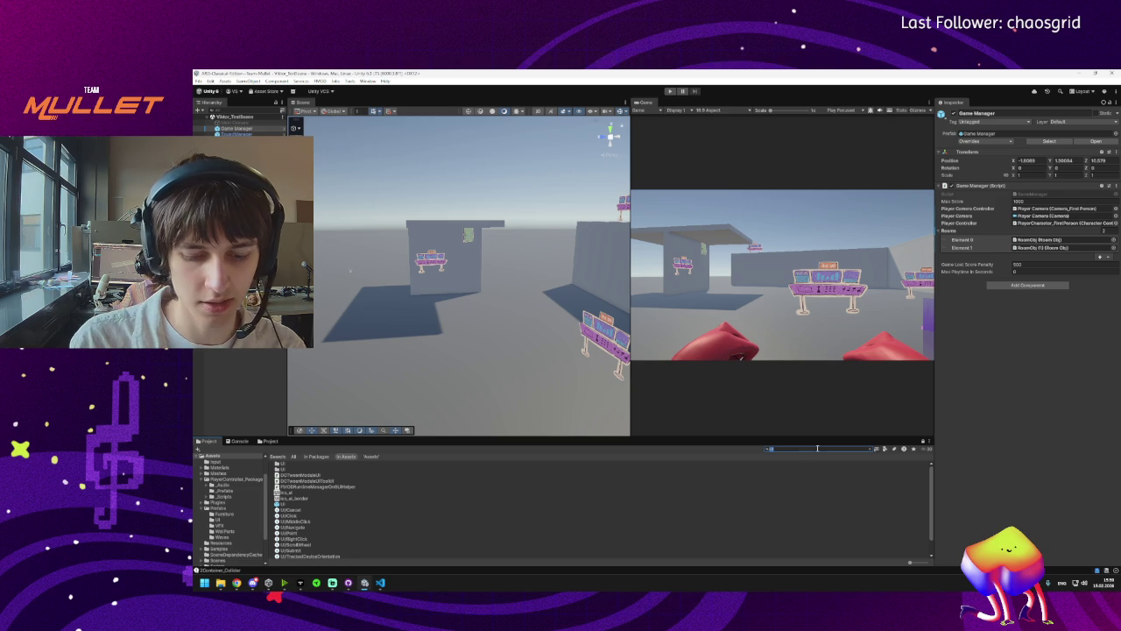
pyautogui.write('_GameOver')
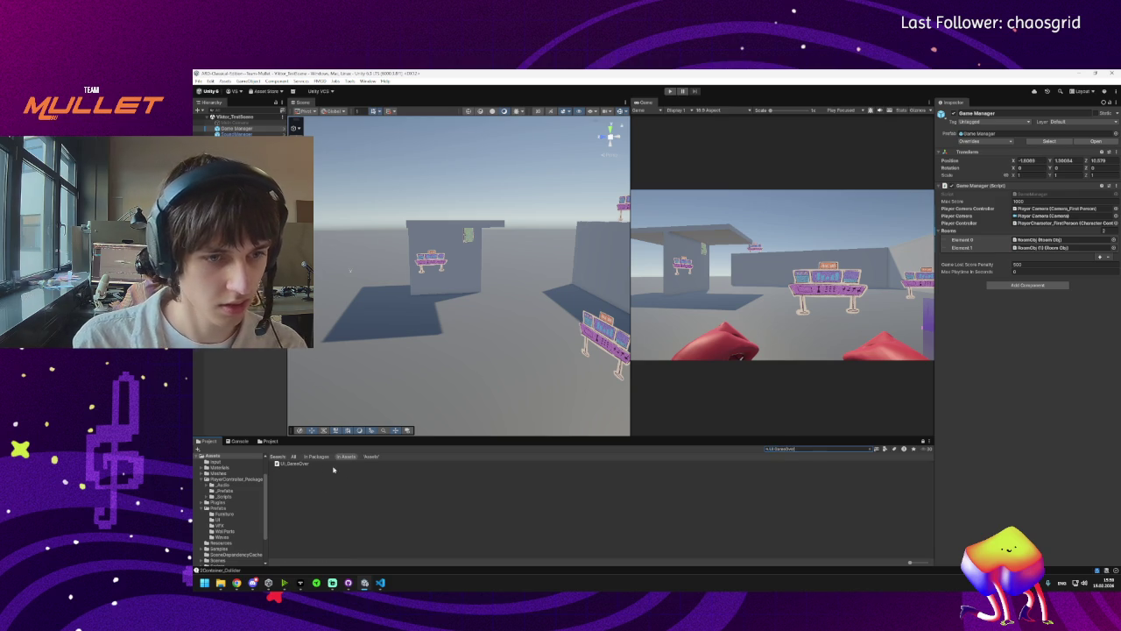
pyautogui.click(333, 470)
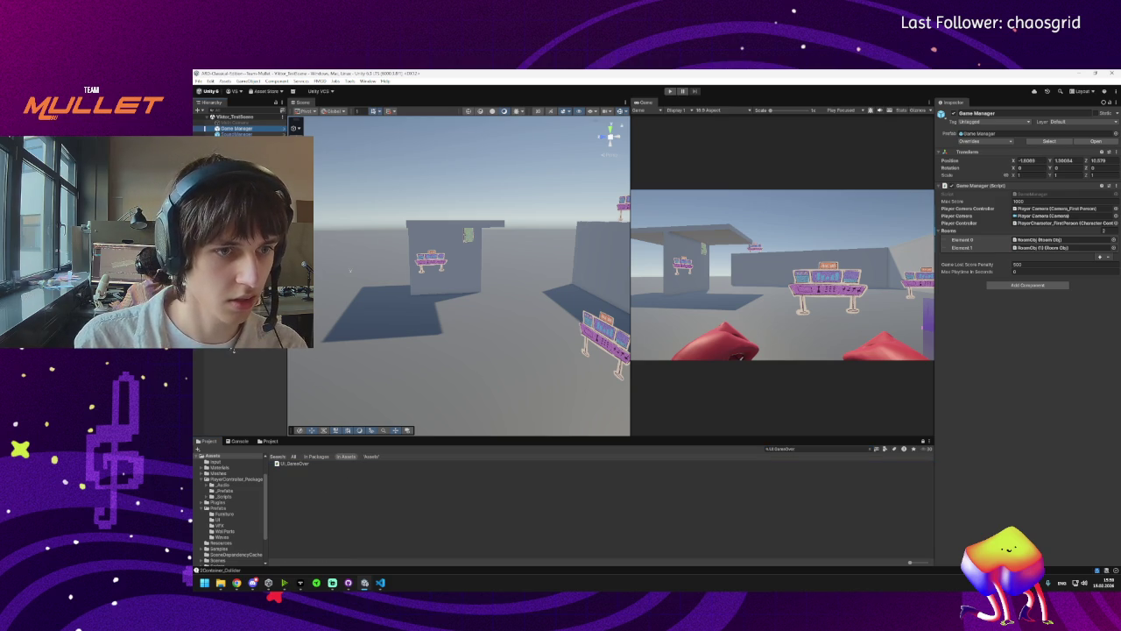
pyautogui.click(292, 462)
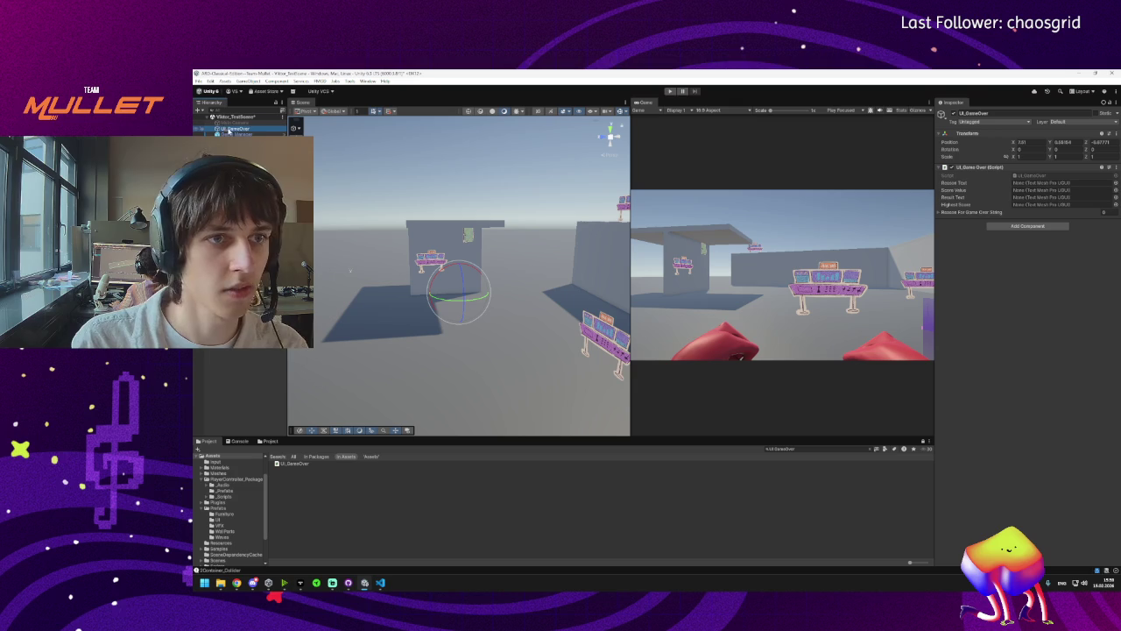
# Open the UI_GameOver object's script in the code editor to inspect it.
pyautogui.click(228, 130)
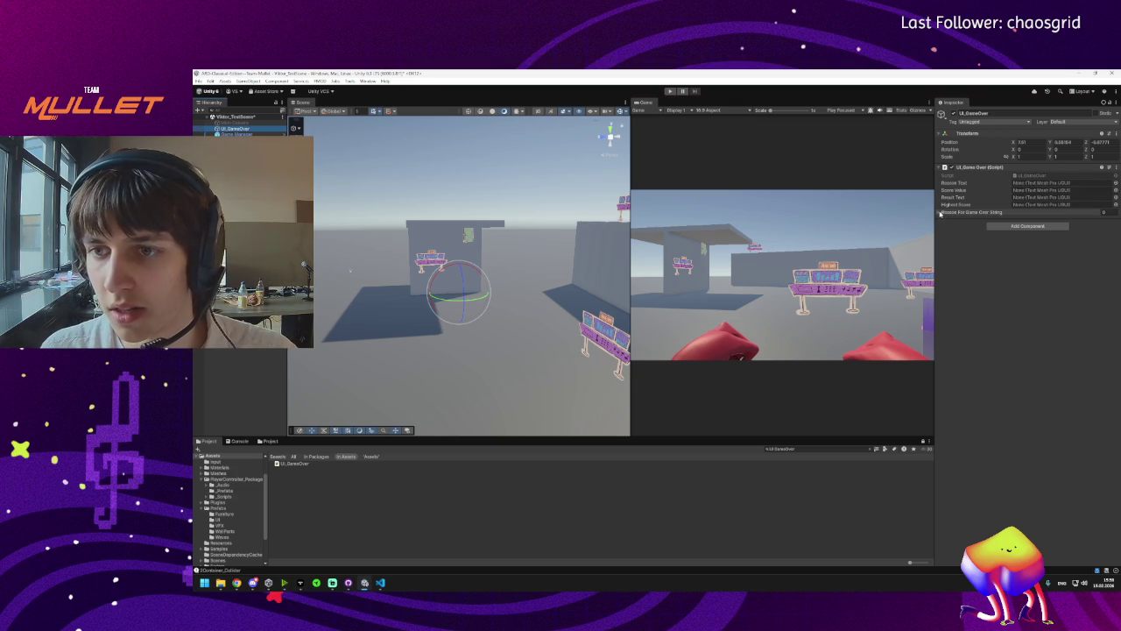
pyautogui.doubleClick(1040, 175)
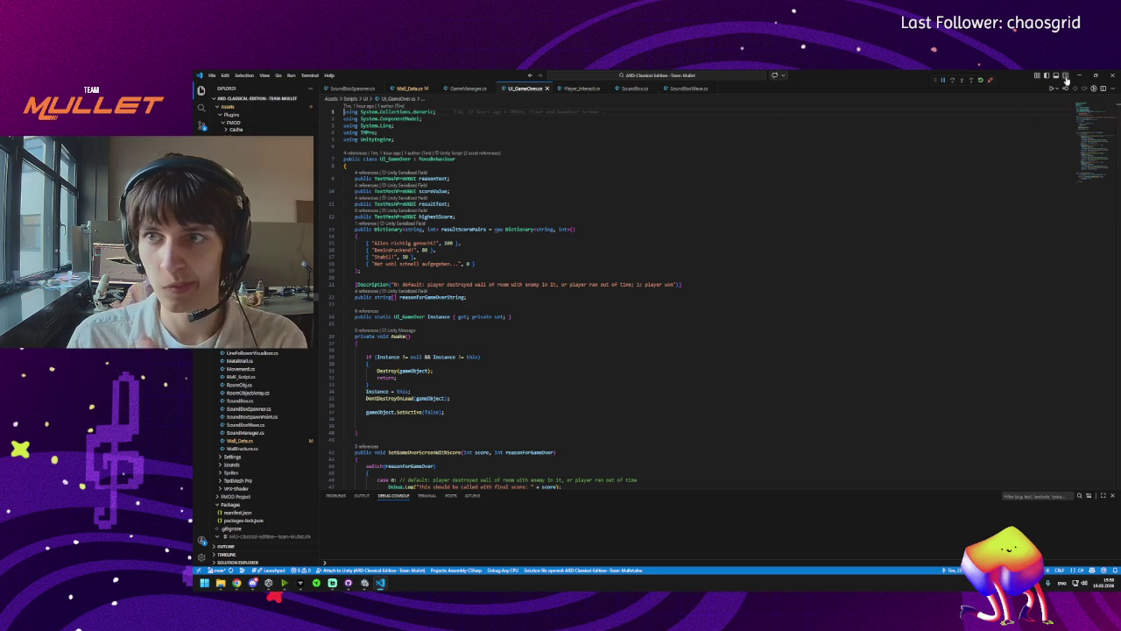
pyautogui.click(1078, 76)
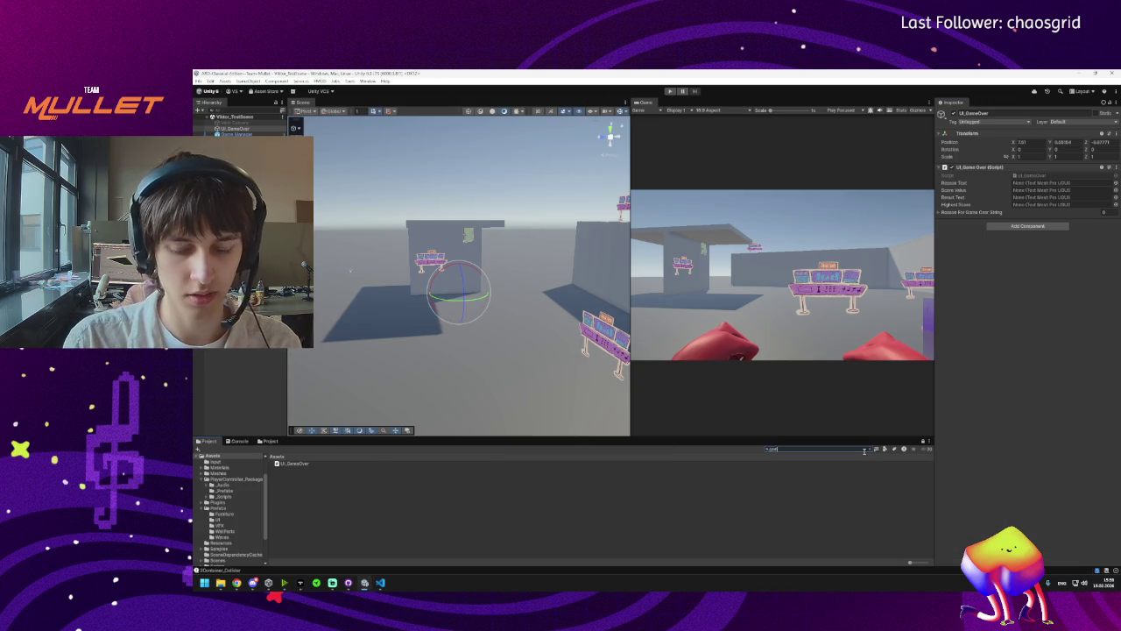
# Drag the GameOver prefab from a 'game' search into the Hierarchy and delete the old UI_GameOver.
pyautogui.write('me')
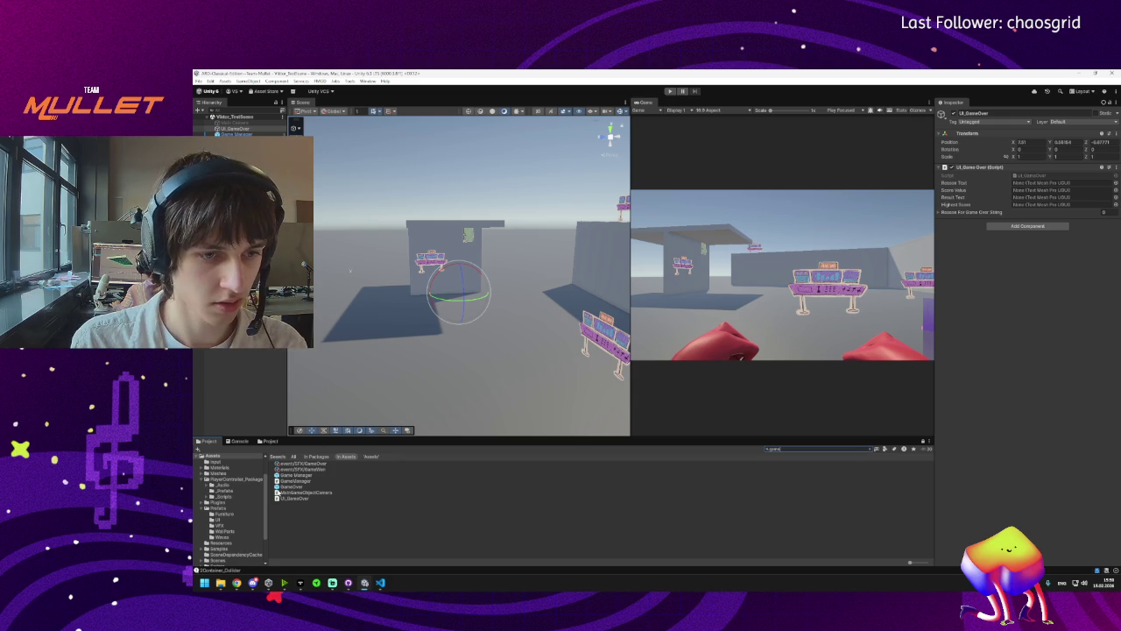
pyautogui.moveTo(281, 487)
pyautogui.mouseDown()
pyautogui.moveTo(240, 350)
pyautogui.moveTo(230, 133)
pyautogui.mouseUp()
pyautogui.click(238, 134)
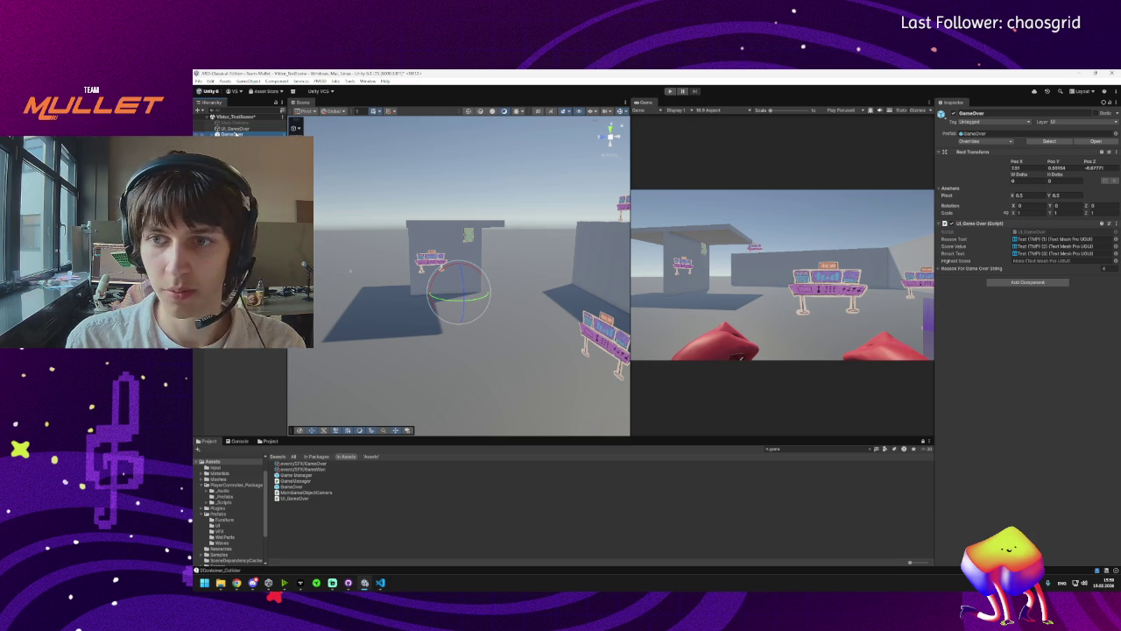
pyautogui.click(239, 129)
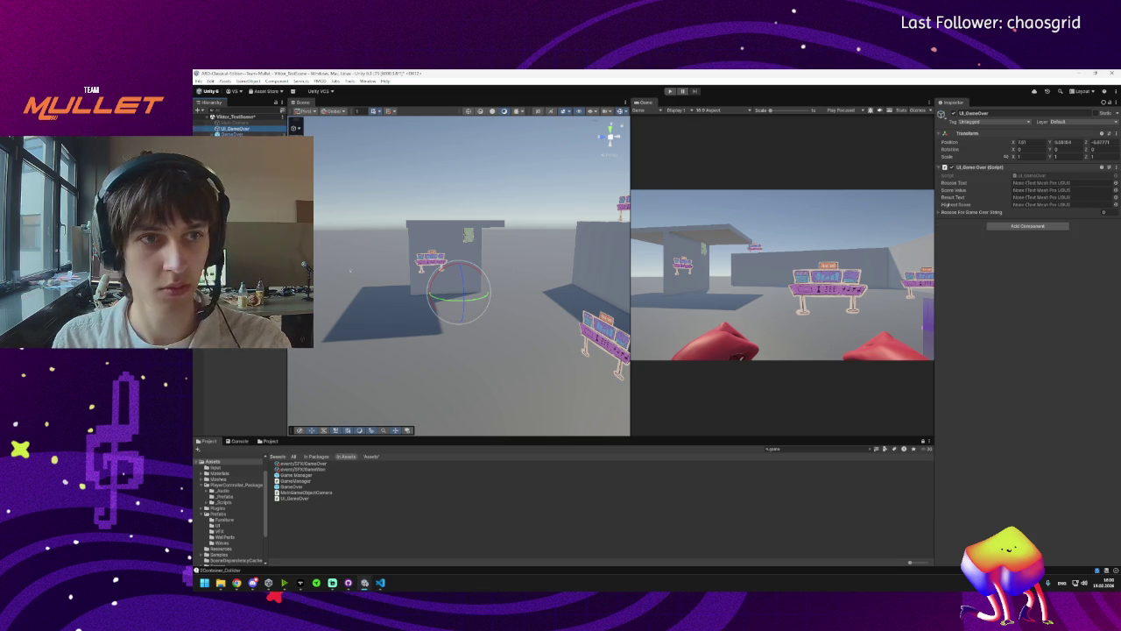
pyautogui.press('Delete')
pyautogui.click(214, 129)
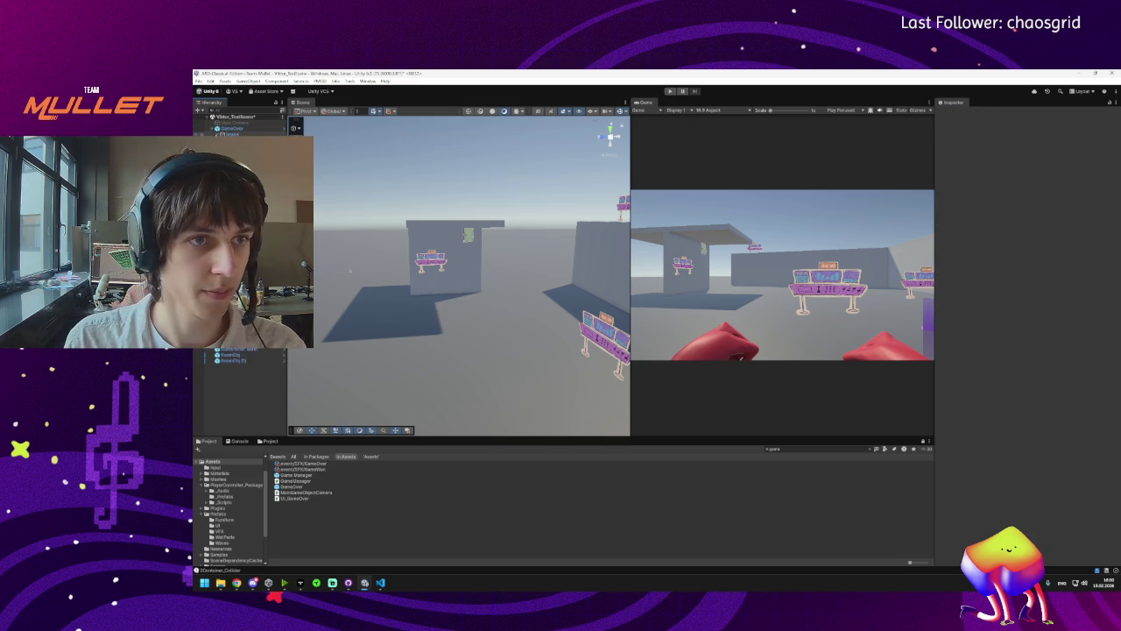
# Assign Text (TMP) to the GameOver's Highest Score field.
pyautogui.click(226, 129)
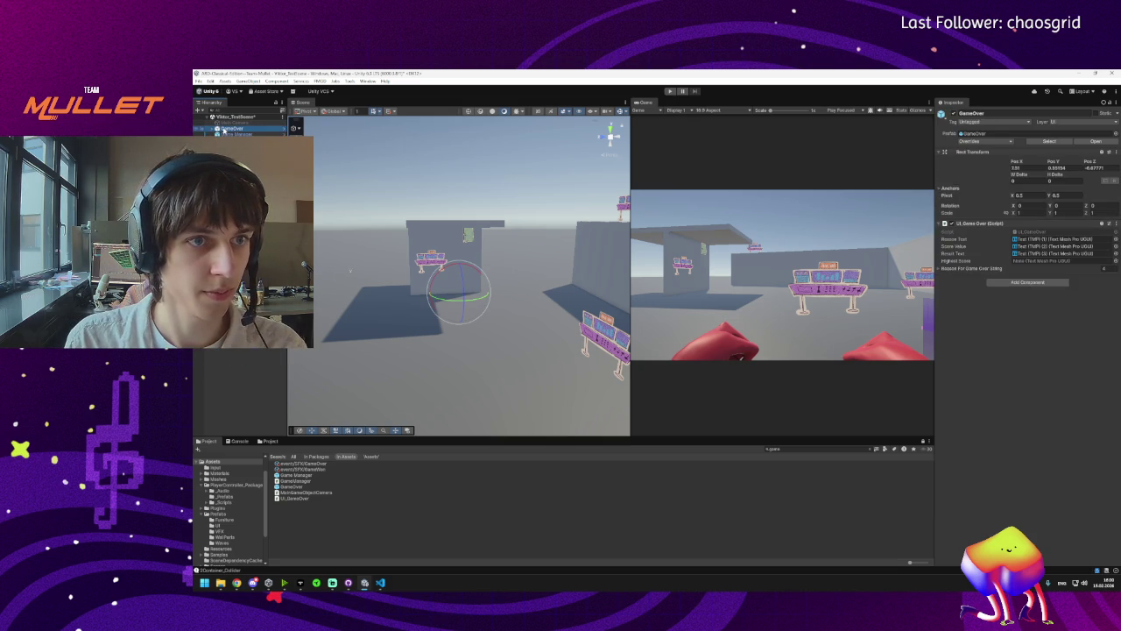
pyautogui.click(938, 268)
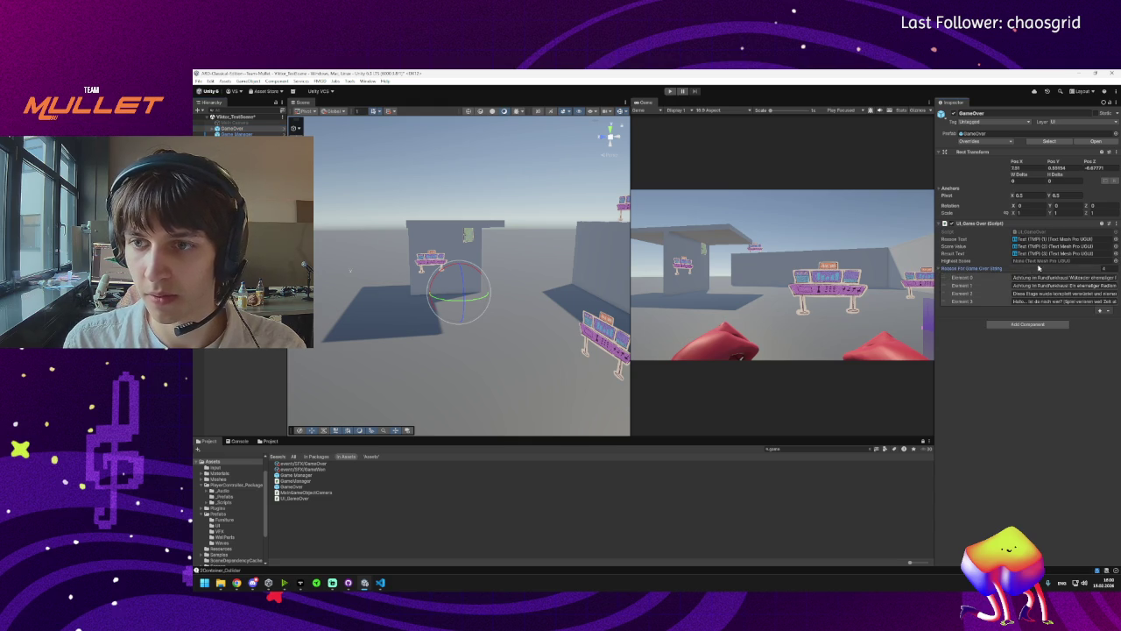
pyautogui.click(1116, 261)
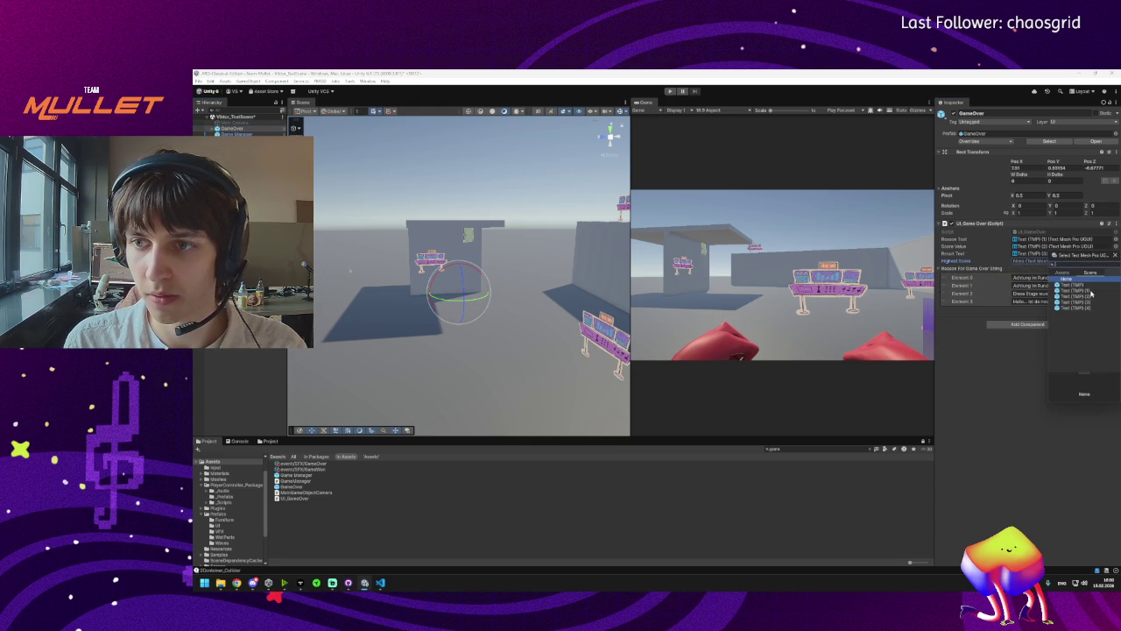
pyautogui.doubleClick(1076, 287)
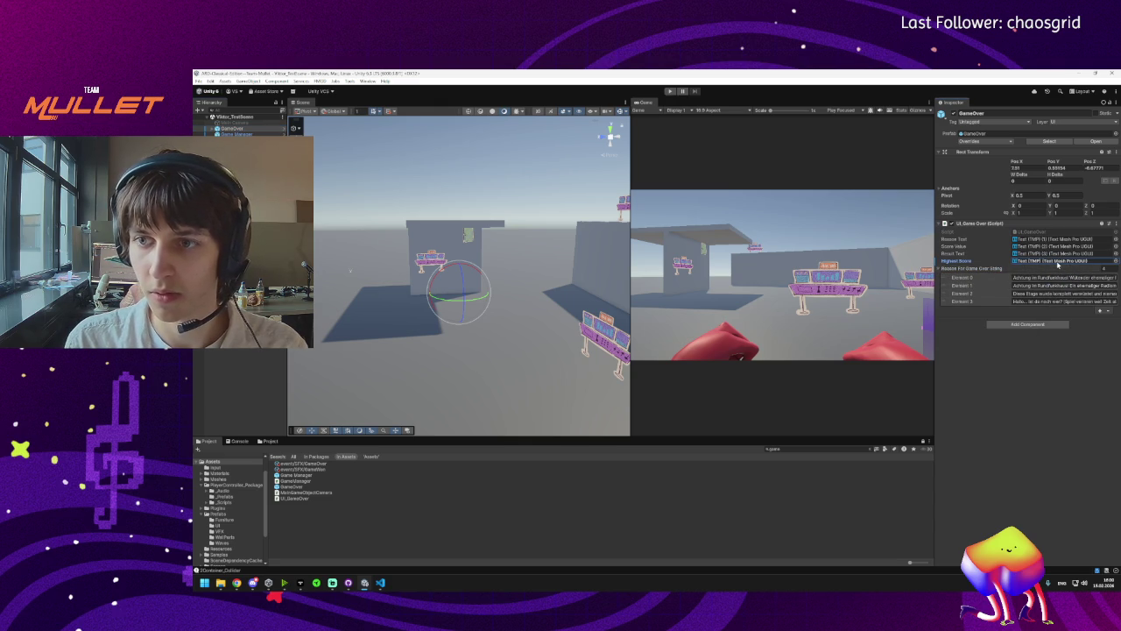
# Play-test the scene with the GameOver prefab, then leave the running game.
pyautogui.click(670, 91)
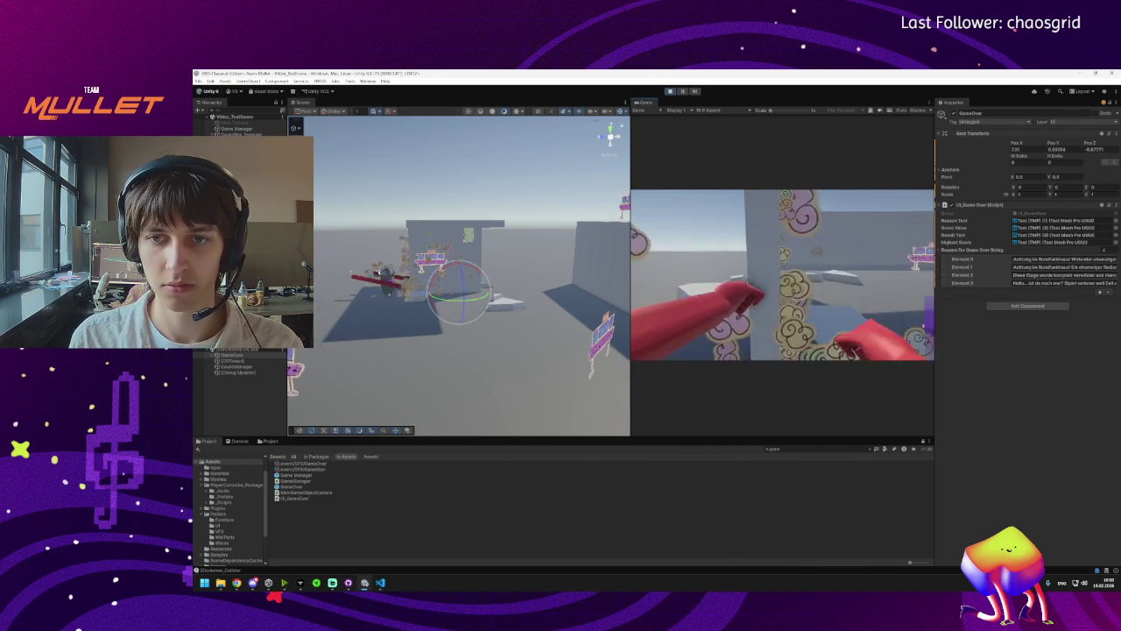
pyautogui.press('super')
pyautogui.press('Escape')
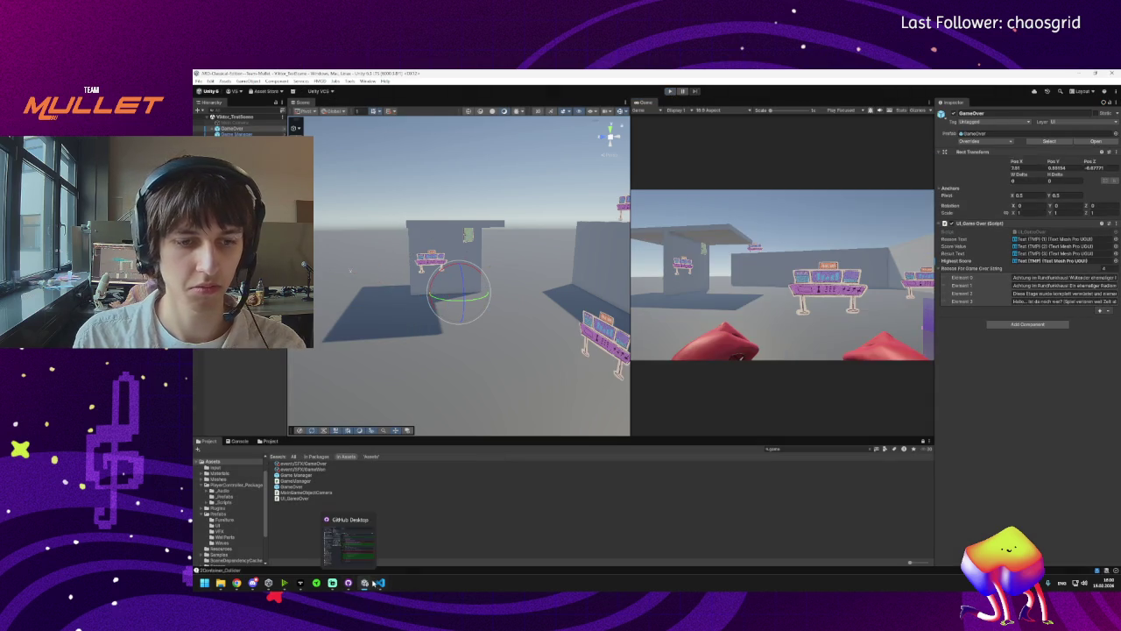
# Bring Visual Studio Code to the front with the Wall_Data.cs script showing.
pyautogui.click(363, 585)
pyautogui.click(363, 585)
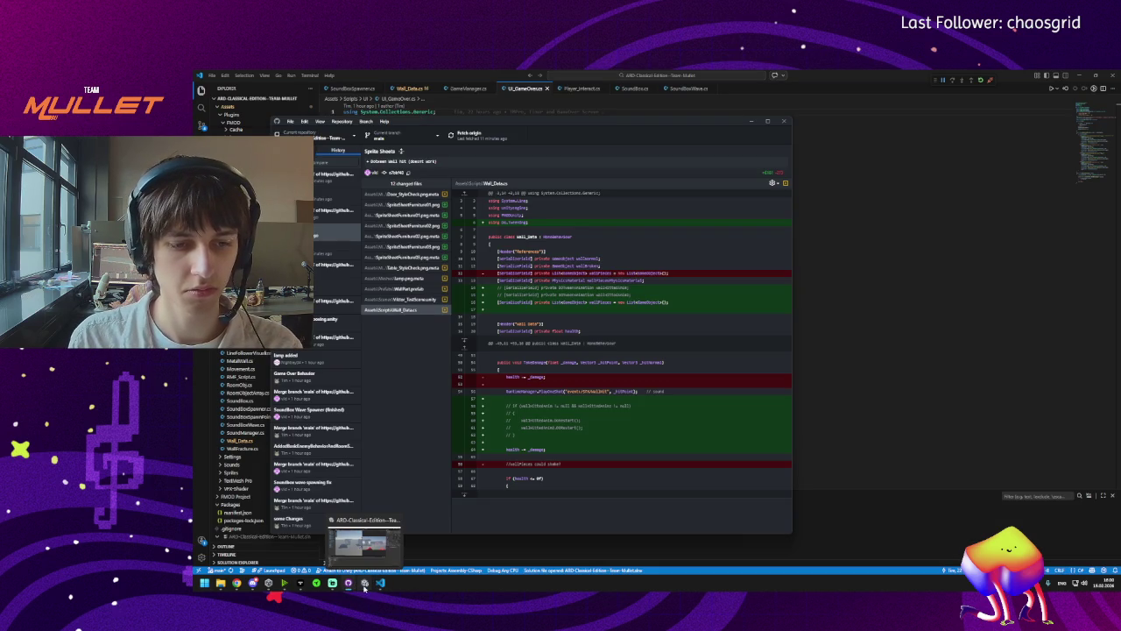
pyautogui.click(362, 585)
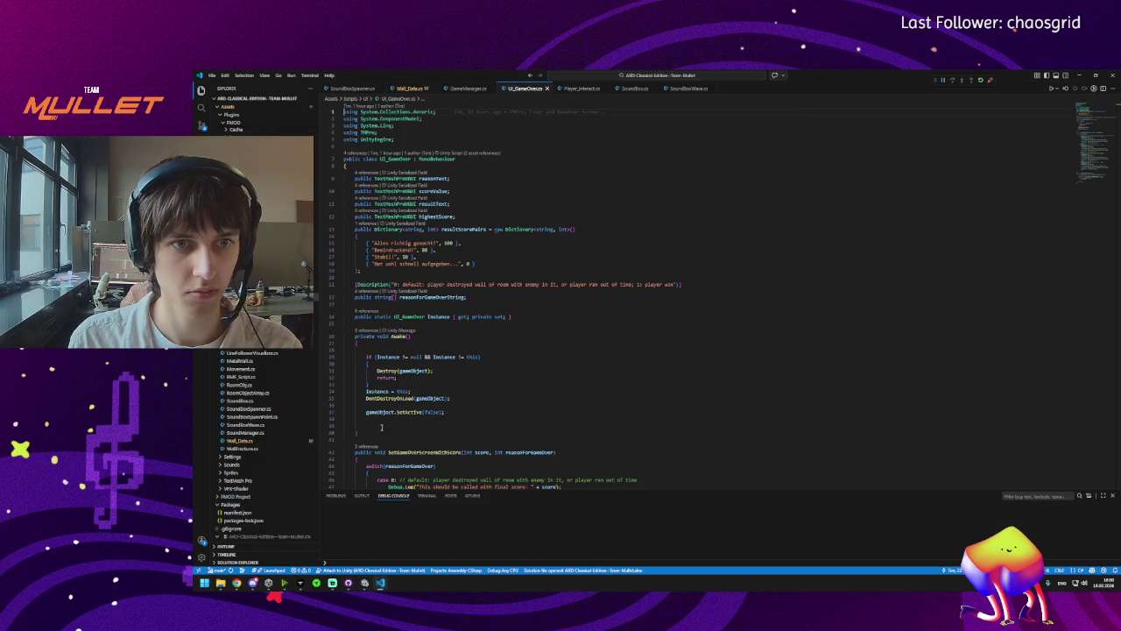
pyautogui.click(407, 88)
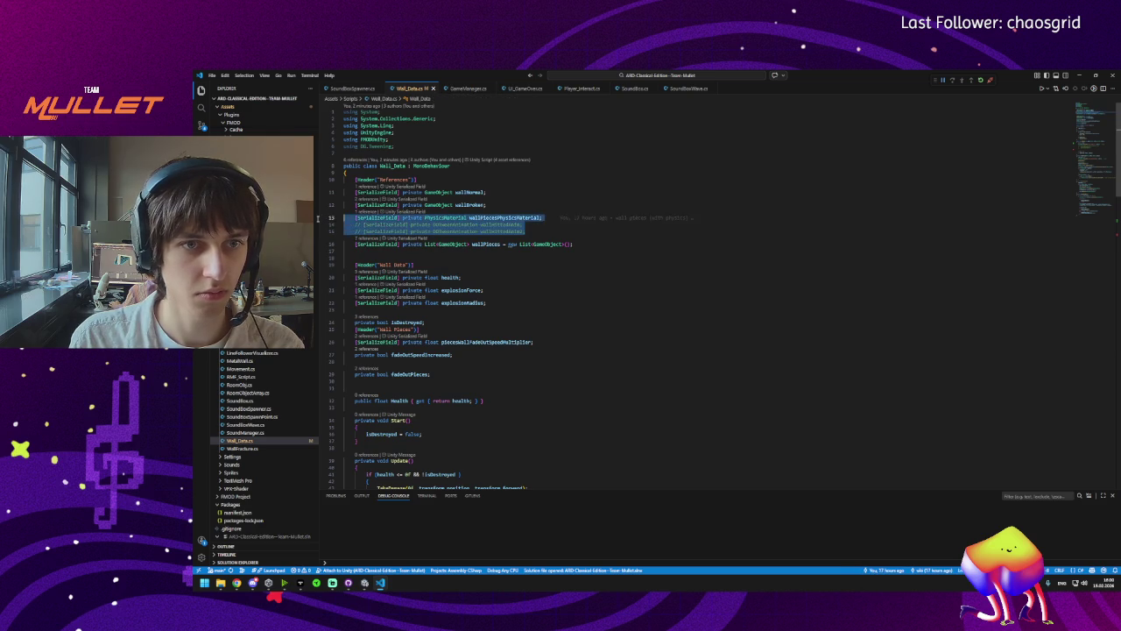
# Delete the commented-out DOTween fields, move the wallPieces line up, and save.
pyautogui.moveTo(525, 230); pyautogui.dragTo(314, 223)
pyautogui.press('Delete')
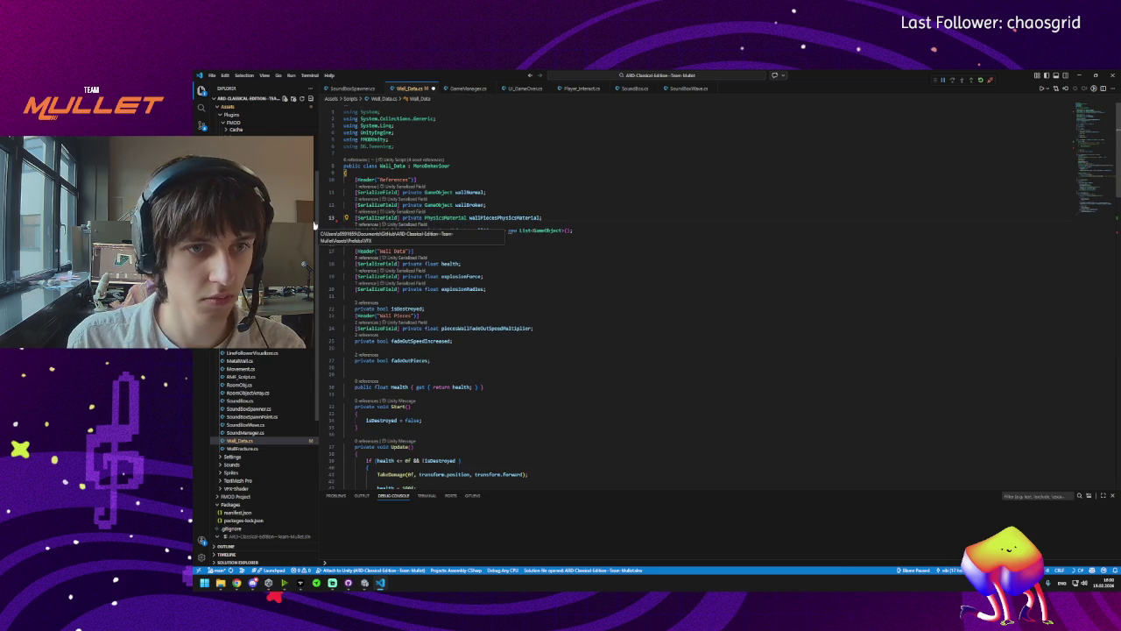
pyautogui.click(351, 231)
pyautogui.click(353, 230)
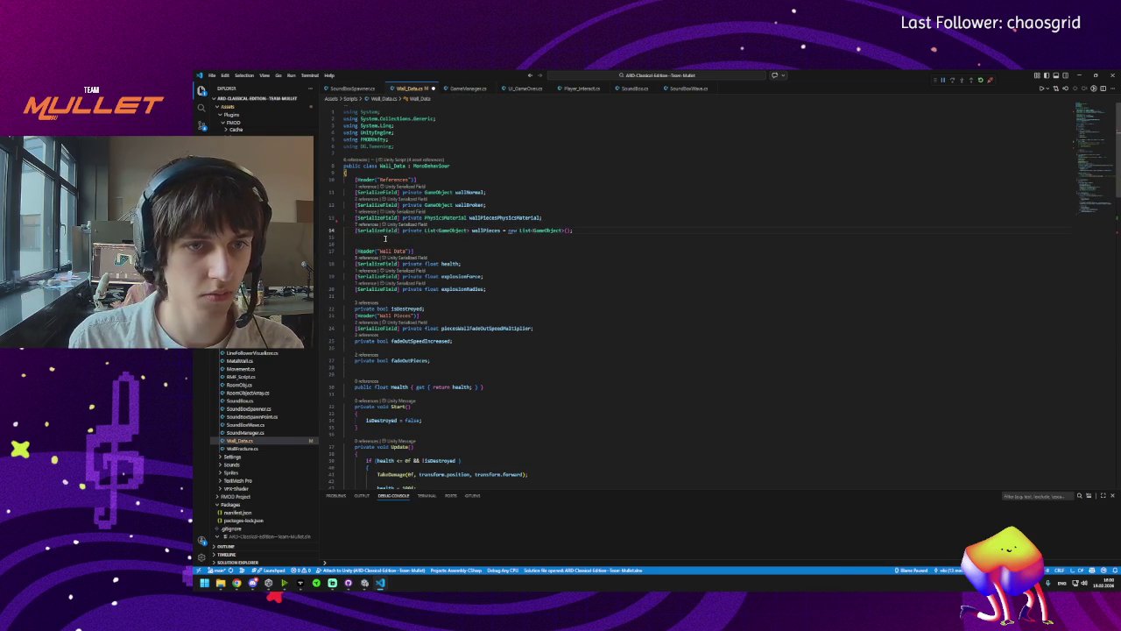
pyautogui.hotkey('alt', 'Up')
pyautogui.hotkey('ctrl', 's')
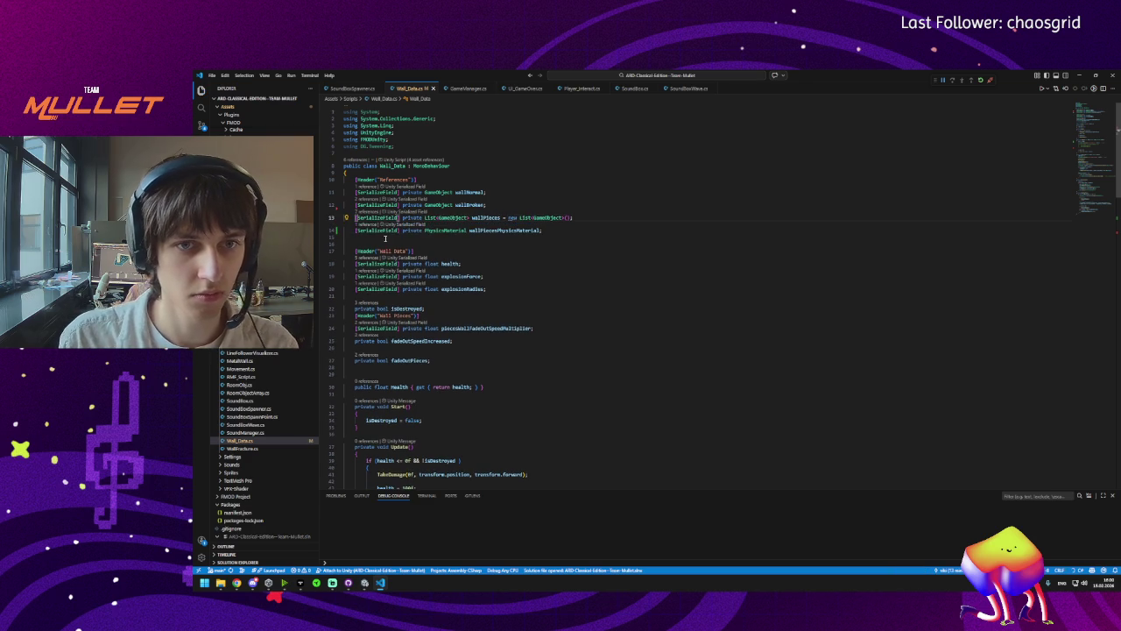
# Remove the commented-out block and leftover blank line in TakeDamage, then return to Unity.
pyautogui.scroll(-15, 501, 250)
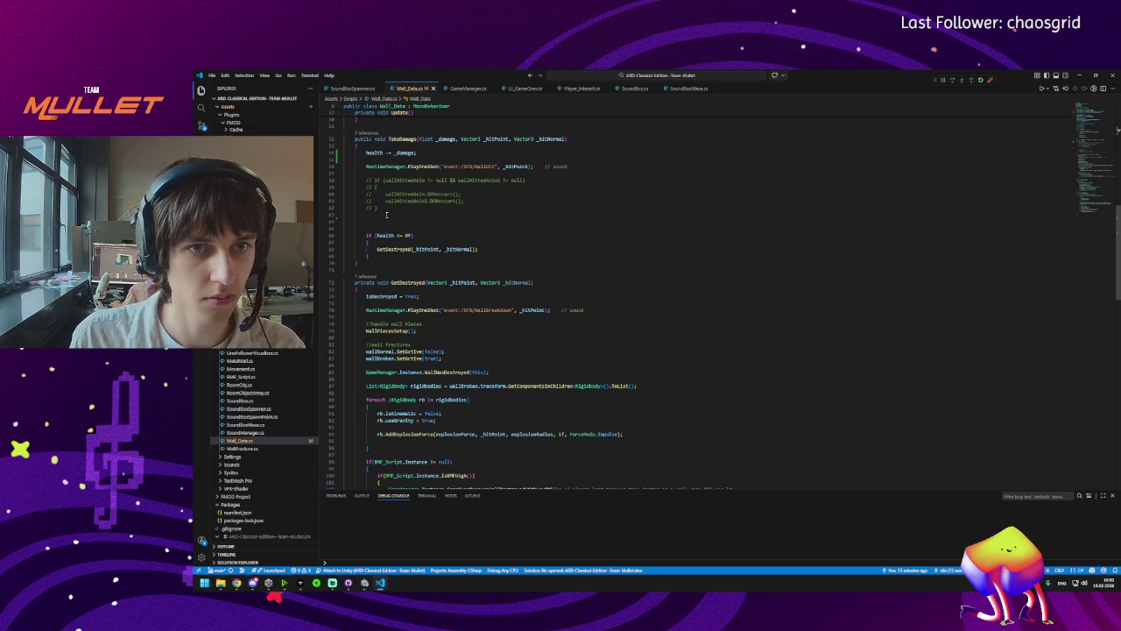
pyautogui.moveTo(388, 214); pyautogui.dragTo(344, 178)
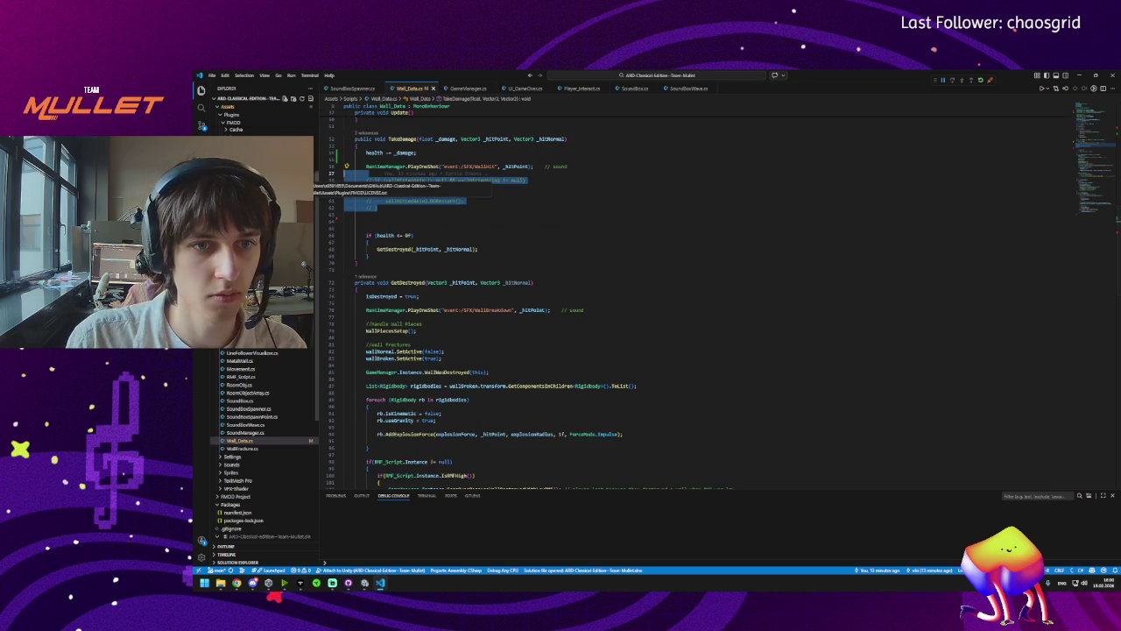
pyautogui.press('Delete')
pyautogui.scroll(3, 638, 268)
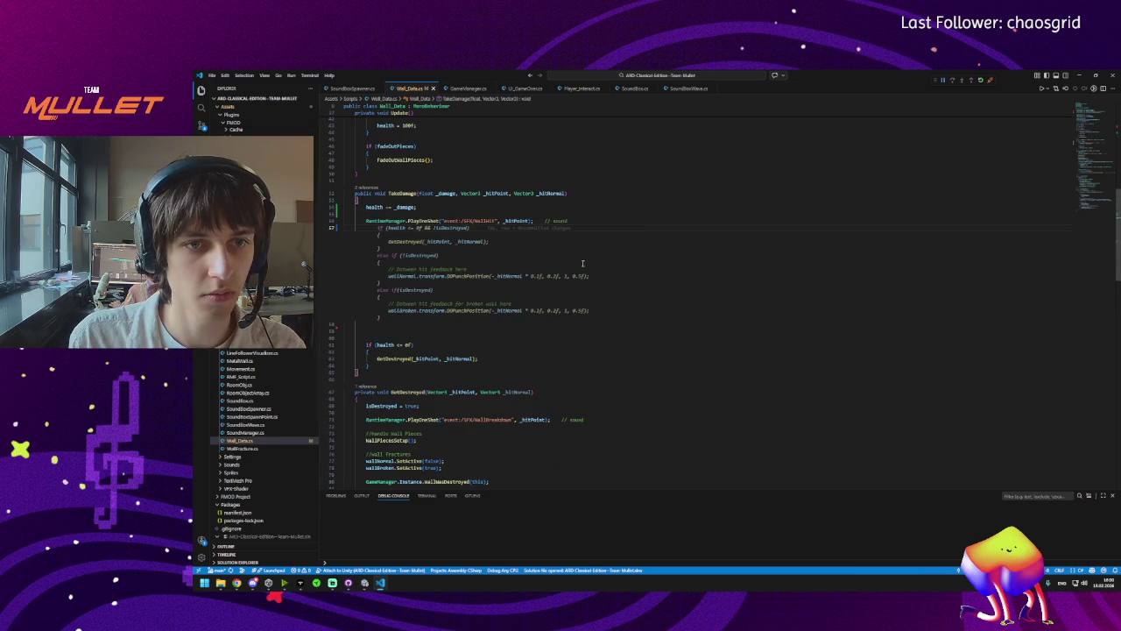
pyautogui.click(391, 242)
pyautogui.press('BackSpace')
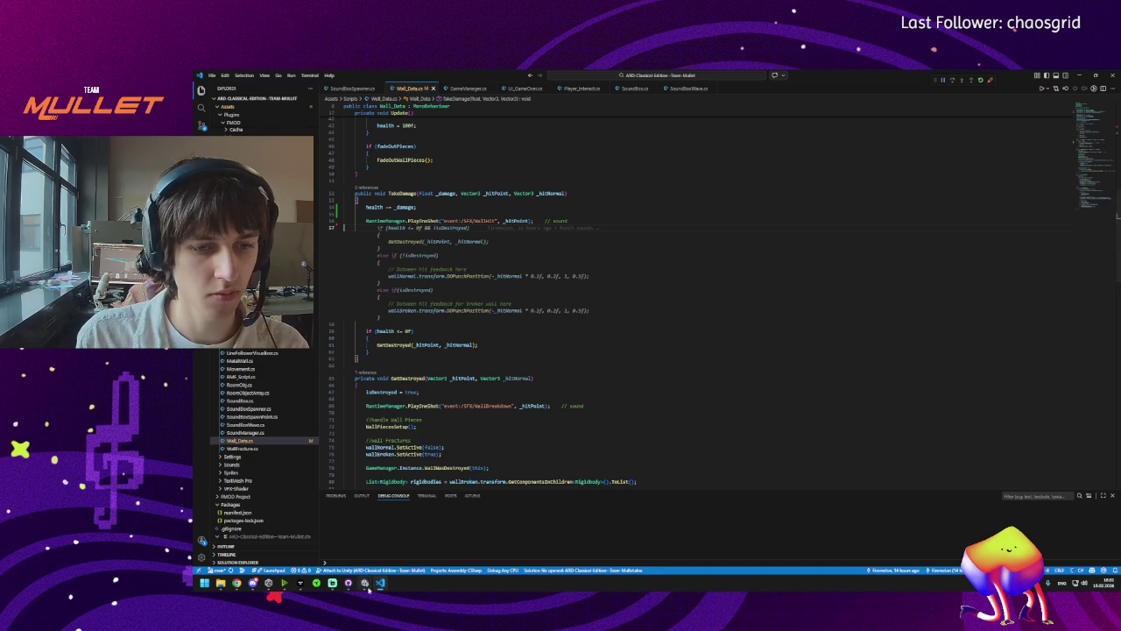
pyautogui.hotkey('alt', 'Tab')
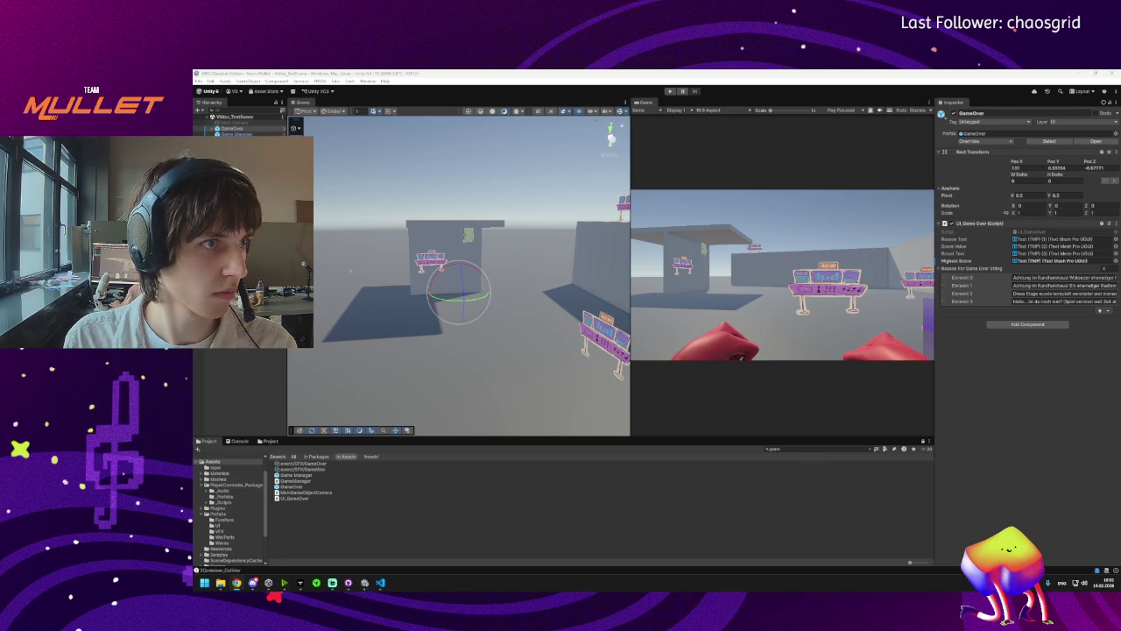
# Find and open the WallPart prefab and set its Explosion Force to 1000.
pyautogui.click(810, 450)
pyautogui.write('wallpa')
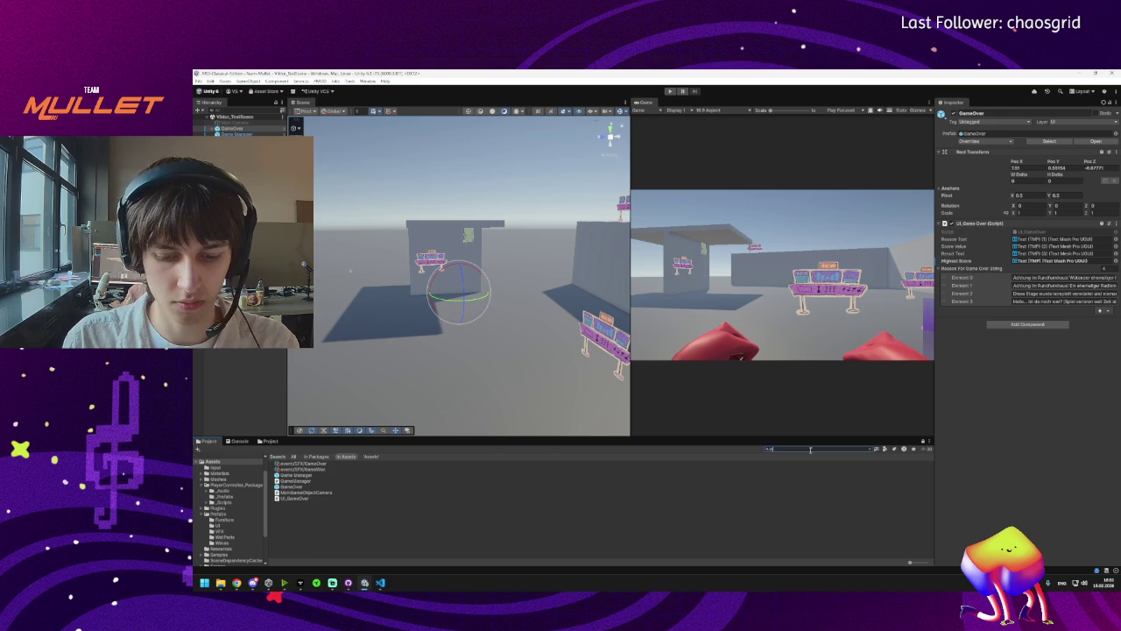
pyautogui.write('rt')
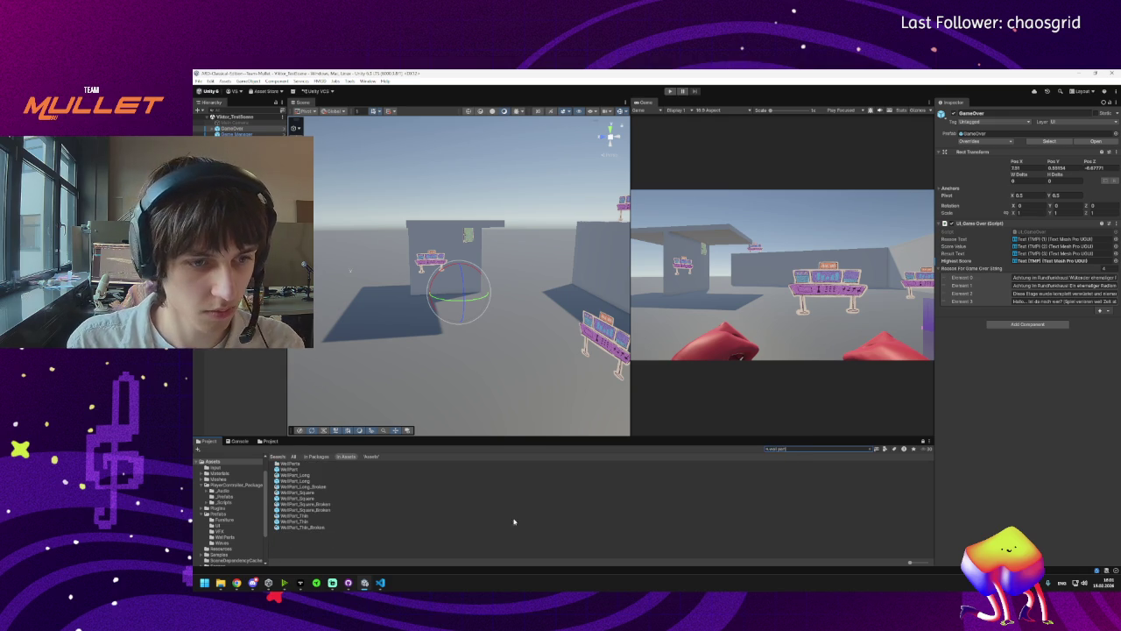
pyautogui.doubleClick(289, 468)
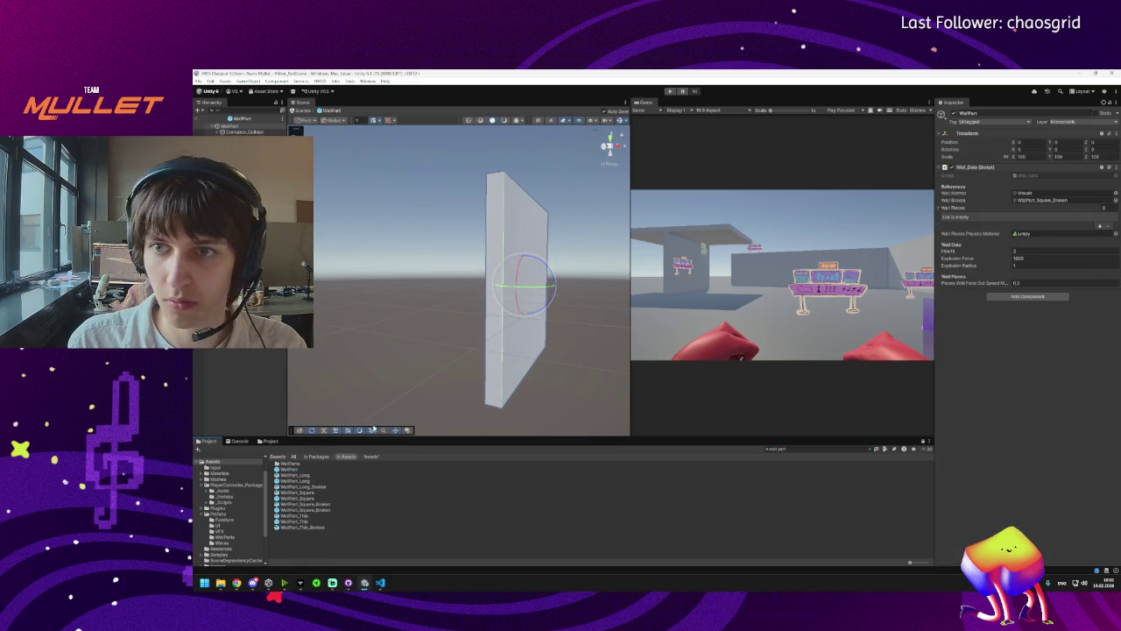
pyautogui.click(1038, 199)
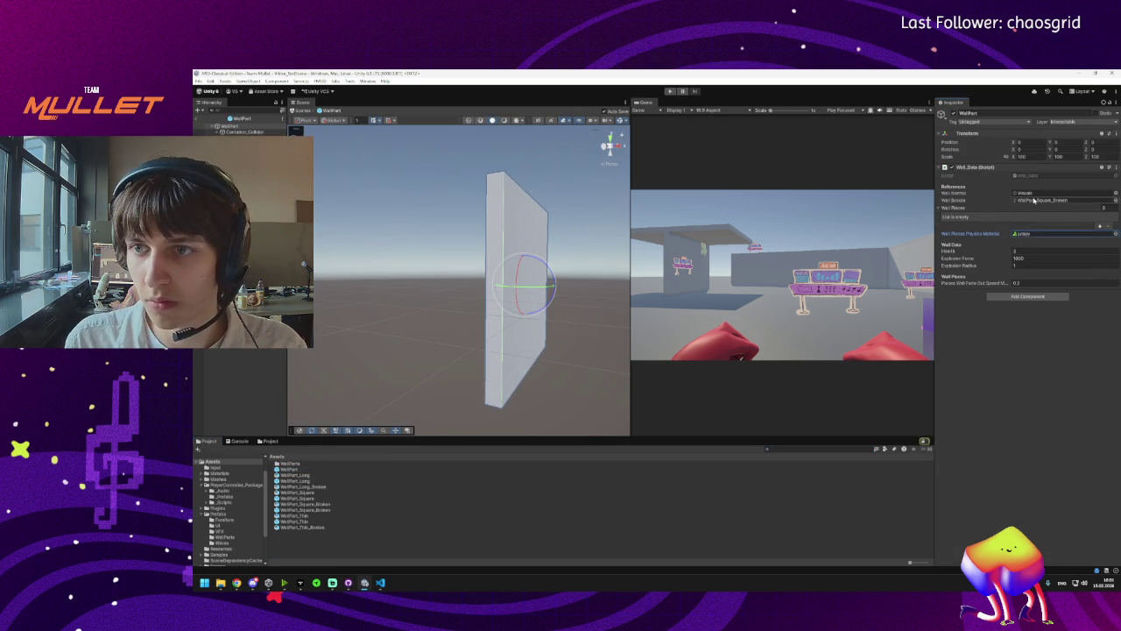
pyautogui.click(1019, 258)
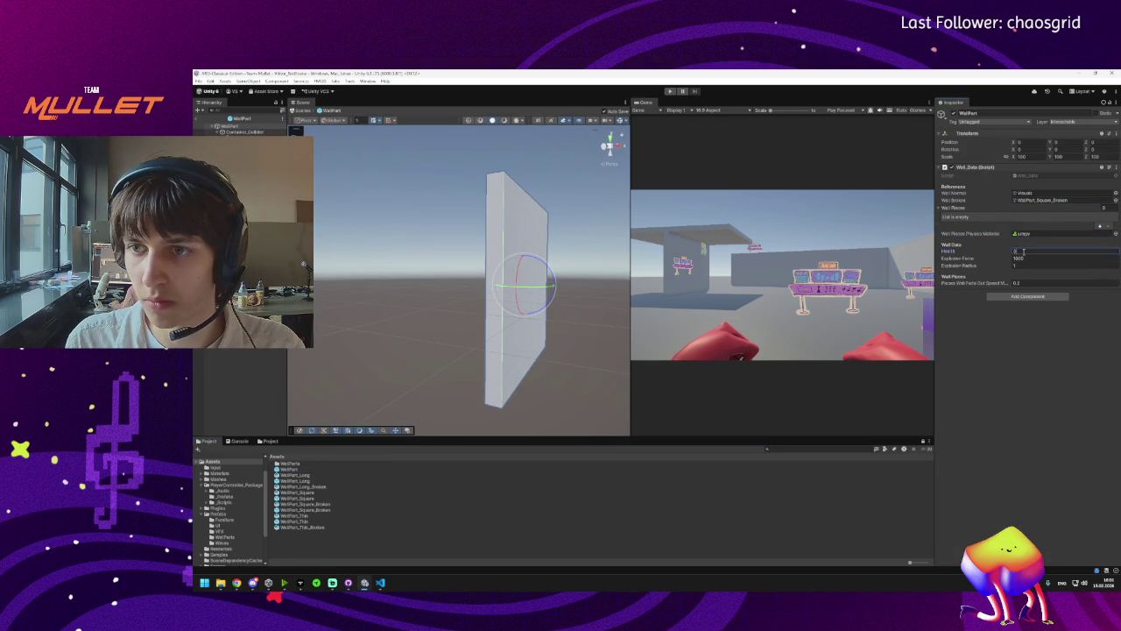
pyautogui.write('1000')
pyautogui.press('Return')
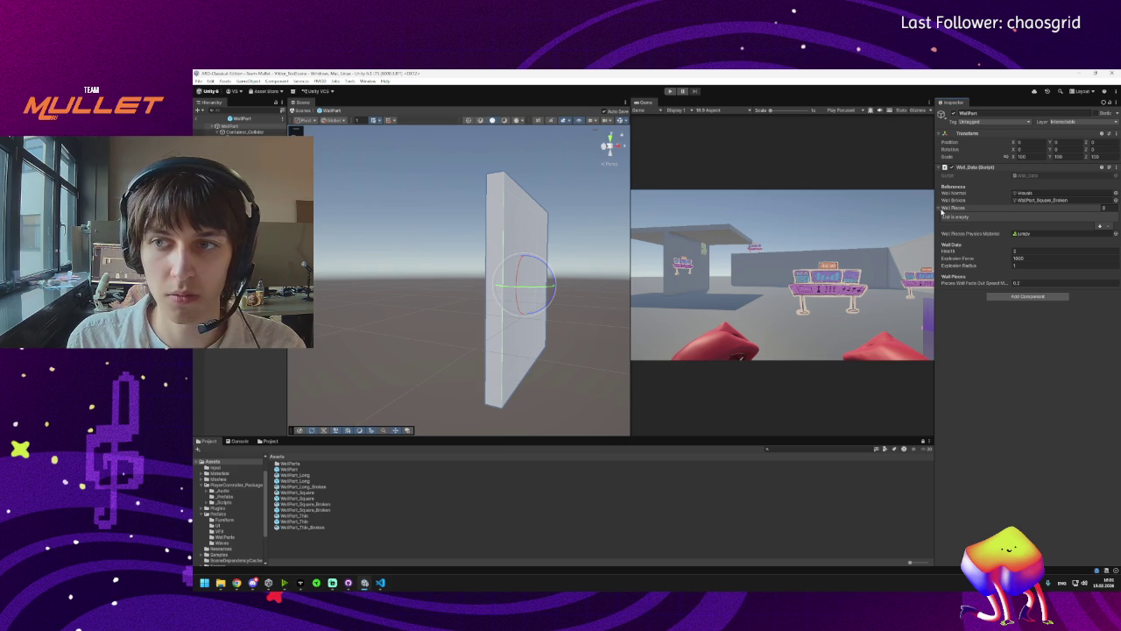
# Compare the Container_Collider and Visuals children, then open Wall_Data in the code editor.
pyautogui.click(254, 131)
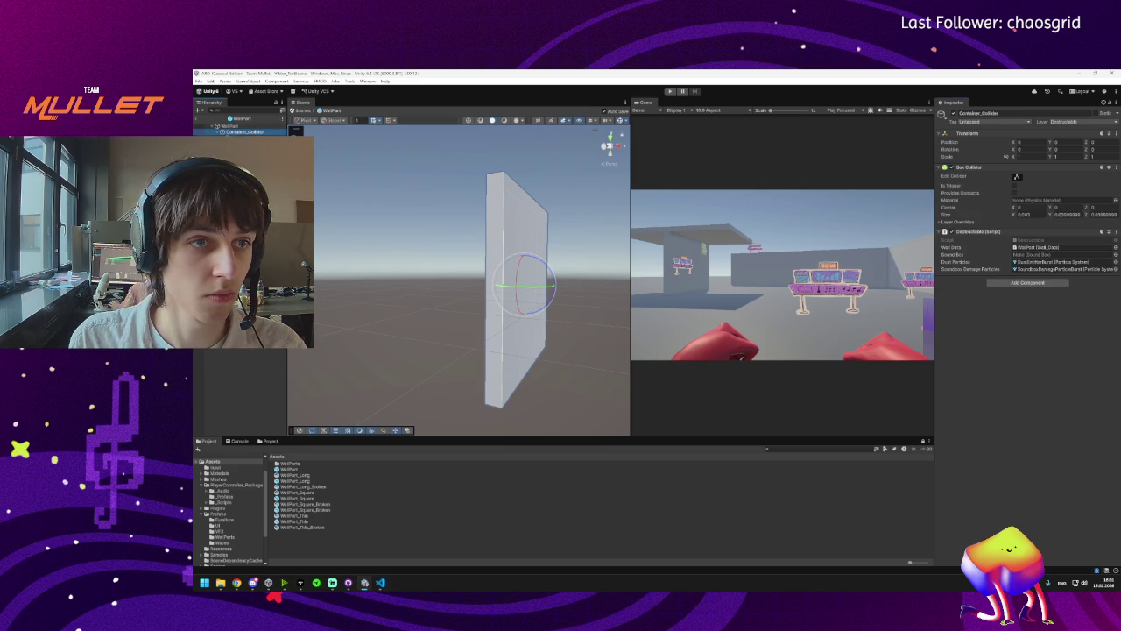
pyautogui.click(245, 137)
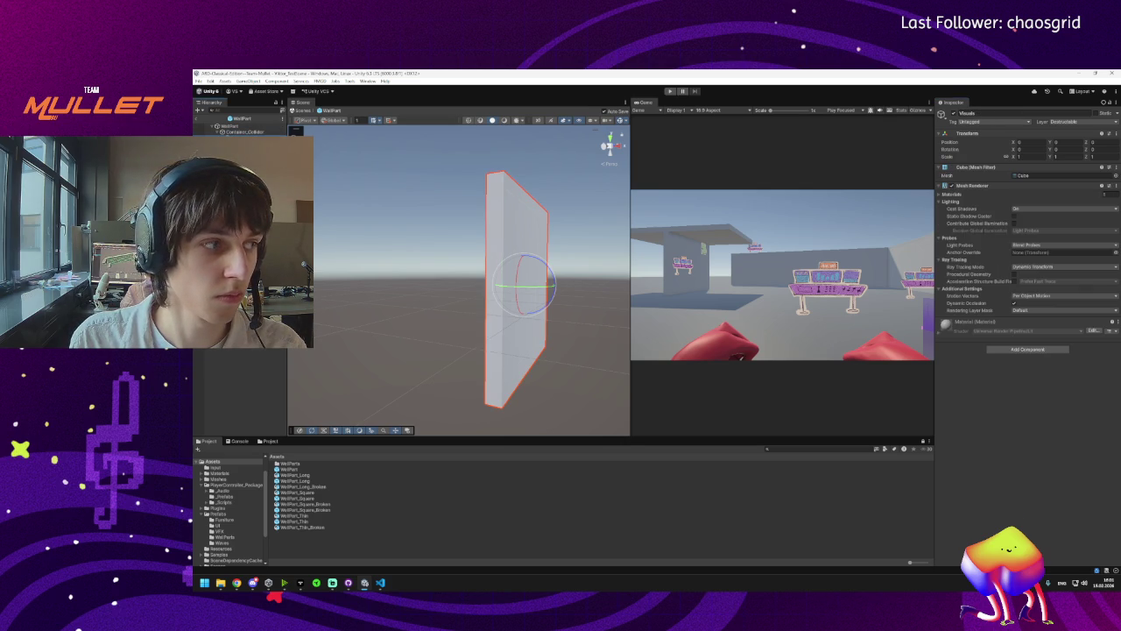
pyautogui.click(234, 131)
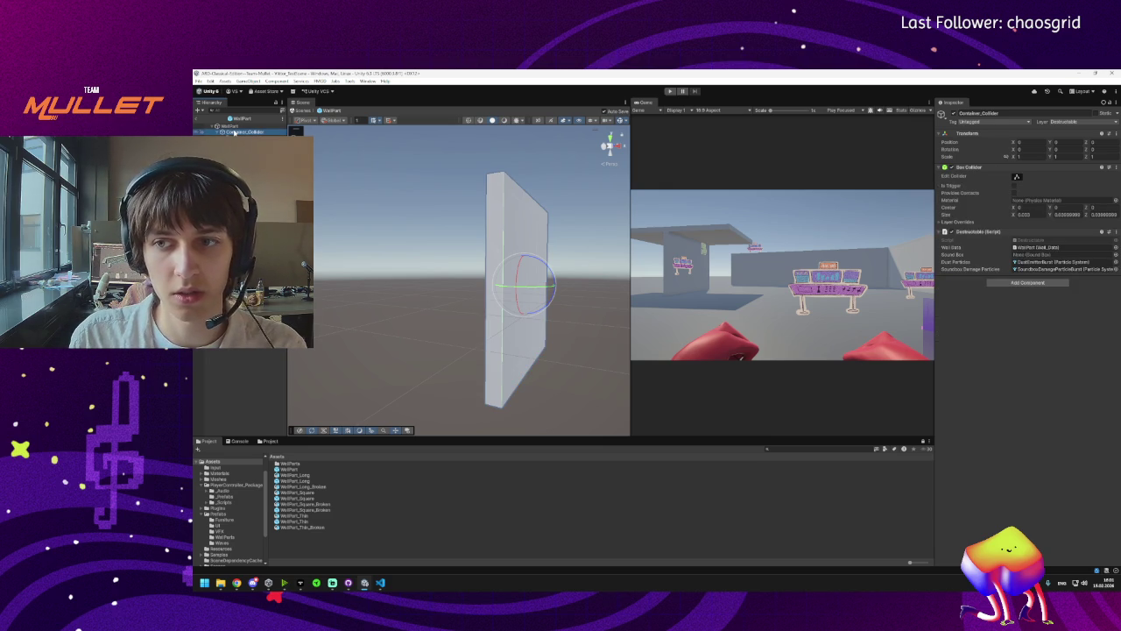
pyautogui.click(231, 125)
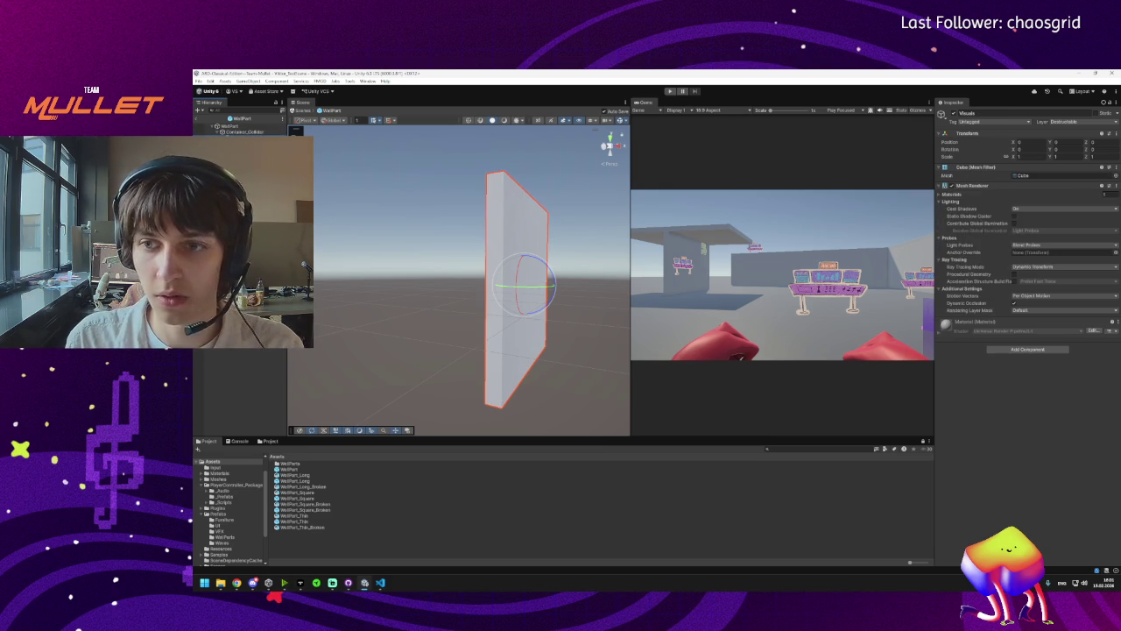
pyautogui.click(234, 131)
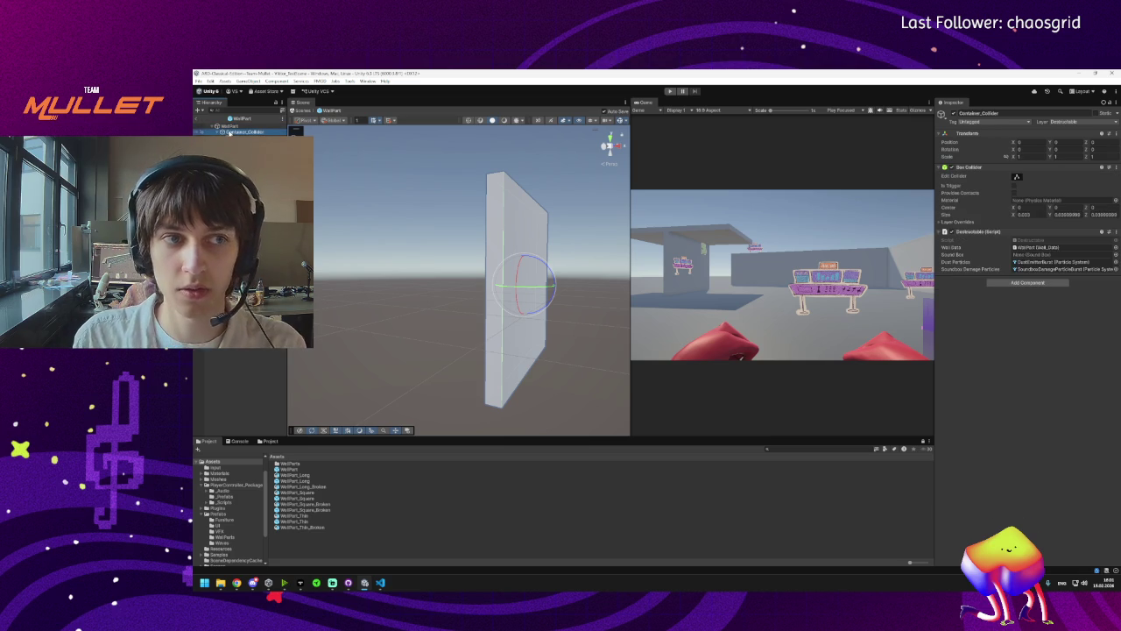
pyautogui.click(231, 126)
pyautogui.click(231, 131)
pyautogui.click(232, 125)
pyautogui.click(232, 132)
pyautogui.click(231, 126)
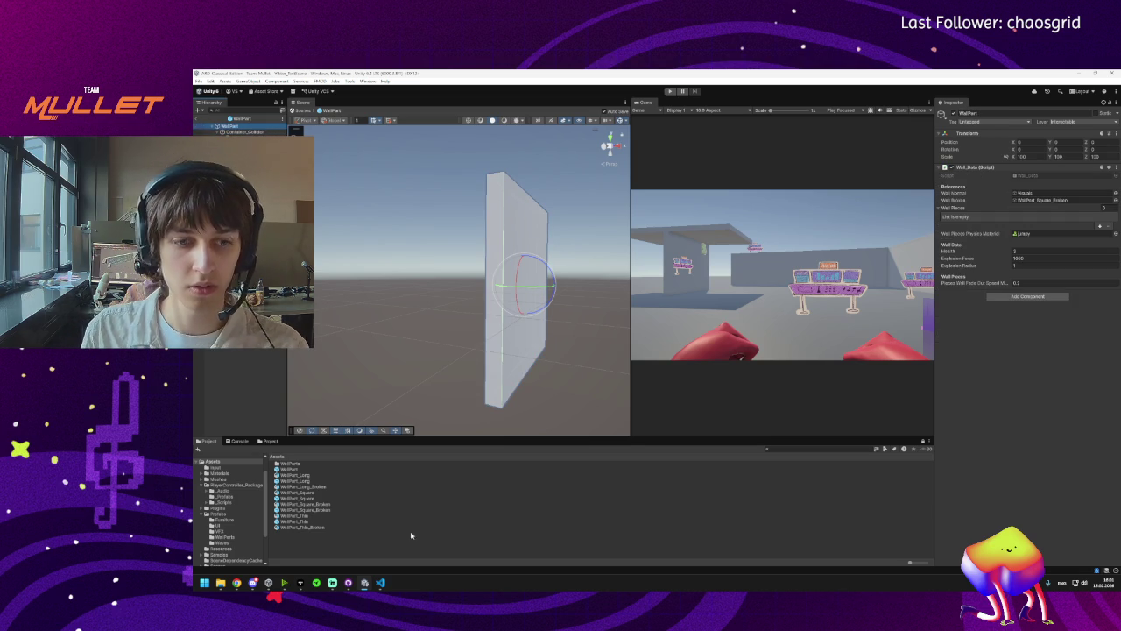
pyautogui.doubleClick(1032, 176)
pyautogui.scroll(-10, 406, 282)
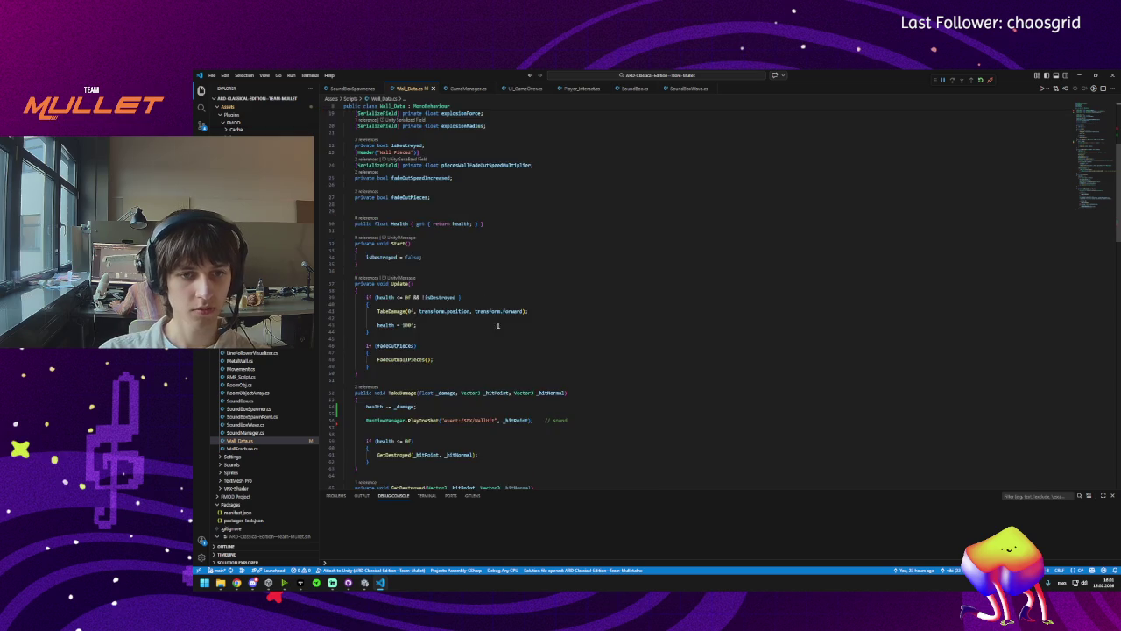
# Review GetDestroyed, the WallPiecesSetup call and the wallNormal SetActive usage in Wall_Data.cs.
pyautogui.click(398, 361)
pyautogui.scroll(-2, 398, 359)
pyautogui.click(389, 356)
pyautogui.click(380, 375)
pyautogui.click(394, 375)
pyautogui.click(391, 375)
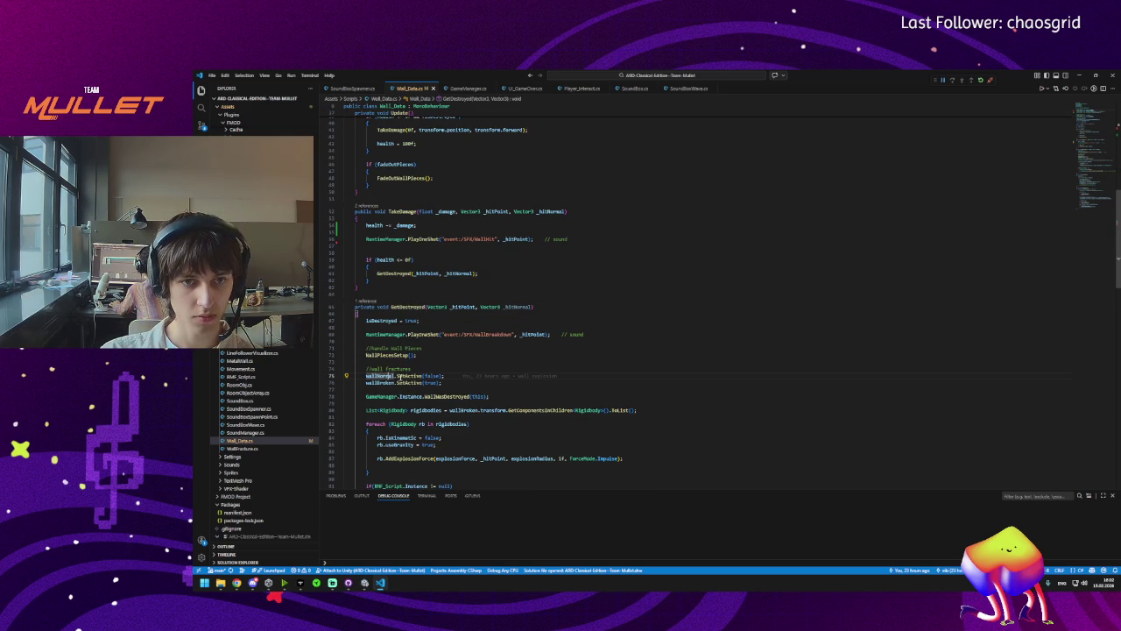
# Switch back to the Unity editor.
pyautogui.hotkey('alt', 'Tab')
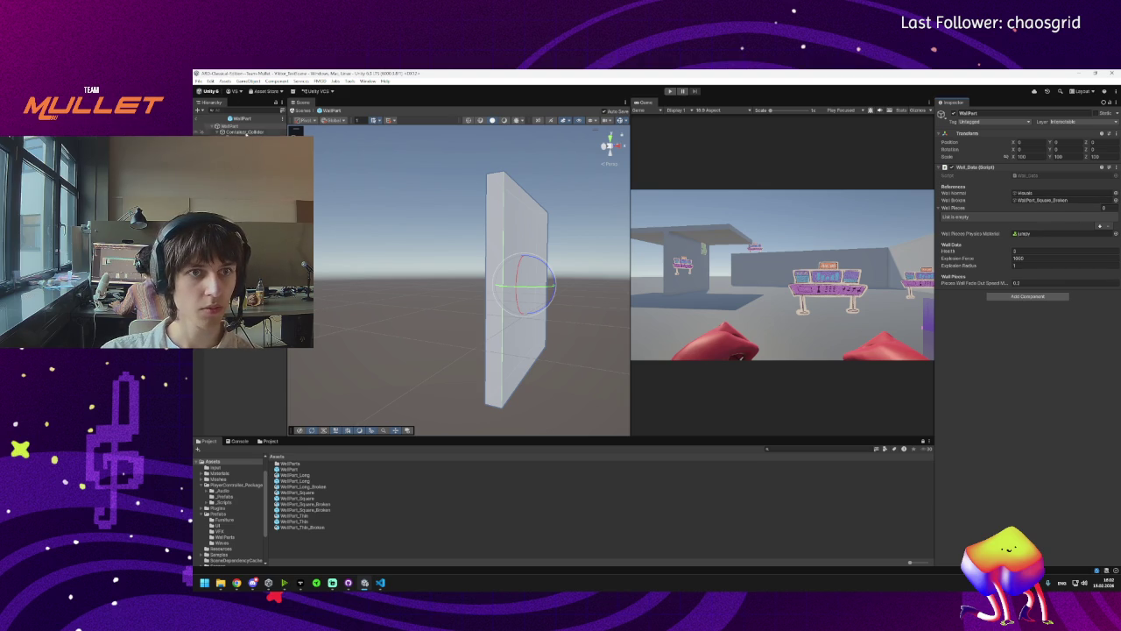
# Assign Container_Collider to Wall Normal, then enter Play mode and take control of the player.
pyautogui.click(1023, 201)
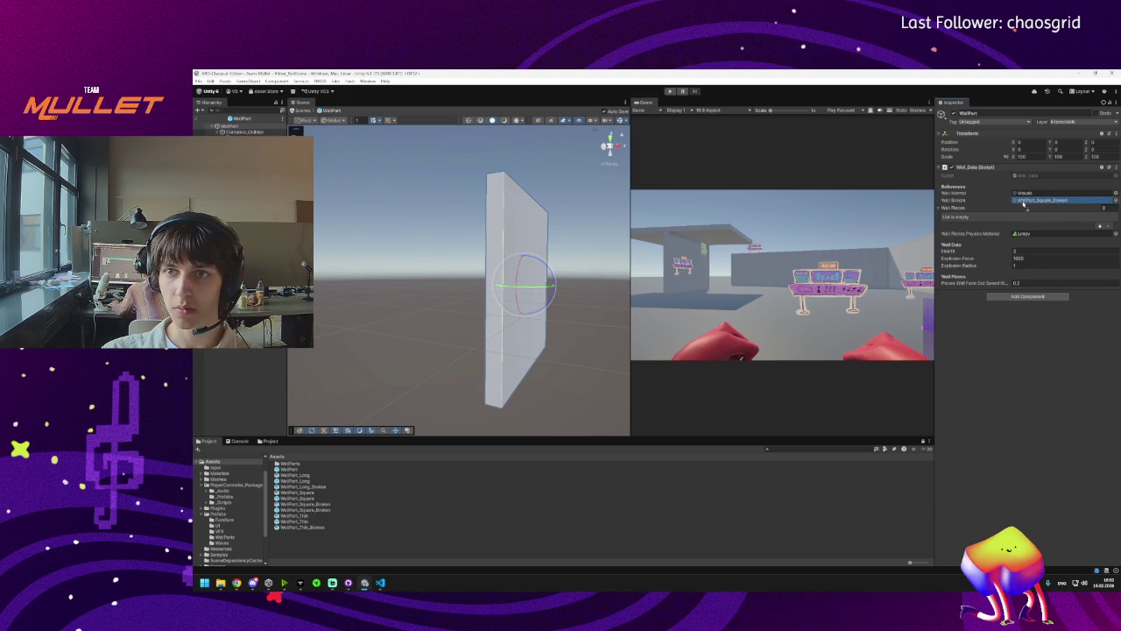
pyautogui.moveTo(1023, 201); pyautogui.dragTo(1026, 193)
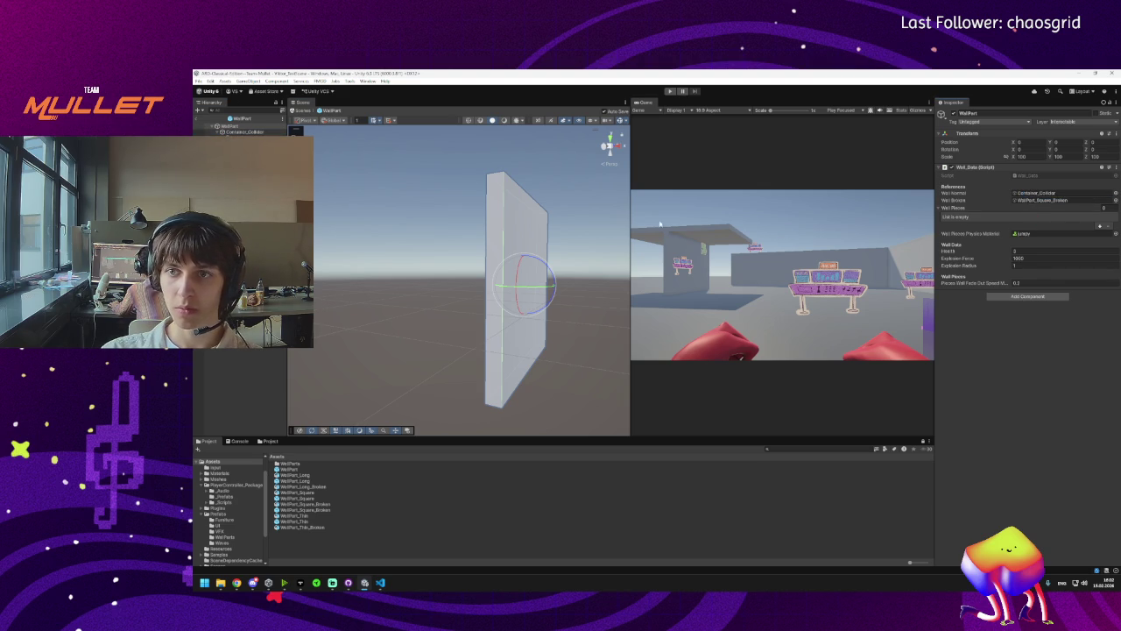
pyautogui.click(670, 92)
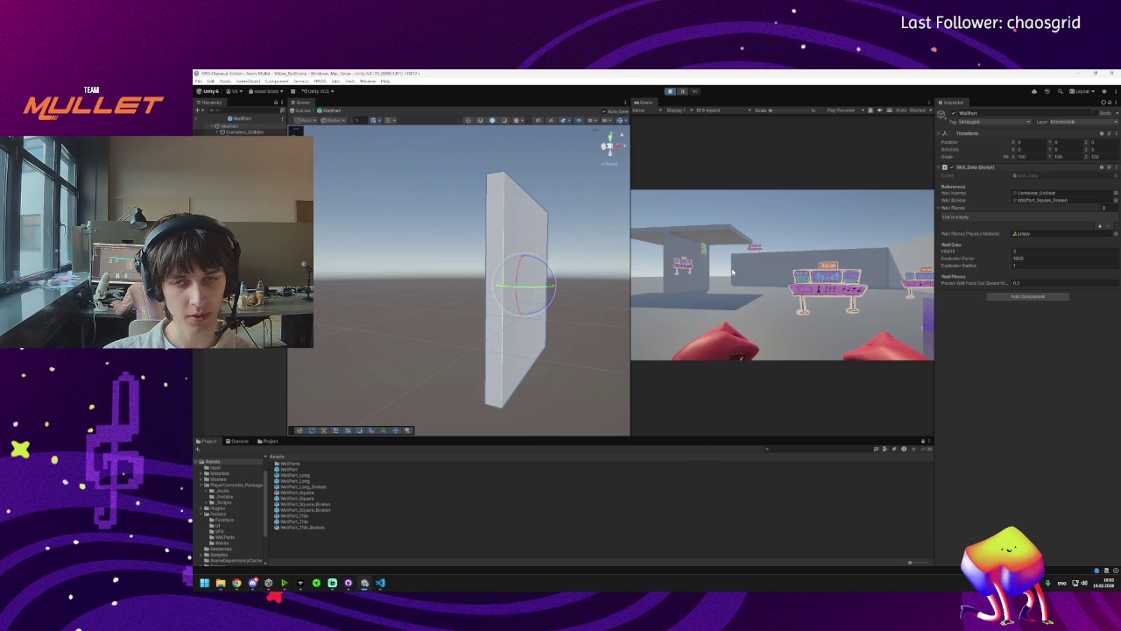
pyautogui.click(735, 270)
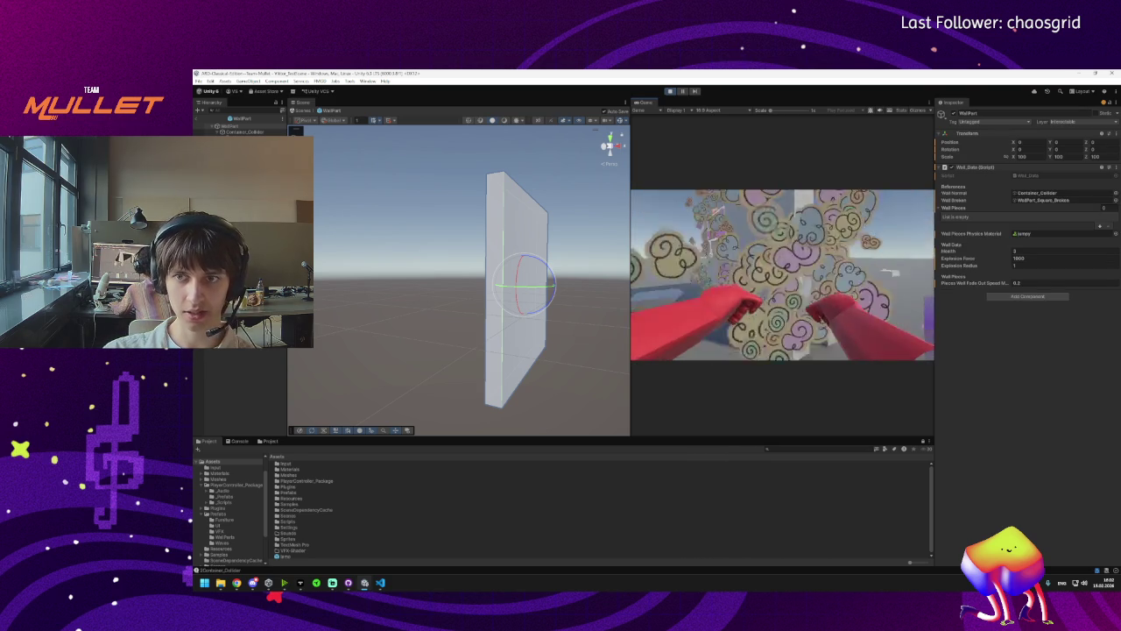
# Leave the WallPart prefab for Video_TestScene and inspect the placed wall's Container_Collider and Visuals.
pyautogui.press('super')
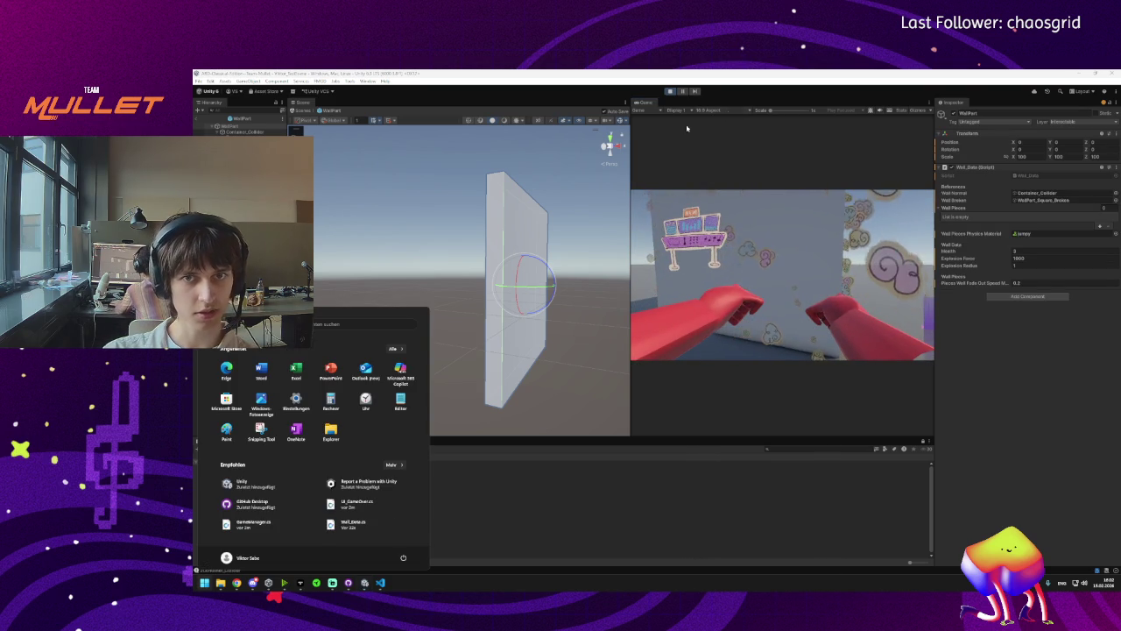
pyautogui.click(721, 165)
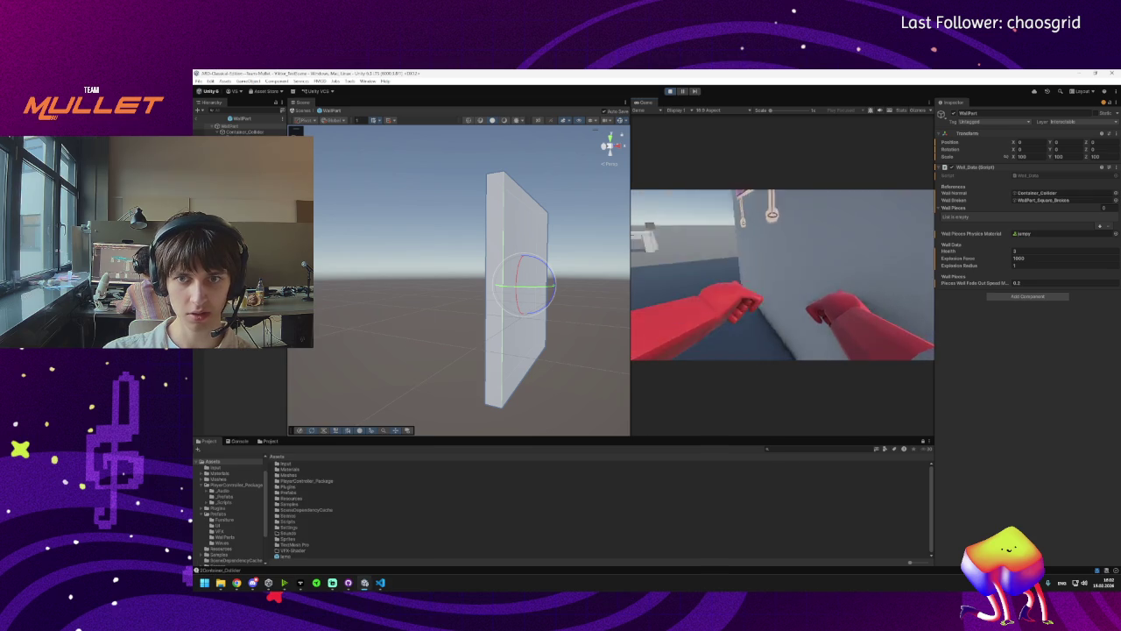
pyautogui.press('super')
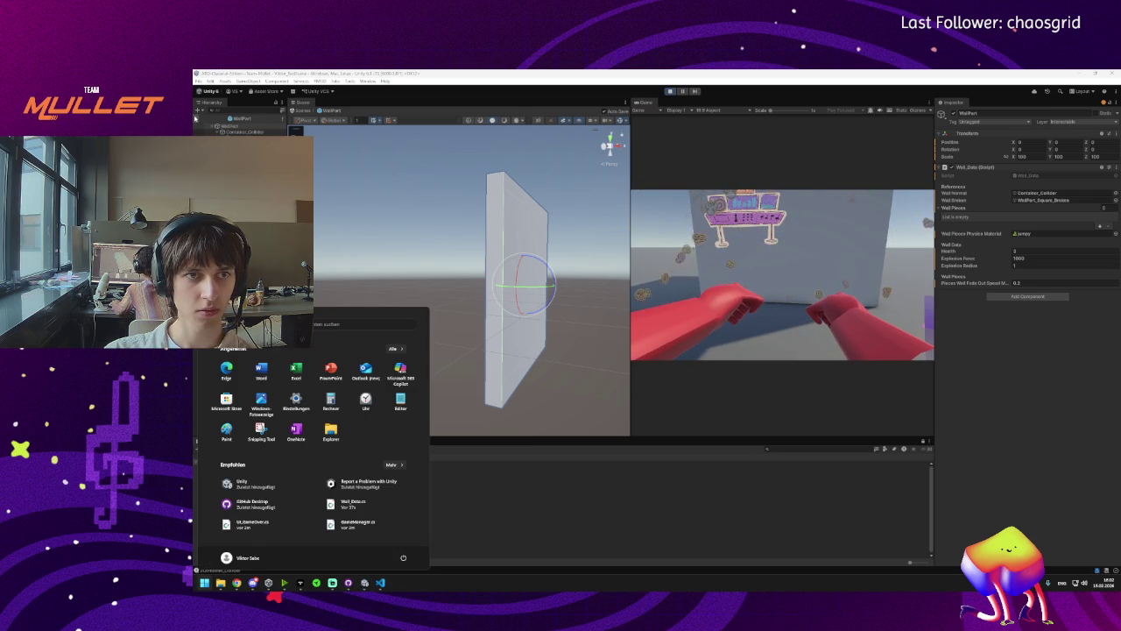
pyautogui.click(214, 131)
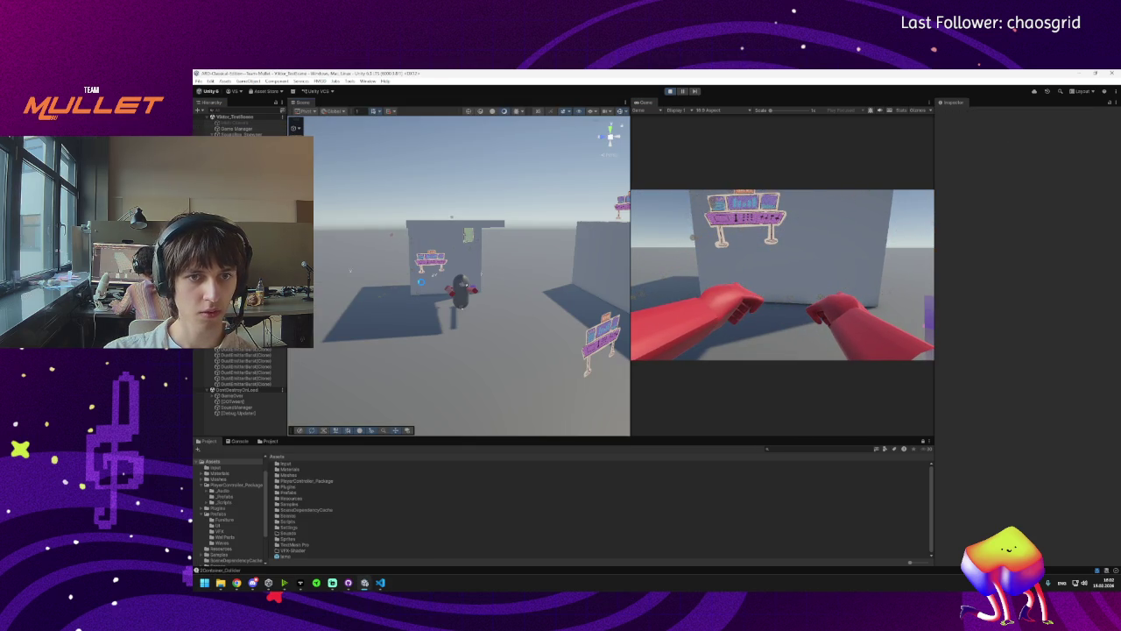
pyautogui.click(420, 285)
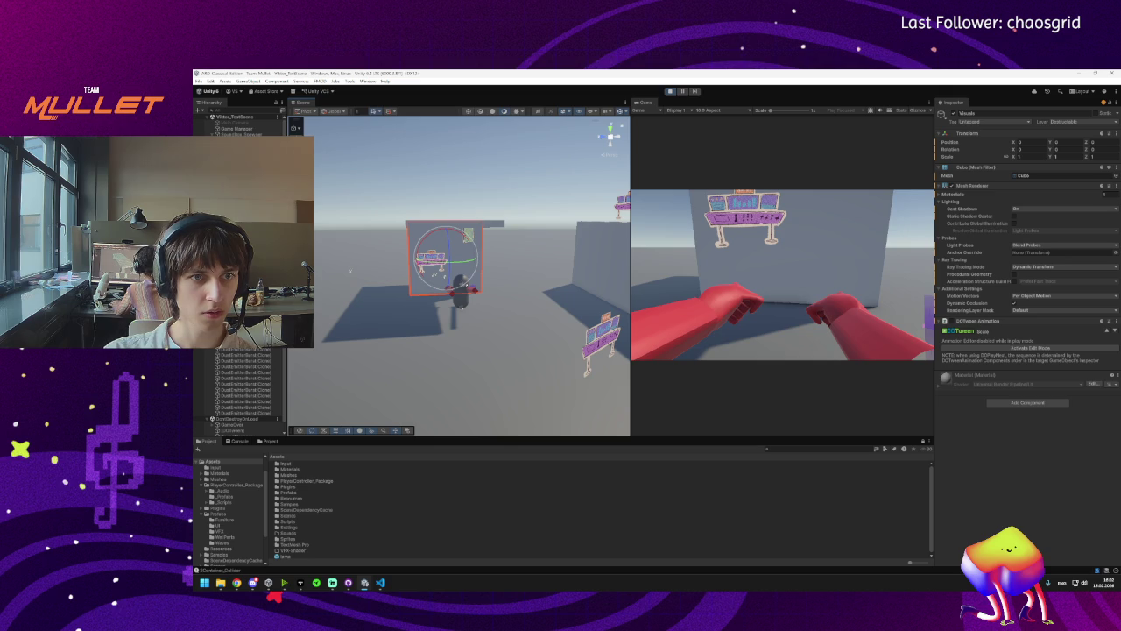
pyautogui.click(420, 285)
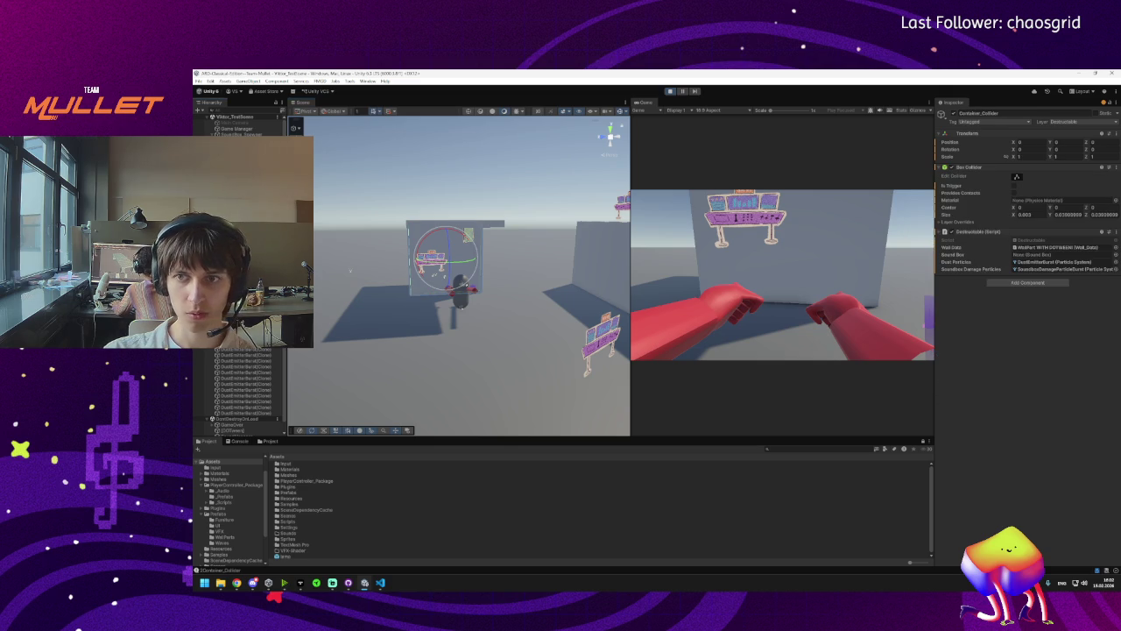
pyautogui.click(420, 285)
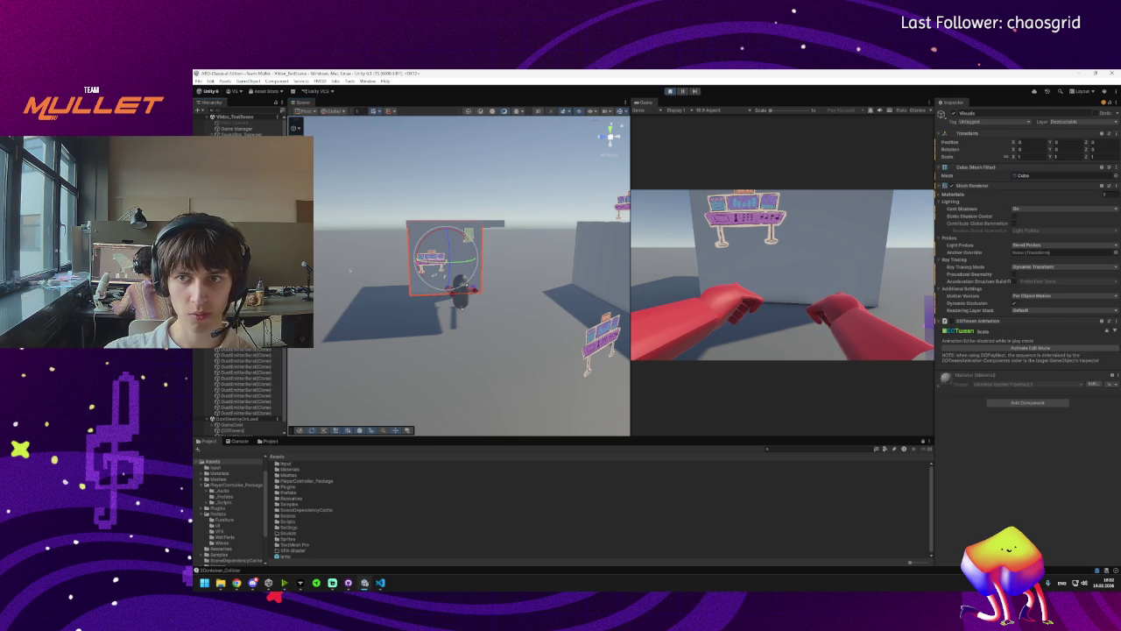
pyautogui.click(421, 285)
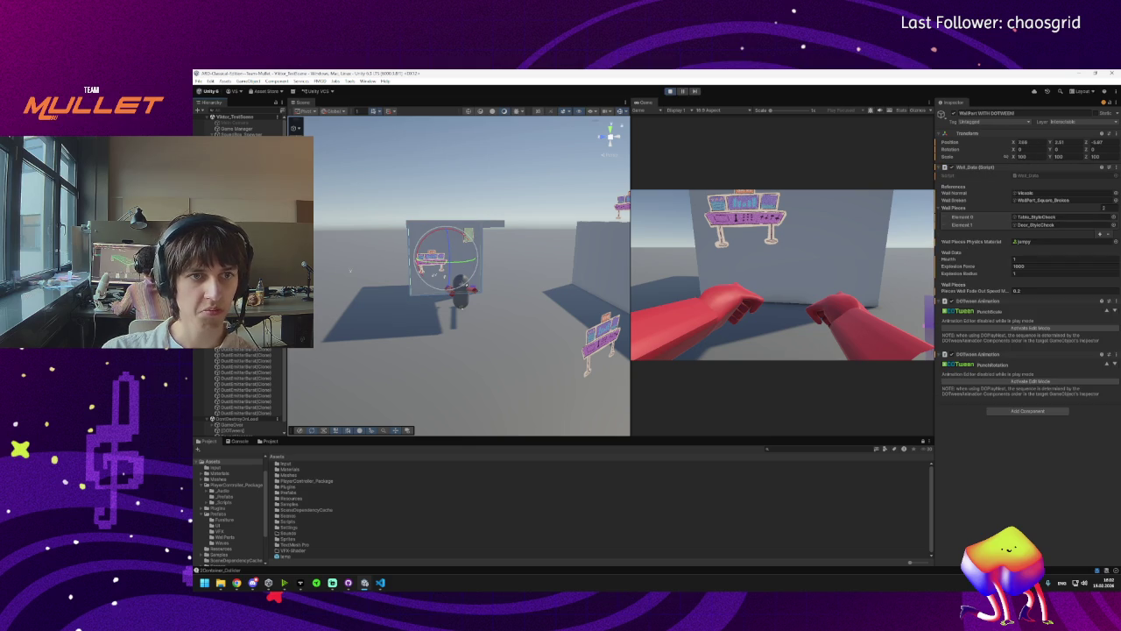
# Stop Play mode and drag a new WallPart prefab from the 'Part' search into the scene.
pyautogui.click(669, 91)
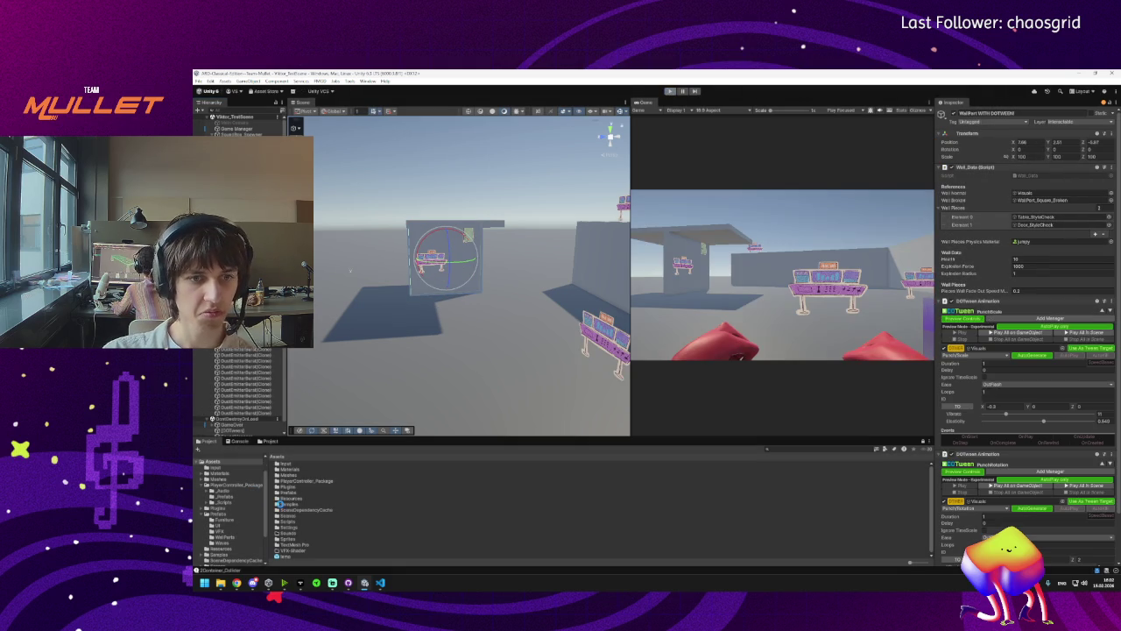
pyautogui.write('Part')
pyautogui.moveTo(294, 471)
pyautogui.mouseDown()
pyautogui.moveTo(394, 351)
pyautogui.moveTo(464, 350)
pyautogui.moveTo(465, 267)
pyautogui.mouseUp()
# Play-test by punching the wall until it shatters, then stop Play mode.
pyautogui.click(671, 91)
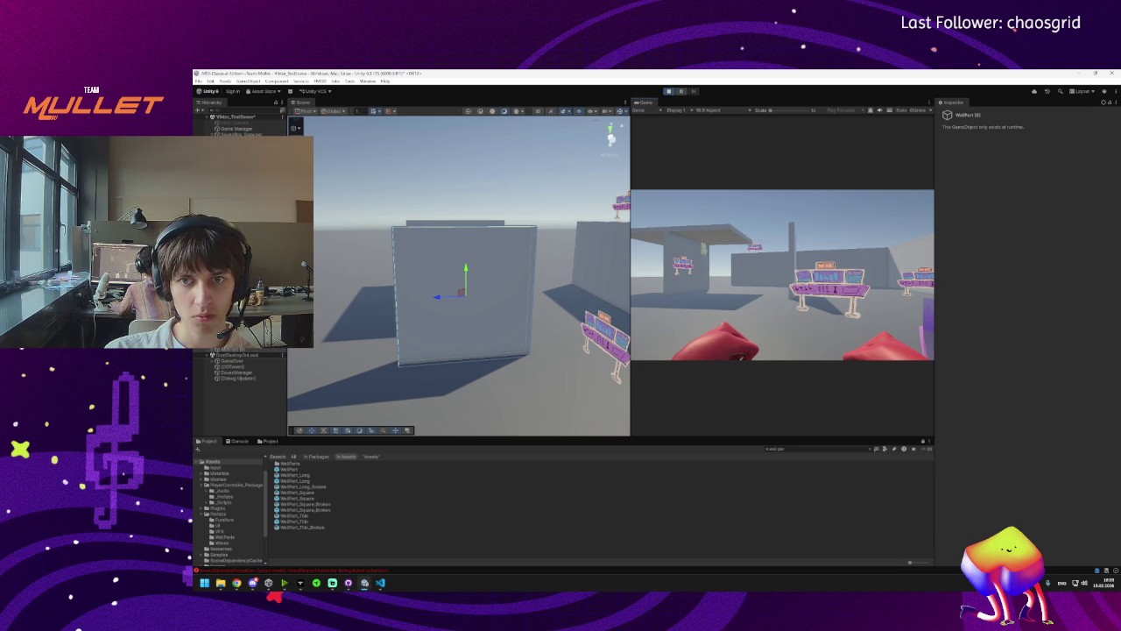
pyautogui.click(740, 262)
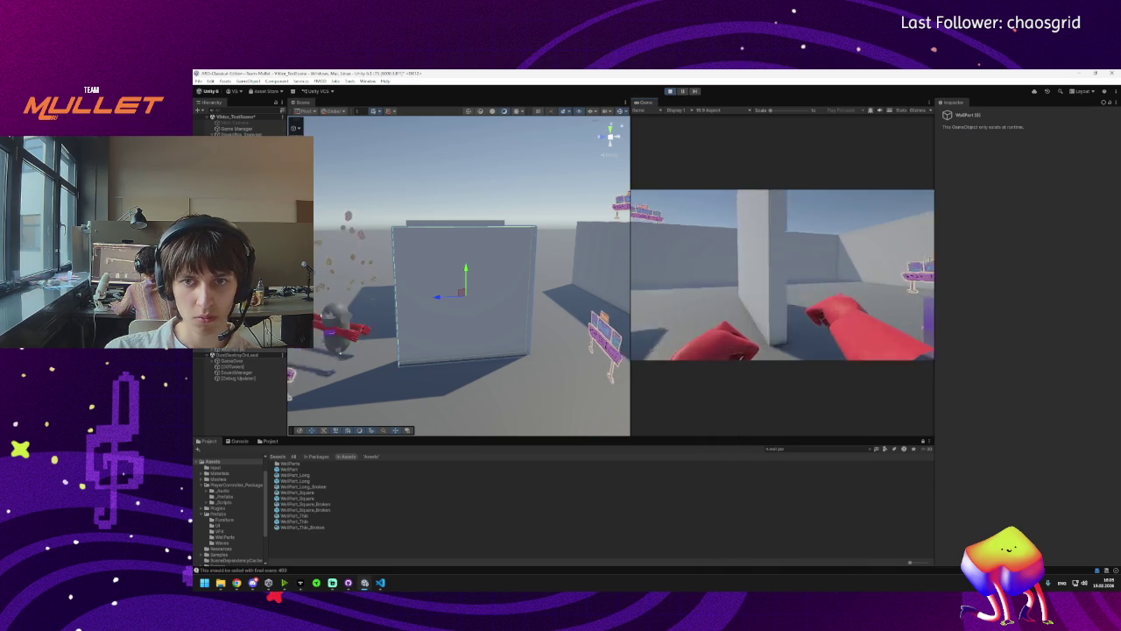
pyautogui.click(782, 275)
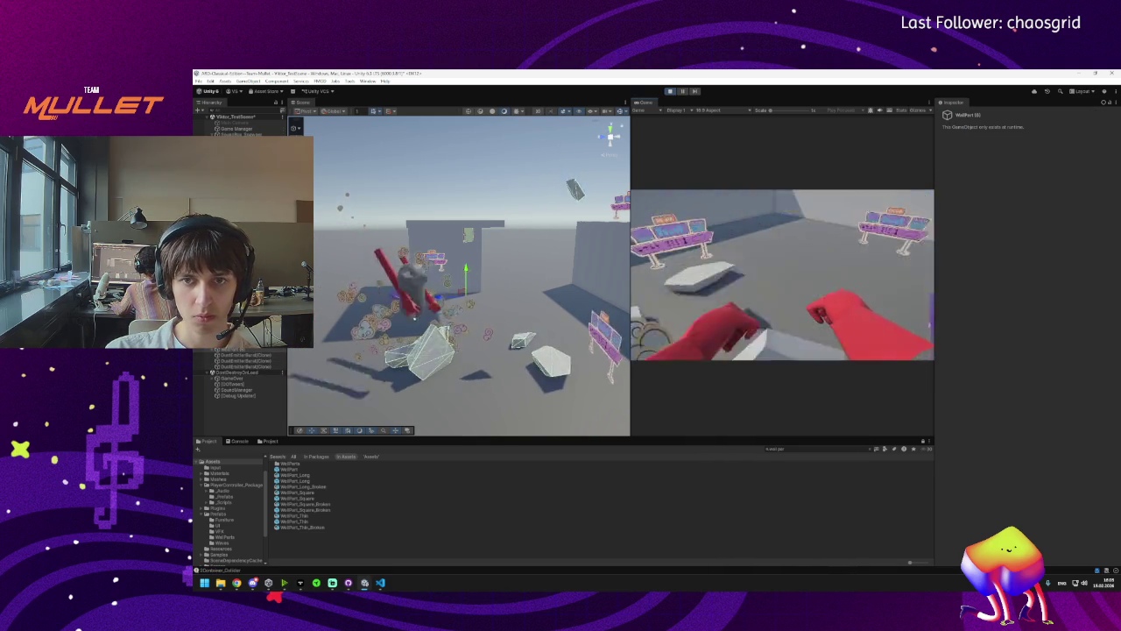
pyautogui.click(782, 275)
pyautogui.press('super')
pyautogui.click(402, 563)
pyautogui.hotkey('ctrl', 'p')
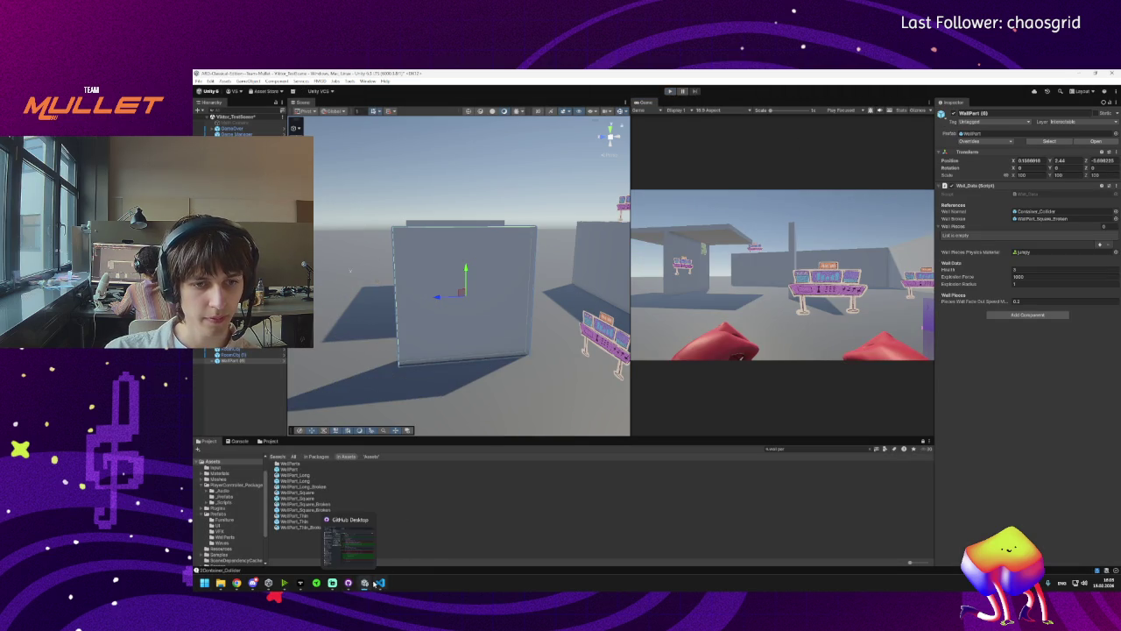
# Commit the 4 changed files to main as 'wall part indestructable fix' in GitHub Desktop.
pyautogui.click(363, 582)
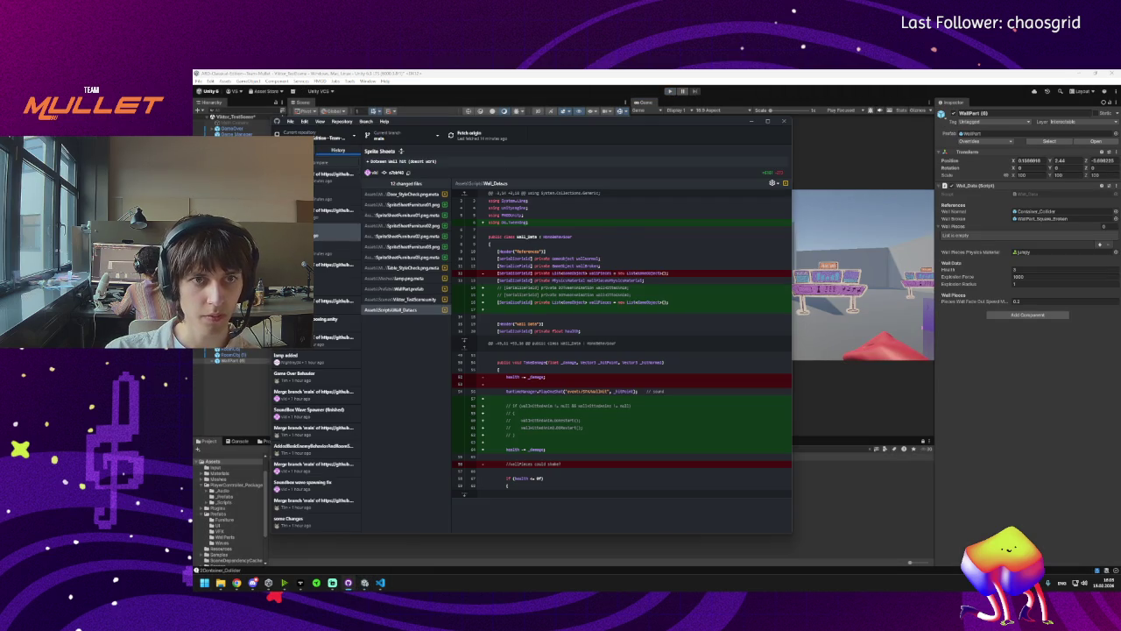
pyautogui.click(293, 149)
pyautogui.click(311, 466)
pyautogui.write('wall part indestructable fix')
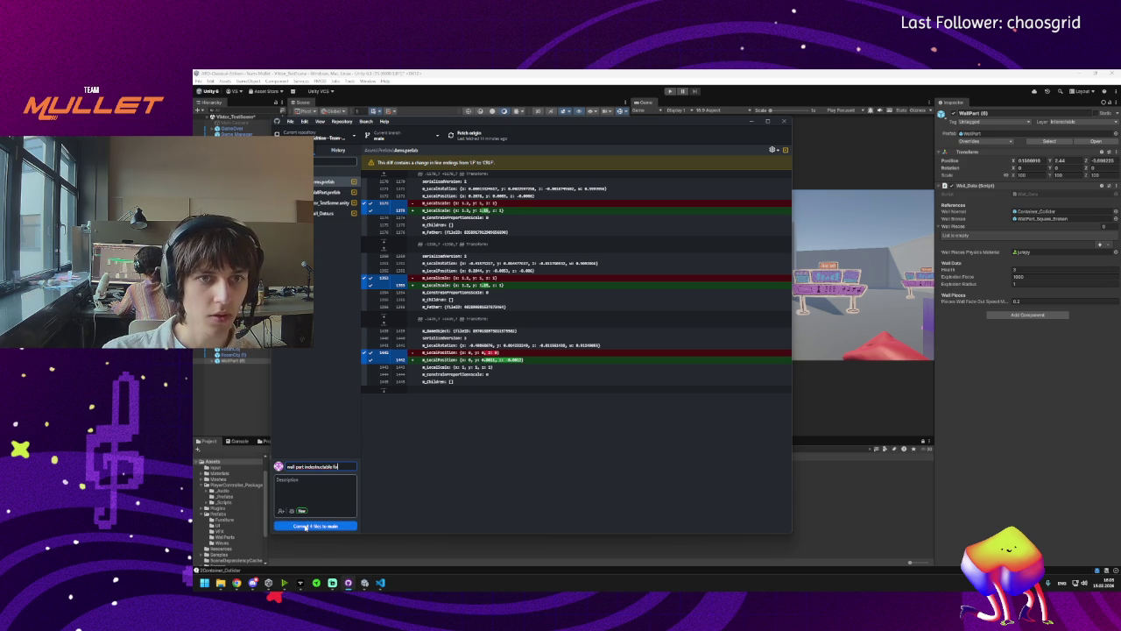
pyautogui.click(305, 526)
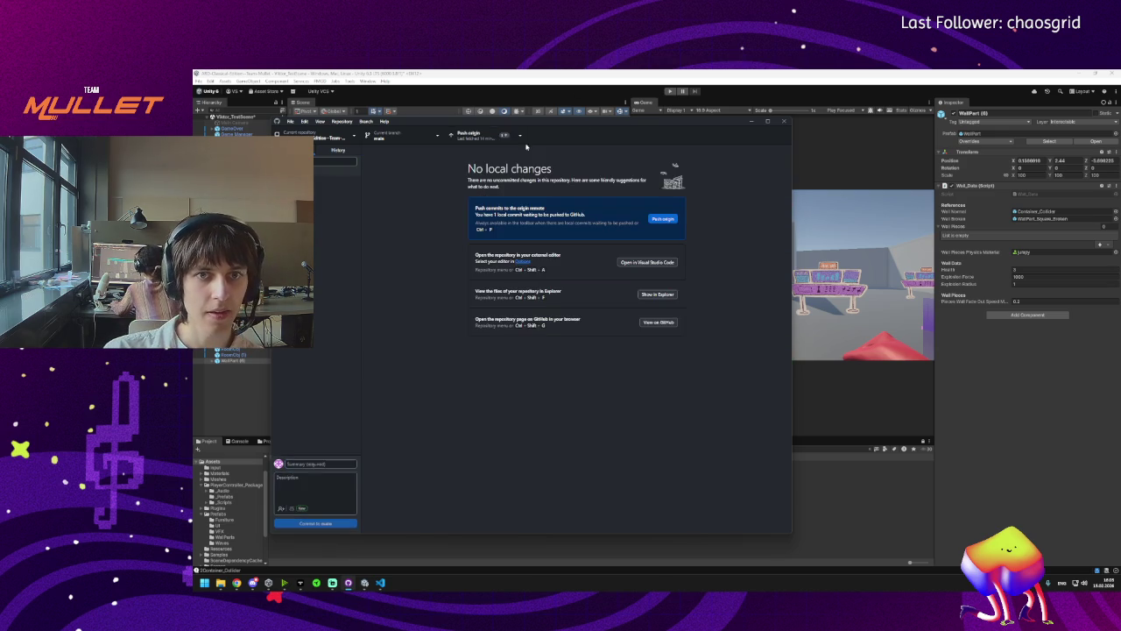
# Fetch origin and pull the 4 new remote commits.
pyautogui.click(519, 135)
pyautogui.click(481, 153)
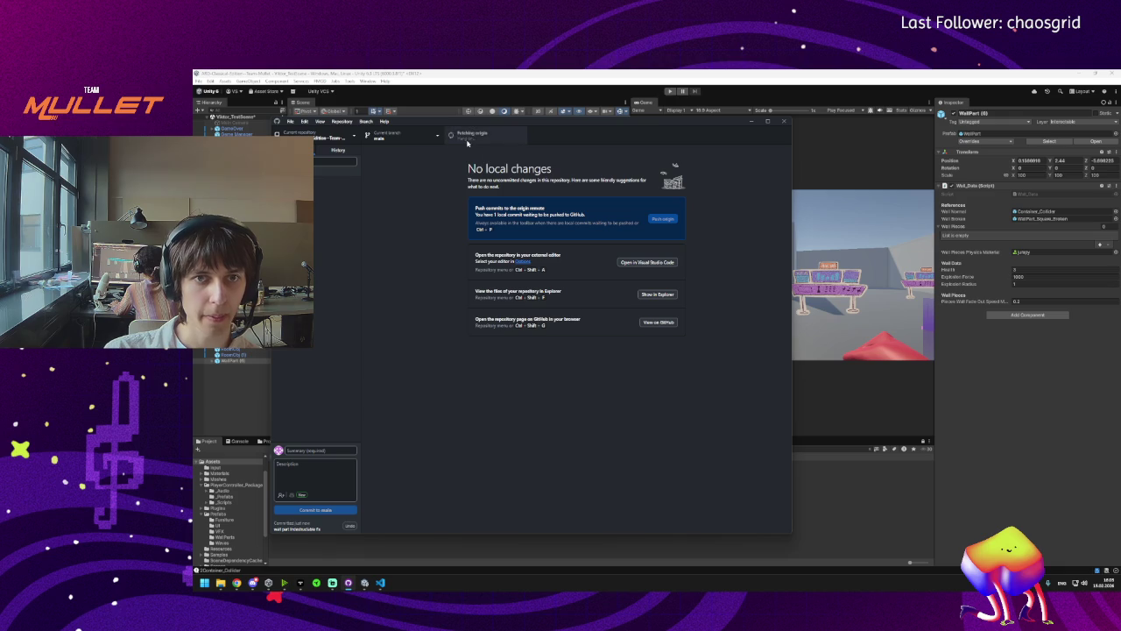
pyautogui.click(472, 137)
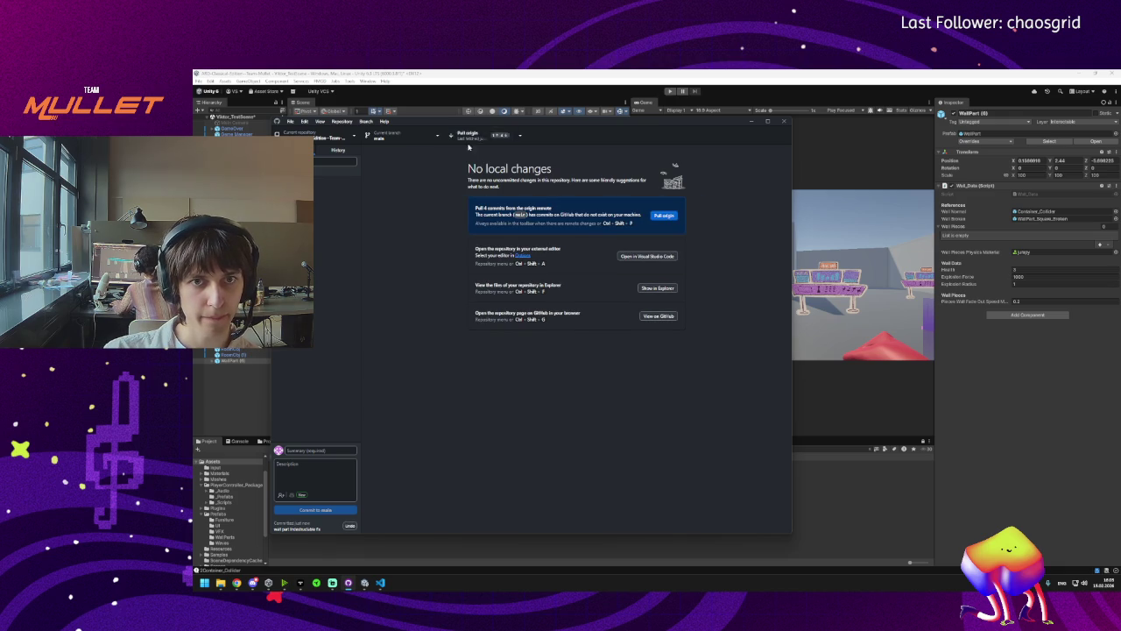
pyautogui.click(338, 150)
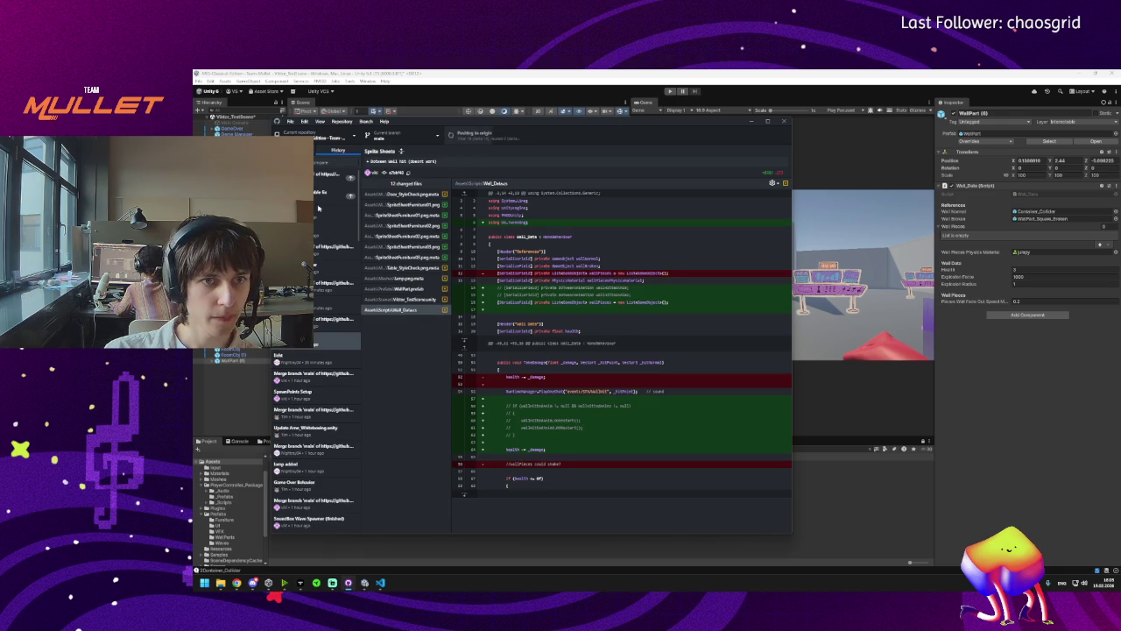
# Review the PrefabCanvas, IntroWallPart, Fonts and Game Over, and wall fix commits, then return to Unity.
pyautogui.click(317, 232)
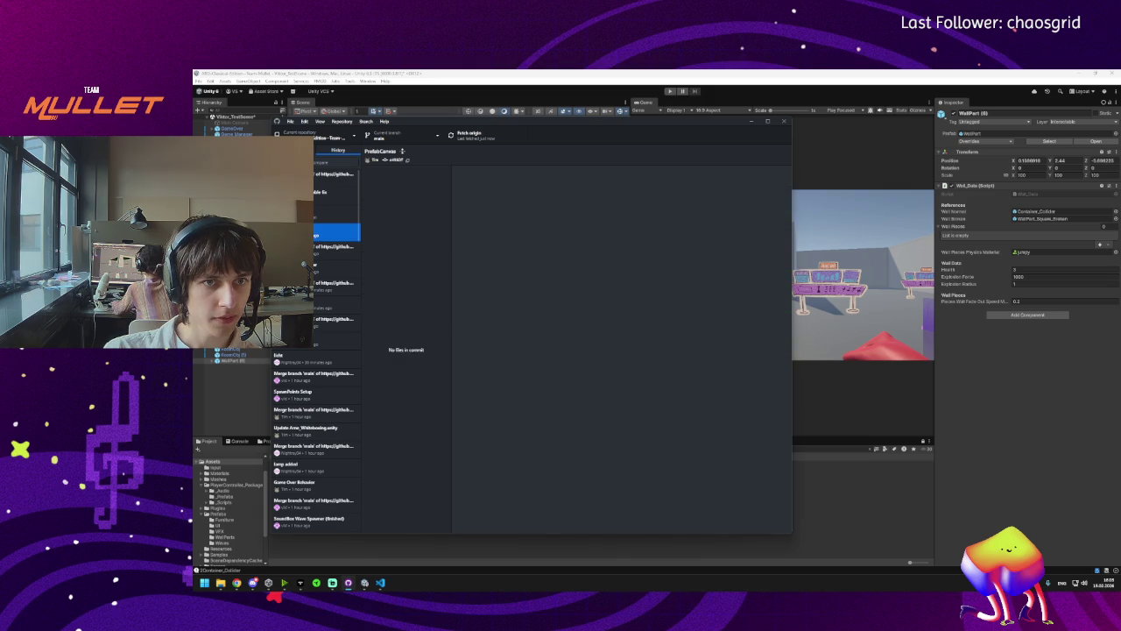
pyautogui.click(316, 217)
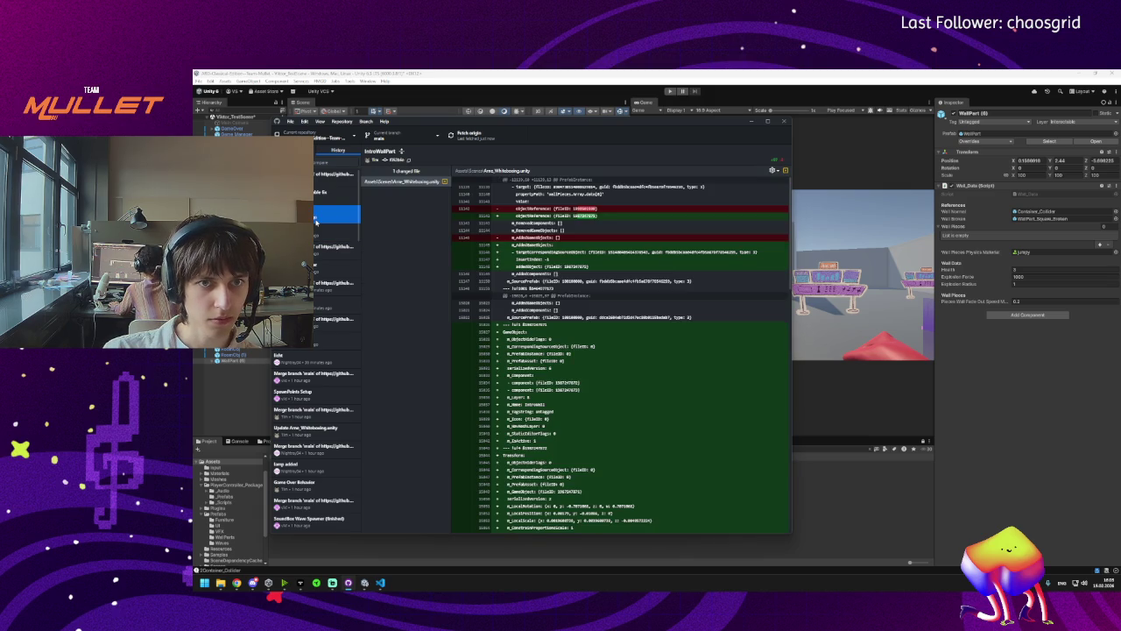
pyautogui.click(319, 232)
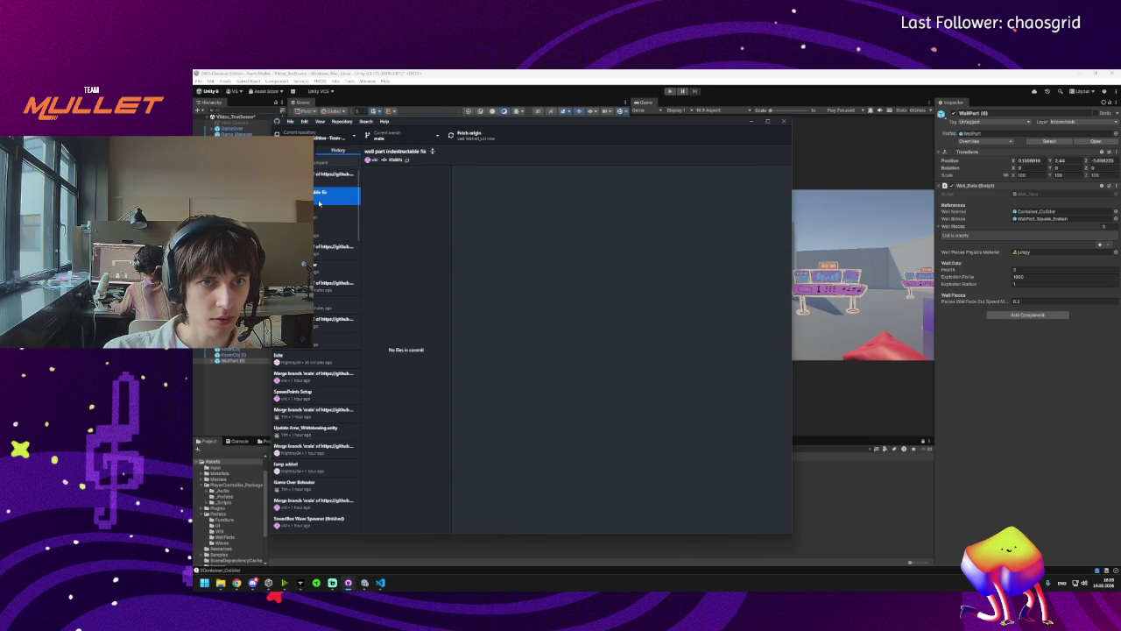
pyautogui.click(325, 268)
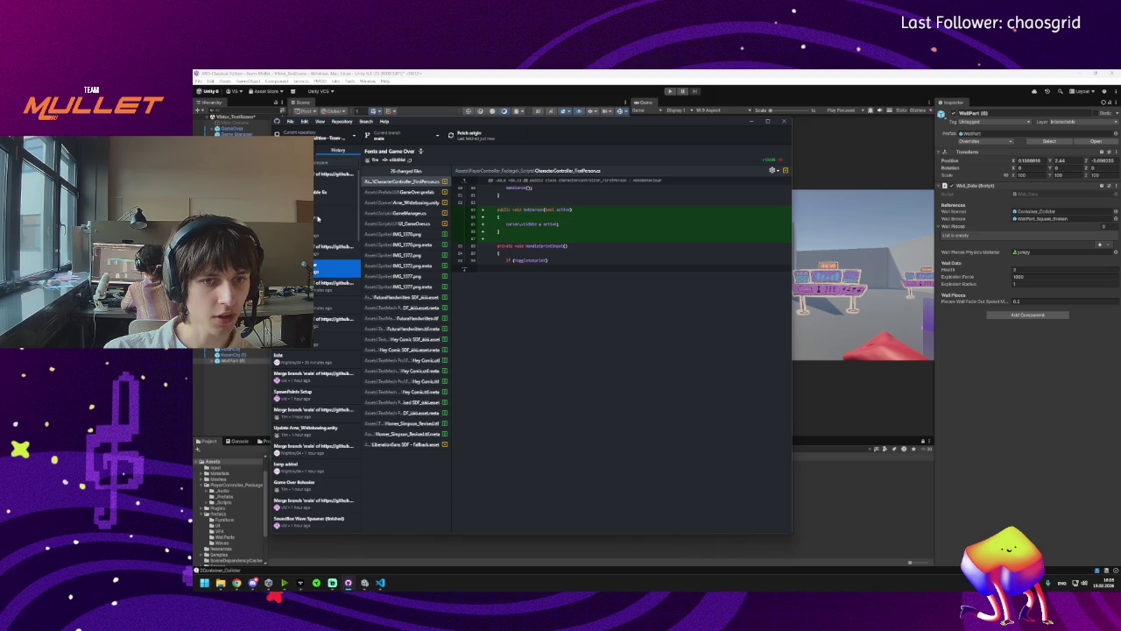
pyautogui.click(315, 198)
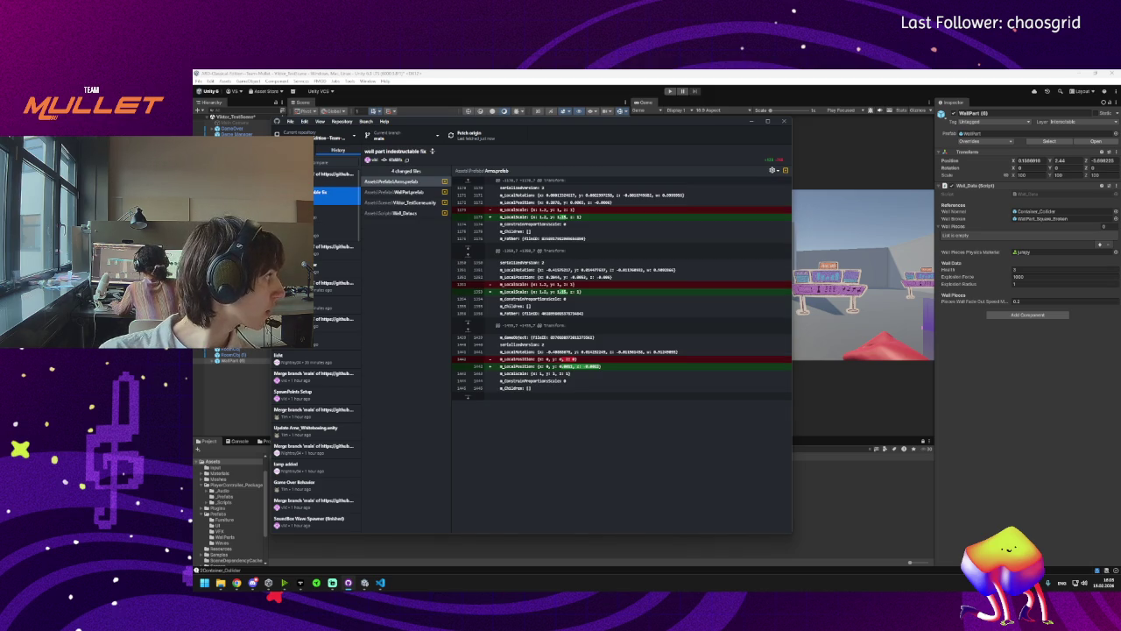
pyautogui.click(364, 582)
pyautogui.moveTo(382, 586)
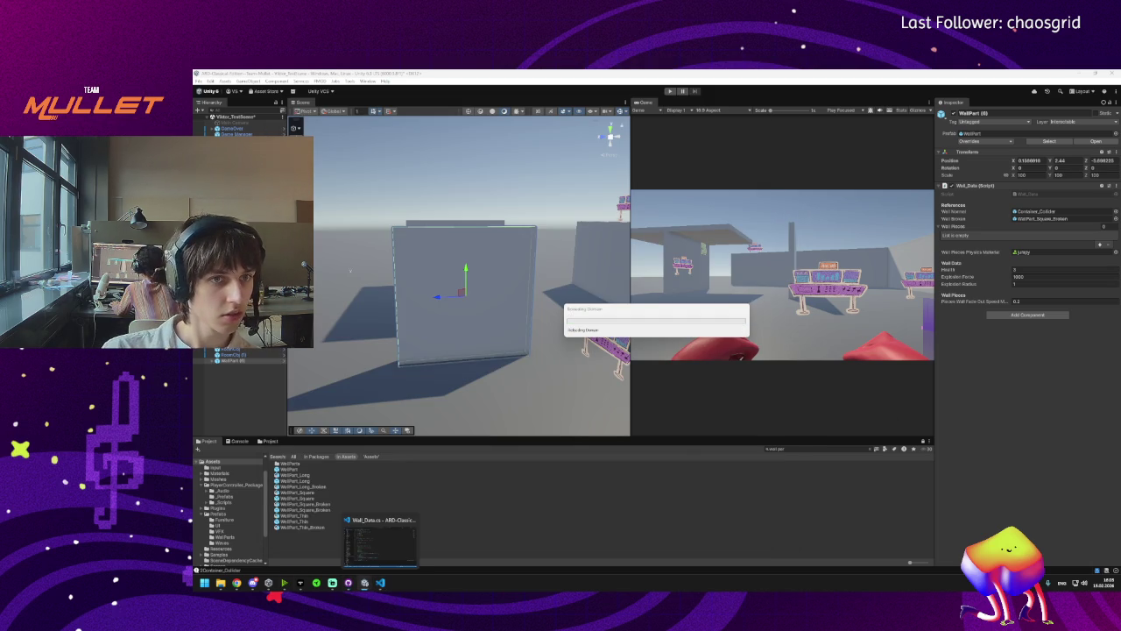
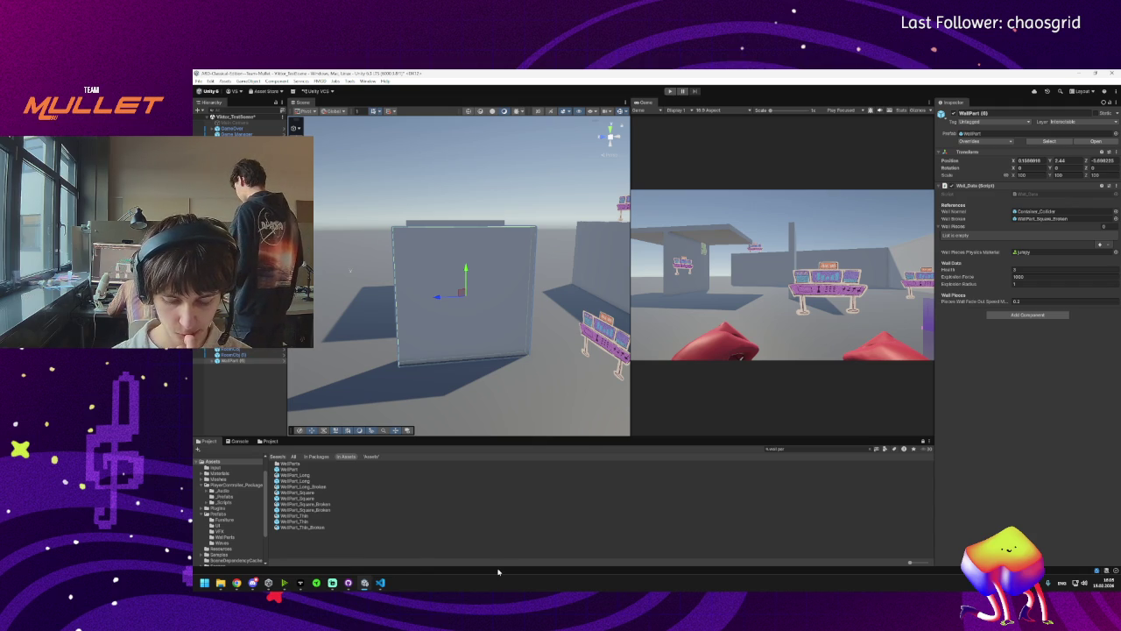
# Search the Project panel for 'soundbox' and open the SoundBox prefab for editing.
pyautogui.moveTo(379, 353)
pyautogui.mouseDown()
pyautogui.moveTo(353, 365)
pyautogui.moveTo(534, 431)
pyautogui.mouseUp()
pyautogui.click(785, 449)
pyautogui.write('soundbox')
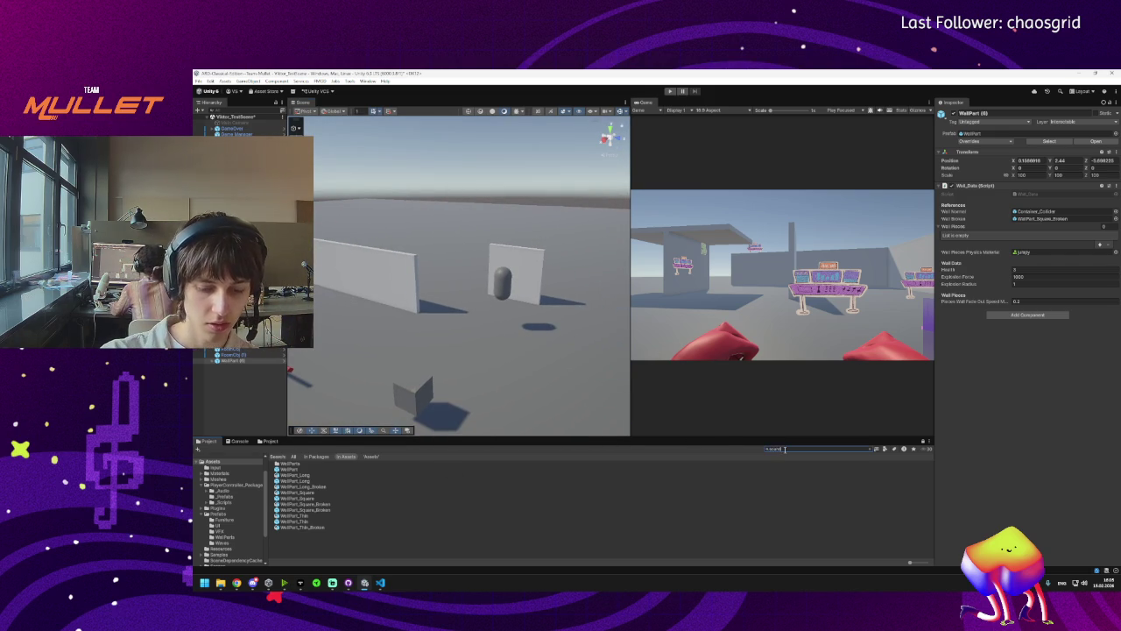
pyautogui.click(293, 465)
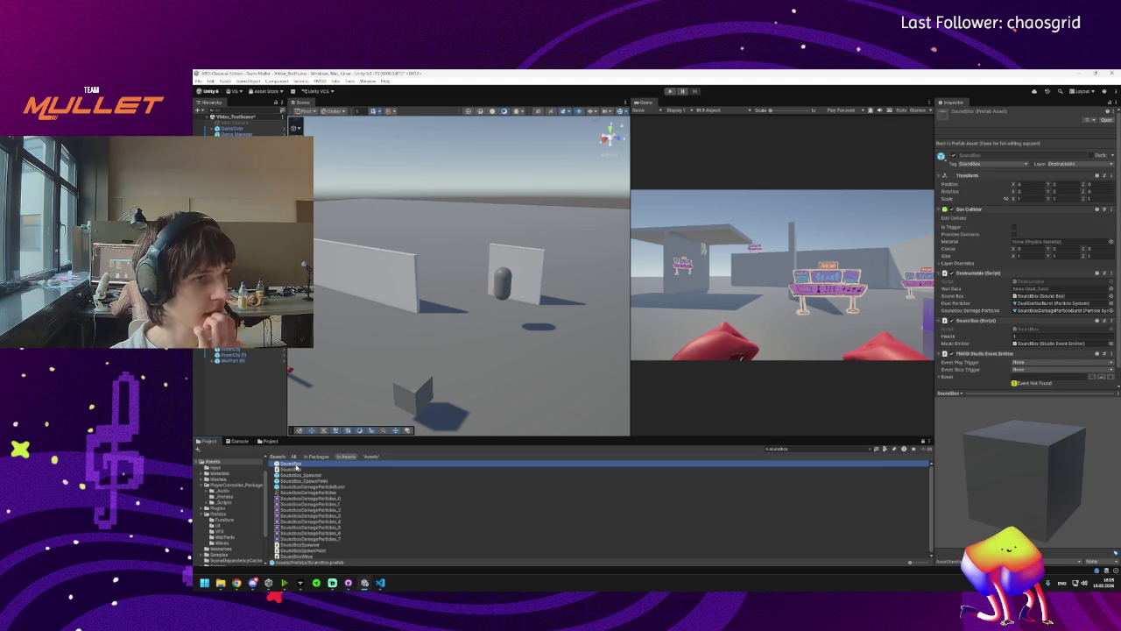
pyautogui.doubleClick(294, 465)
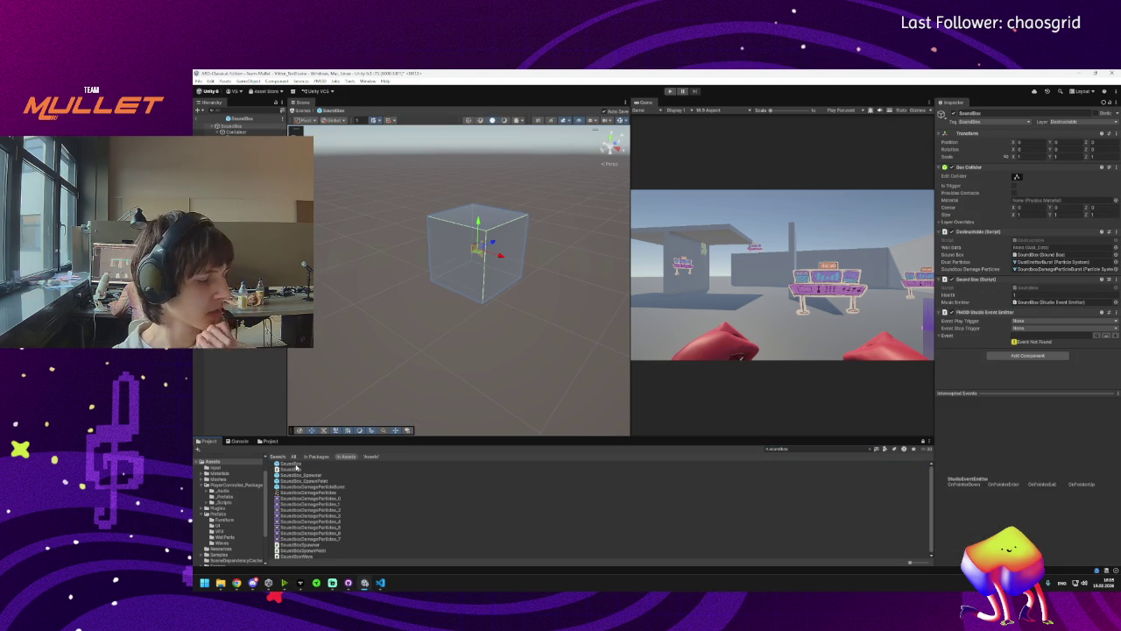
# Frame the SoundBox cube, select its Visual child, and clear the asset search.
pyautogui.press('f')
pyautogui.moveTo(454, 302); pyautogui.dragTo(372, 287)
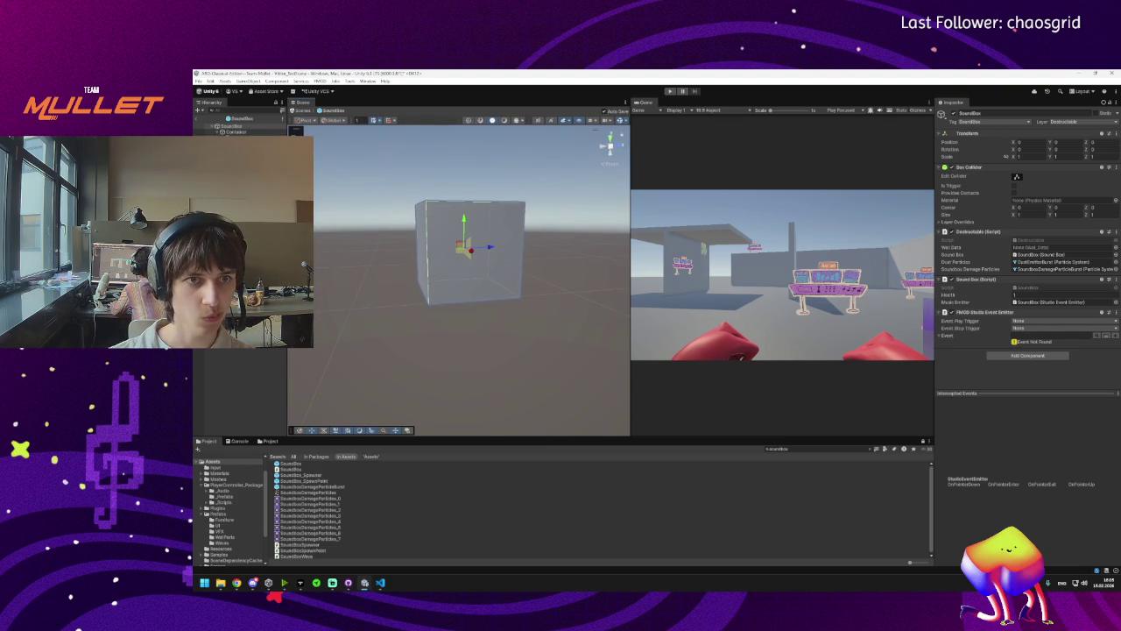
pyautogui.click(465, 263)
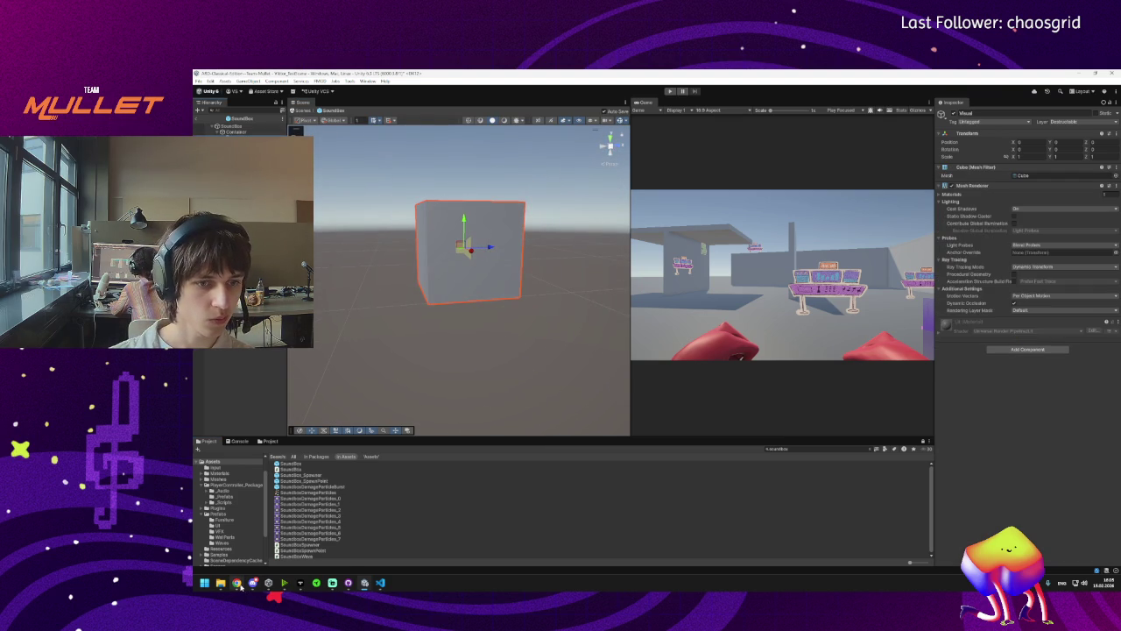
pyautogui.click(871, 448)
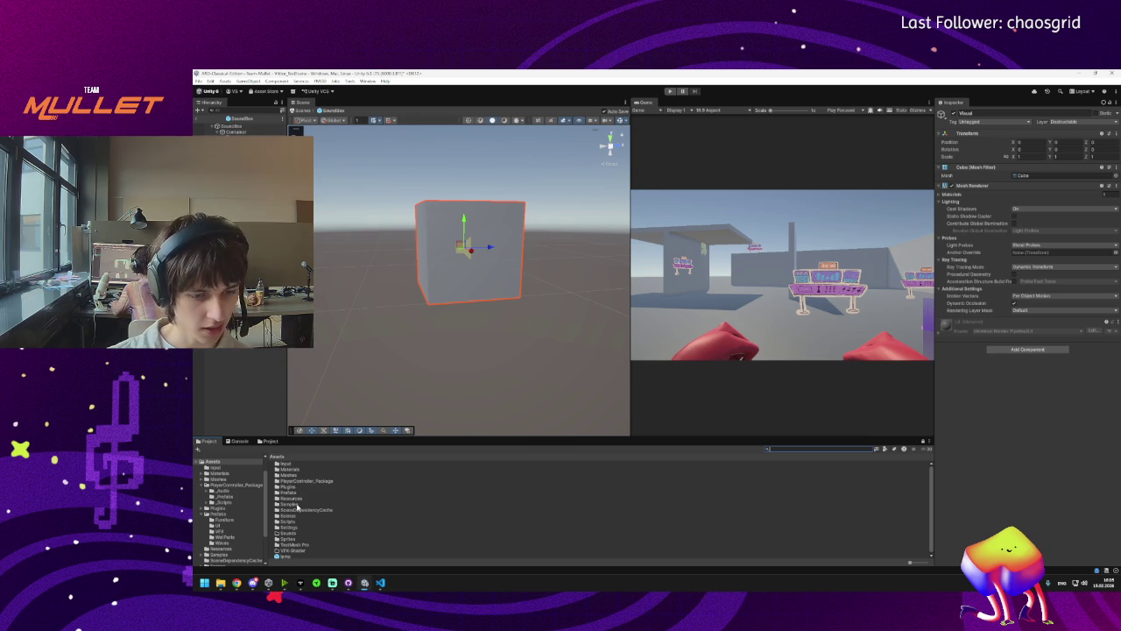
pyautogui.click(301, 523)
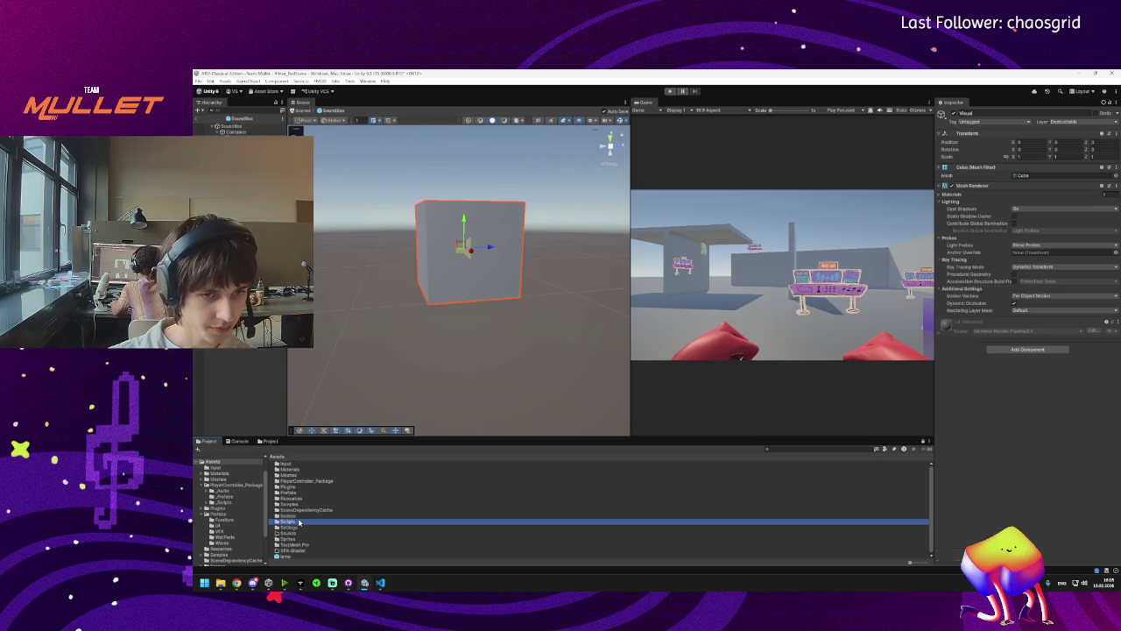
pyautogui.click(296, 532)
pyautogui.click(296, 527)
pyautogui.click(297, 516)
pyautogui.click(296, 510)
pyautogui.click(298, 504)
pyautogui.click(299, 498)
pyautogui.click(300, 492)
pyautogui.click(302, 486)
pyautogui.click(303, 481)
pyautogui.click(302, 475)
pyautogui.click(300, 481)
pyautogui.click(299, 475)
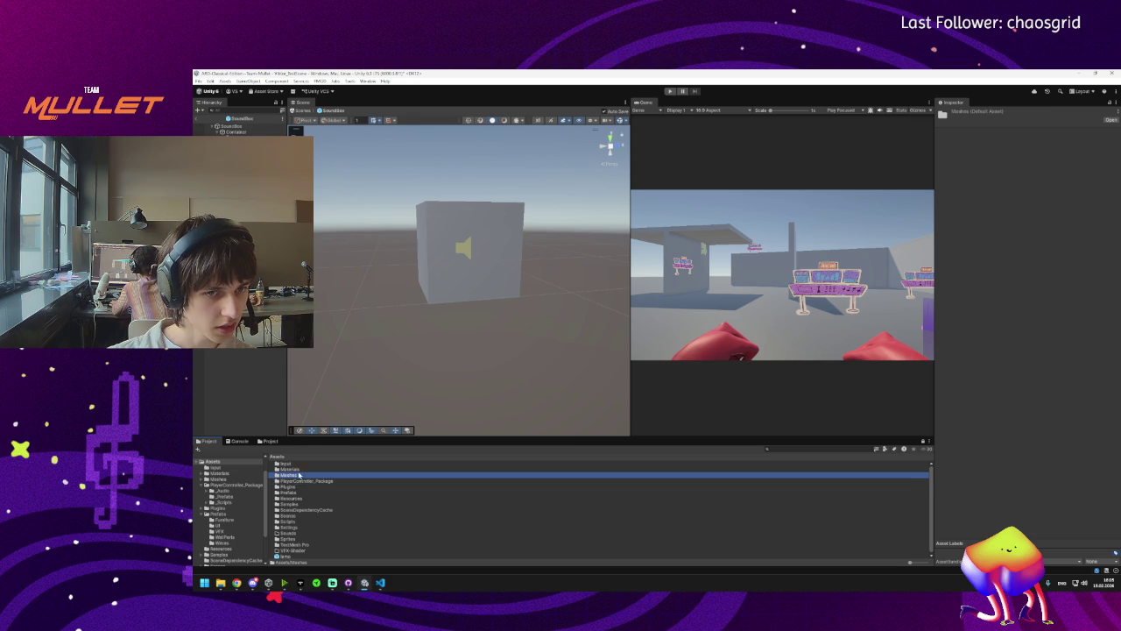
pyautogui.click(298, 469)
pyautogui.click(297, 464)
pyautogui.click(299, 469)
pyautogui.click(300, 475)
pyautogui.click(300, 480)
pyautogui.click(298, 487)
pyautogui.click(302, 482)
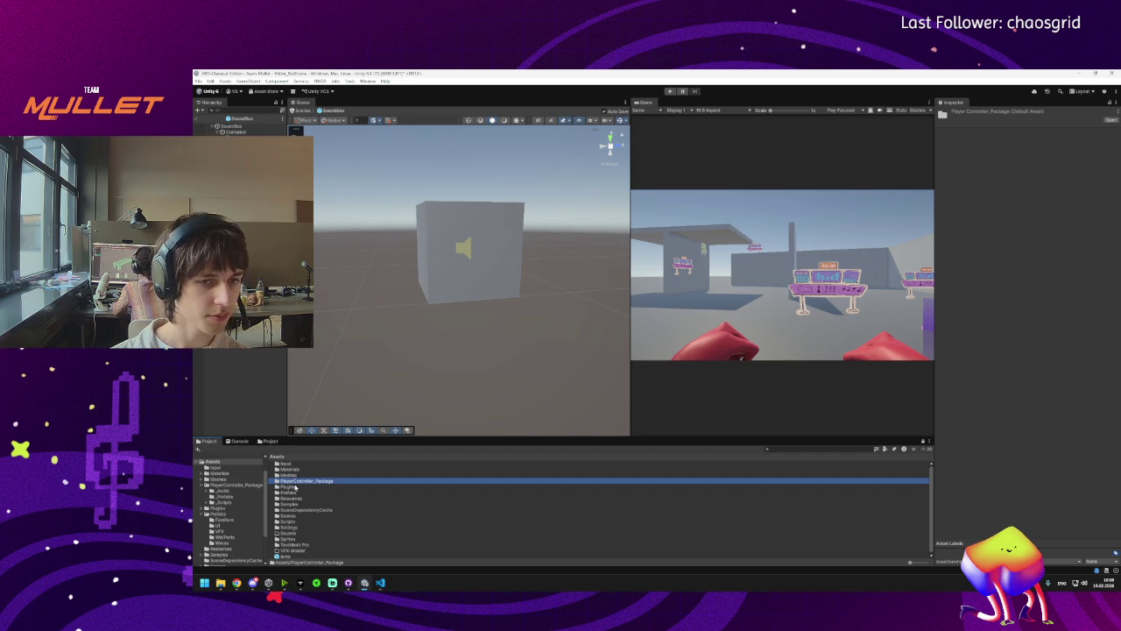
pyautogui.doubleClick(294, 492)
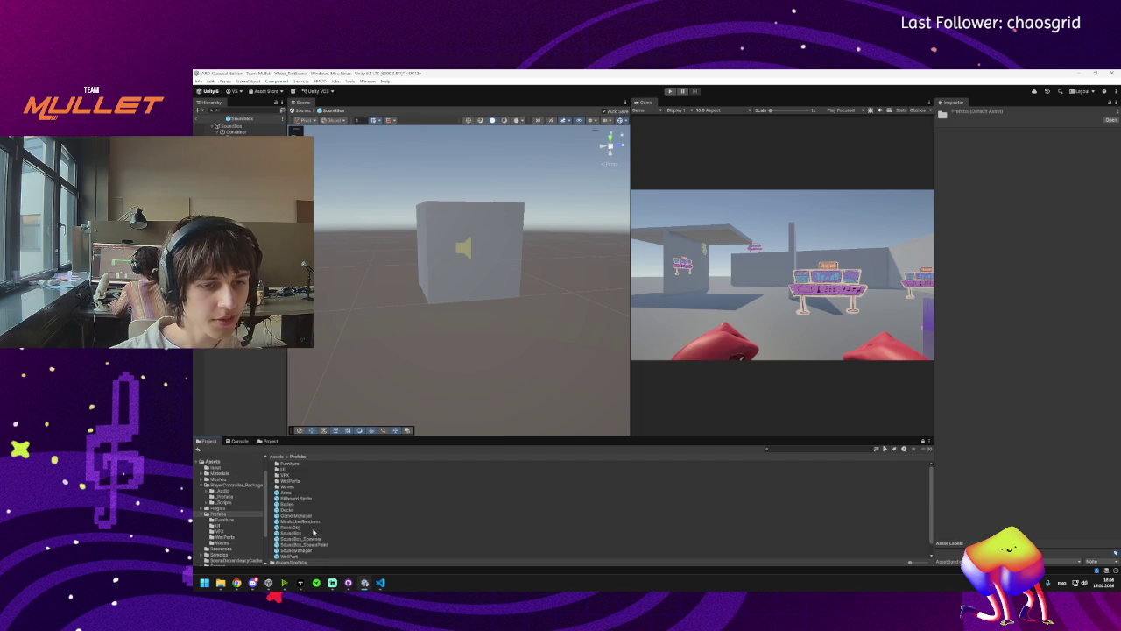
# Place a Billboard Sprite prefab into the prefab and frame it.
pyautogui.scroll(-1, 303, 543)
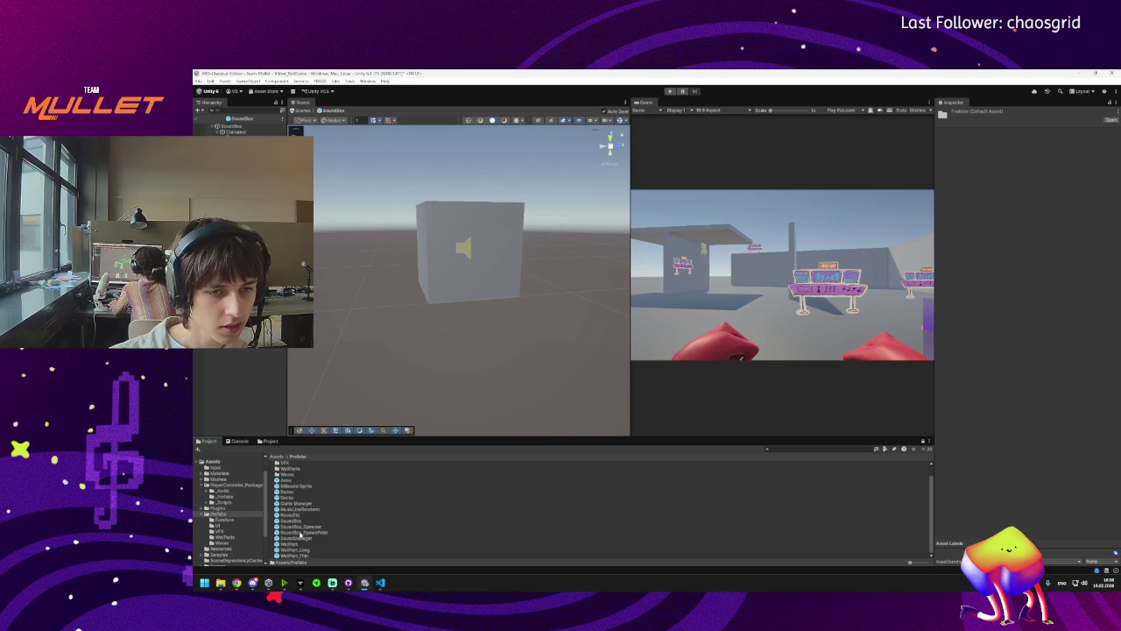
pyautogui.scroll(1, 302, 539)
pyautogui.click(298, 498)
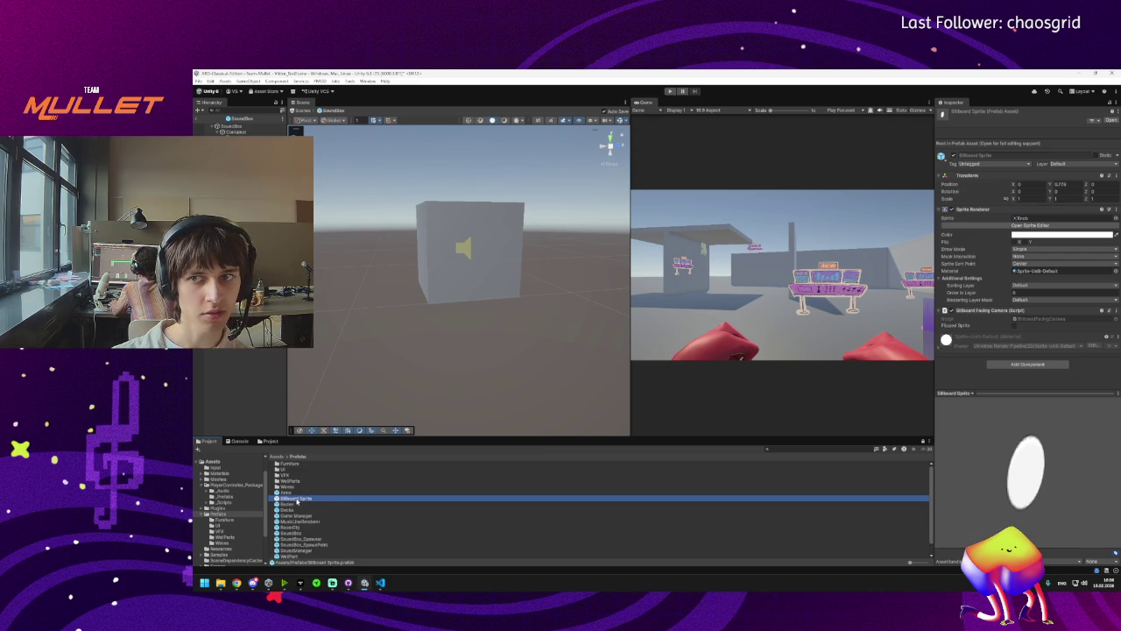
pyautogui.moveTo(298, 499)
pyautogui.mouseDown()
pyautogui.moveTo(298, 466)
pyautogui.moveTo(450, 313)
pyautogui.moveTo(410, 333)
pyautogui.moveTo(502, 348)
pyautogui.mouseUp()
pyautogui.press('f')
pyautogui.scroll(-4, 496, 337)
pyautogui.click(495, 333)
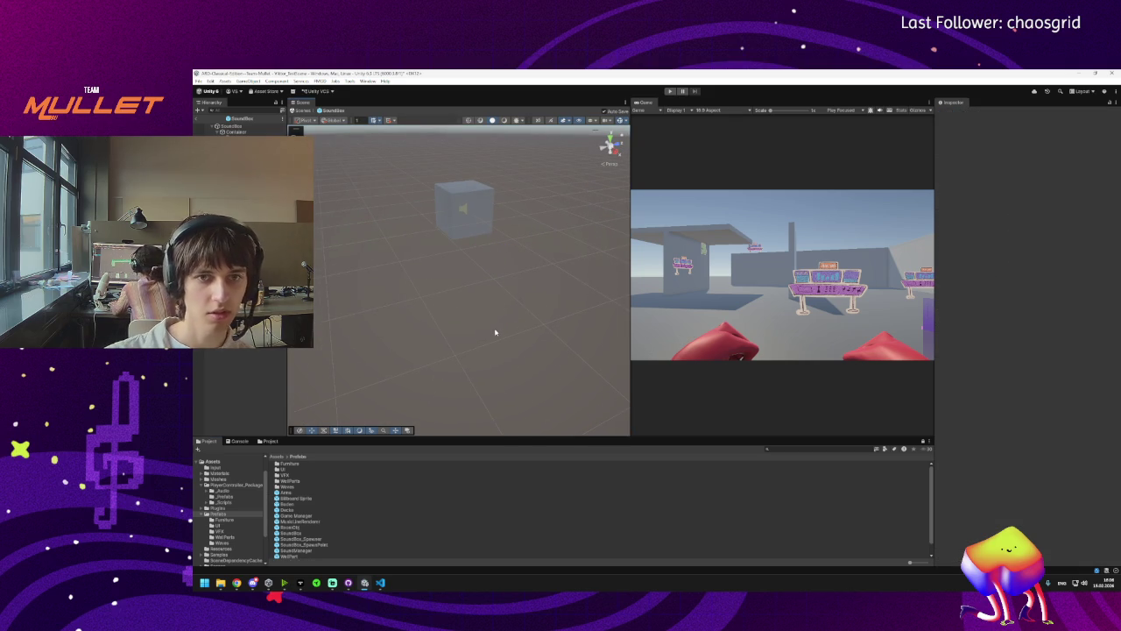
# Browse the prefab list and reopen the SoundBox prefab for editing.
pyautogui.click(297, 498)
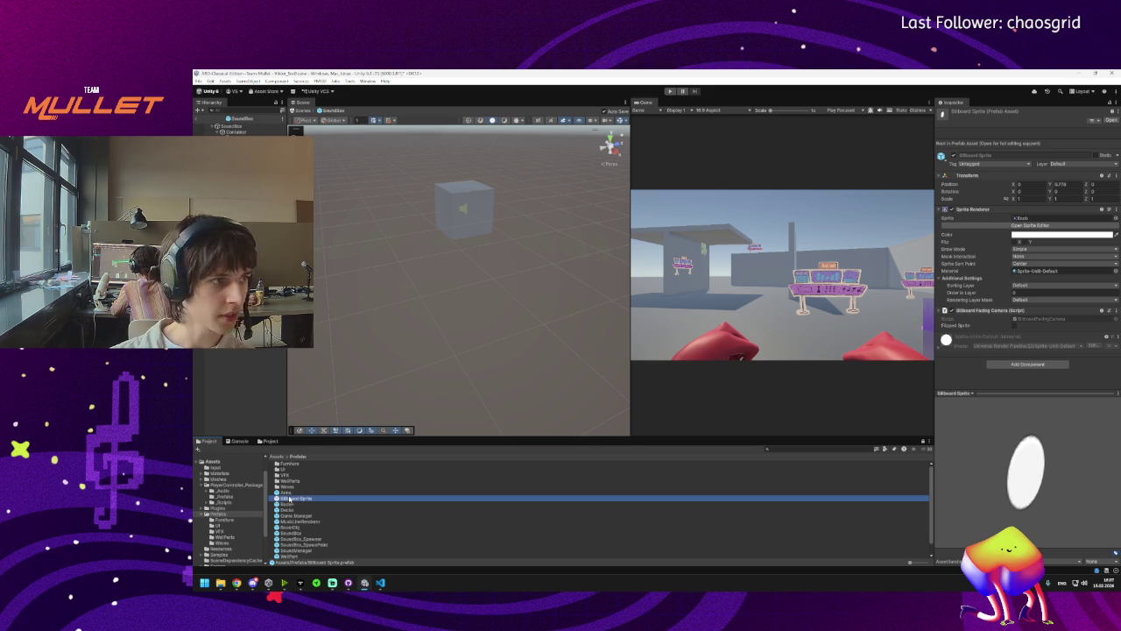
pyautogui.scroll(-1, 301, 498)
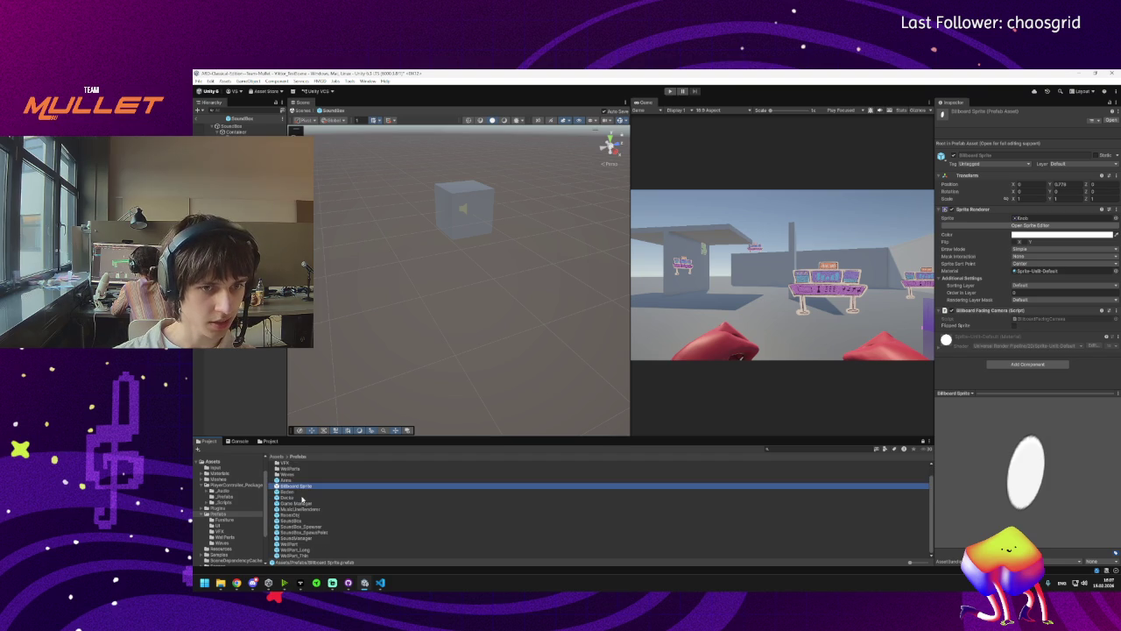
pyautogui.press('Down')
pyautogui.press('Down')
pyautogui.press('Down')
pyautogui.press('Down')
pyautogui.press('Down')
pyautogui.press('Down')
pyautogui.press('Down')
pyautogui.press('Down')
pyautogui.press('Down')
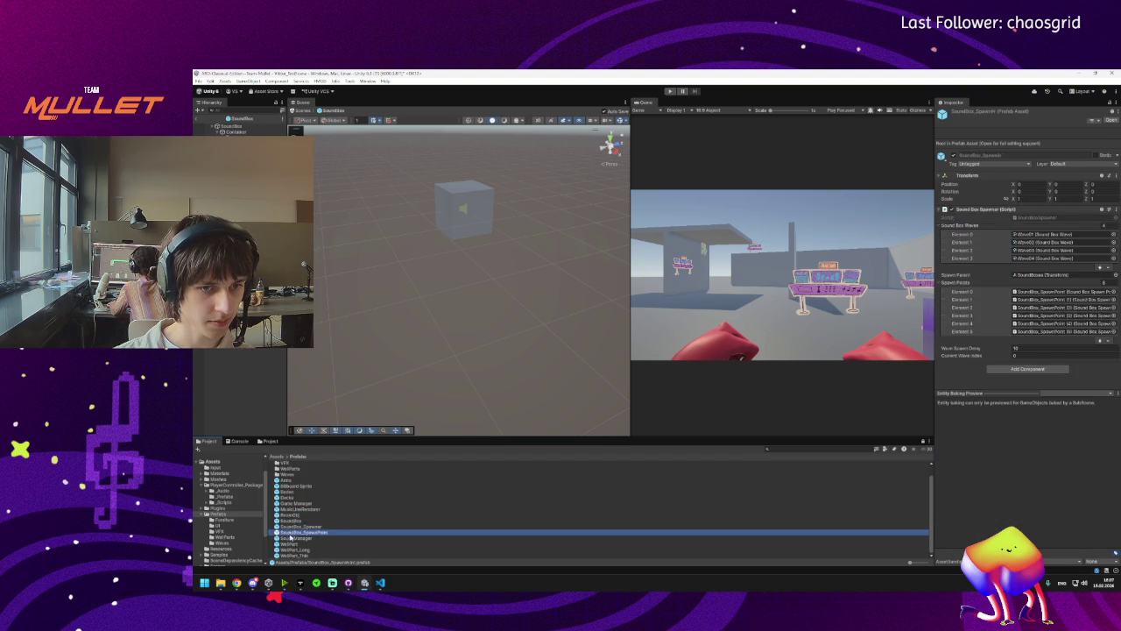
pyautogui.press('Up')
pyautogui.press('Up')
pyautogui.press('Up')
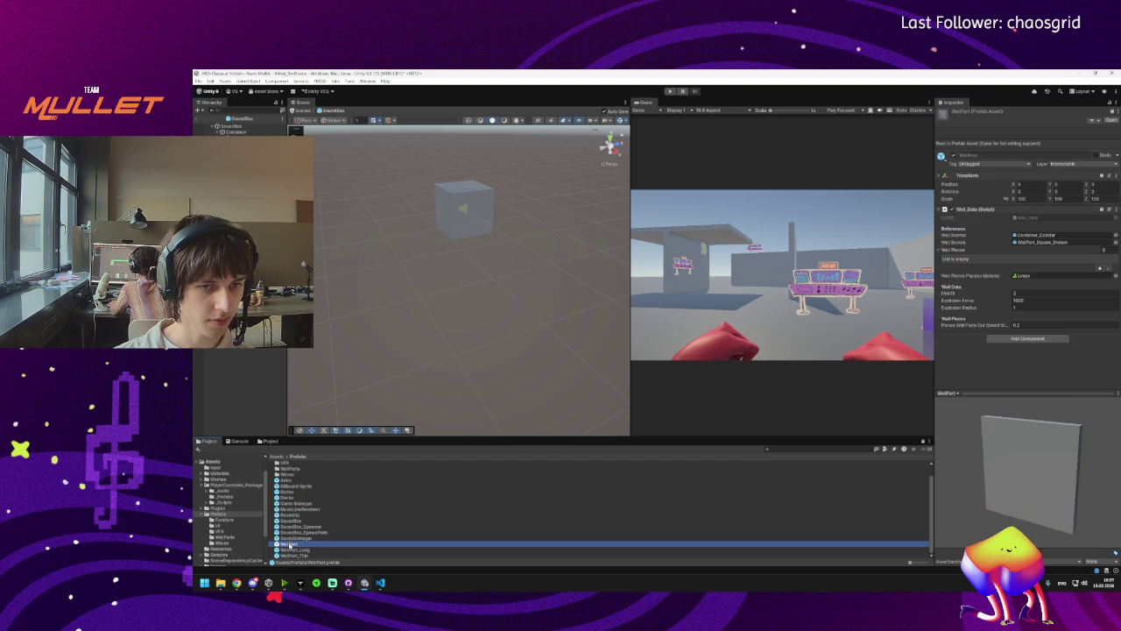
pyautogui.doubleClick(288, 523)
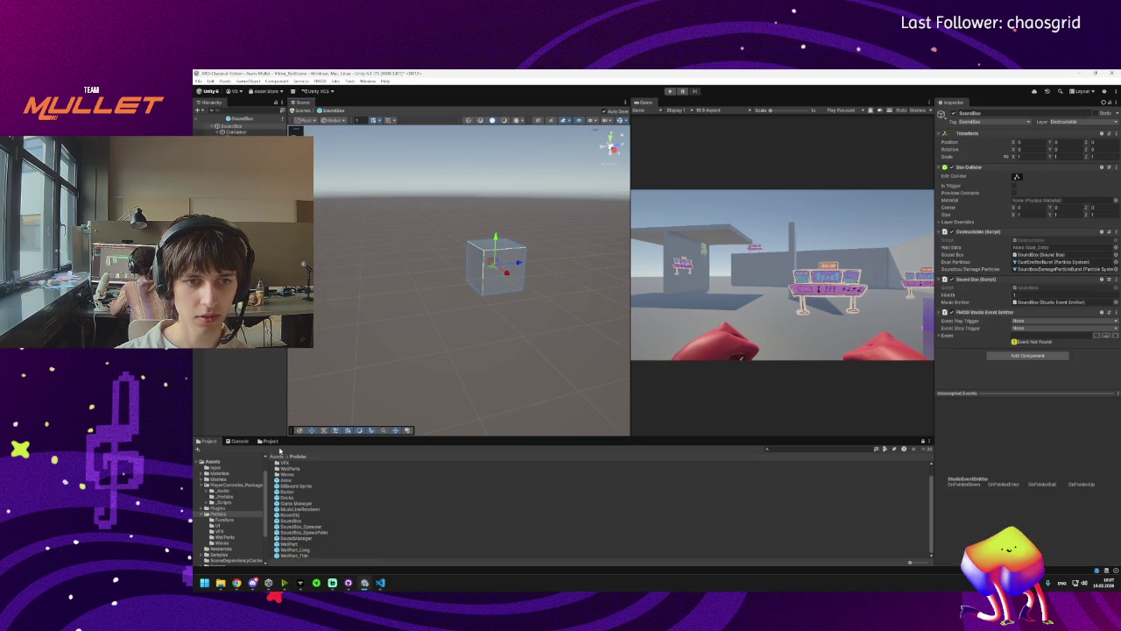
# Show Assets > Meshes in the second Project view and bring up the Downloads window.
pyautogui.click(272, 442)
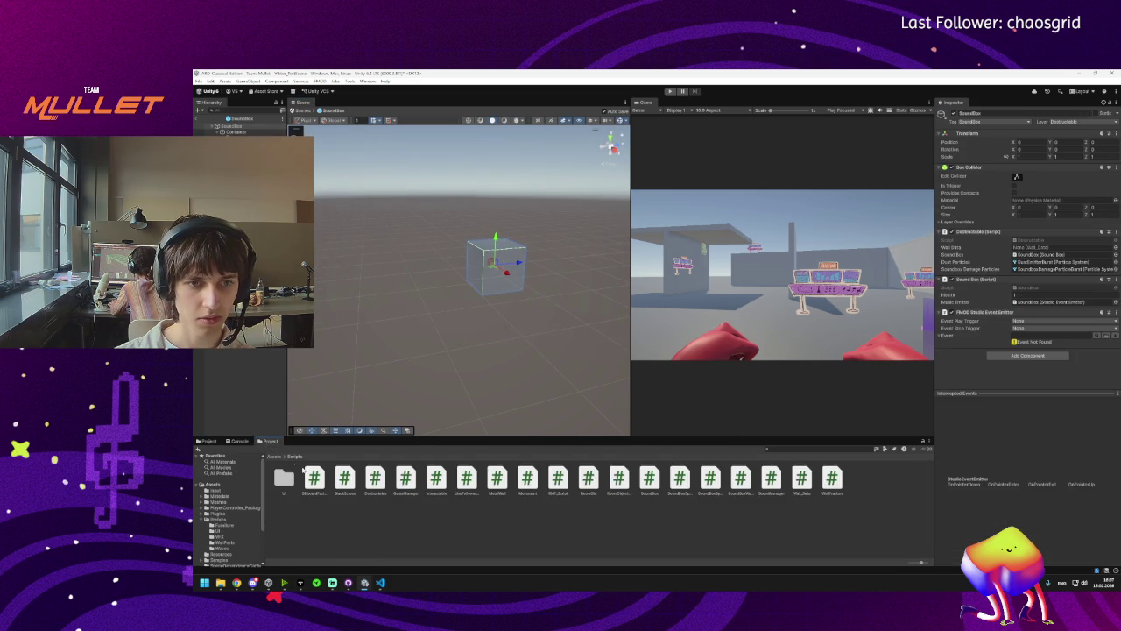
pyautogui.click(271, 456)
pyautogui.doubleClick(344, 478)
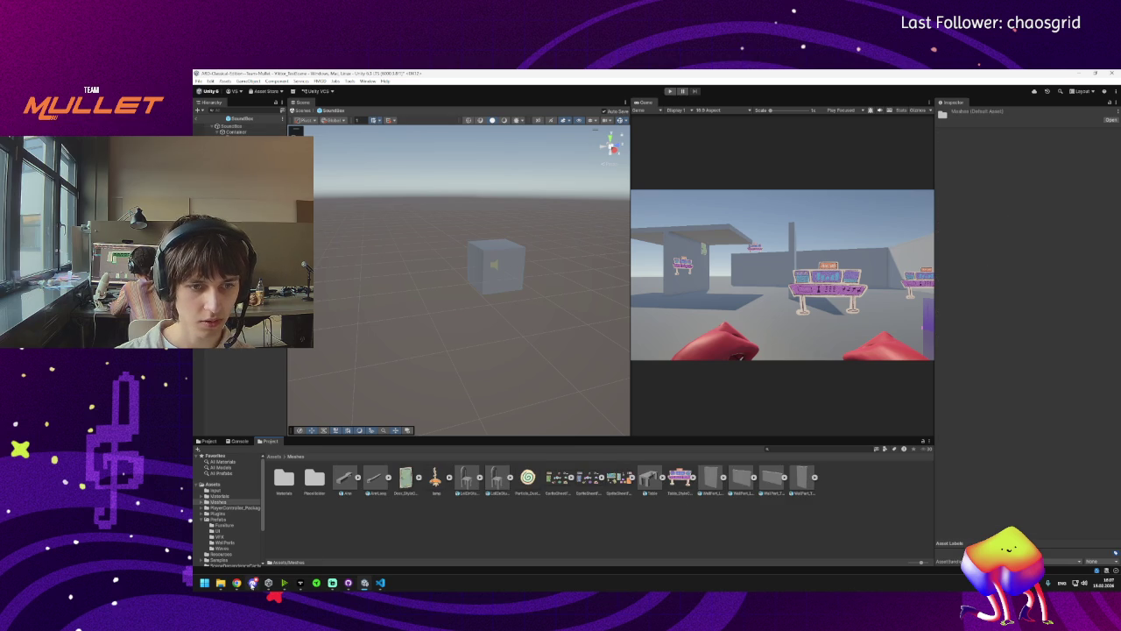
pyautogui.moveTo(220, 583)
pyautogui.moveTo(271, 547)
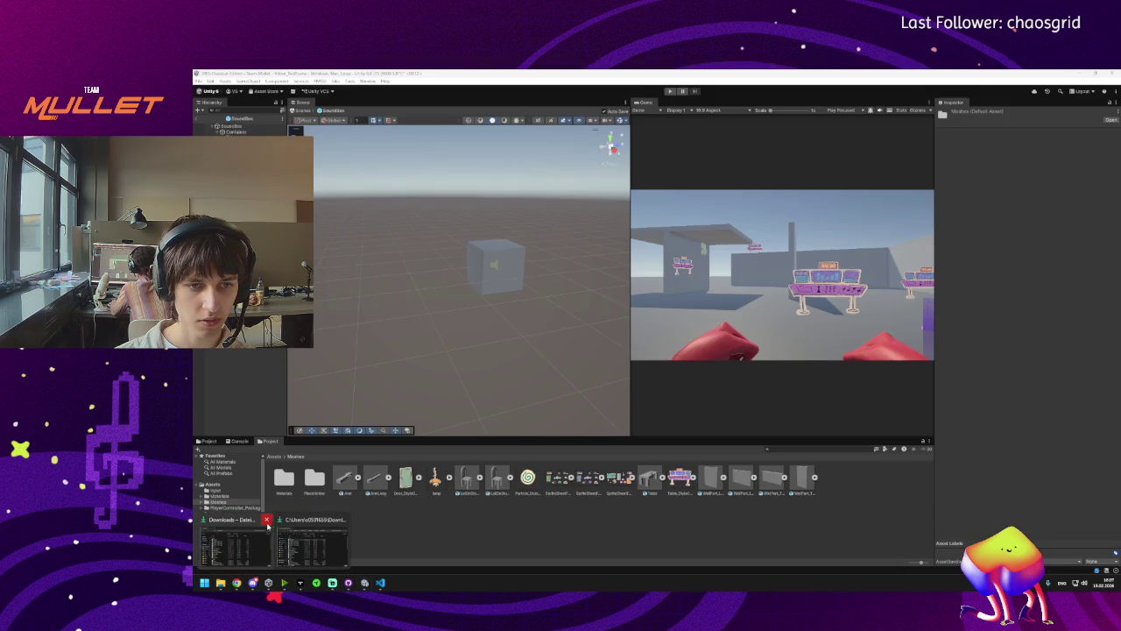
pyautogui.click(311, 544)
# Import Speaker.fbx from Downloads into Meshes, close Explorer, and place Speaker into the prefab.
pyautogui.moveTo(381, 270); pyautogui.dragTo(793, 487)
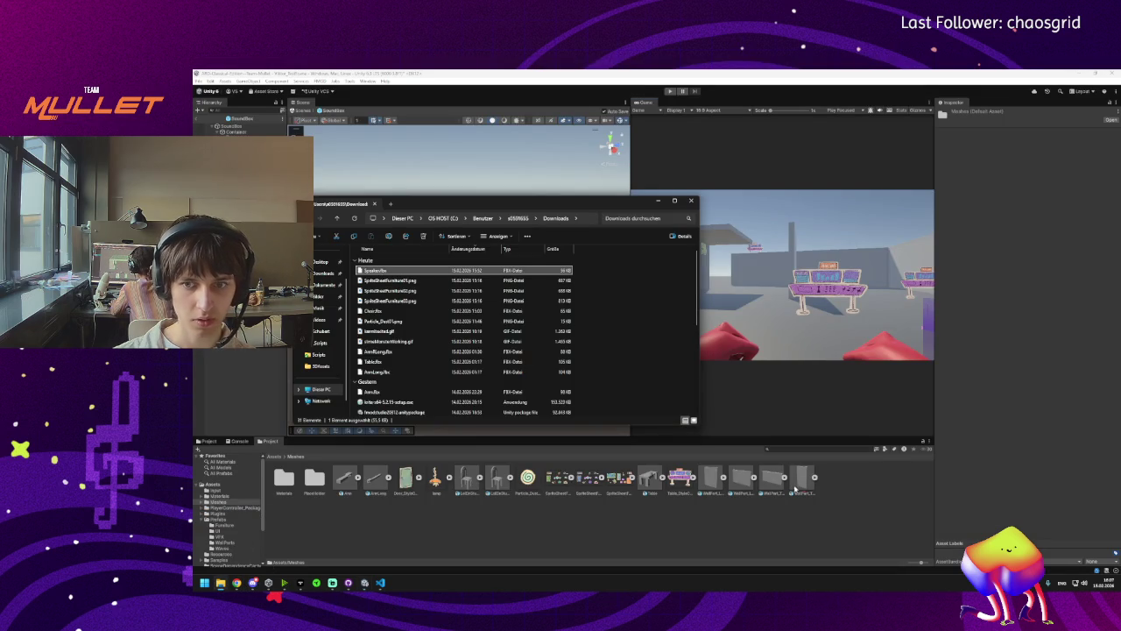
pyautogui.click(691, 201)
pyautogui.click(558, 477)
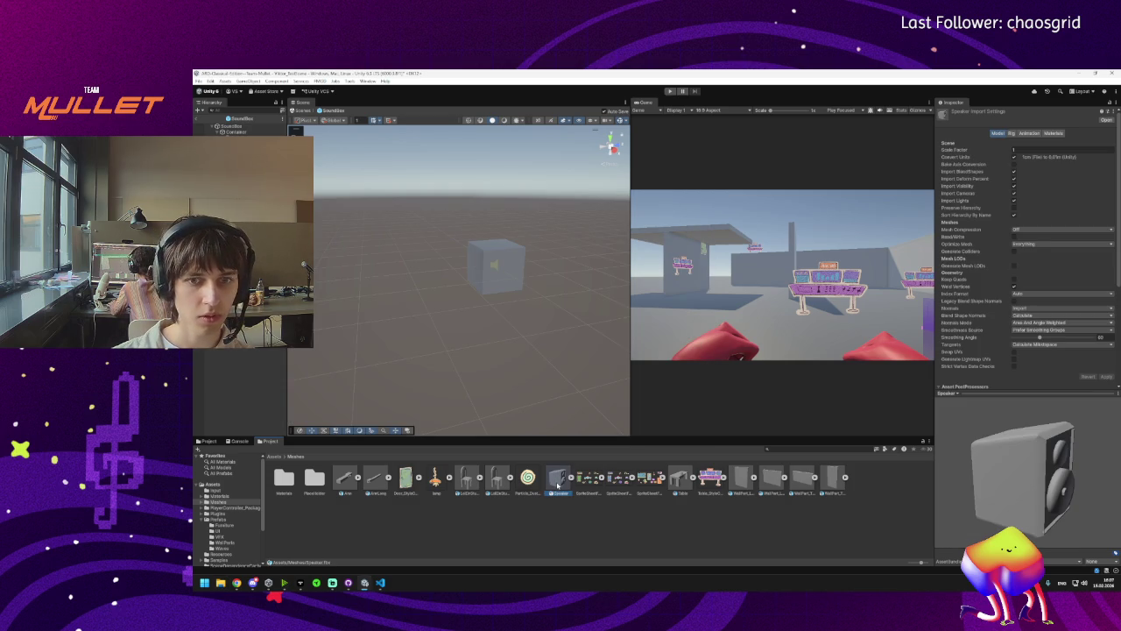
pyautogui.moveTo(542, 466); pyautogui.dragTo(458, 302)
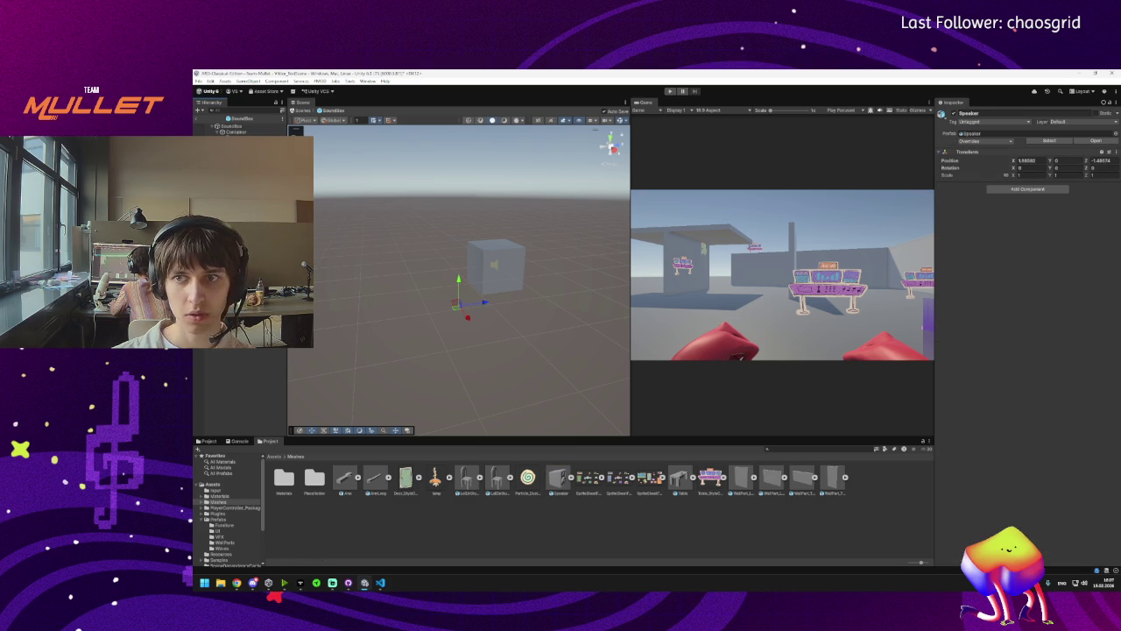
# Set the Speaker's scale to 100 and Position X and Z to 0, then frame it.
pyautogui.click(1031, 176)
pyautogui.write('100')
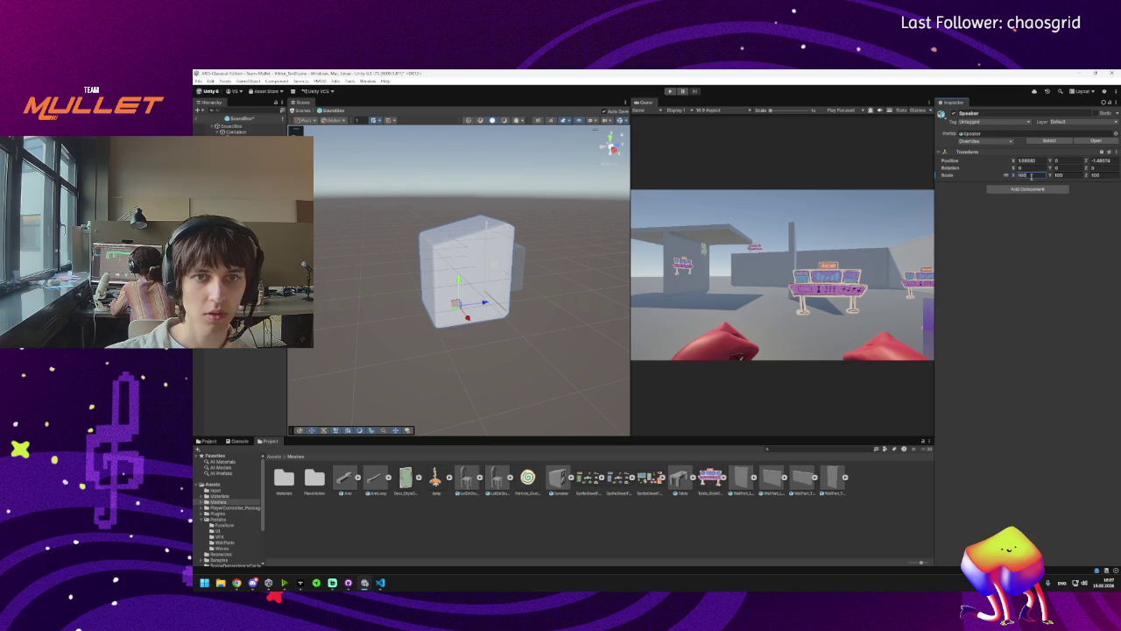
pyautogui.click(1020, 160)
pyautogui.write('0')
pyautogui.click(1107, 160)
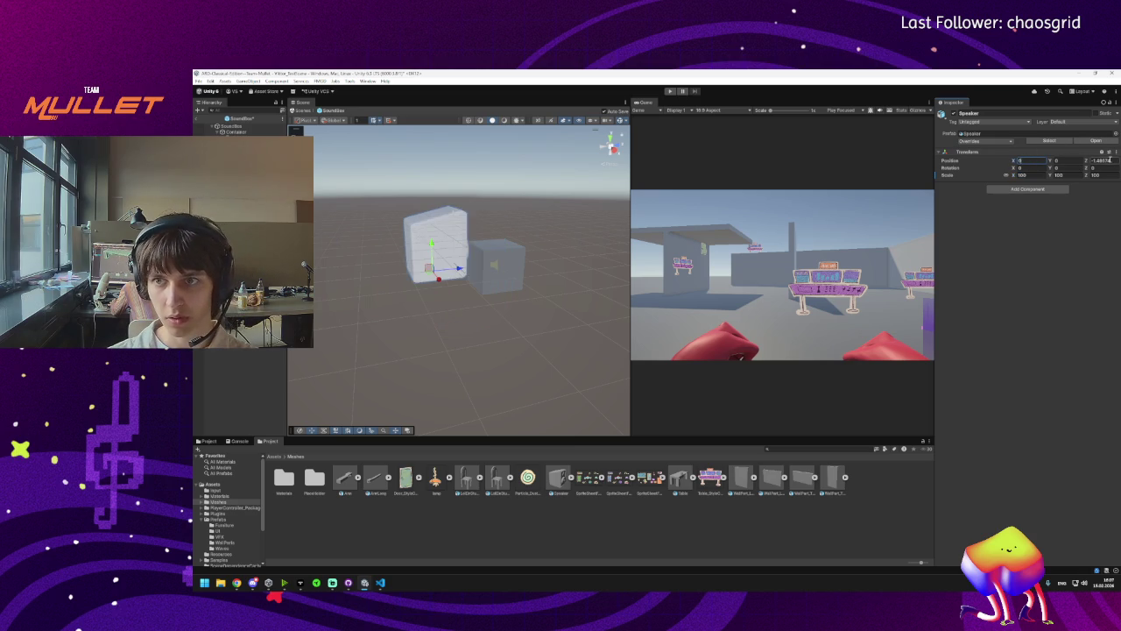
pyautogui.write('0')
pyautogui.press('Return')
pyautogui.press('f')
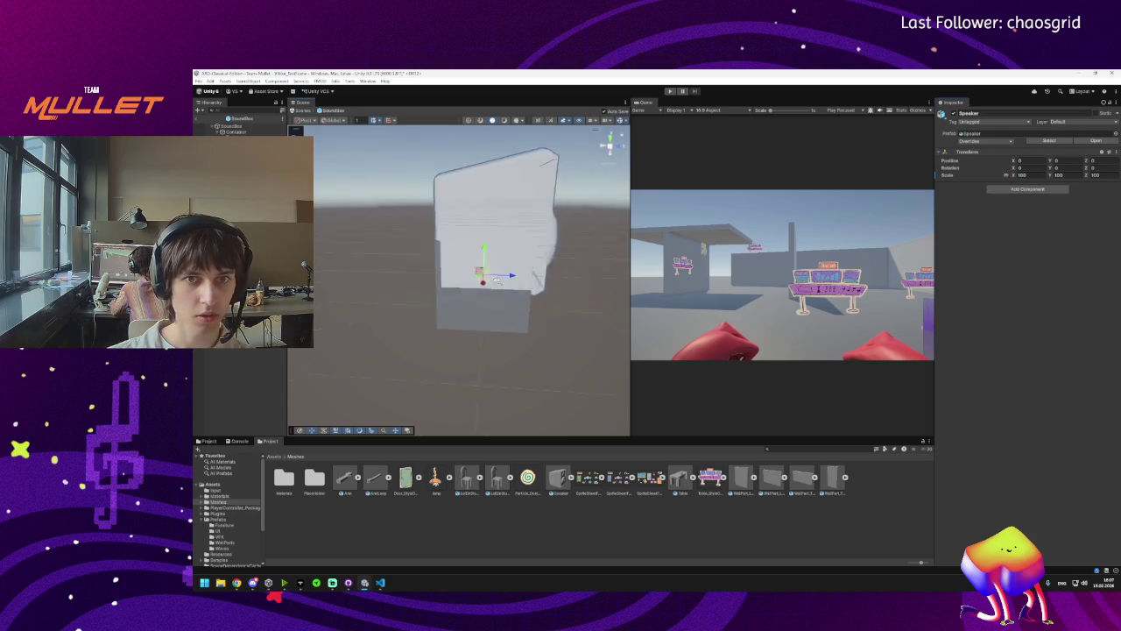
pyautogui.moveTo(497, 278)
pyautogui.mouseDown()
pyautogui.moveTo(460, 263)
pyautogui.moveTo(353, 271)
pyautogui.moveTo(425, 289)
pyautogui.moveTo(425, 329)
pyautogui.moveTo(384, 292)
pyautogui.moveTo(407, 293)
pyautogui.mouseUp()
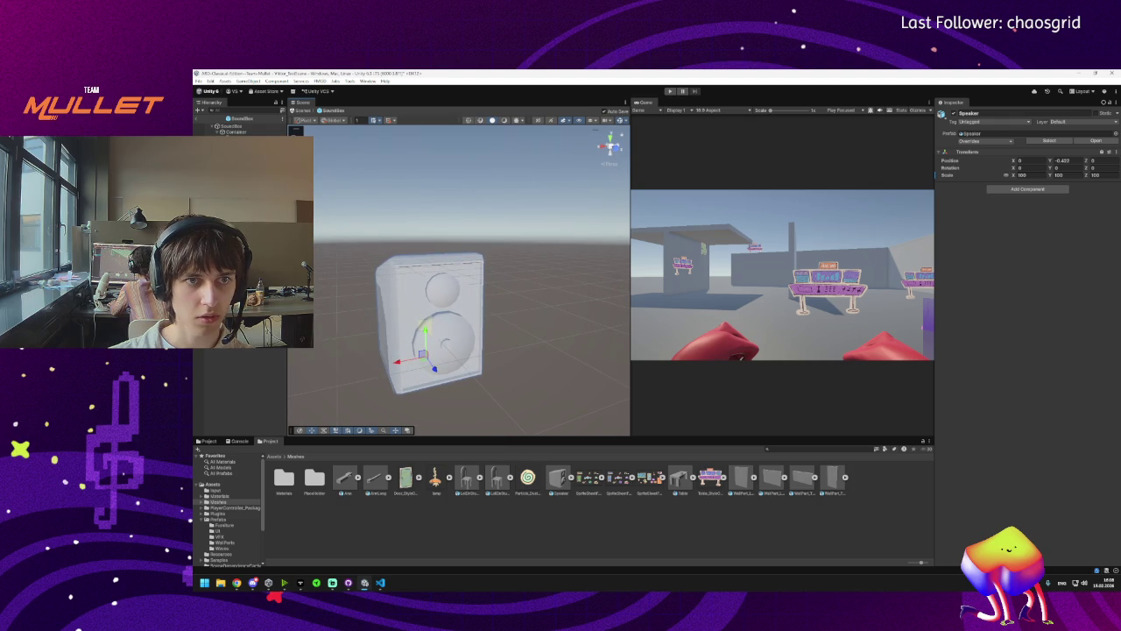
pyautogui.rightClick(239, 143)
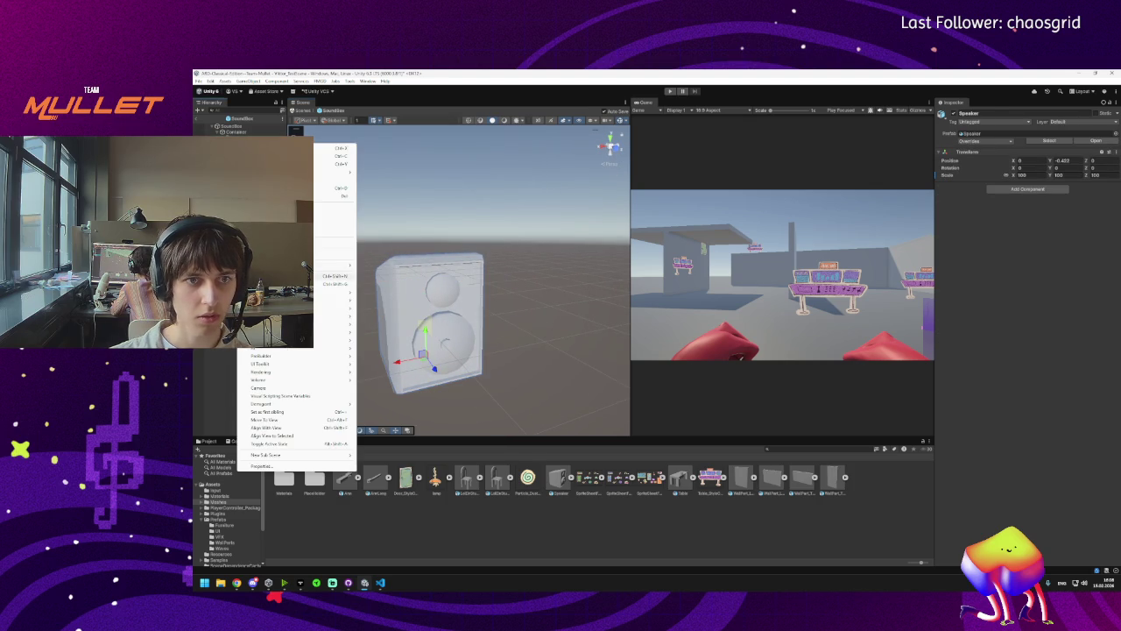
pyautogui.moveTo(337, 264)
pyautogui.click(387, 322)
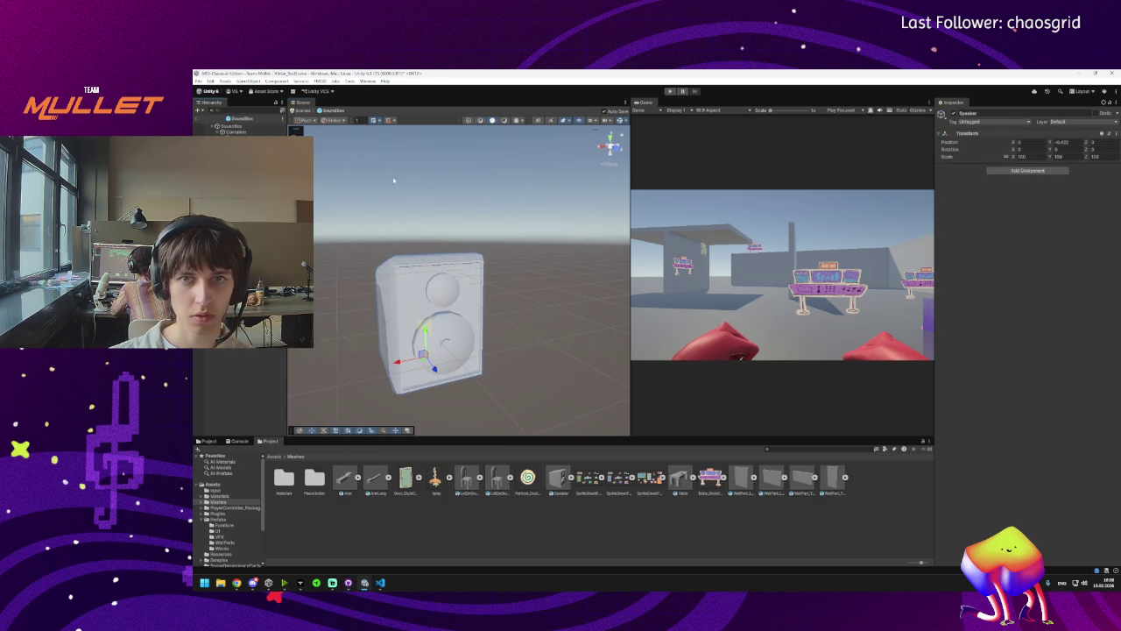
pyautogui.click(254, 137)
pyautogui.moveTo(491, 350); pyautogui.dragTo(578, 350)
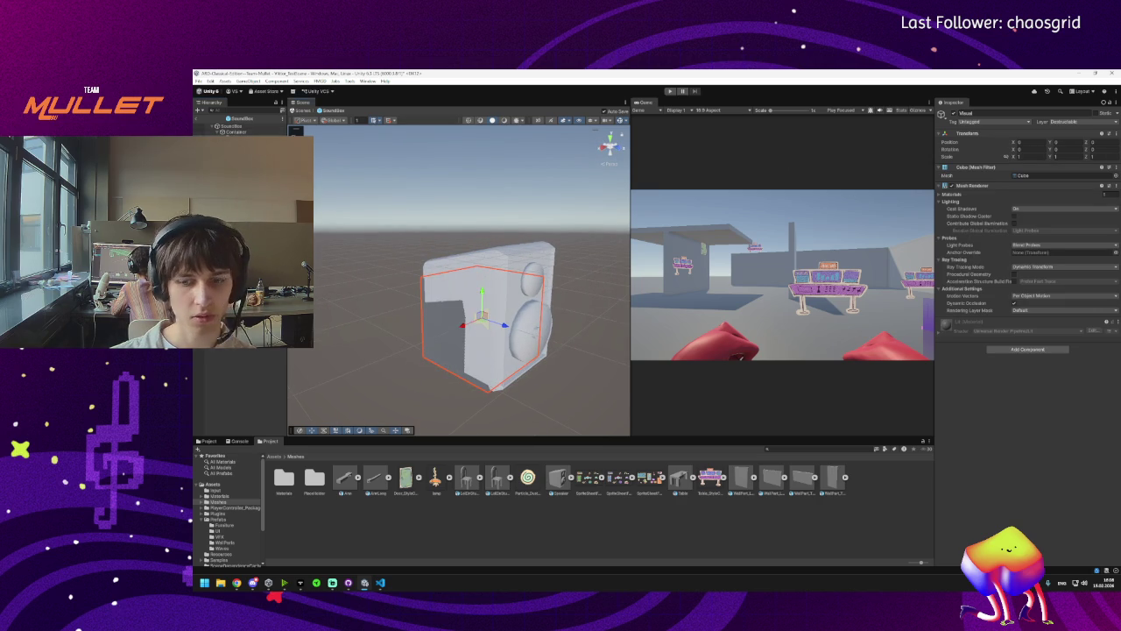
pyautogui.click(241, 132)
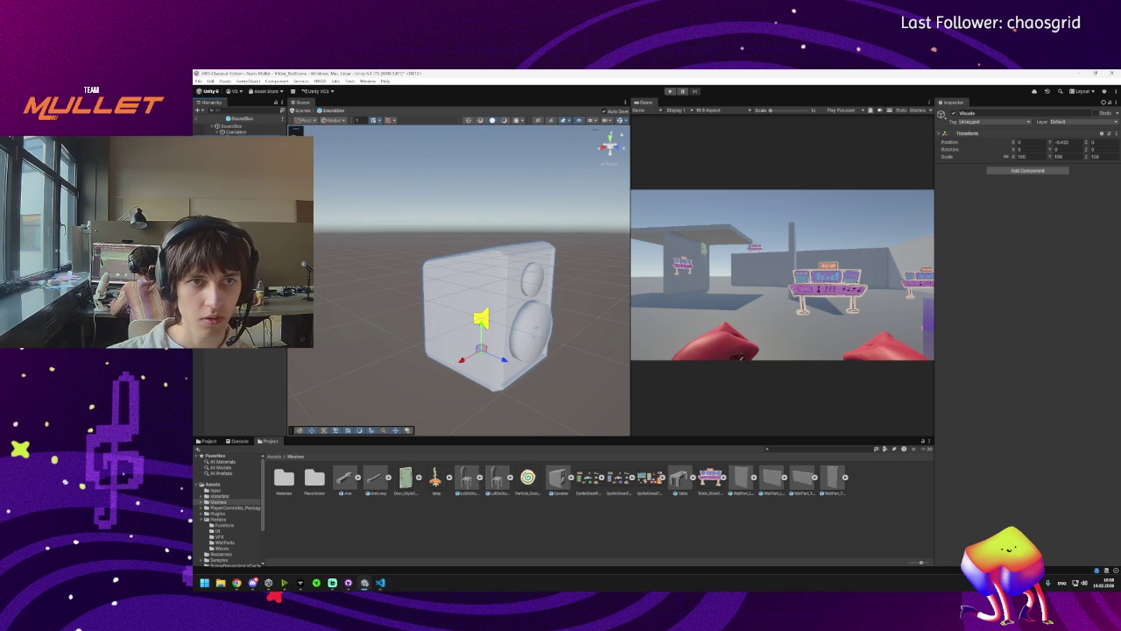
pyautogui.click(236, 138)
pyautogui.click(530, 333)
pyautogui.moveTo(530, 333); pyautogui.dragTo(464, 331)
pyautogui.click(376, 316)
pyautogui.moveTo(377, 316)
pyautogui.mouseDown()
pyautogui.moveTo(426, 208)
pyautogui.moveTo(412, 219)
pyautogui.moveTo(437, 227)
pyautogui.moveTo(490, 210)
pyautogui.moveTo(455, 227)
pyautogui.mouseUp()
pyautogui.click(515, 311)
pyautogui.moveTo(514, 311); pyautogui.dragTo(524, 292)
pyautogui.click(523, 210)
pyautogui.click(531, 293)
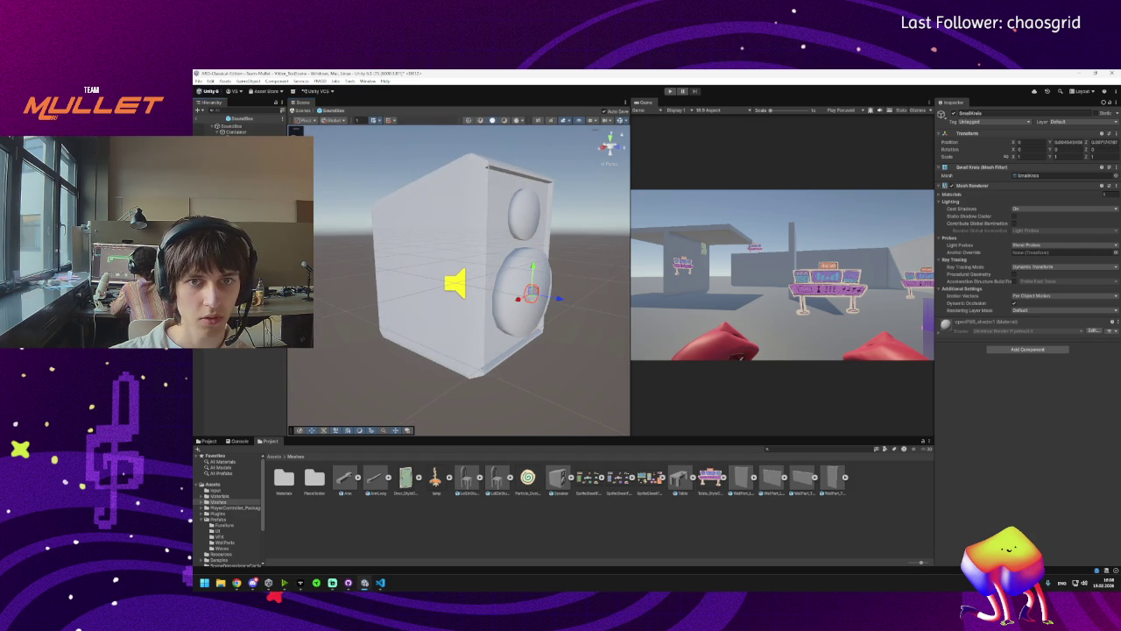
pyautogui.click(526, 298)
pyautogui.click(524, 210)
pyautogui.click(455, 332)
pyautogui.click(237, 127)
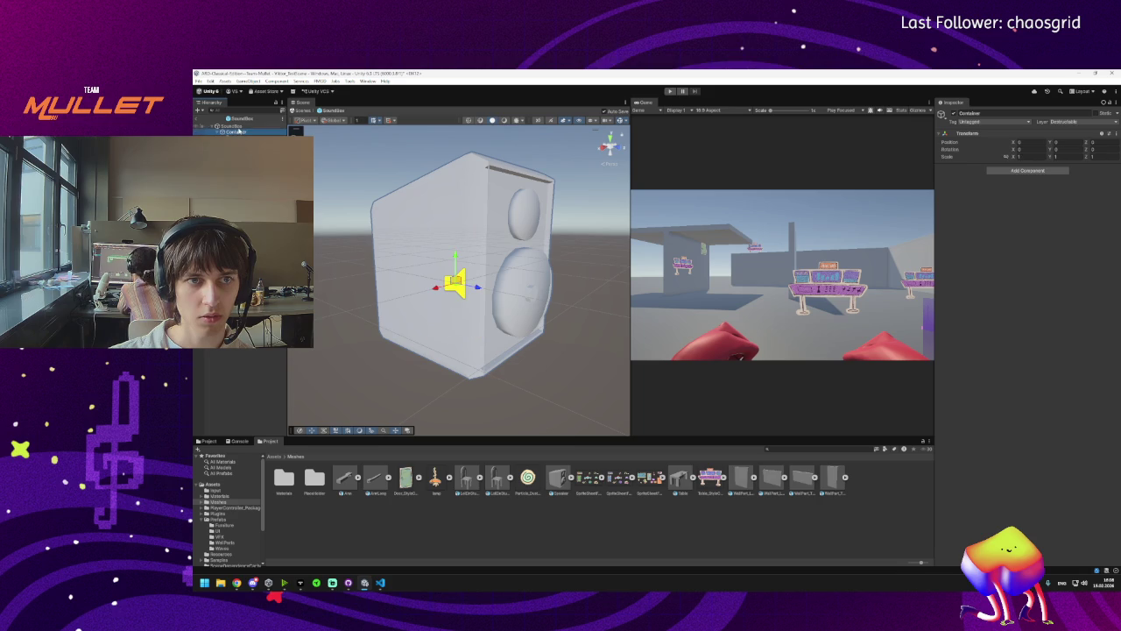
# Raise the Box Collider's top and extend its right face to about 1 × 1.39 × 1.17.
pyautogui.moveTo(440, 249)
pyautogui.mouseDown()
pyautogui.moveTo(516, 249)
pyautogui.moveTo(407, 254)
pyautogui.mouseUp()
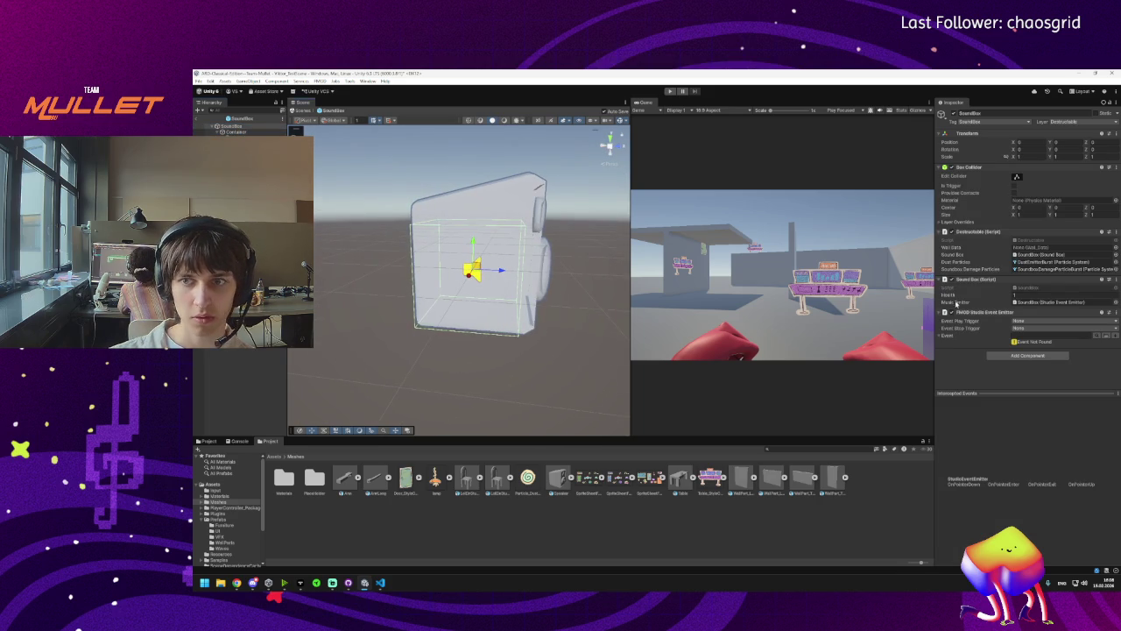
pyautogui.click(1017, 177)
pyautogui.moveTo(519, 303); pyautogui.dragTo(493, 268)
pyautogui.moveTo(463, 232); pyautogui.dragTo(465, 195)
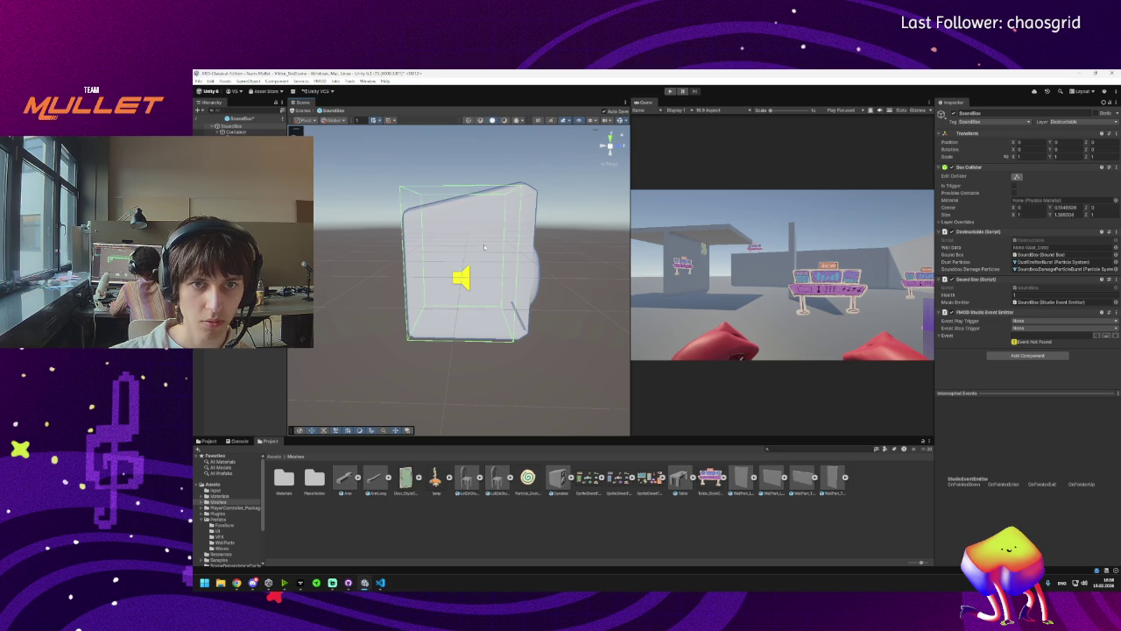
pyautogui.scroll(3, 563, 292)
pyautogui.moveTo(563, 293); pyautogui.dragTo(545, 290)
pyautogui.moveTo(464, 272); pyautogui.dragTo(471, 293)
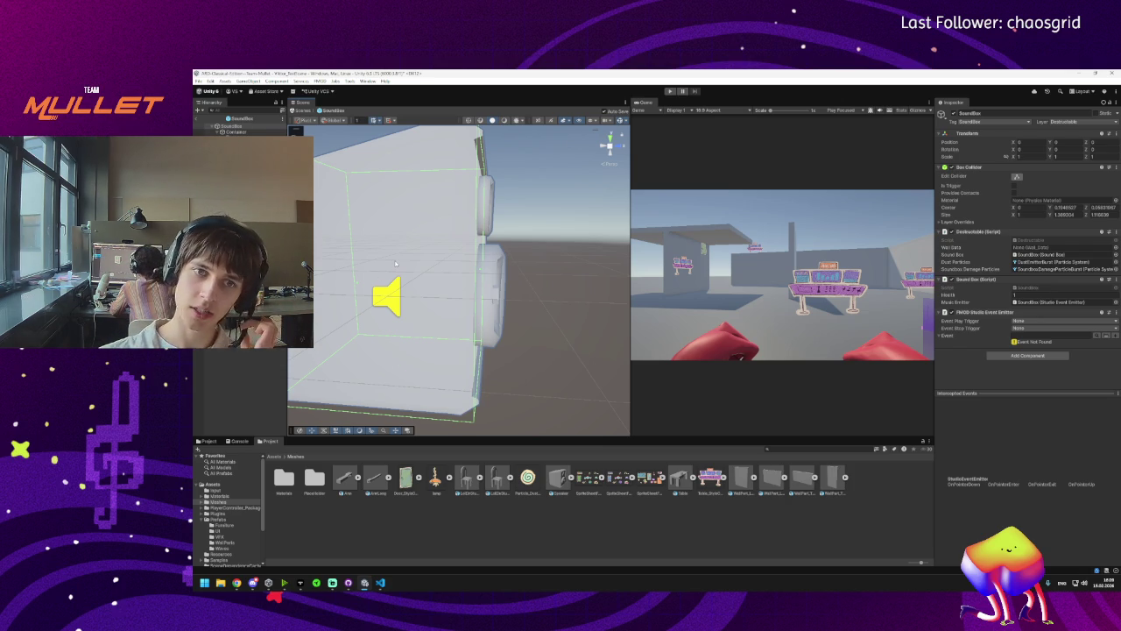
pyautogui.press('f')
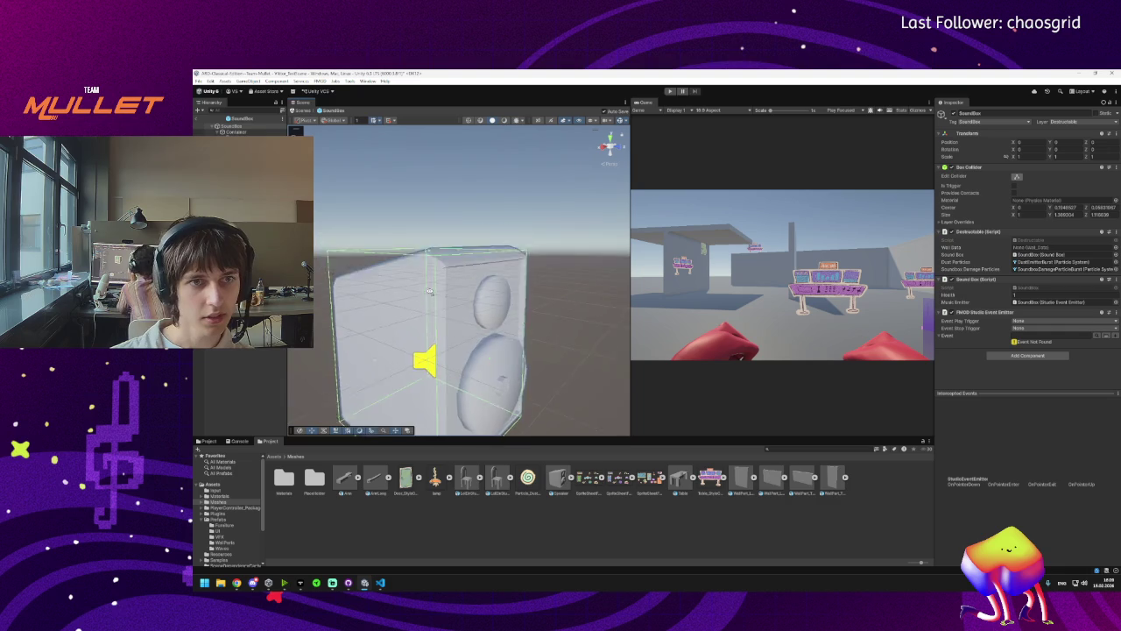
# Add a DOTween Animation to Container set to Punch Rotation and preview it.
pyautogui.click(234, 131)
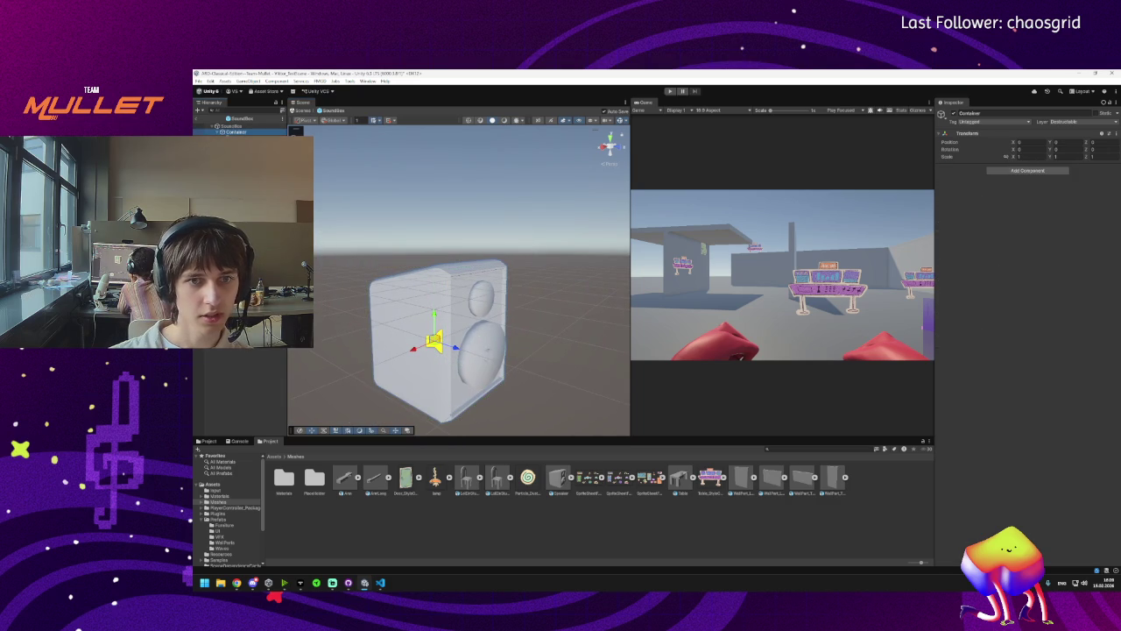
pyautogui.click(1020, 173)
pyautogui.press('Return')
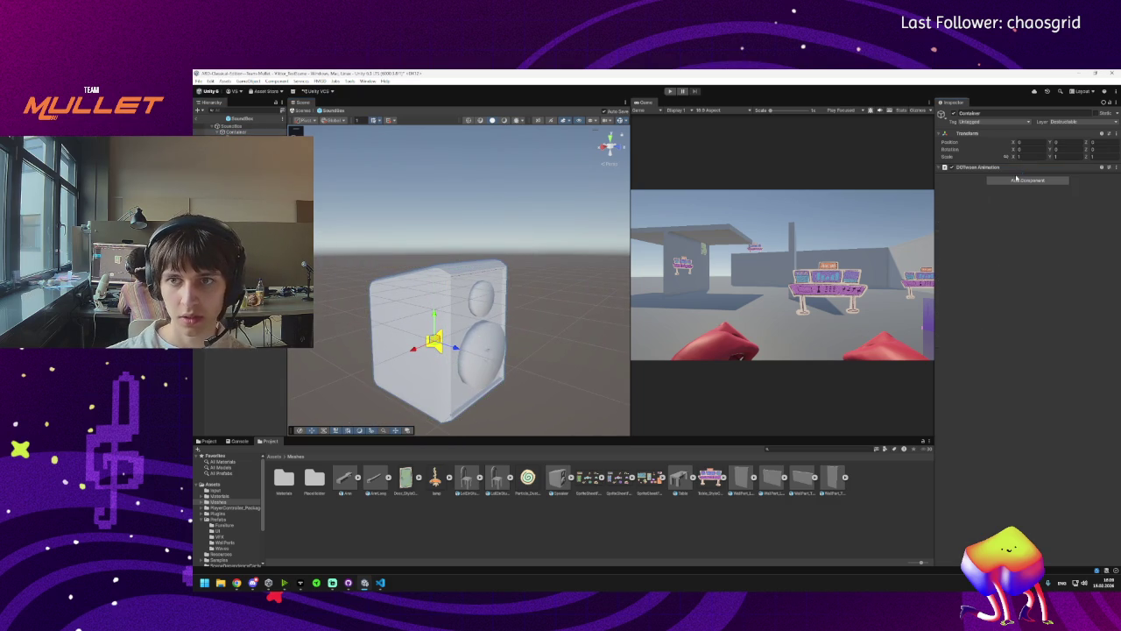
pyautogui.click(938, 168)
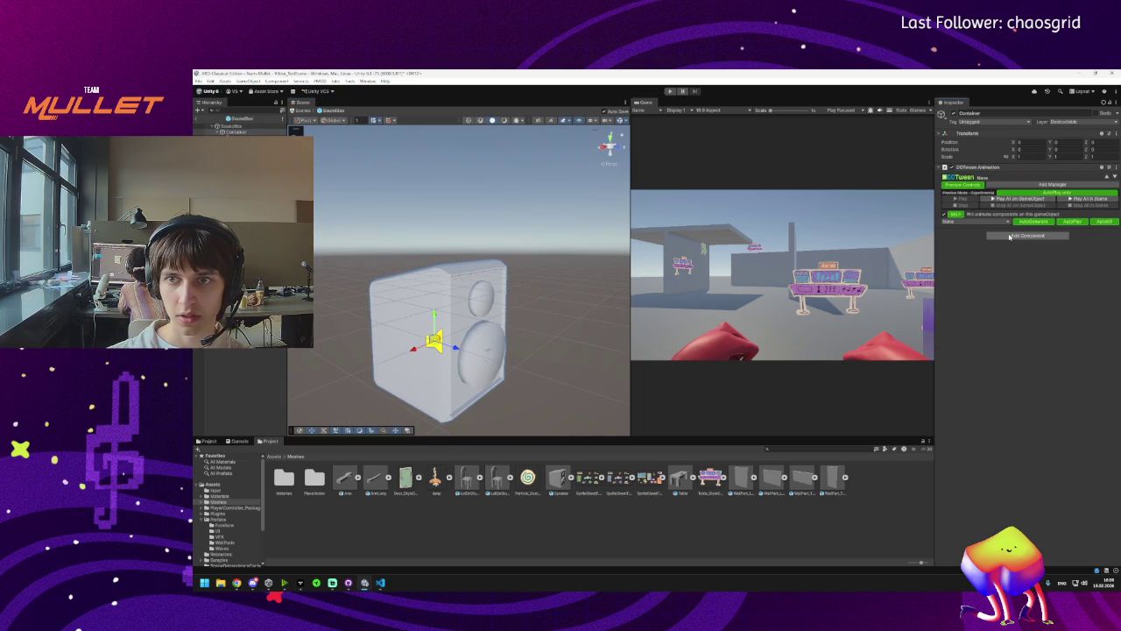
pyautogui.click(962, 222)
pyautogui.click(959, 221)
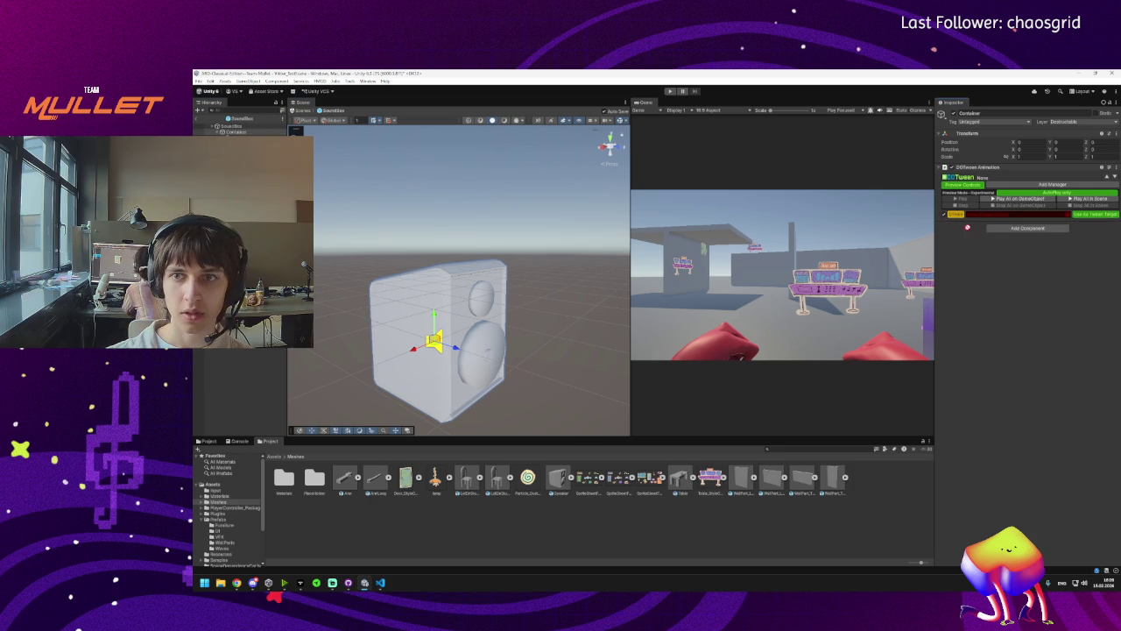
pyautogui.click(967, 221)
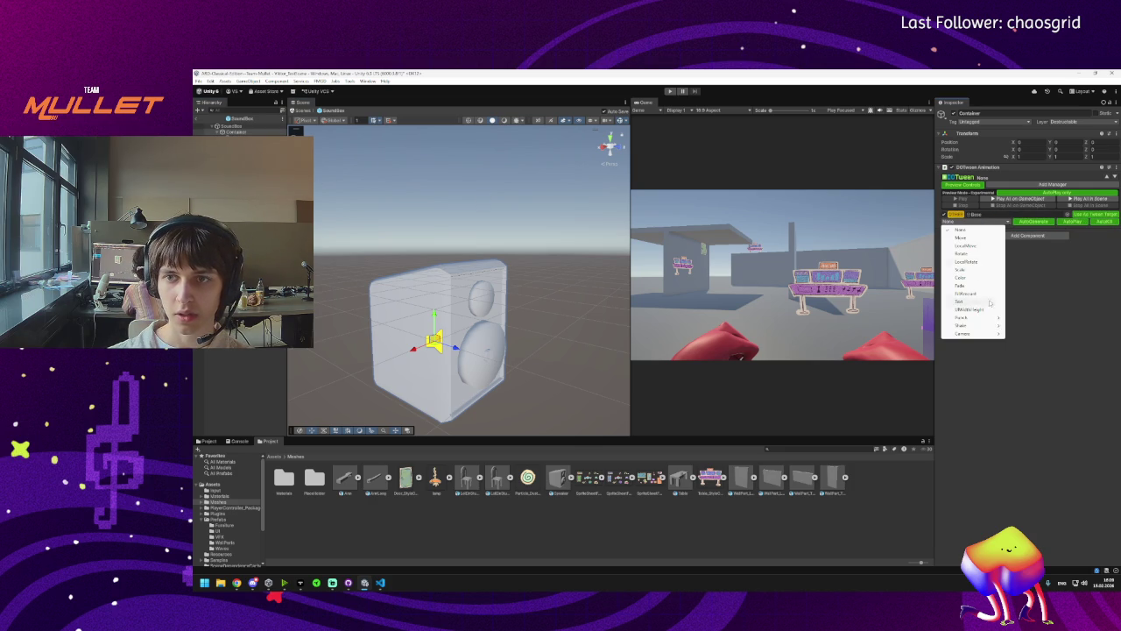
pyautogui.moveTo(974, 332)
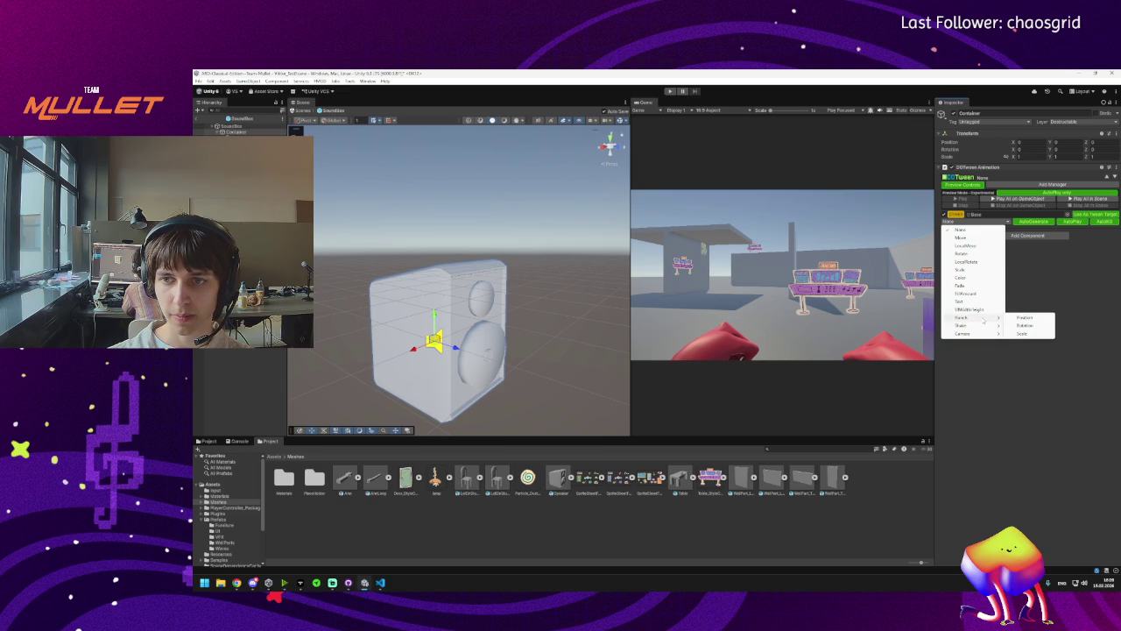
pyautogui.click(1030, 326)
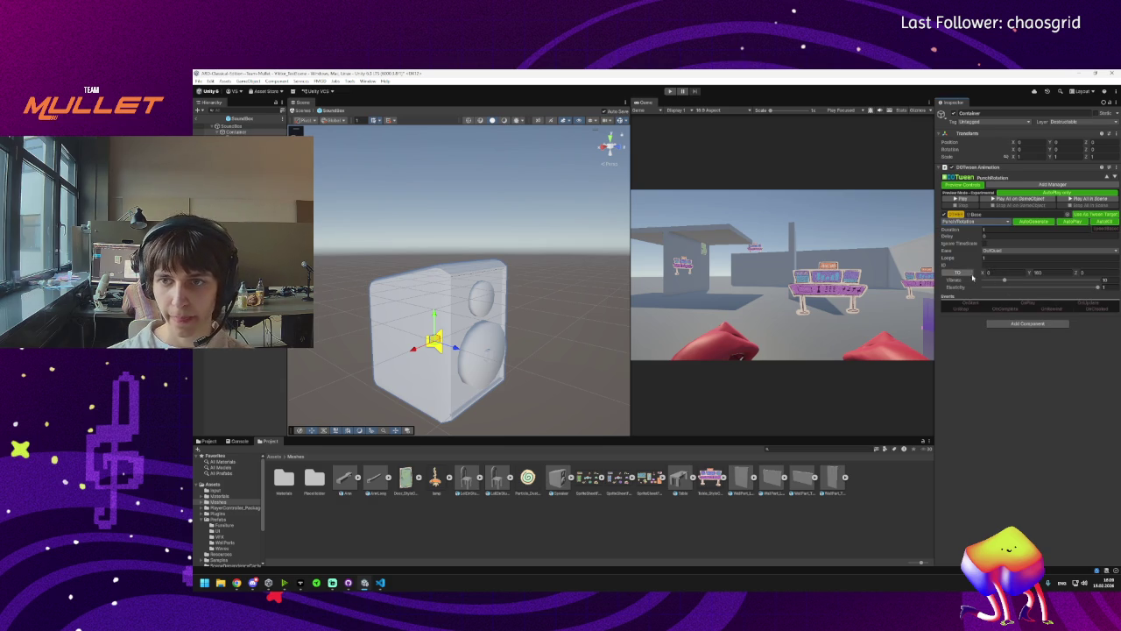
pyautogui.click(961, 200)
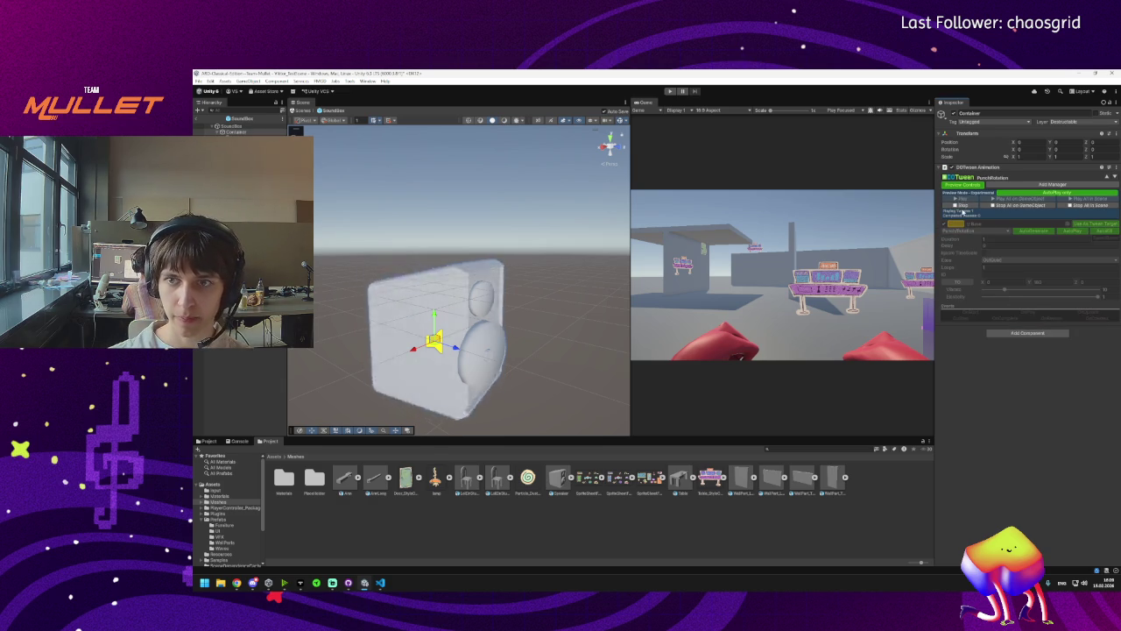
pyautogui.click(960, 205)
# Set the tween's Duration to 10, Loops to -1 and Loop Type to Yoyo.
pyautogui.click(991, 230)
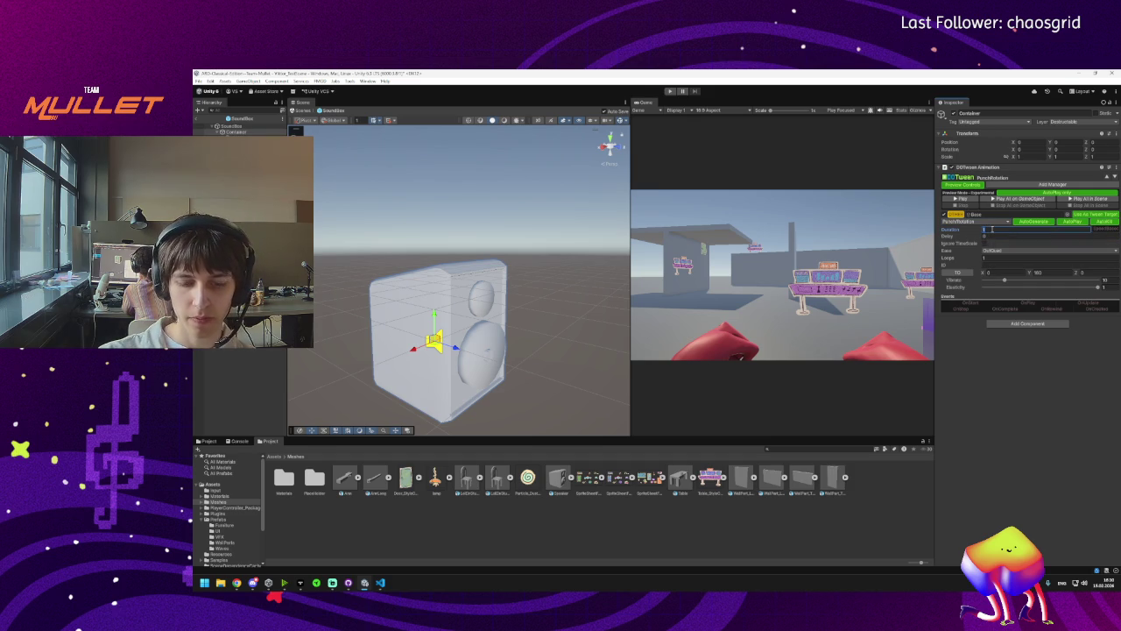
pyautogui.write('10')
pyautogui.click(948, 260)
pyautogui.write('-1')
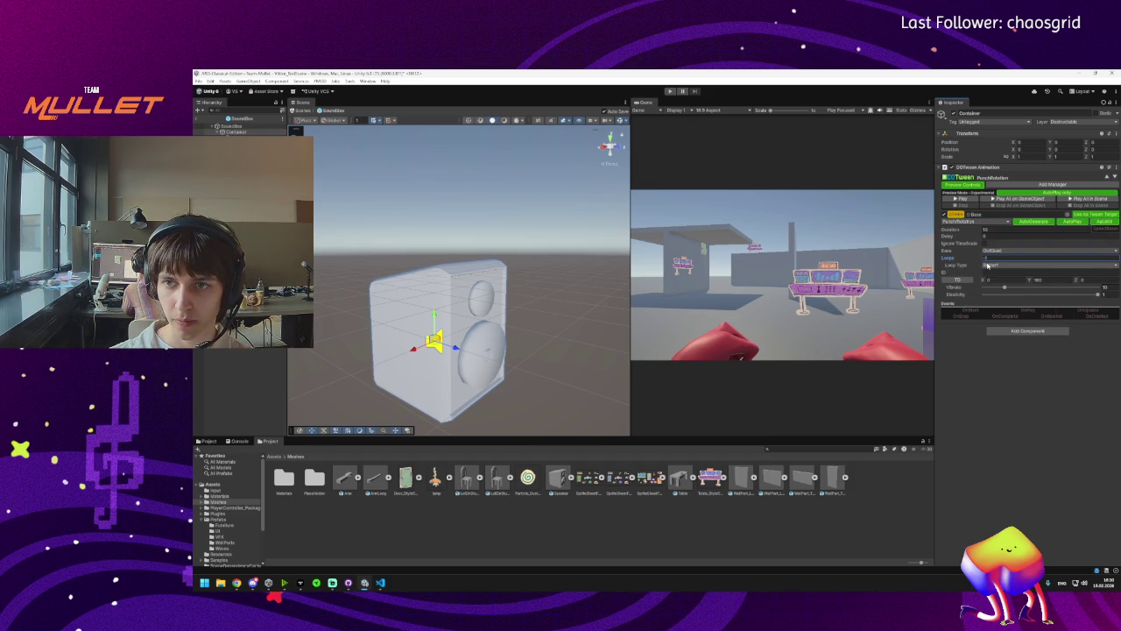
pyautogui.click(988, 265)
pyautogui.click(994, 280)
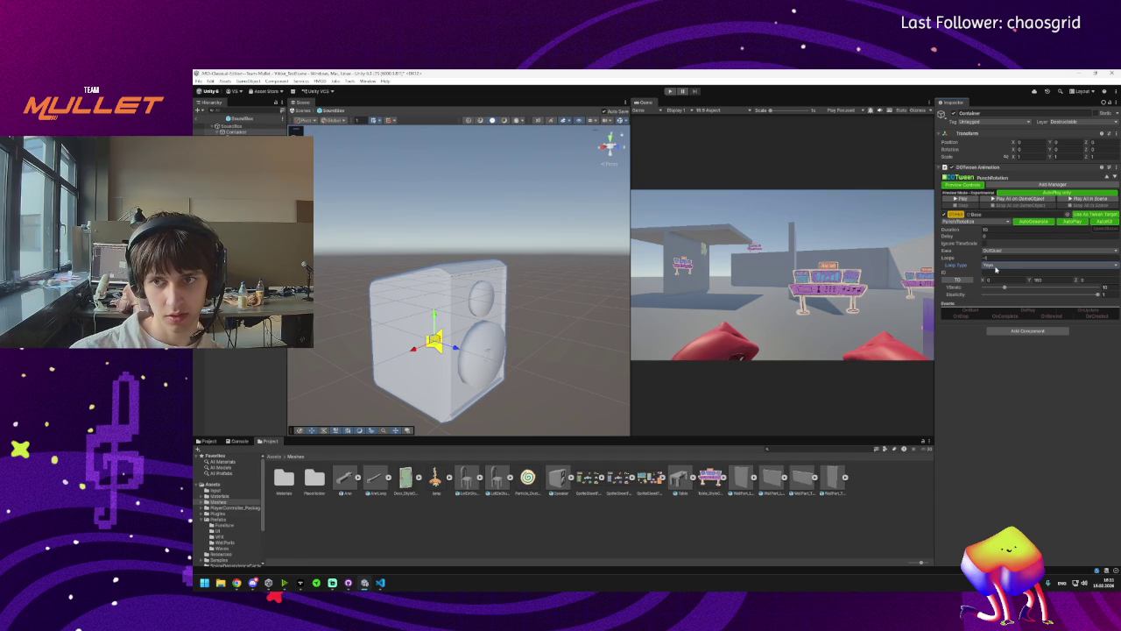
# Zero the punch rotation's X and Y amounts and preview the Z-only result.
pyautogui.click(963, 198)
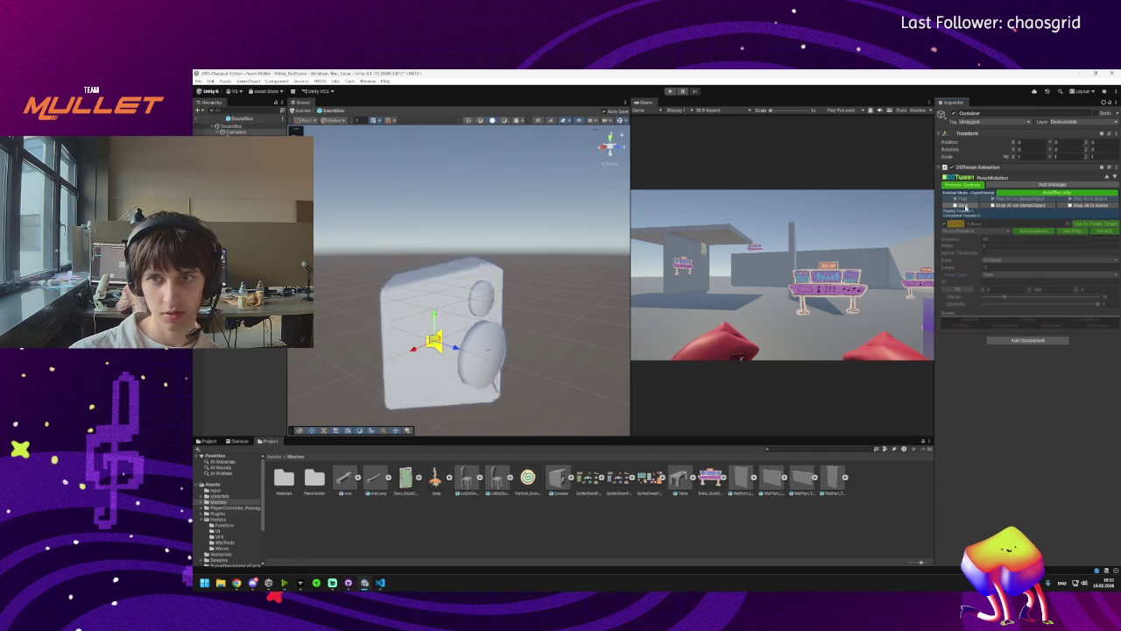
pyautogui.click(1000, 279)
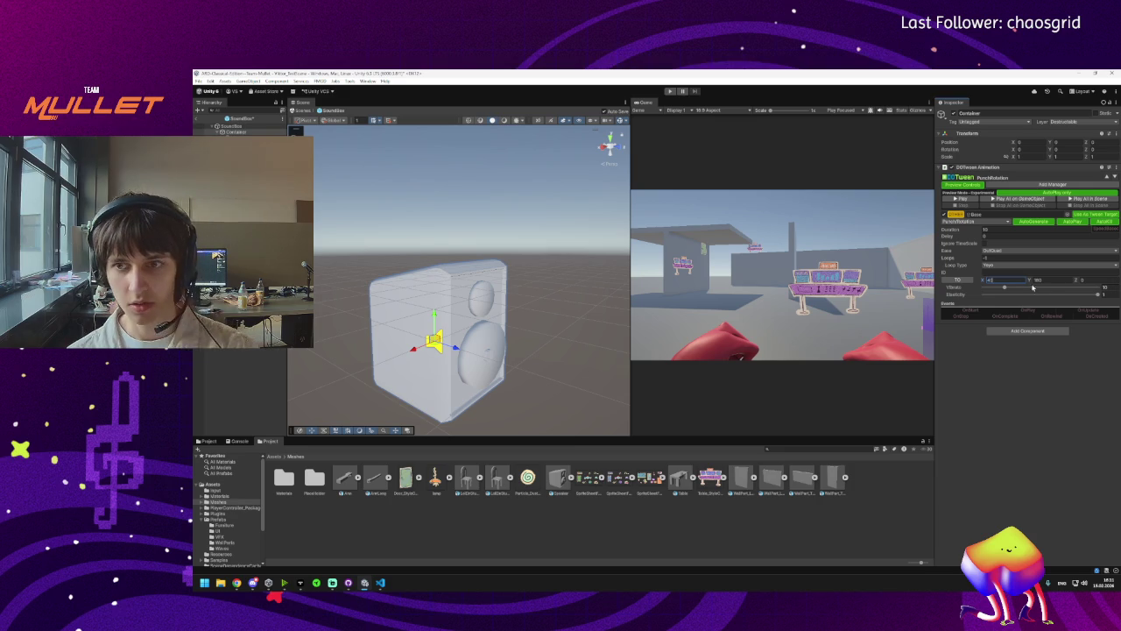
pyautogui.press('Tab')
pyautogui.click(959, 199)
pyautogui.write('0')
pyautogui.press('Tab')
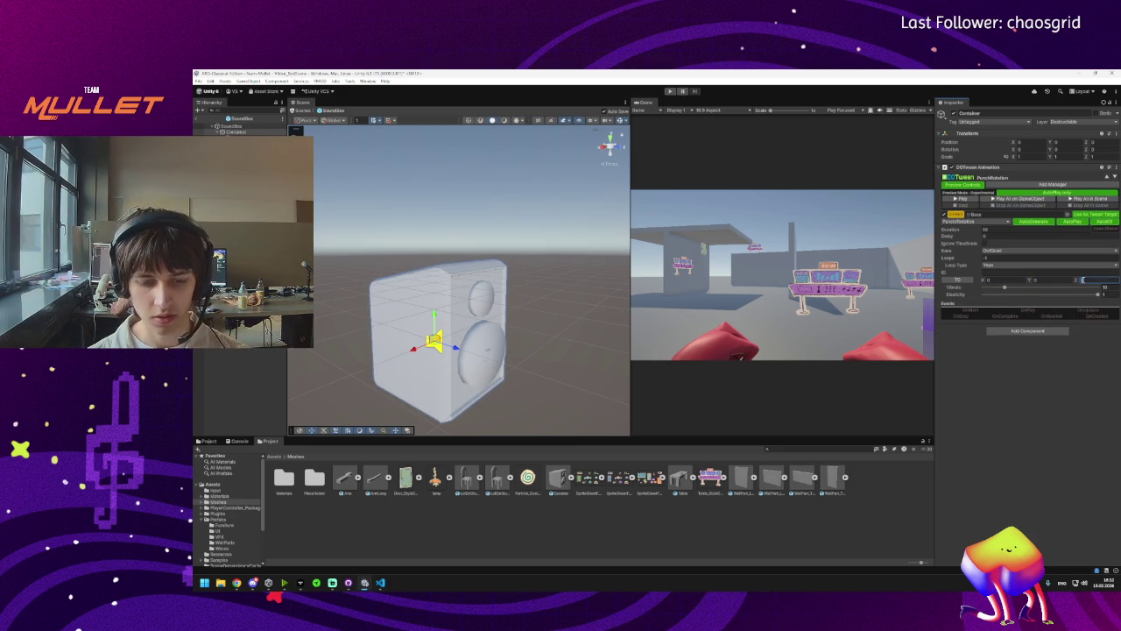
pyautogui.click(960, 200)
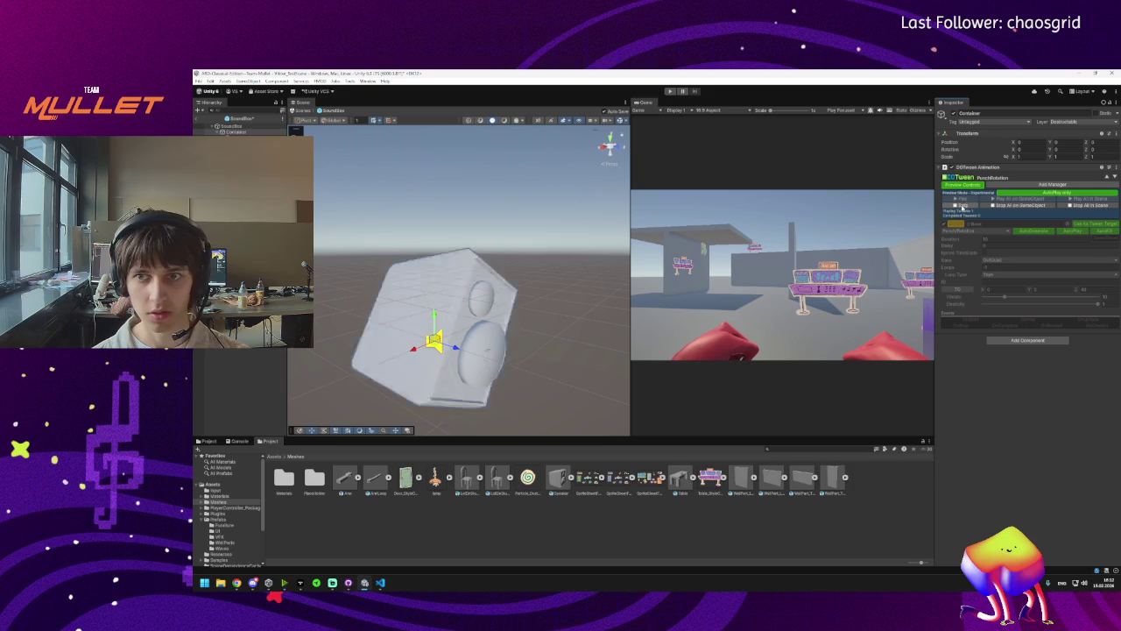
pyautogui.click(961, 205)
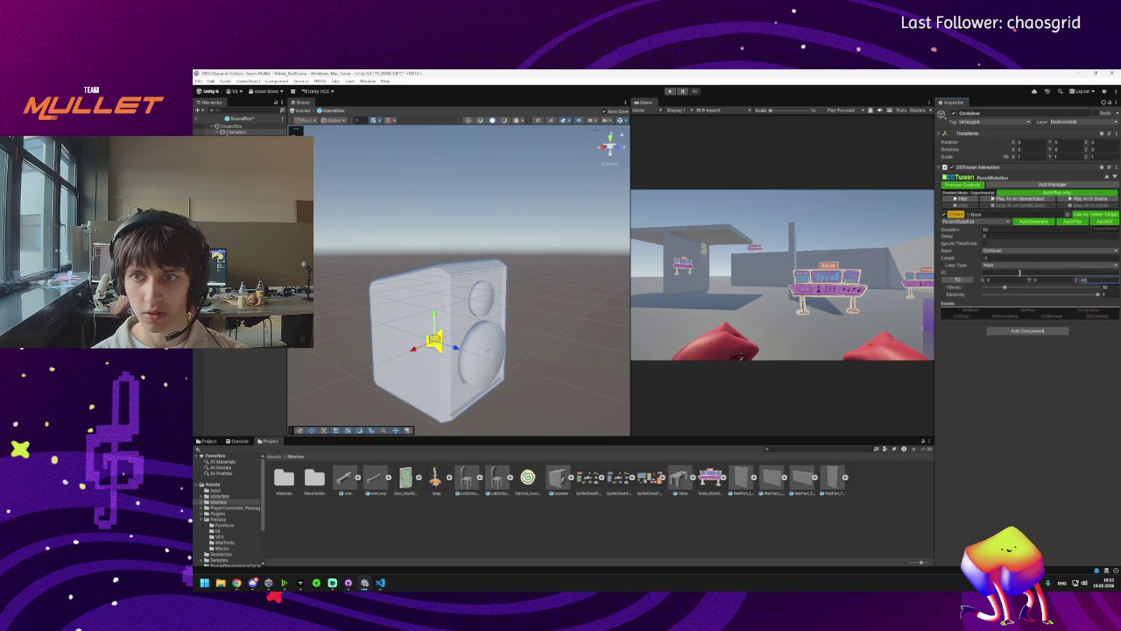
pyautogui.click(970, 221)
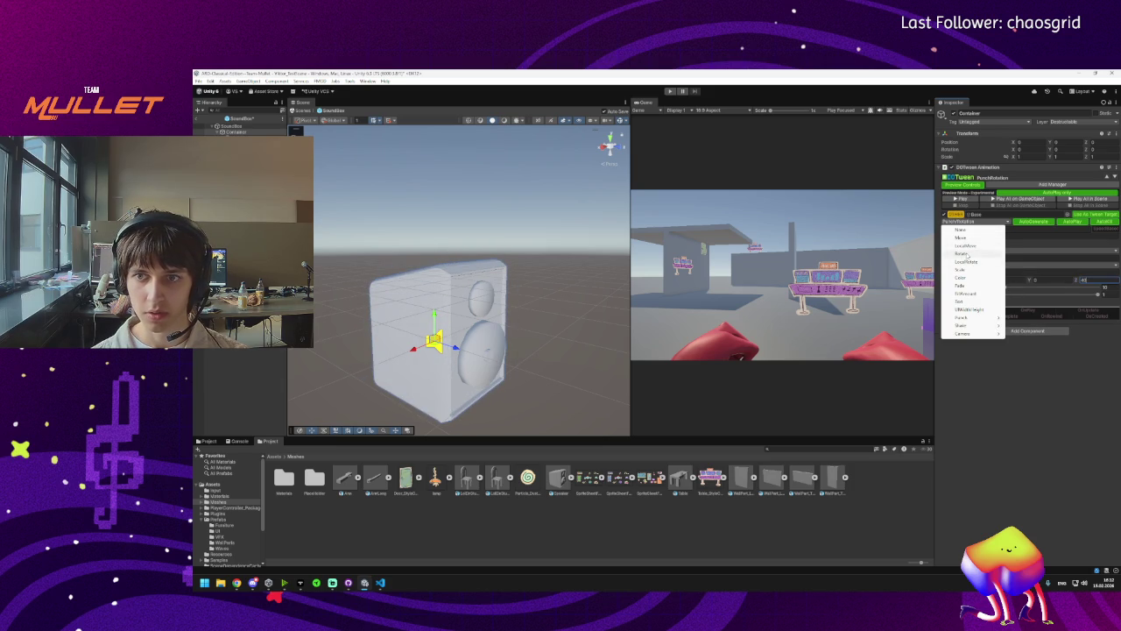
# Switch the tween to a plain Rotate, set its Z target, and preview it.
pyautogui.click(963, 253)
pyautogui.click(1099, 279)
pyautogui.write('0')
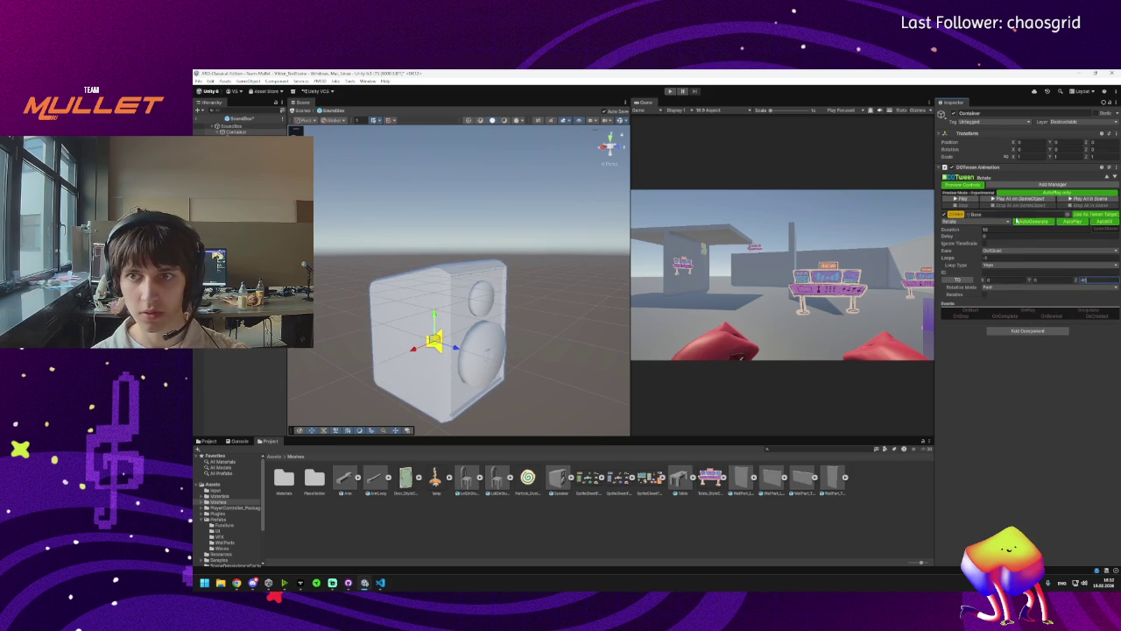
pyautogui.click(959, 200)
pyautogui.click(963, 205)
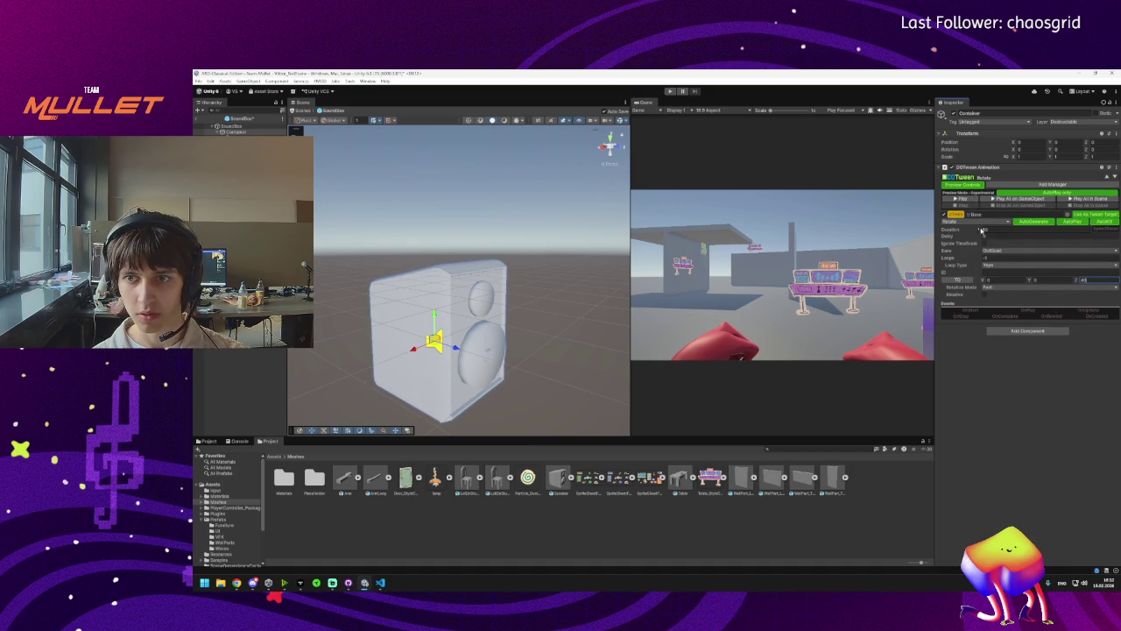
# Preview the rotation again, then set the Z target to 360.
pyautogui.click(990, 230)
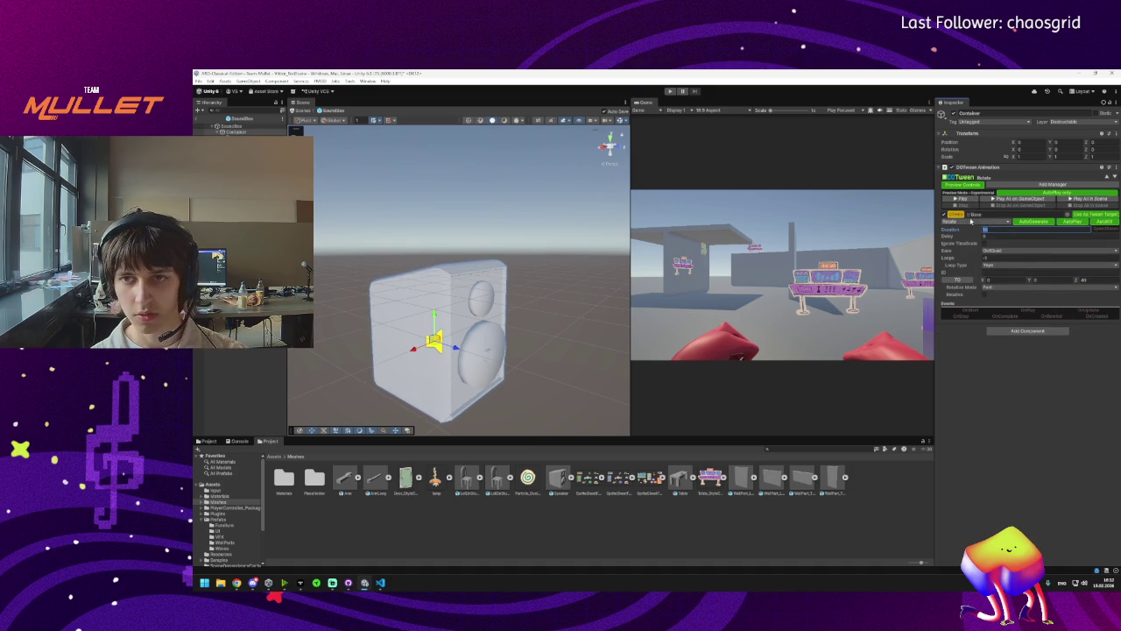
pyautogui.click(960, 199)
pyautogui.click(963, 205)
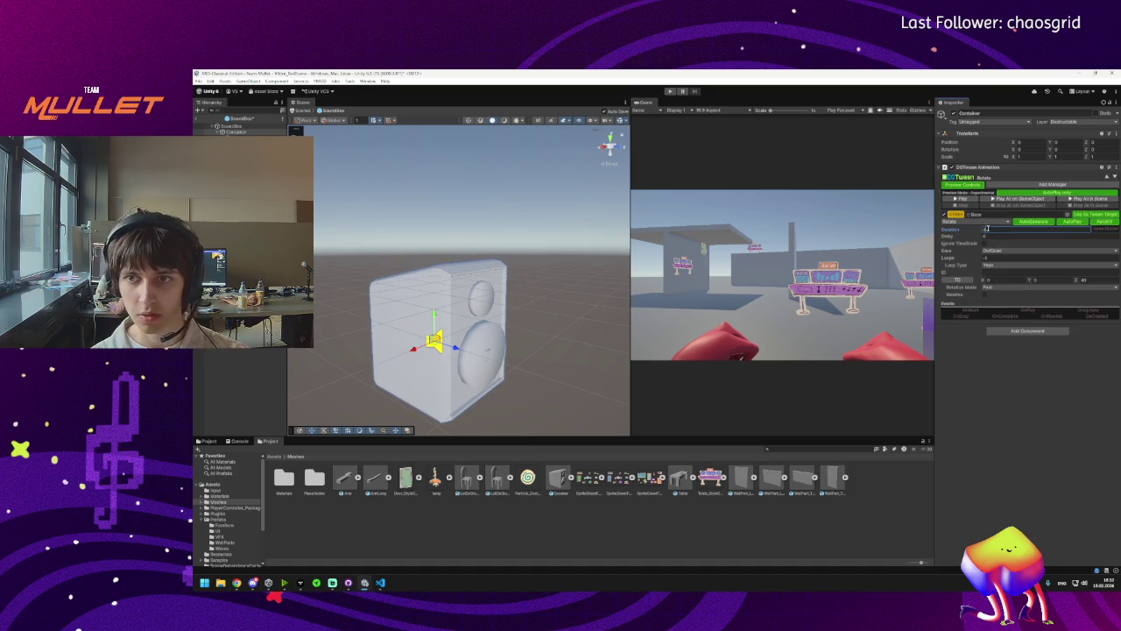
pyautogui.click(963, 200)
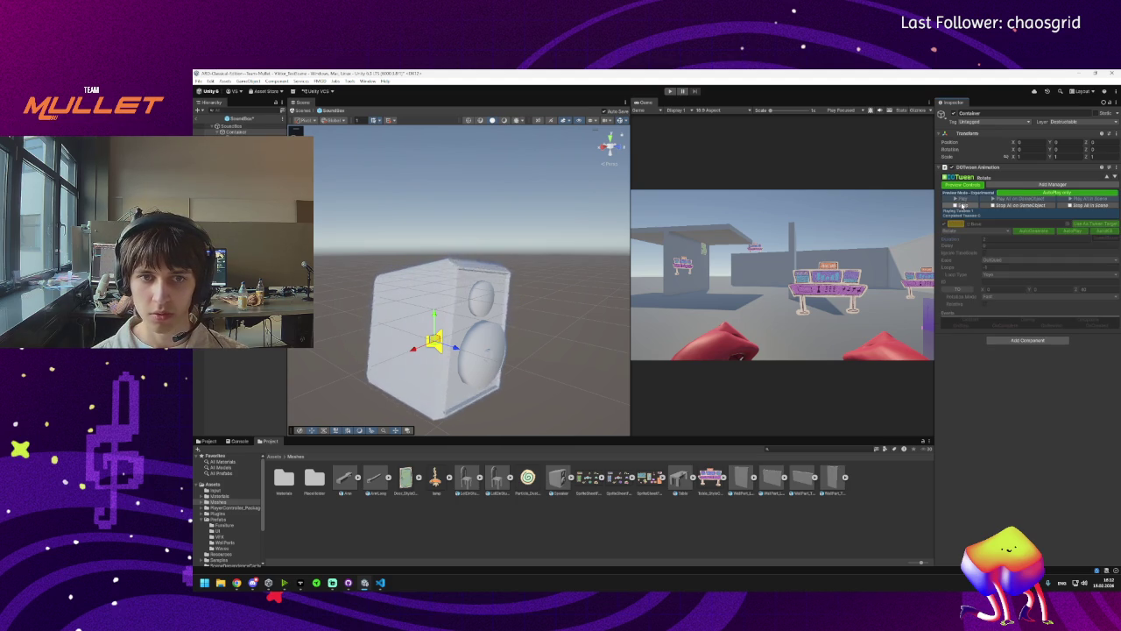
pyautogui.click(963, 205)
pyautogui.click(1097, 277)
pyautogui.write('360')
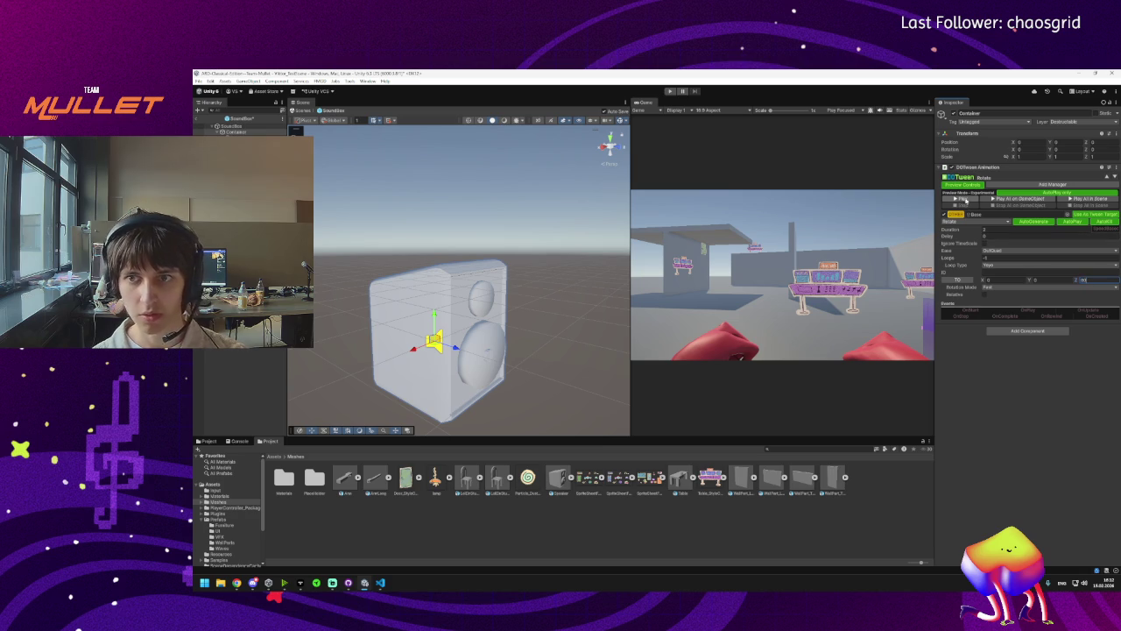
pyautogui.click(231, 131)
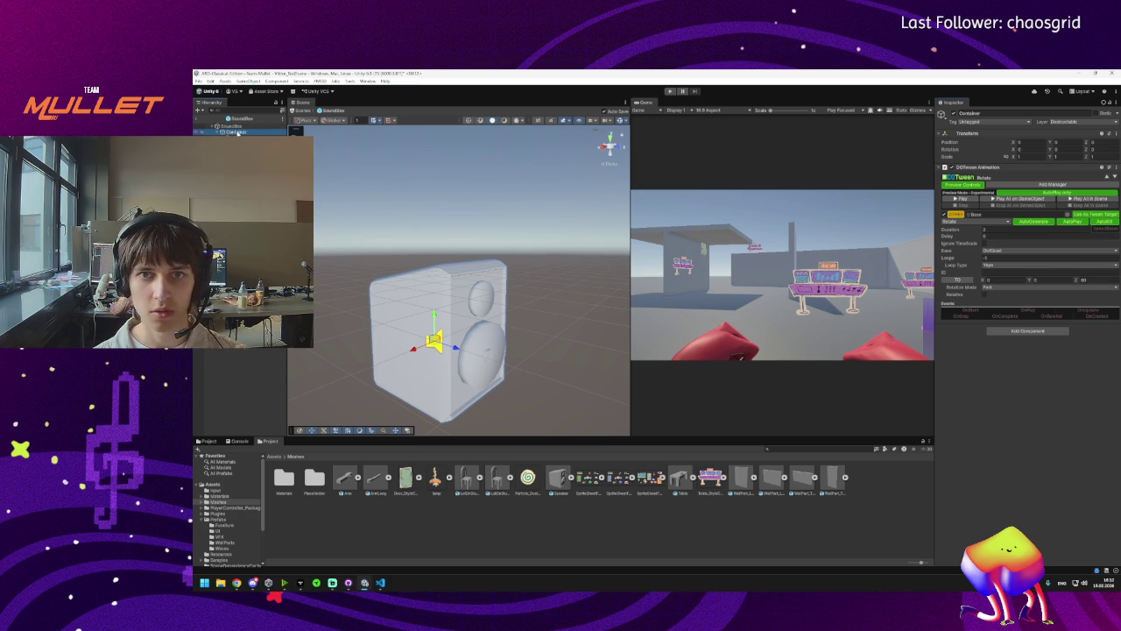
# Tilt the speaker box body around Z, then preview the Container's animation.
pyautogui.click(491, 289)
pyautogui.press('e')
pyautogui.moveTo(430, 296)
pyautogui.mouseDown()
pyautogui.moveTo(410, 326)
pyautogui.moveTo(424, 351)
pyautogui.mouseUp()
pyautogui.click(1100, 149)
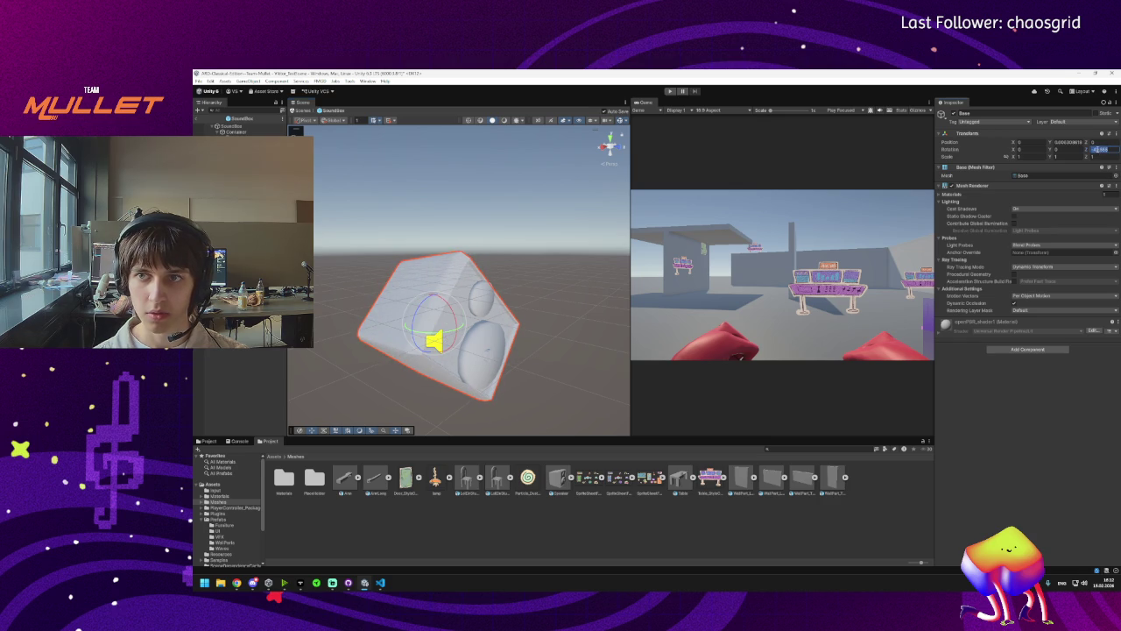
pyautogui.write('0')
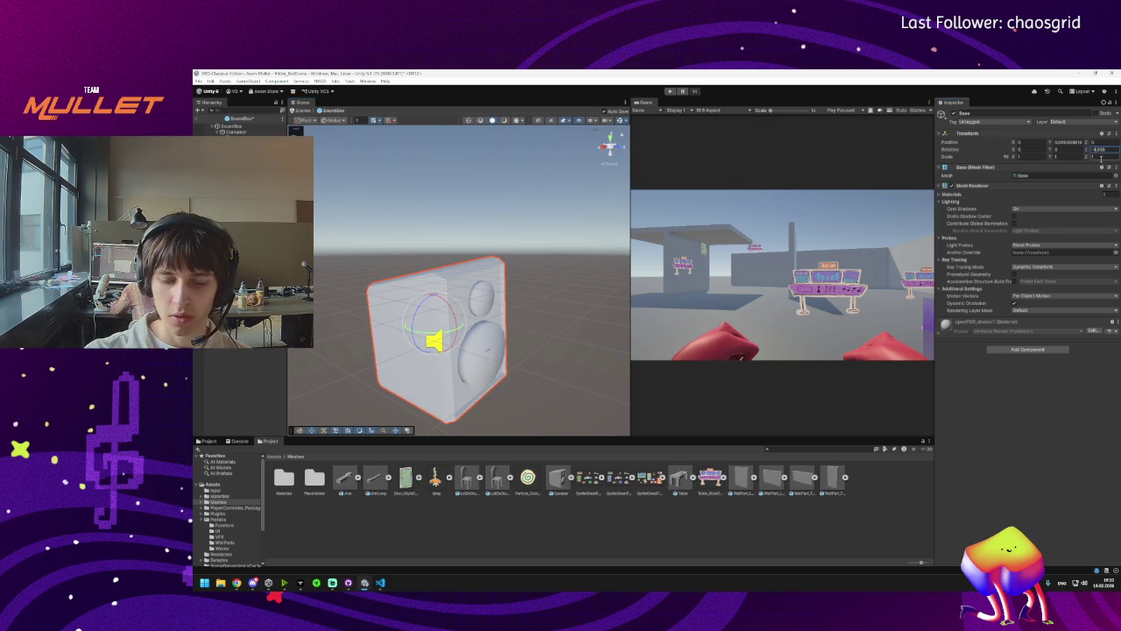
pyautogui.write('5')
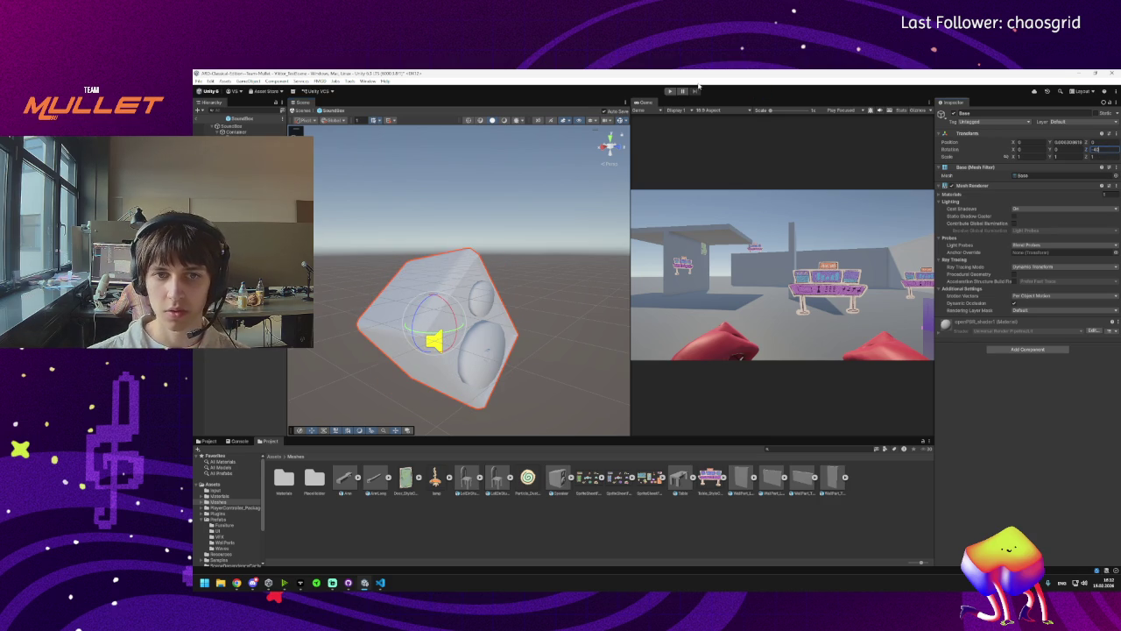
pyautogui.click(234, 131)
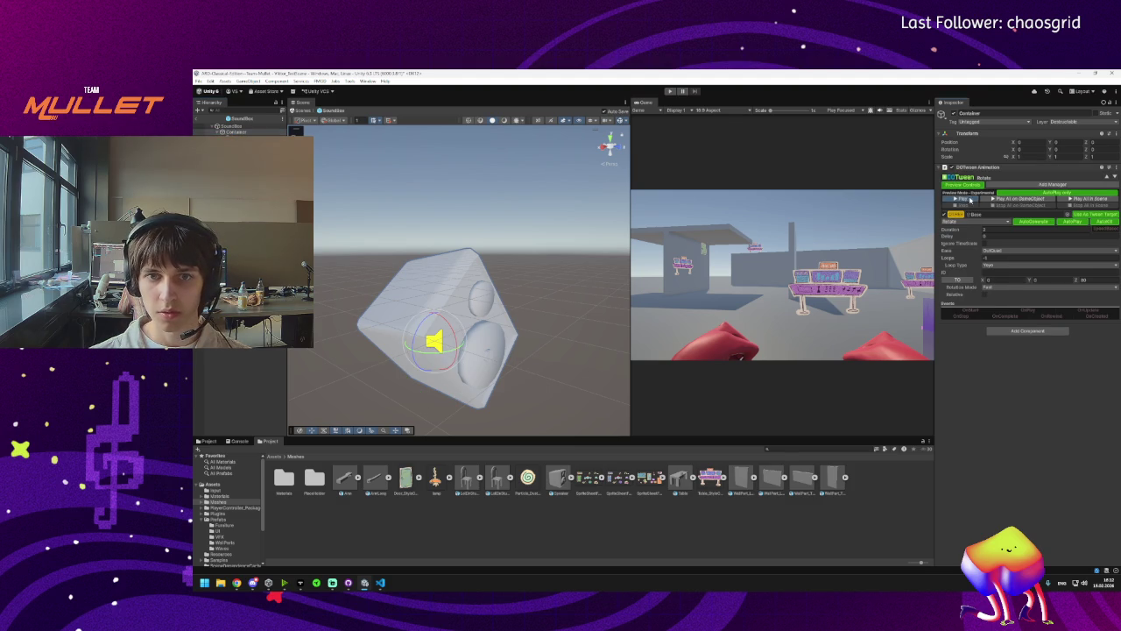
pyautogui.click(968, 199)
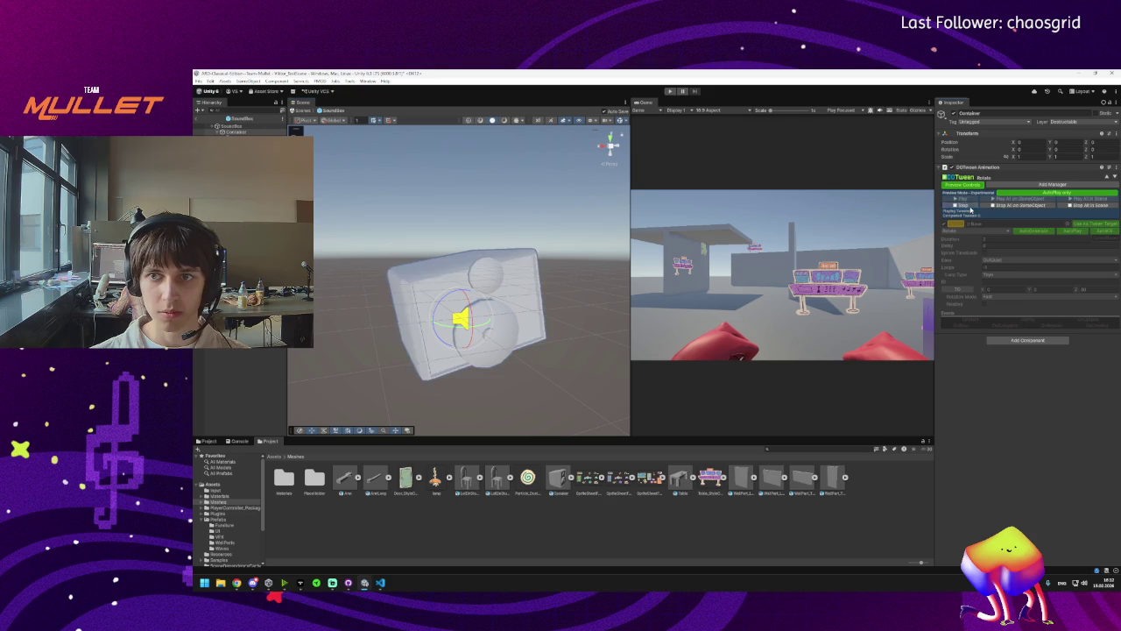
# Rotate the speaker spheres around Z and apply the new rotation value.
pyautogui.click(486, 333)
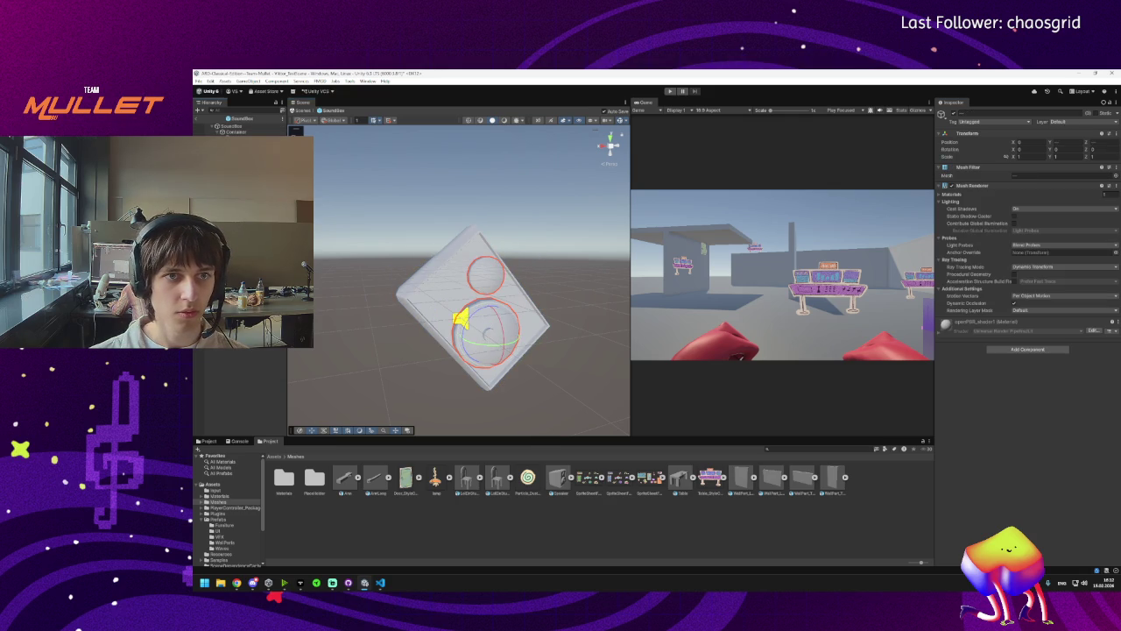
pyautogui.moveTo(486, 333); pyautogui.dragTo(412, 169)
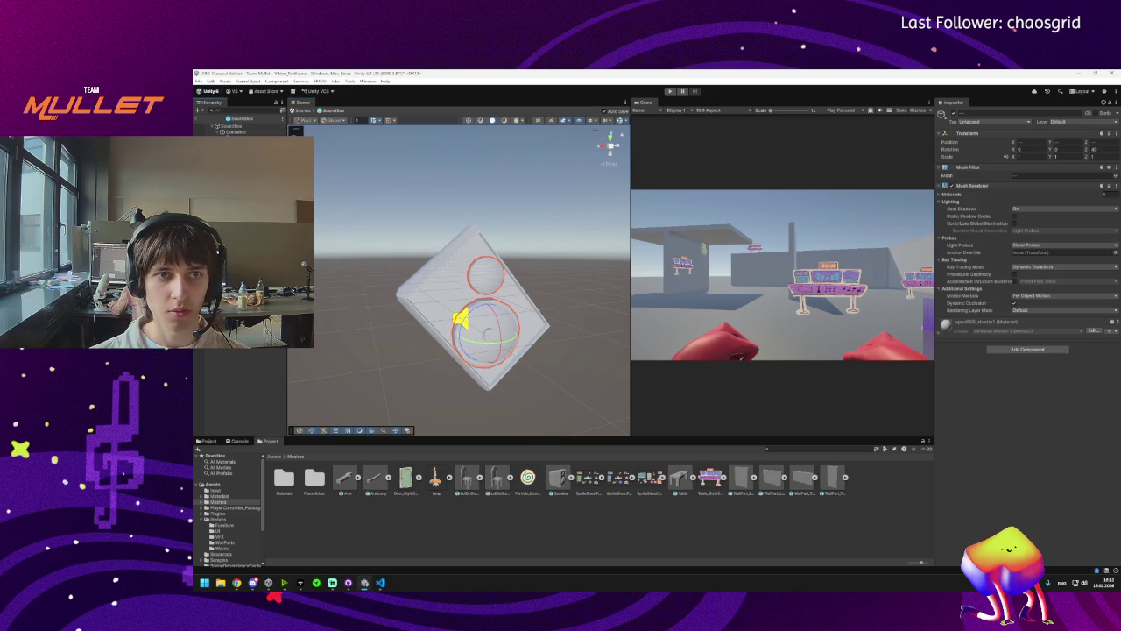
pyautogui.click(486, 333)
pyautogui.click(486, 333)
pyautogui.click(1094, 149)
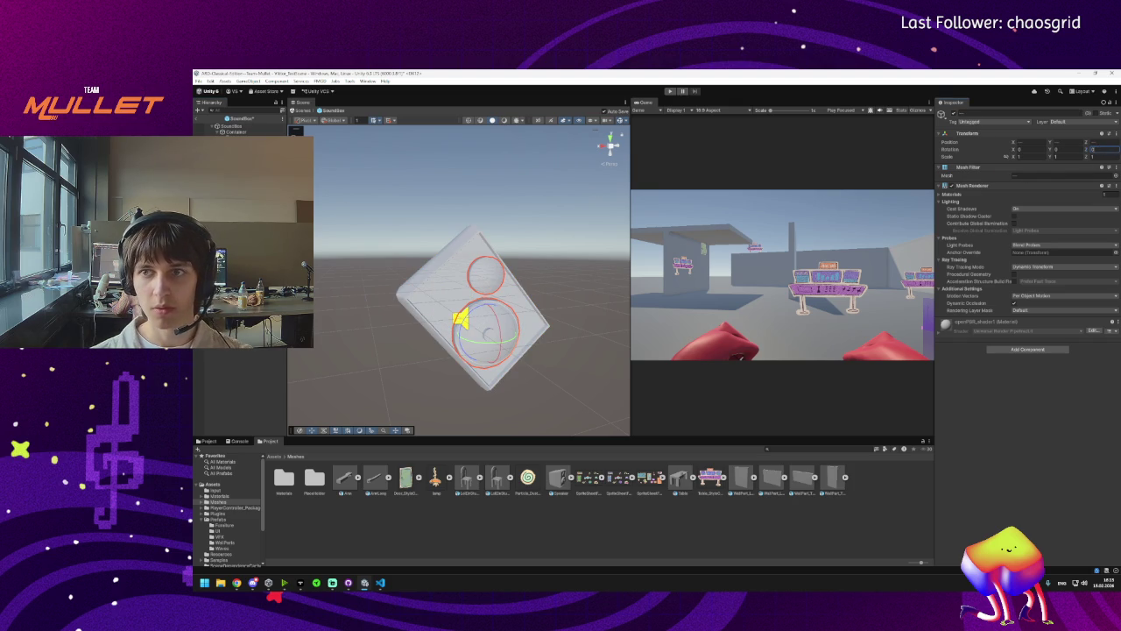
pyautogui.press('Return')
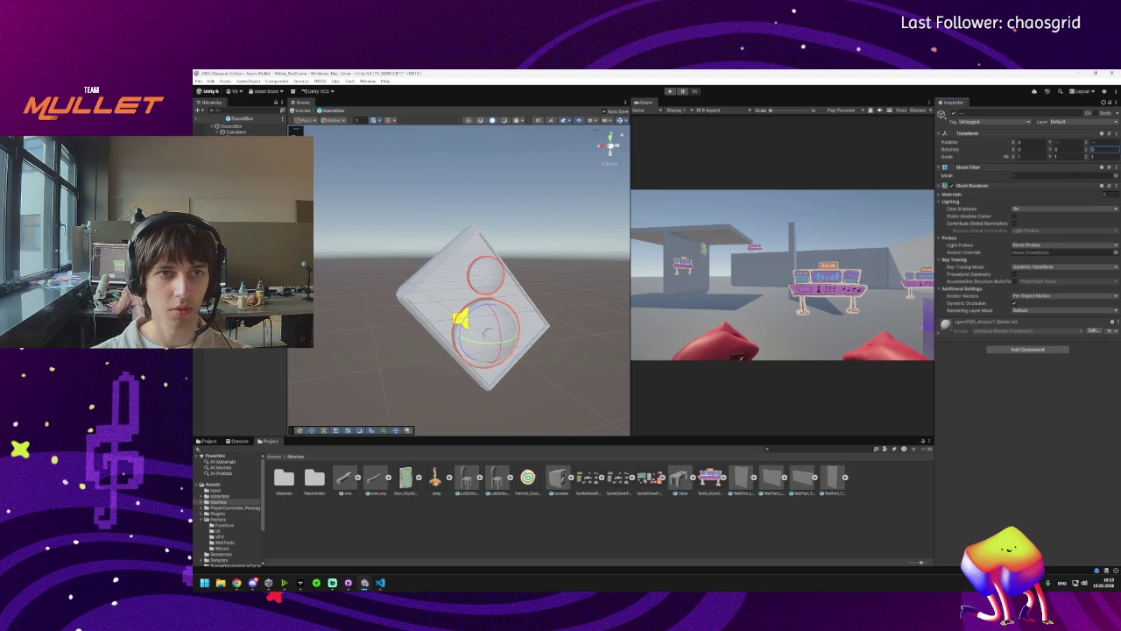
# Set the box body's Z rotation to 45, then reselect the Container.
pyautogui.click(526, 289)
pyautogui.click(1096, 149)
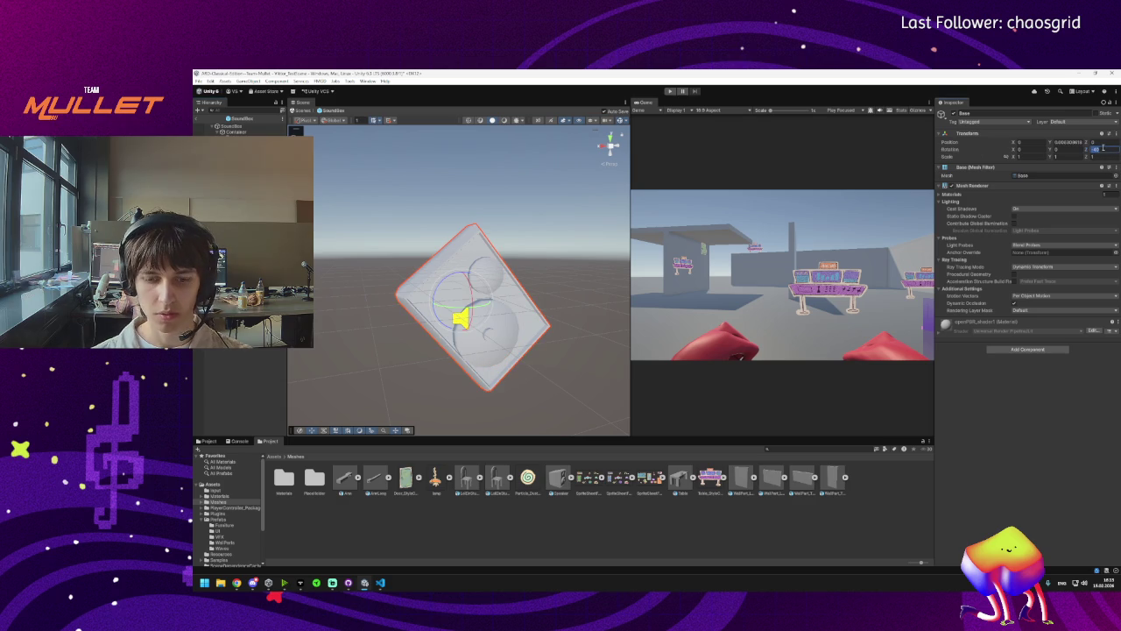
pyautogui.write('0')
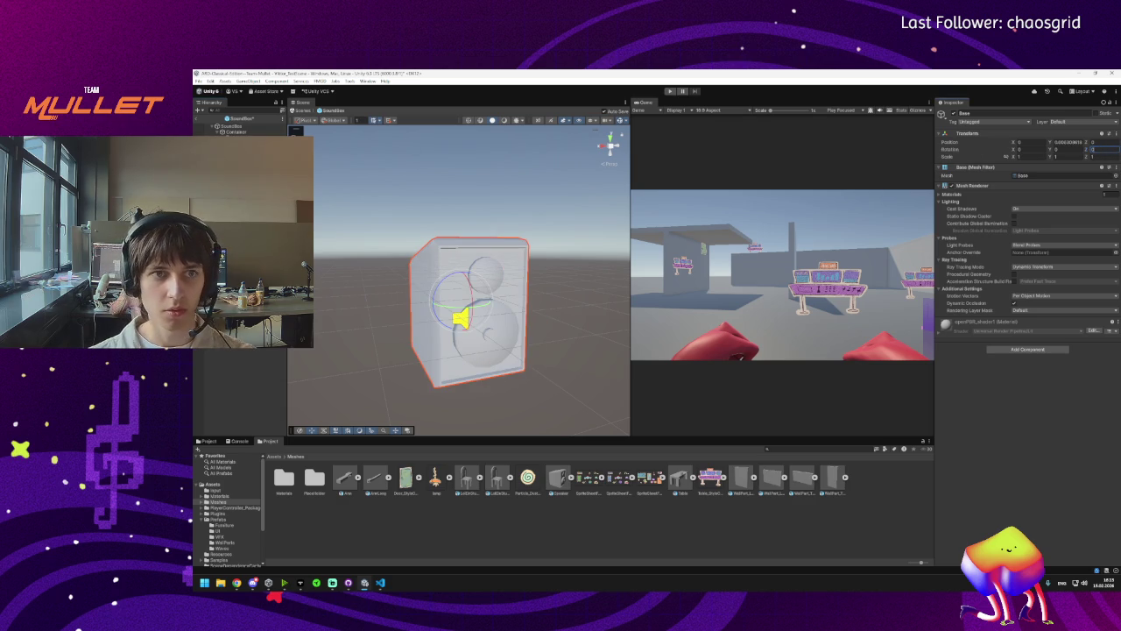
pyautogui.click(486, 333)
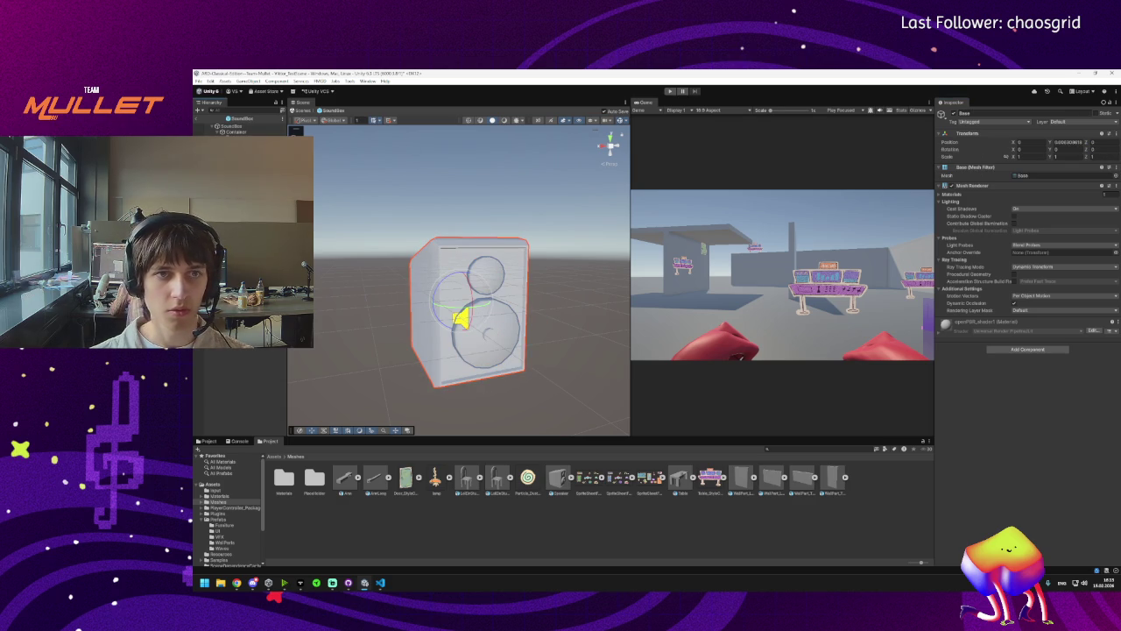
pyautogui.click(486, 337)
pyautogui.write('45')
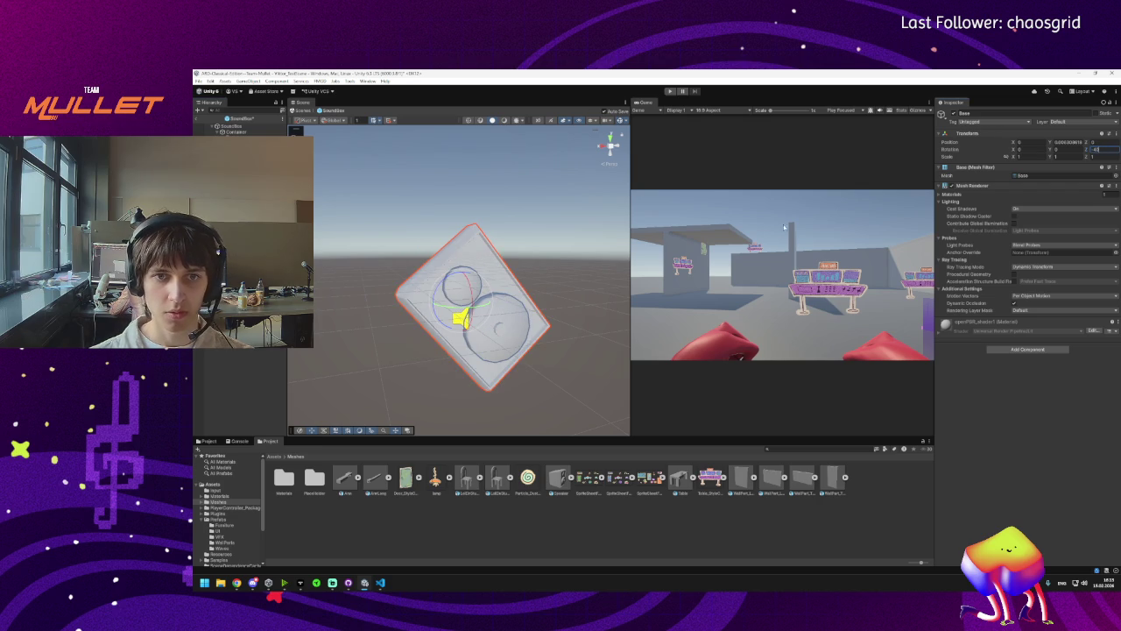
pyautogui.click(473, 332)
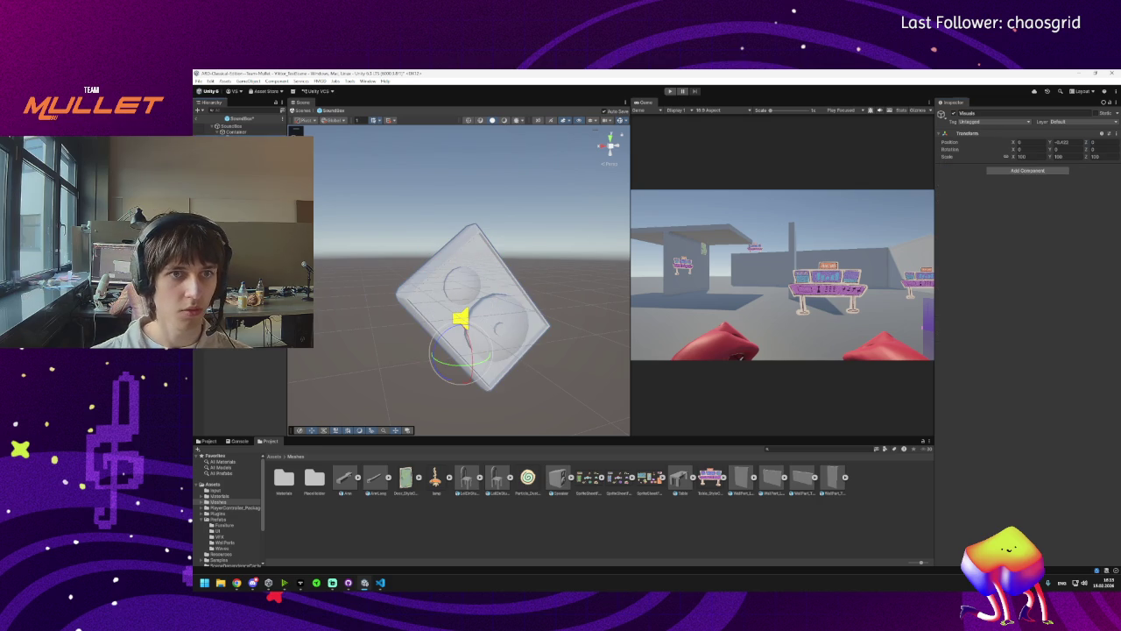
pyautogui.click(236, 131)
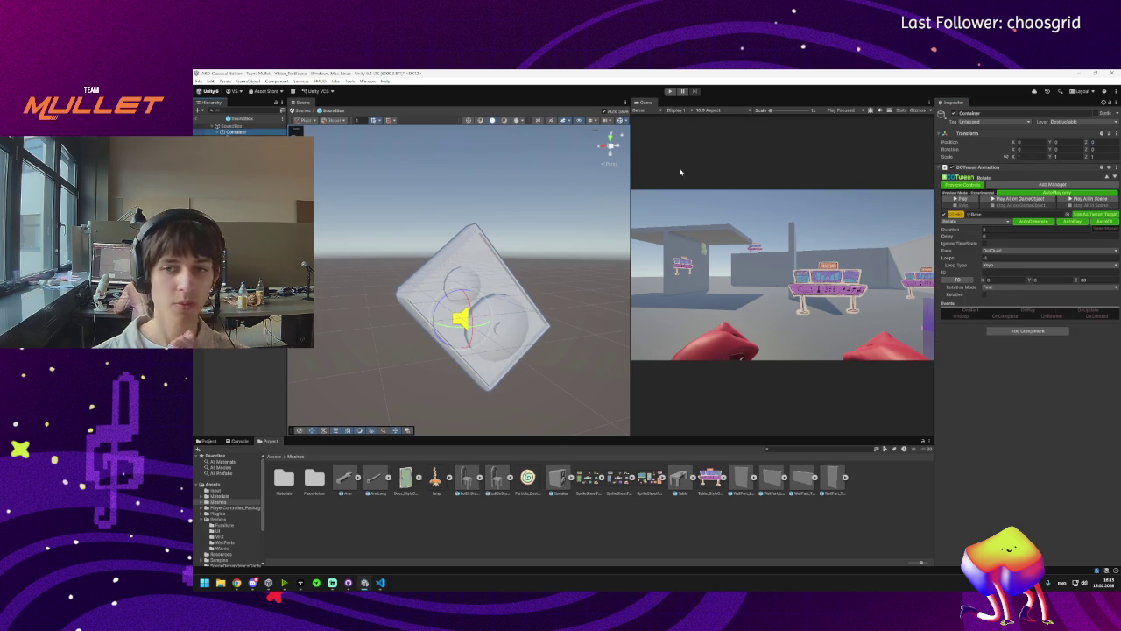
# Preview the rotation with Z target 360, then change it to 180 and replay.
pyautogui.click(958, 198)
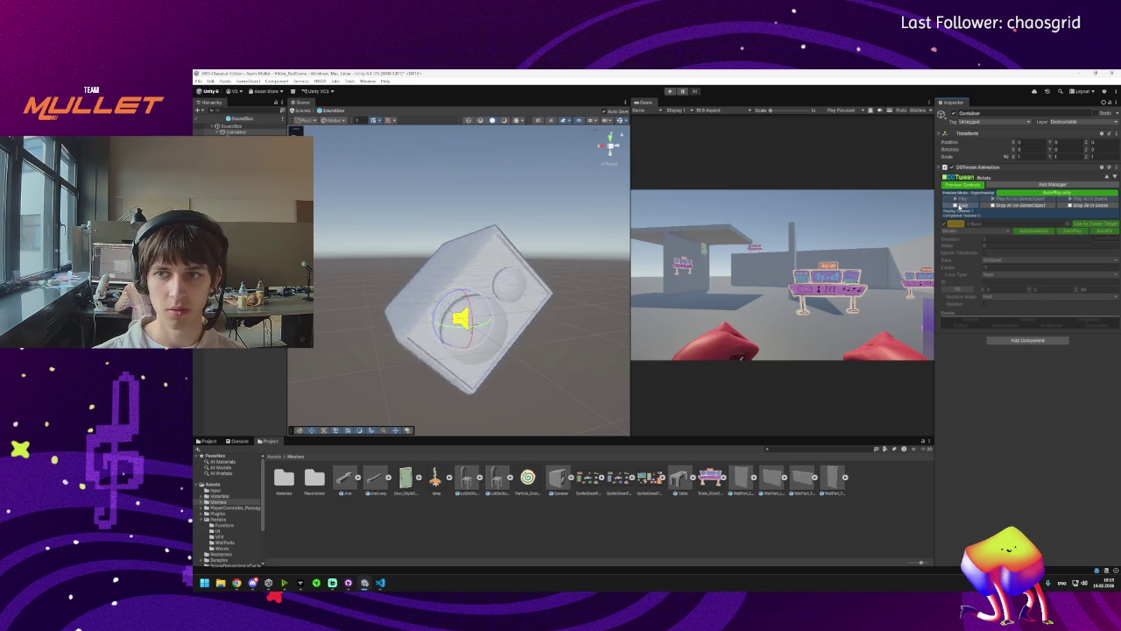
pyautogui.click(960, 205)
pyautogui.click(1093, 279)
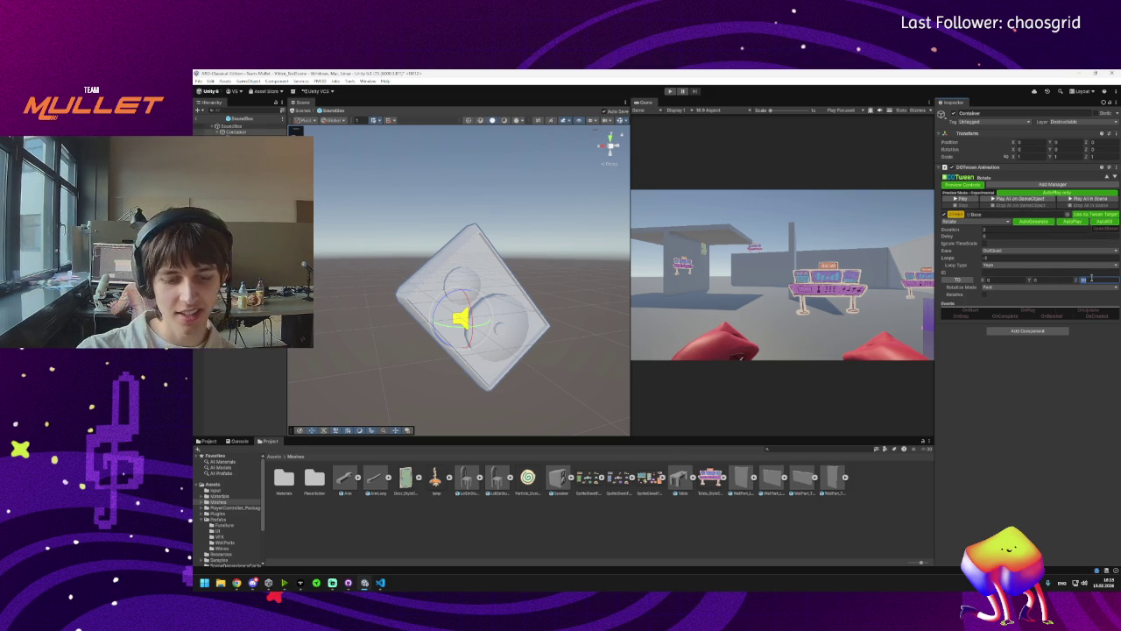
pyautogui.write('360')
pyautogui.click(956, 199)
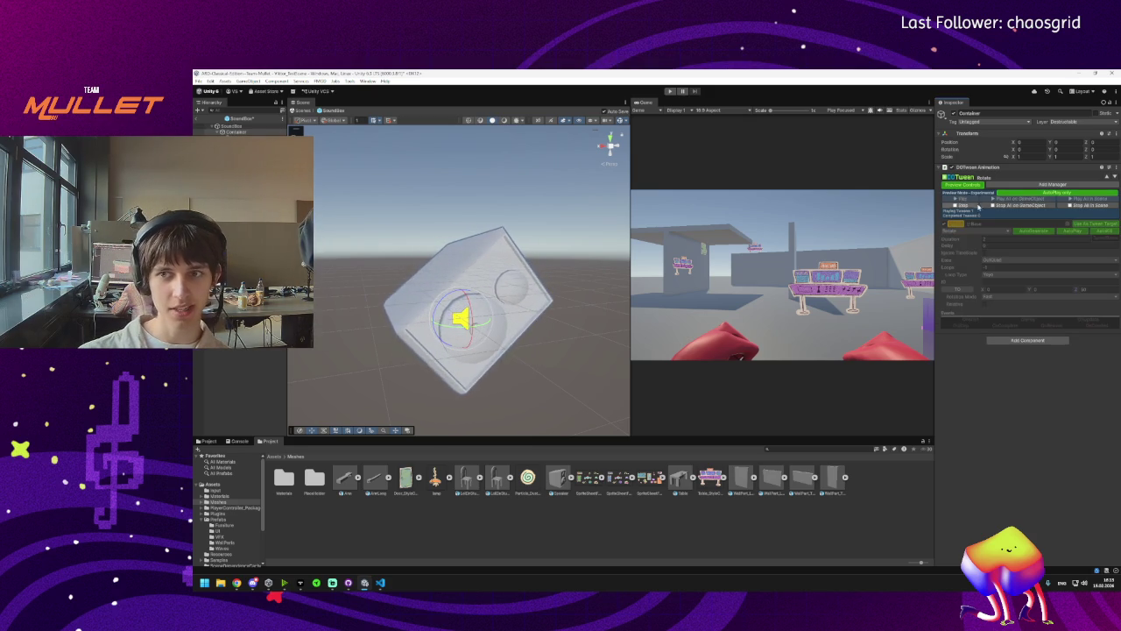
pyautogui.click(959, 205)
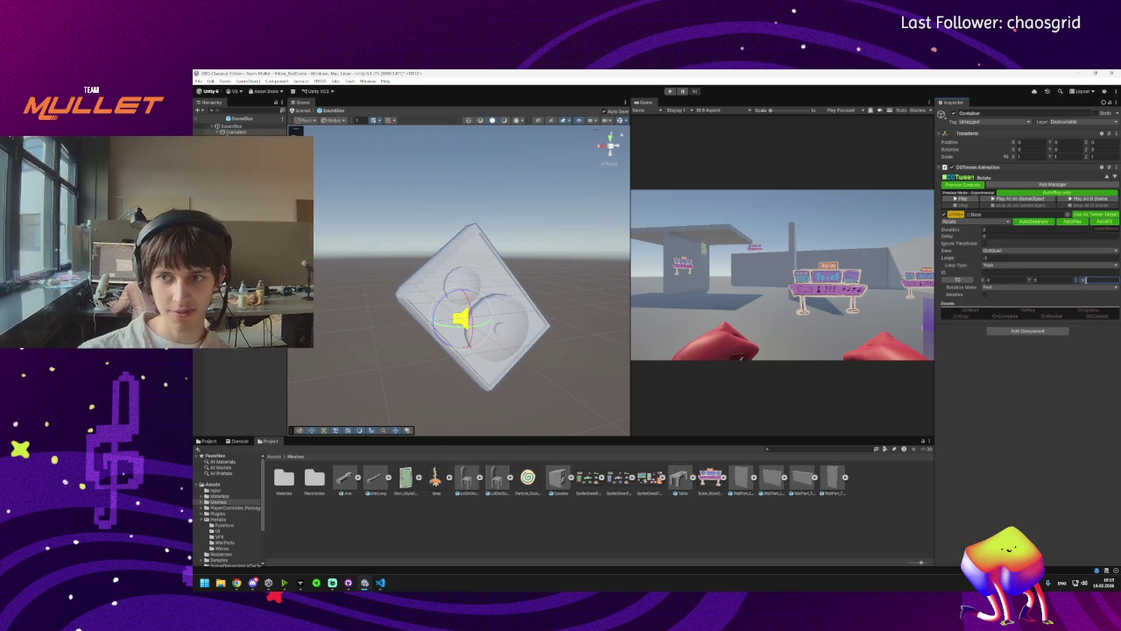
pyautogui.write('180')
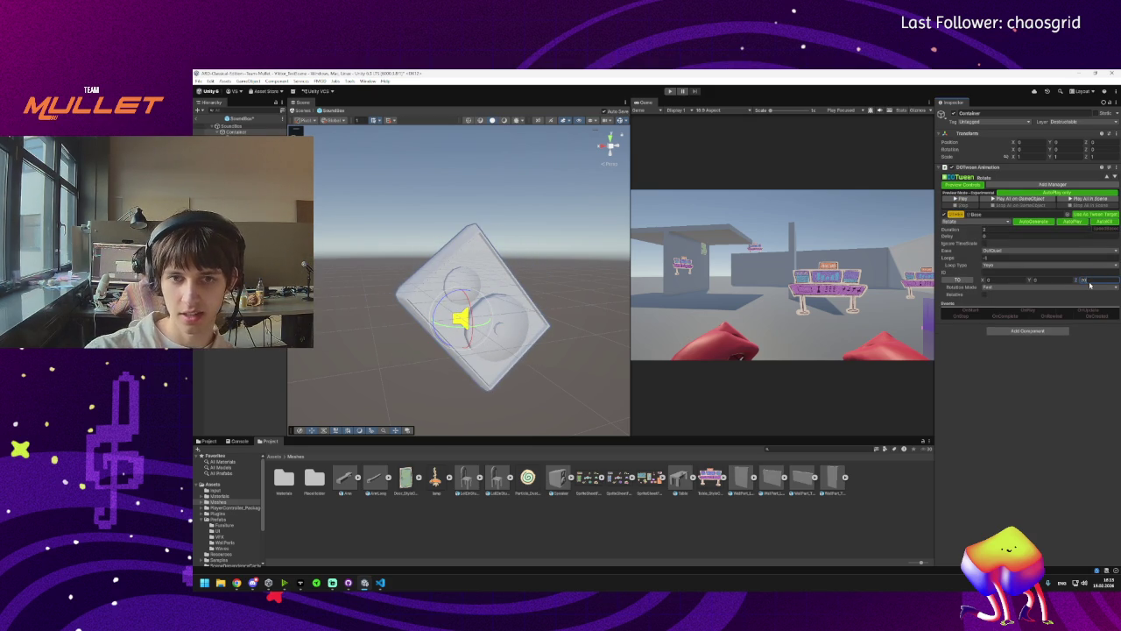
pyautogui.click(958, 200)
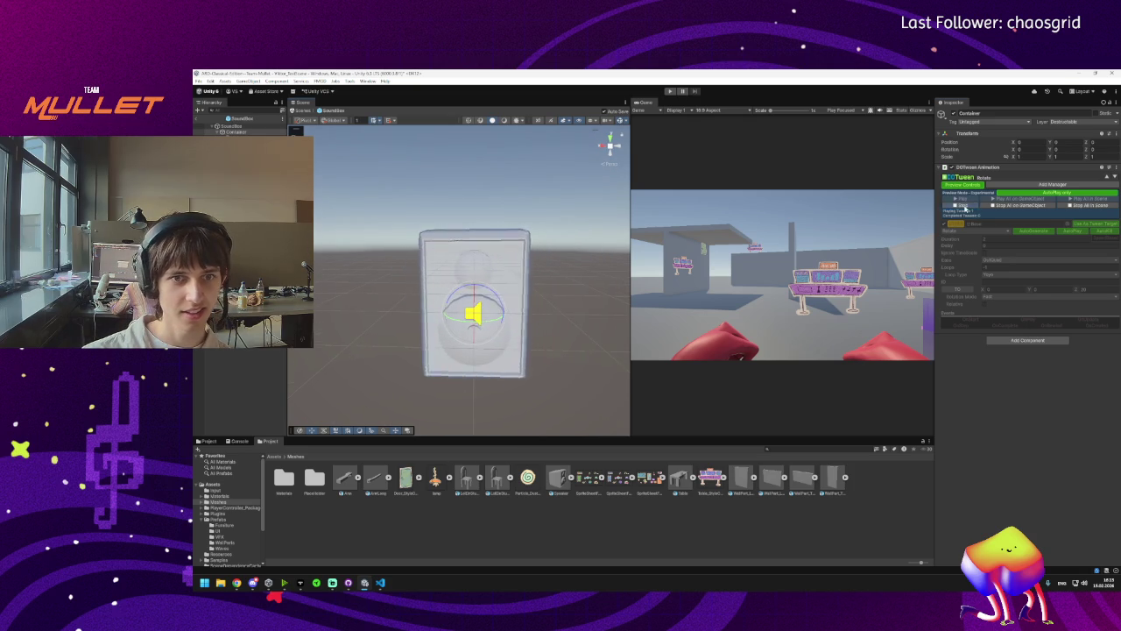
# Stop the rotate tween preview so the speaker box returns to its starting tilt.
pyautogui.click(961, 206)
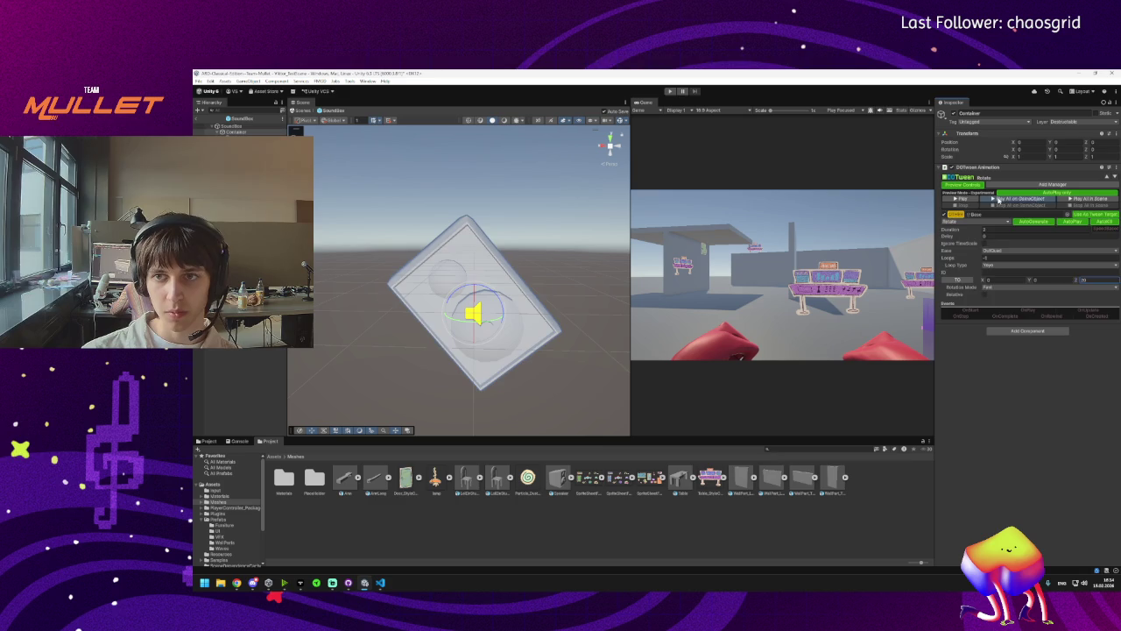
# Replay the rotation preview, then try Linear easing on the wobble.
pyautogui.click(997, 199)
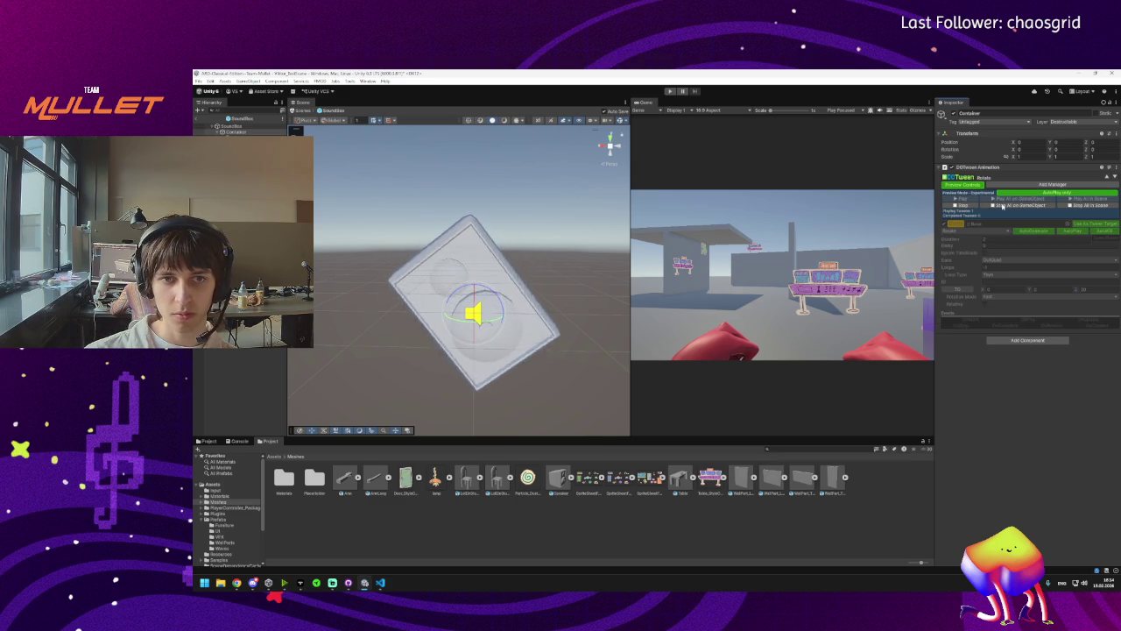
pyautogui.click(1001, 205)
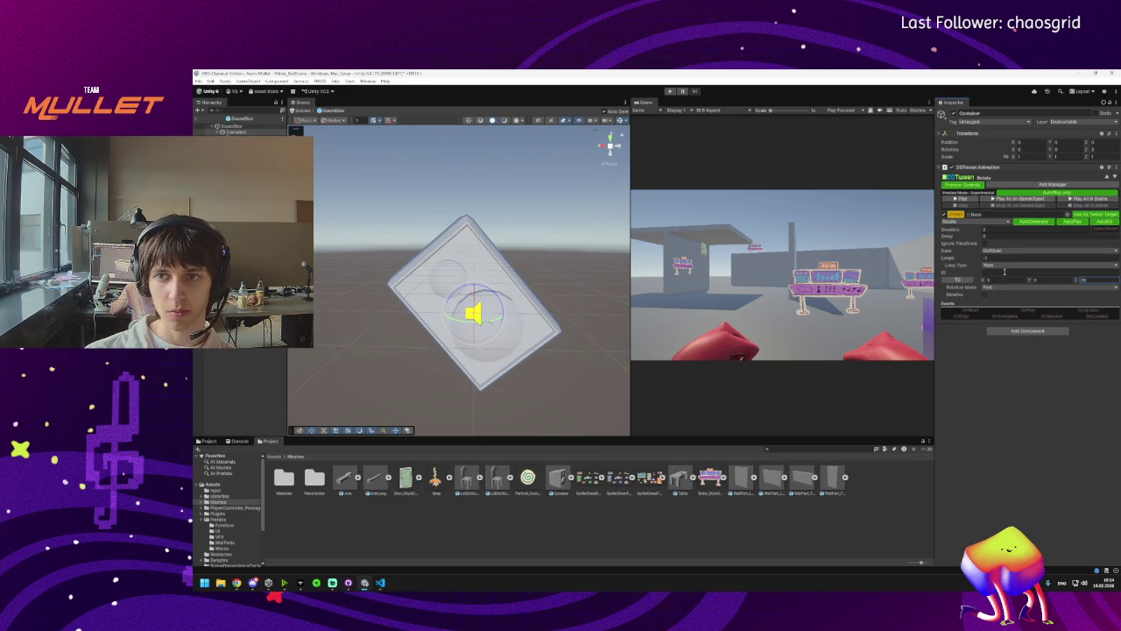
pyautogui.click(998, 251)
pyautogui.click(1003, 260)
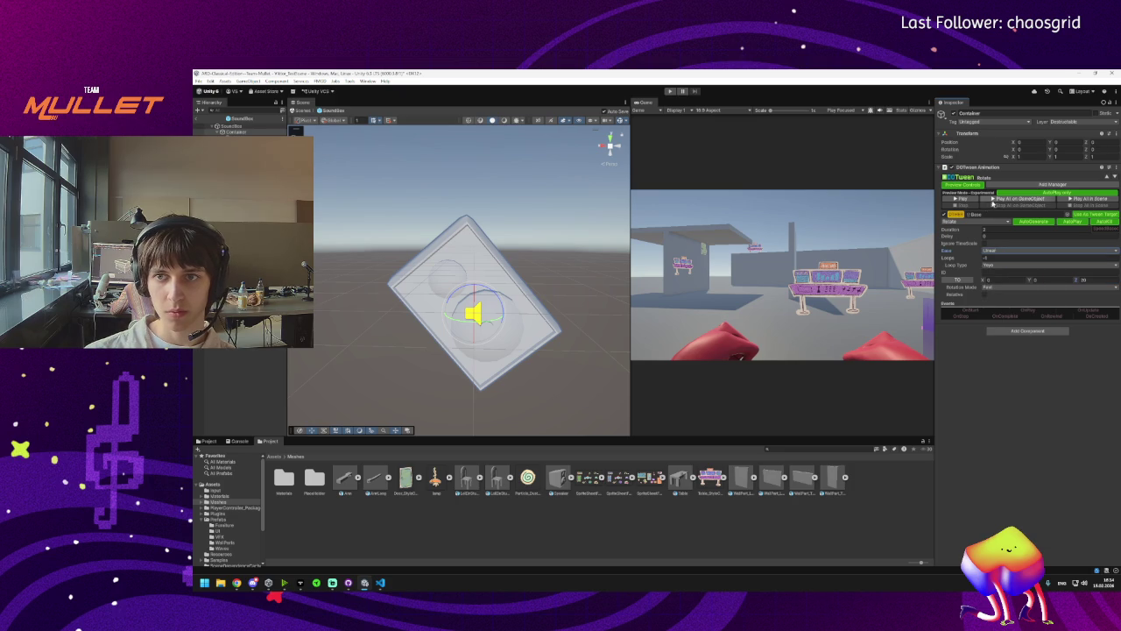
pyautogui.click(996, 200)
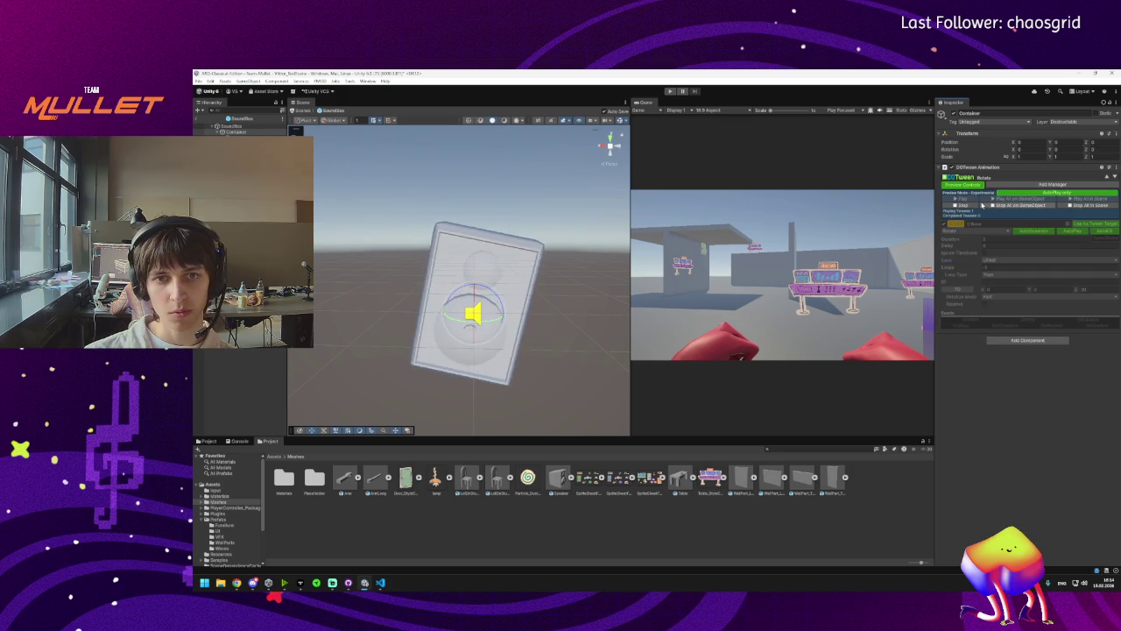
pyautogui.click(995, 205)
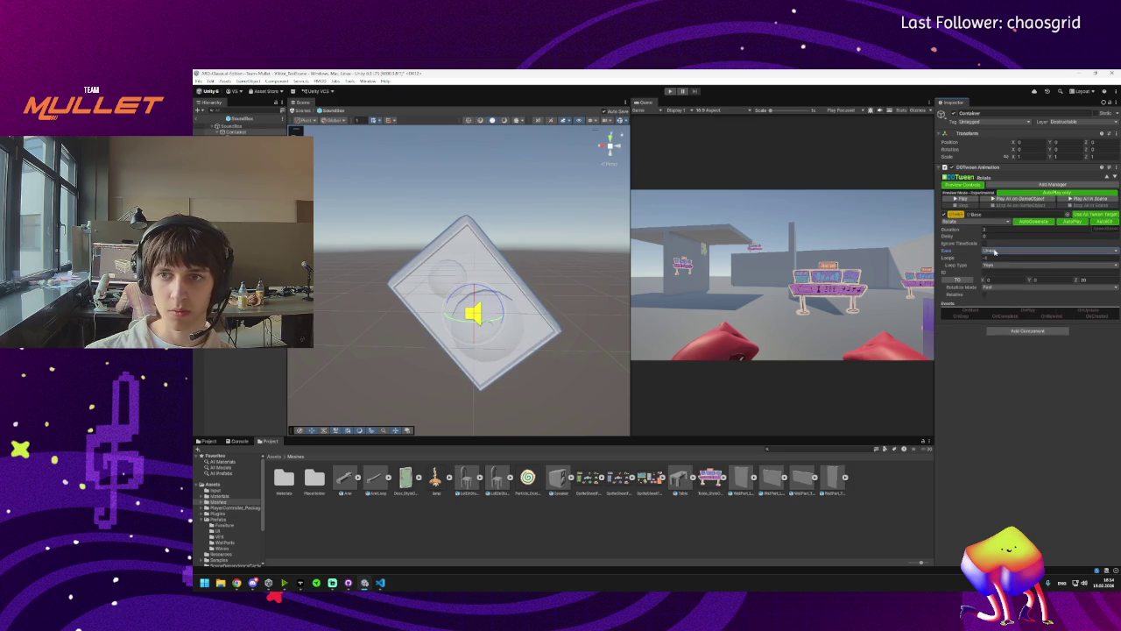
# Preview the rotation with InOutSine and then InOutQuart easing.
pyautogui.click(999, 250)
pyautogui.click(1007, 282)
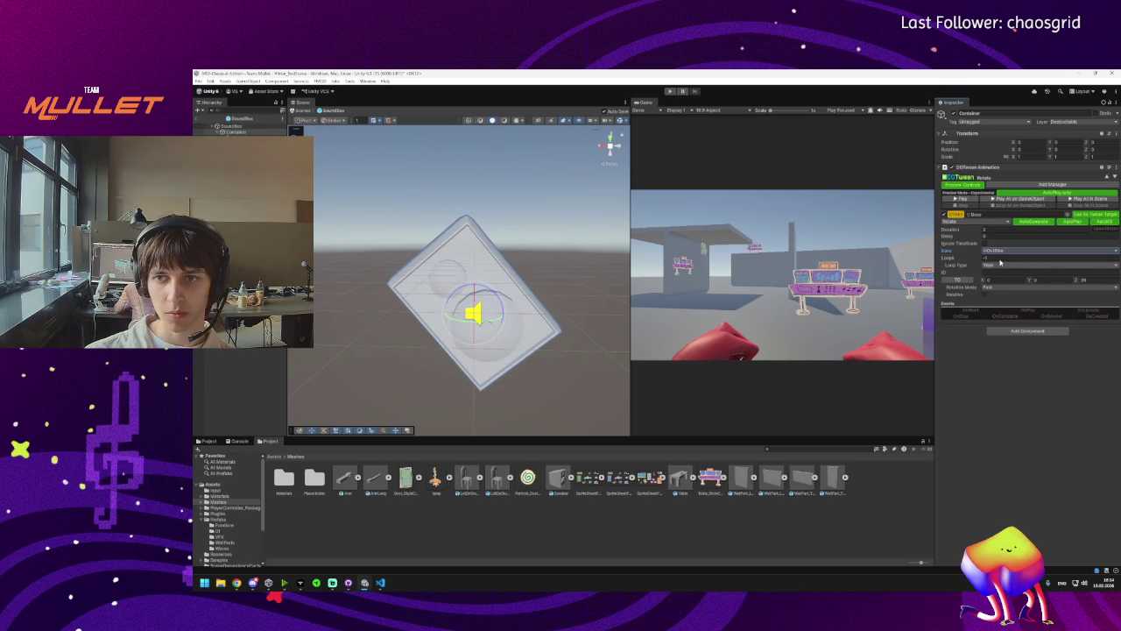
pyautogui.click(1002, 200)
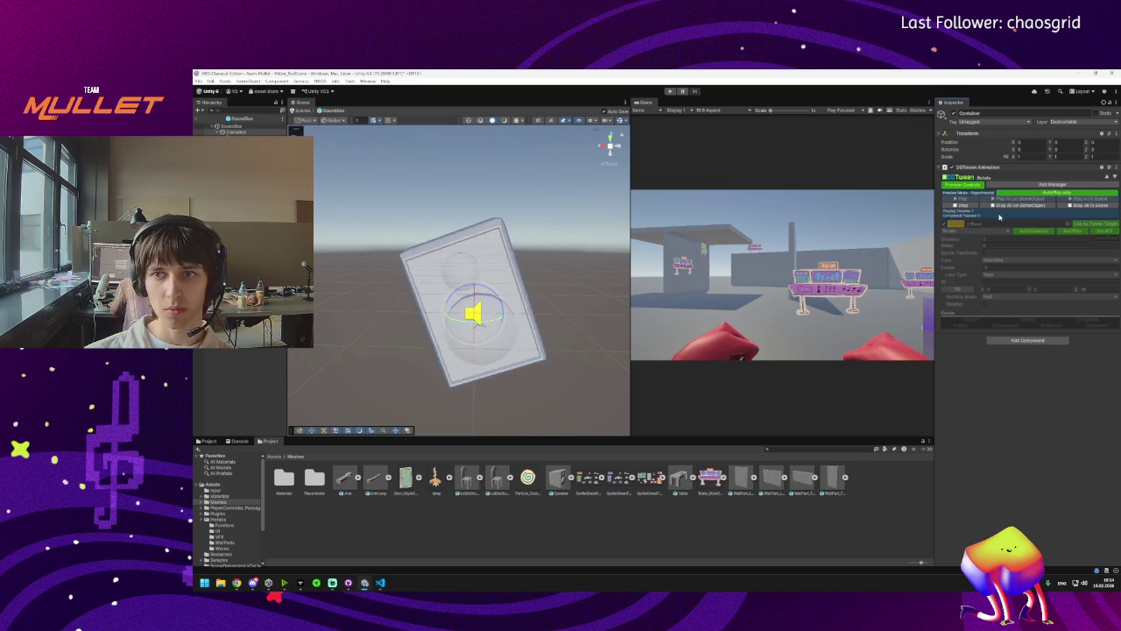
pyautogui.click(1008, 206)
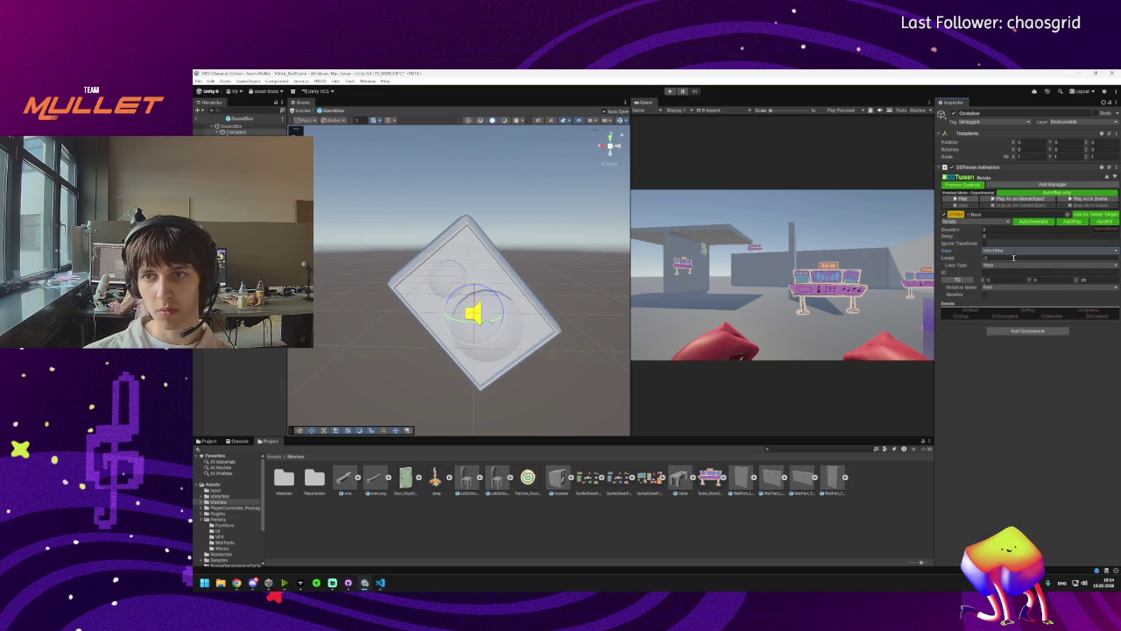
pyautogui.click(1007, 251)
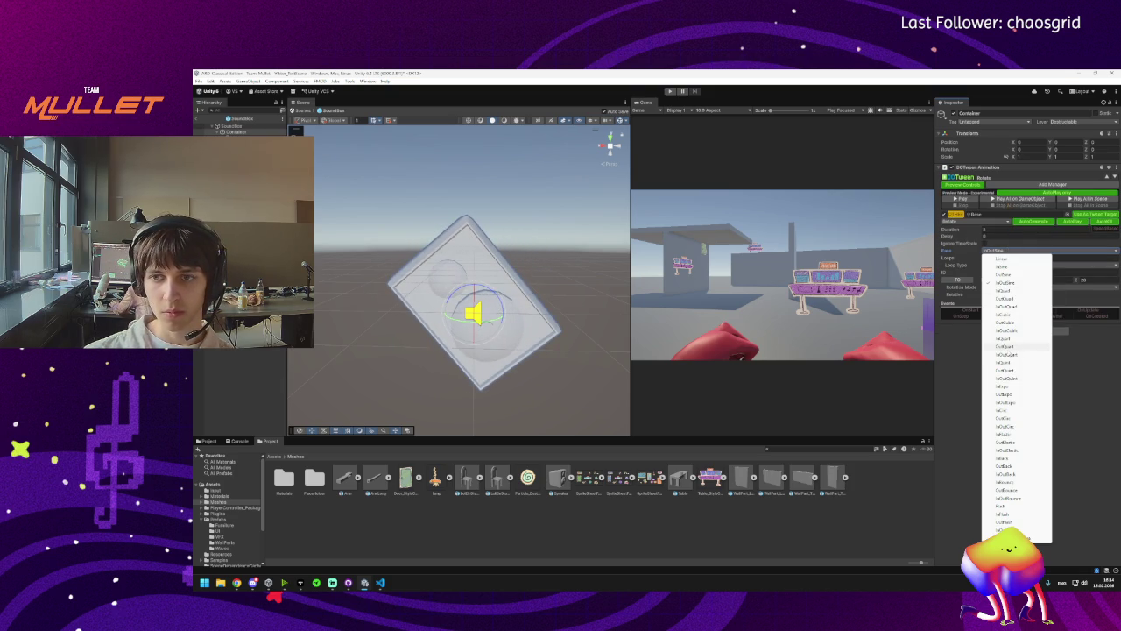
pyautogui.click(1007, 353)
pyautogui.click(1000, 200)
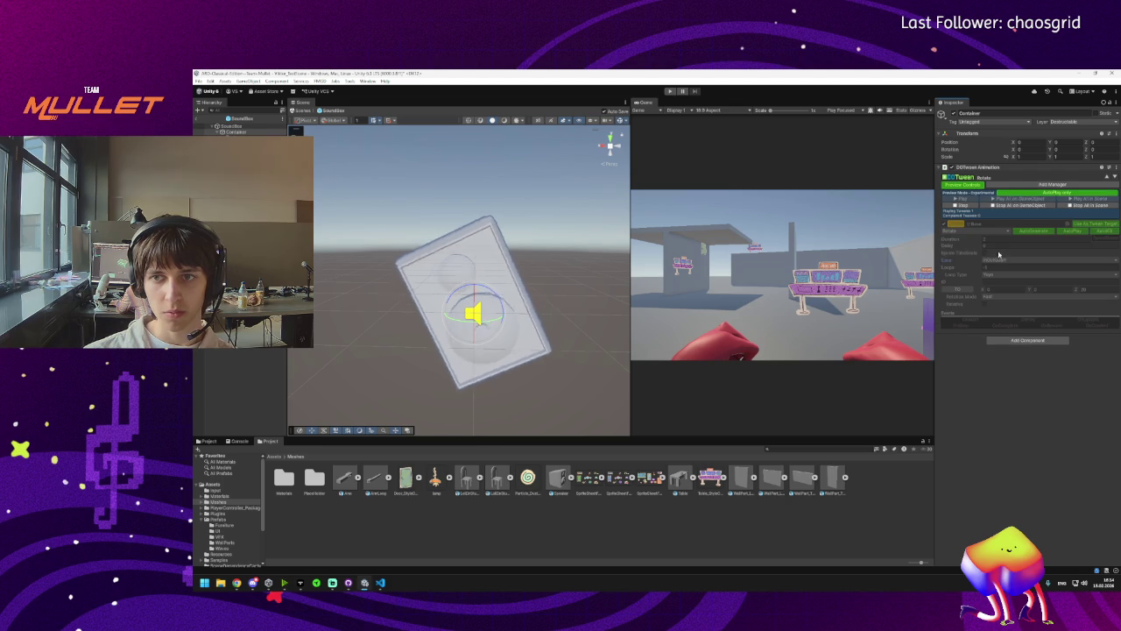
pyautogui.click(964, 205)
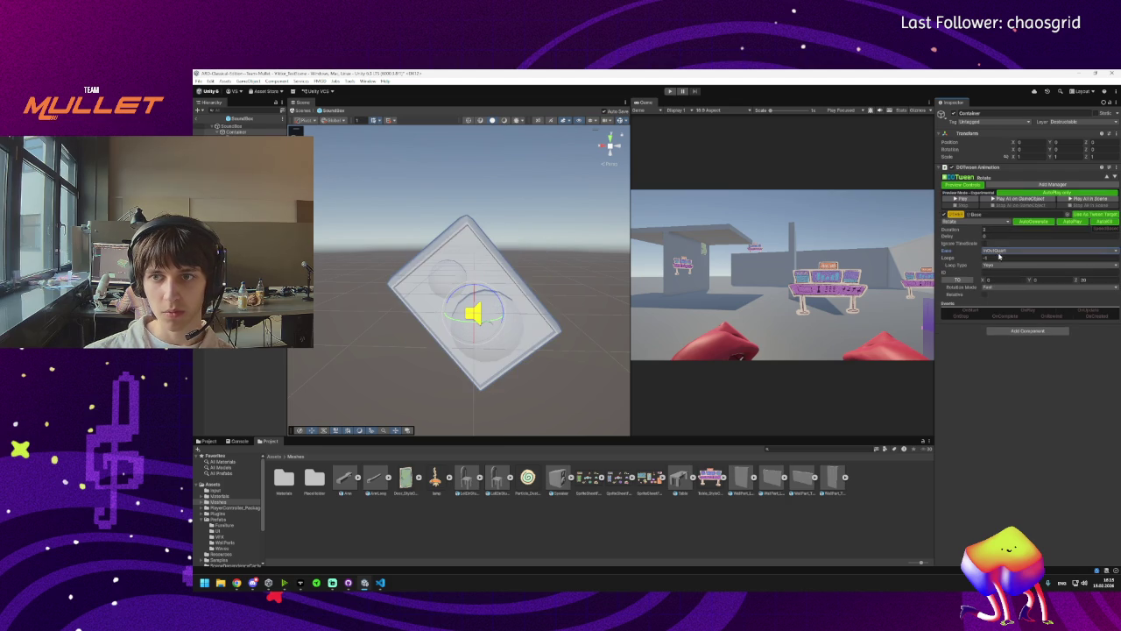
# Preview the rotation with InOutQuint and then InOutCirc easing.
pyautogui.click(1007, 251)
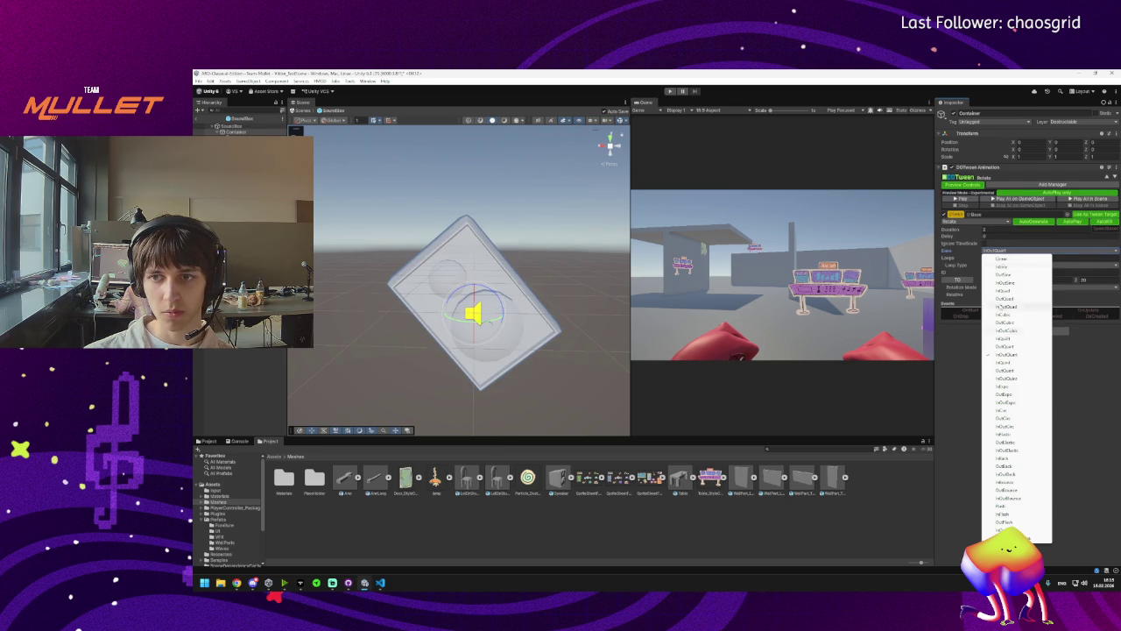
pyautogui.click(1013, 379)
pyautogui.click(1007, 199)
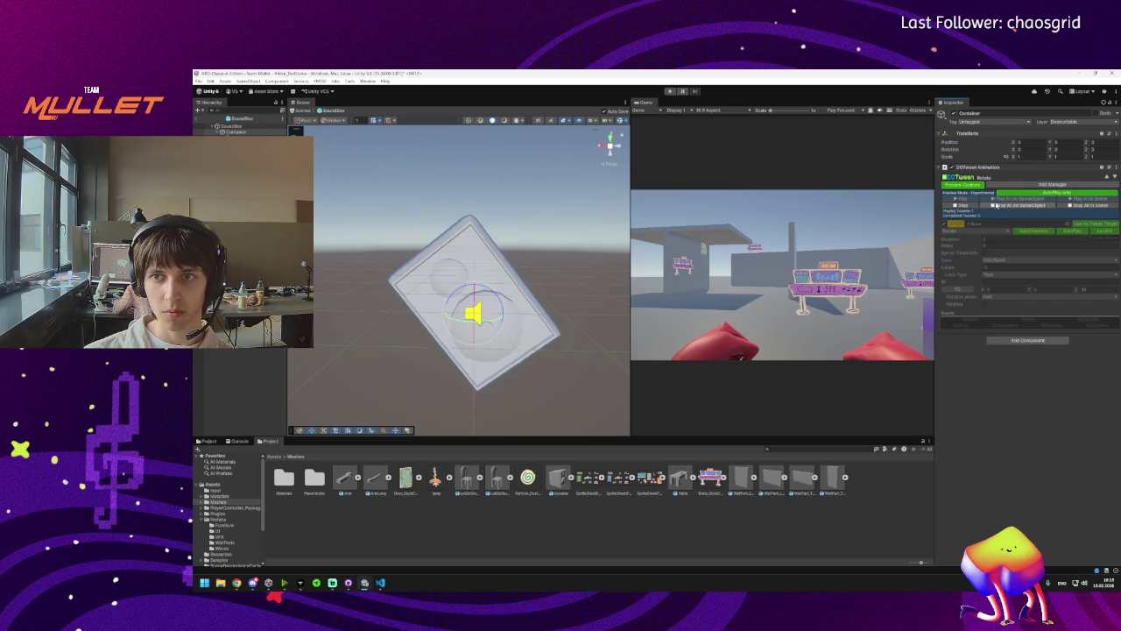
pyautogui.click(1007, 201)
pyautogui.click(997, 252)
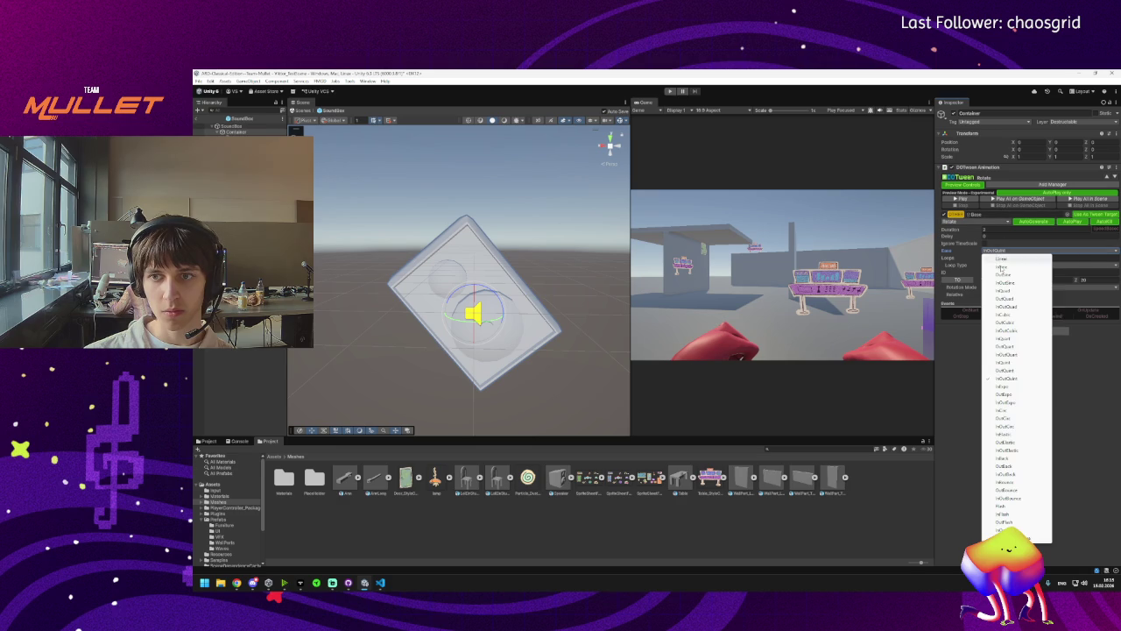
pyautogui.click(1014, 427)
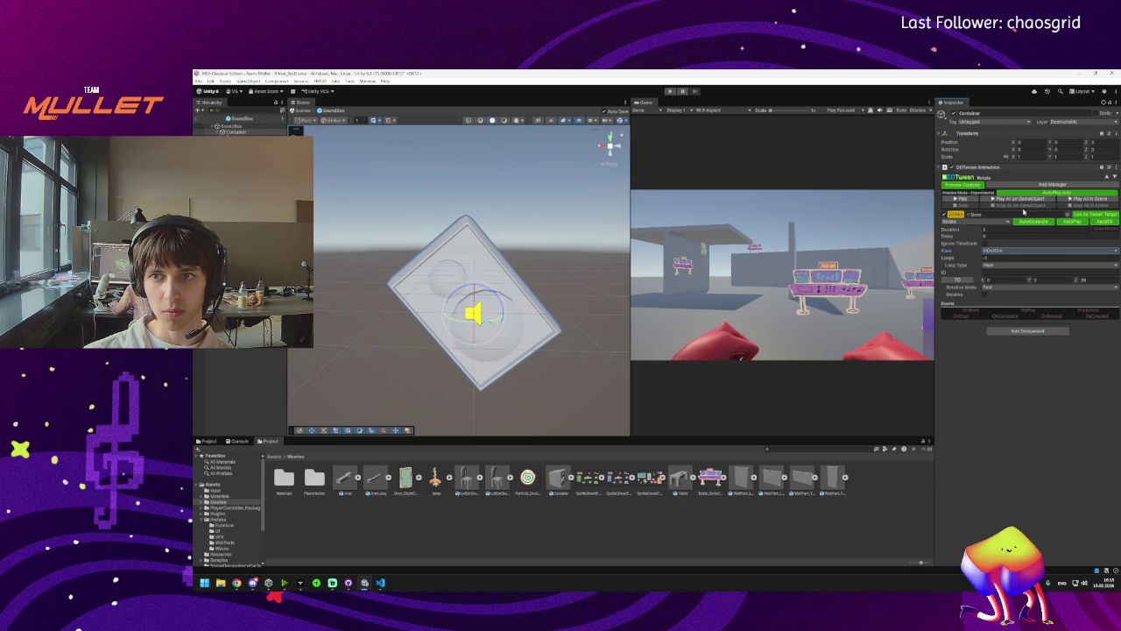
pyautogui.click(993, 201)
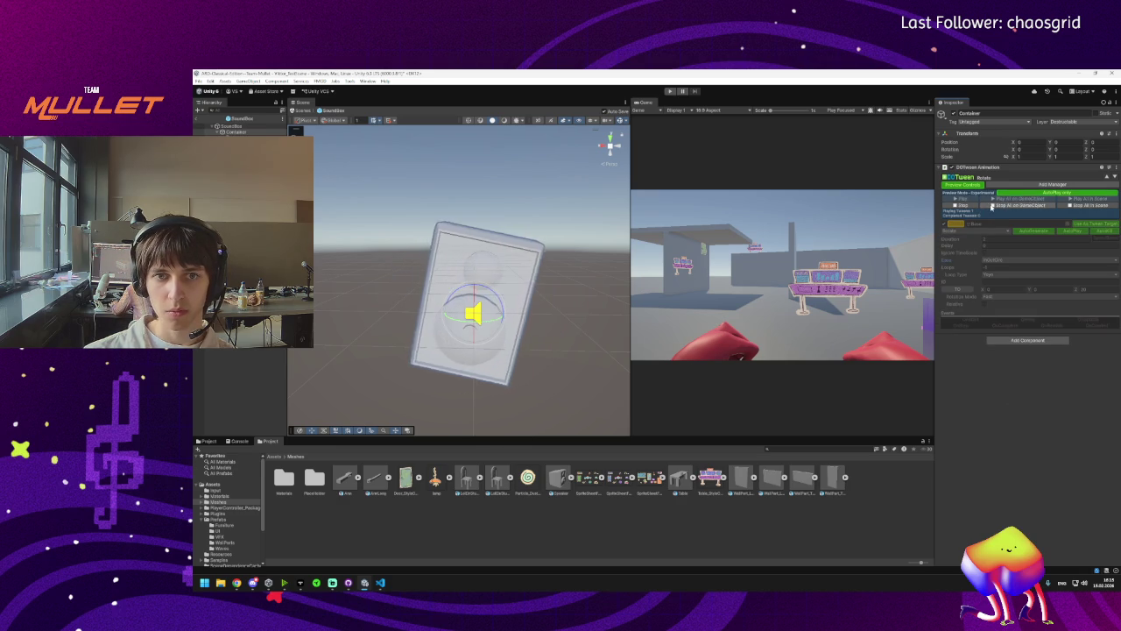
pyautogui.click(993, 204)
# Replay the current ease, then preview the rotation with OutSine easing.
pyautogui.click(999, 252)
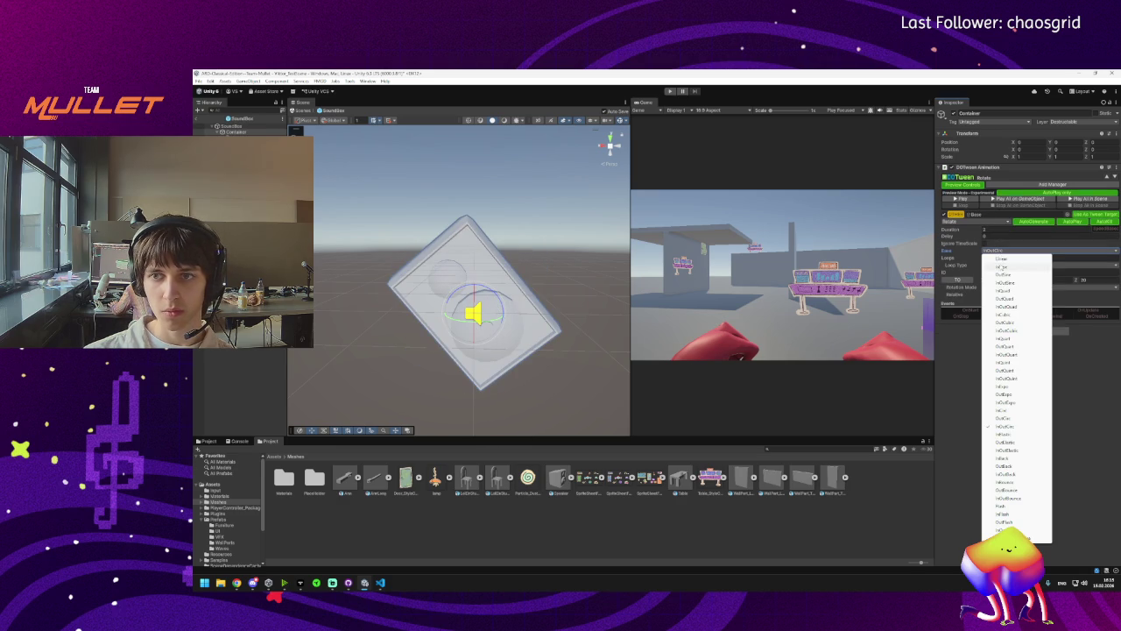
pyautogui.click(993, 201)
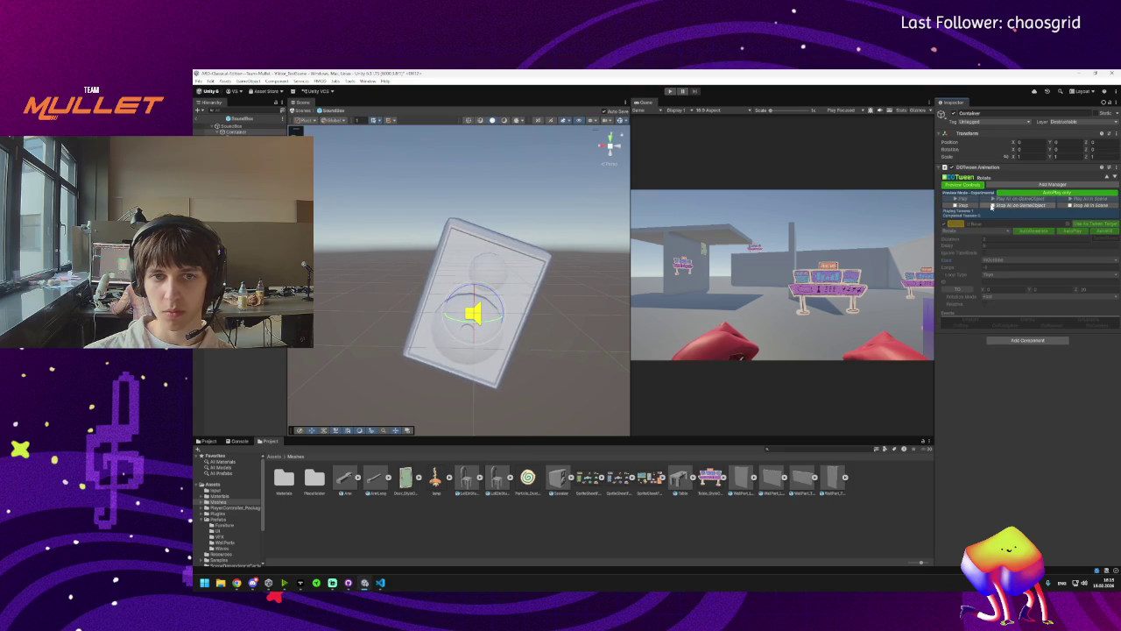
pyautogui.click(990, 204)
pyautogui.click(1004, 251)
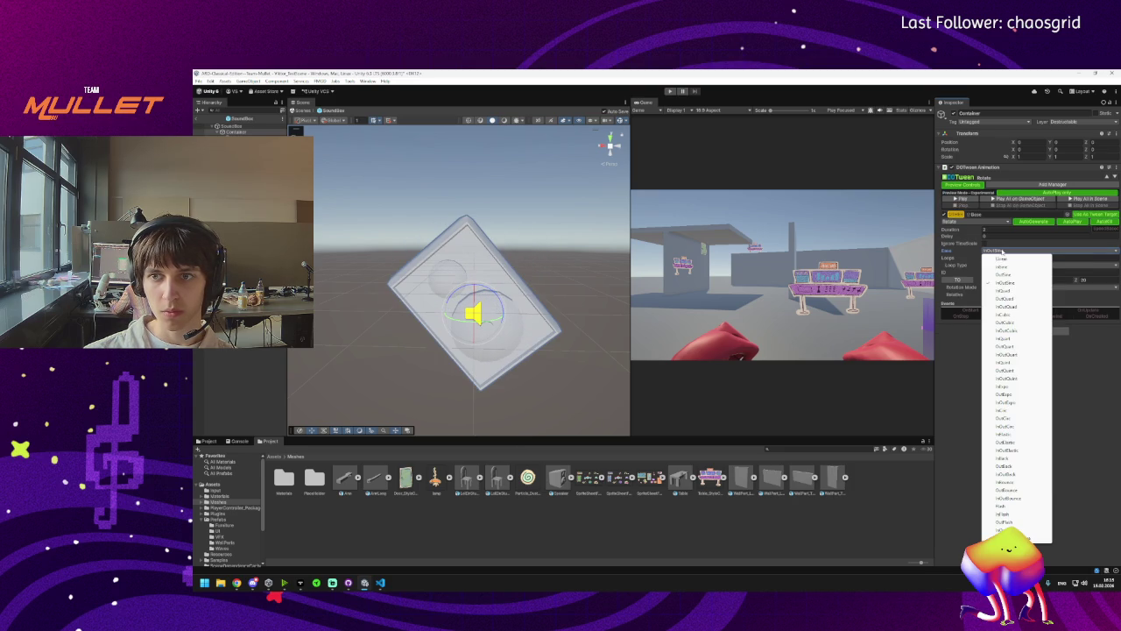
pyautogui.click(1007, 274)
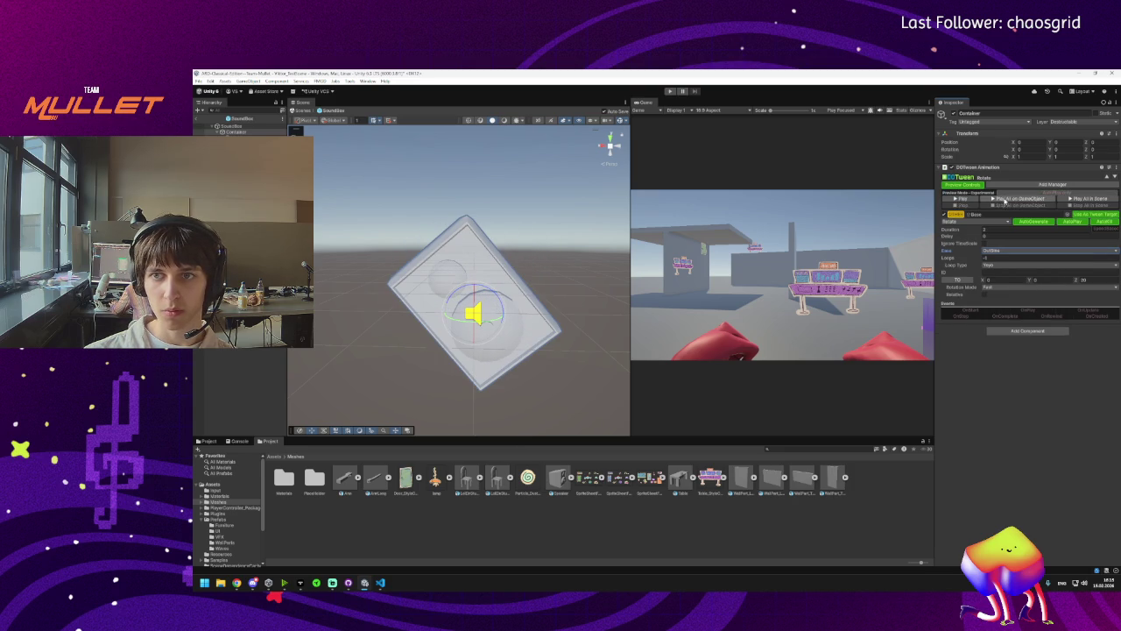
pyautogui.click(1004, 200)
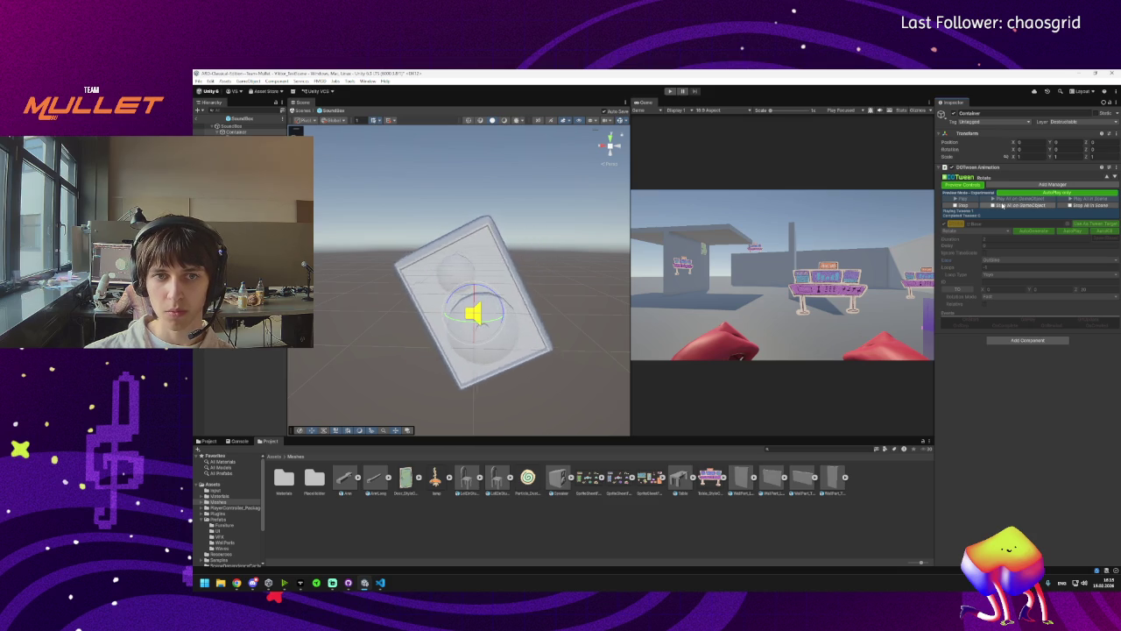
pyautogui.click(1001, 206)
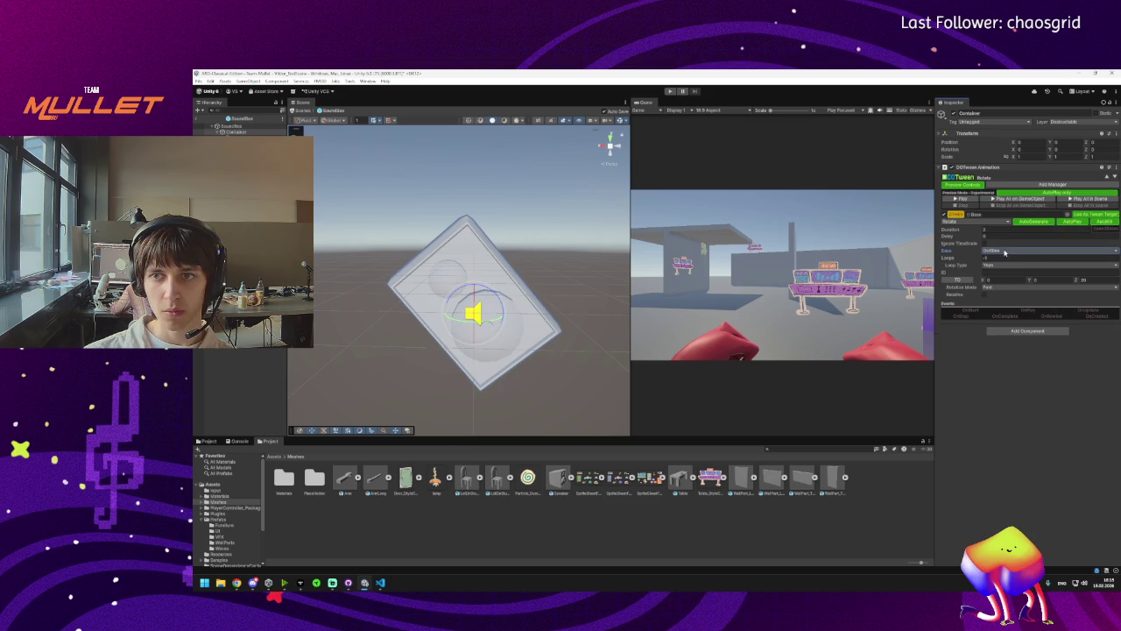
# Preview the rotation with InSine and then InOutQuad easing.
pyautogui.click(1004, 251)
pyautogui.click(1001, 268)
pyautogui.click(998, 200)
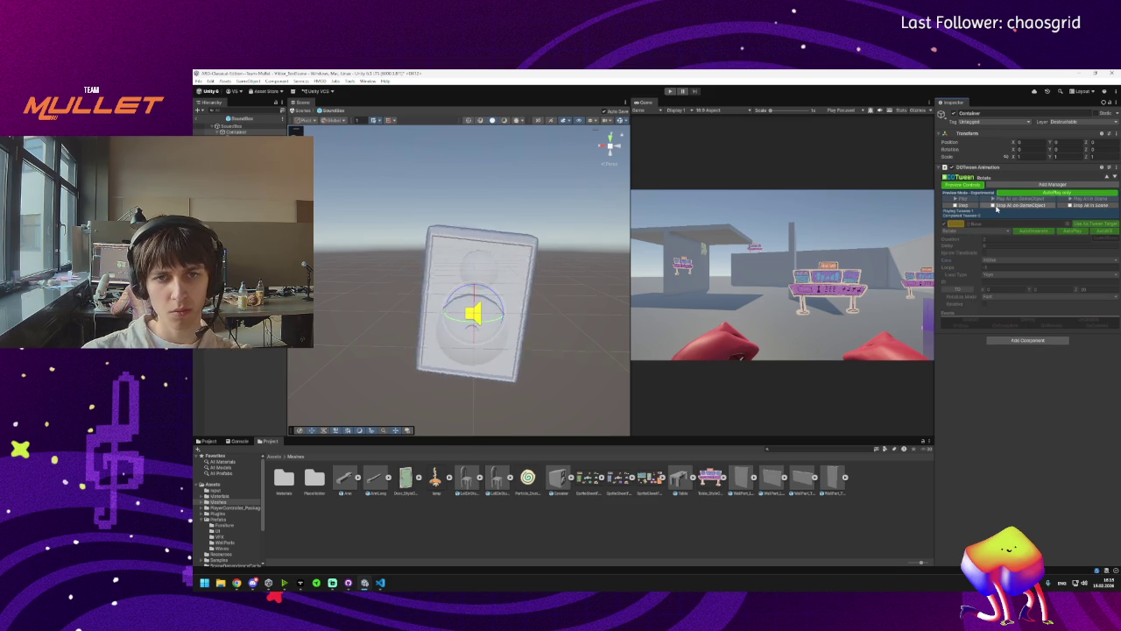
pyautogui.click(1003, 207)
pyautogui.click(1005, 251)
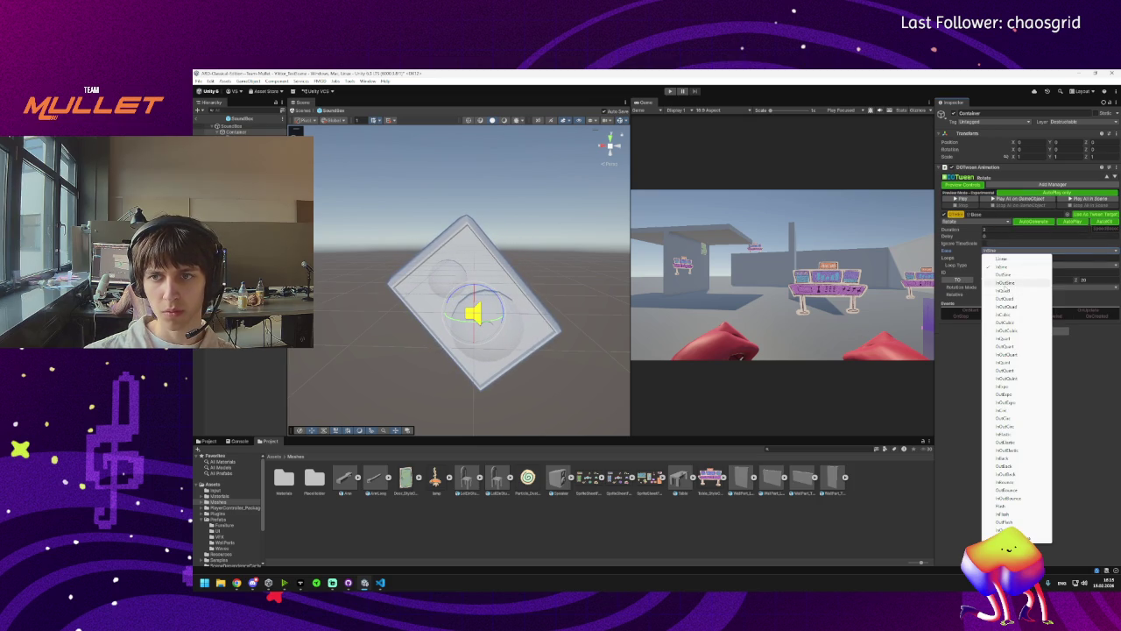
pyautogui.click(1014, 307)
pyautogui.click(1005, 198)
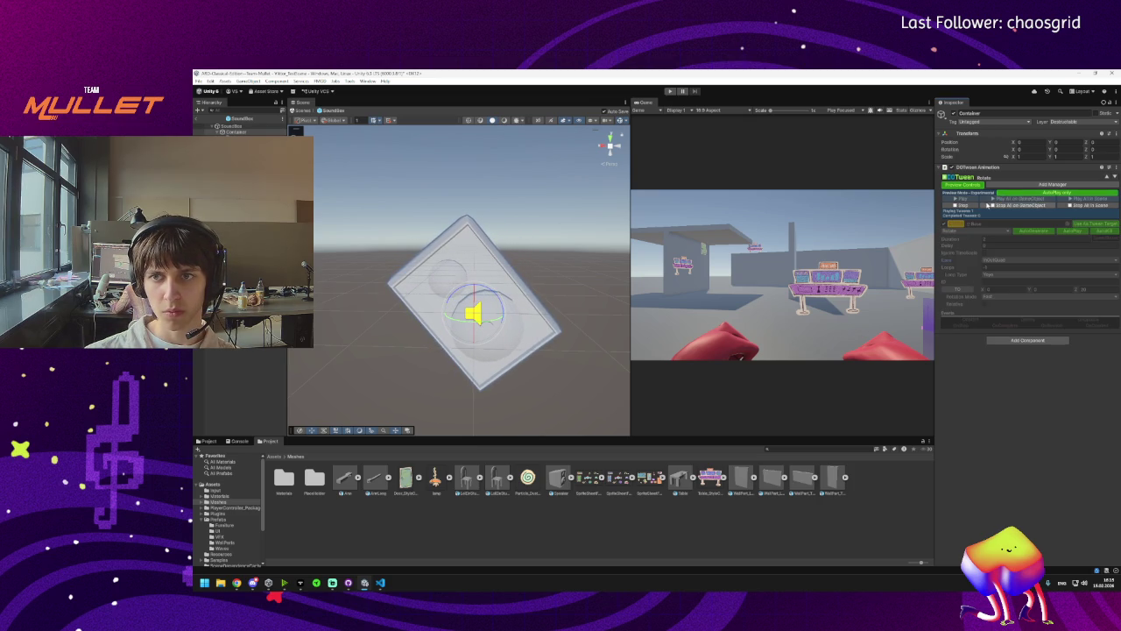
pyautogui.click(992, 205)
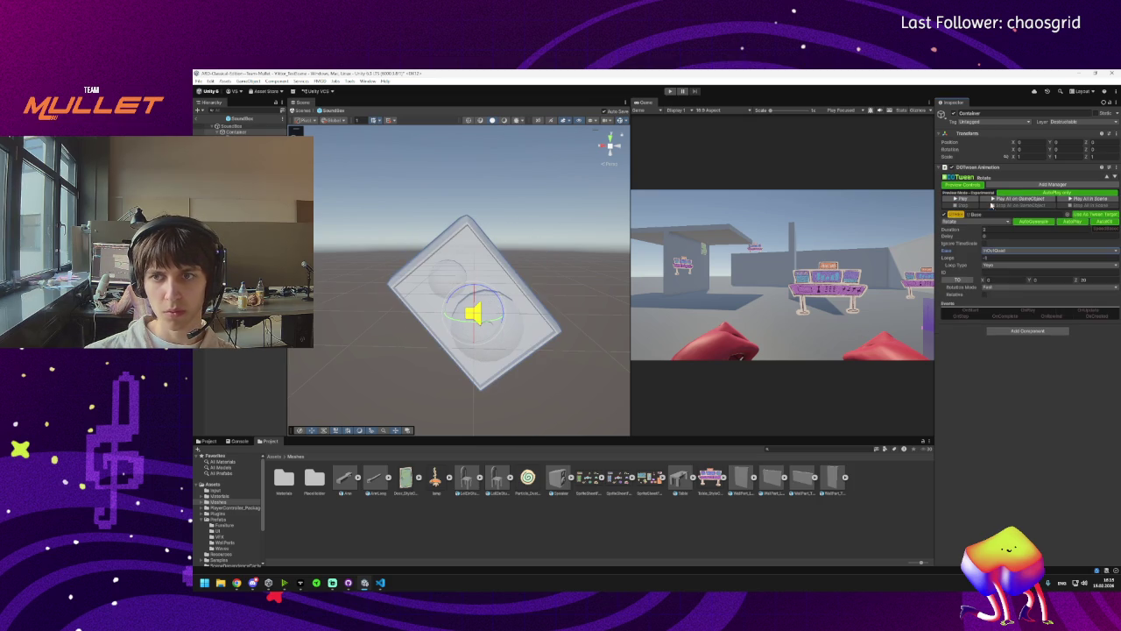
# Settle on InOutSine easing and watch the wobble preview twice.
pyautogui.click(1007, 250)
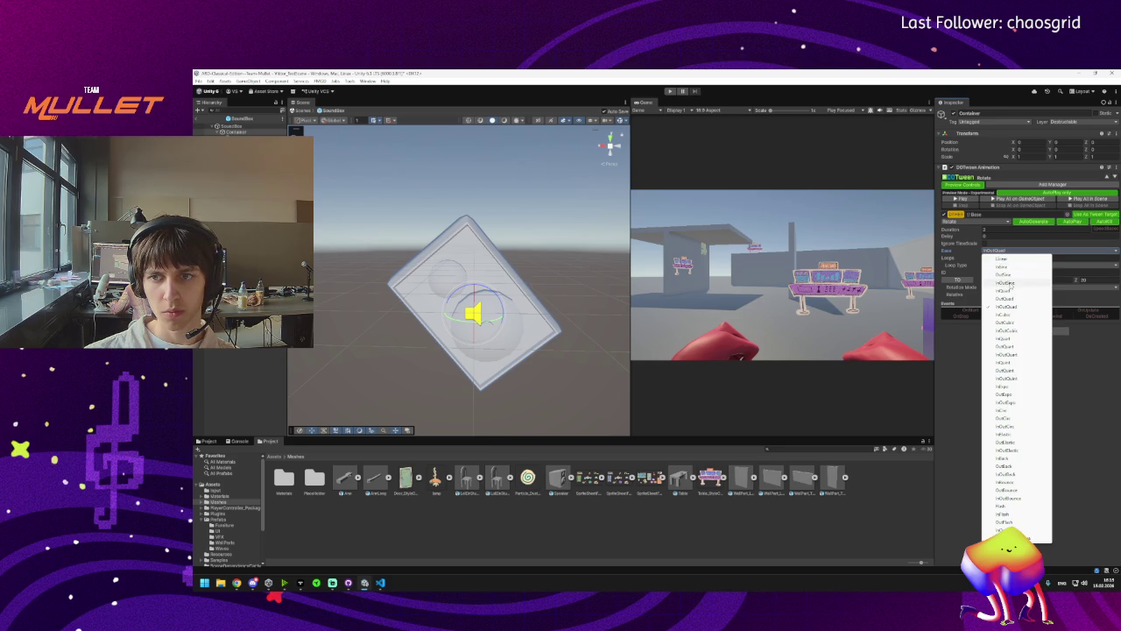
pyautogui.click(1007, 282)
pyautogui.click(990, 199)
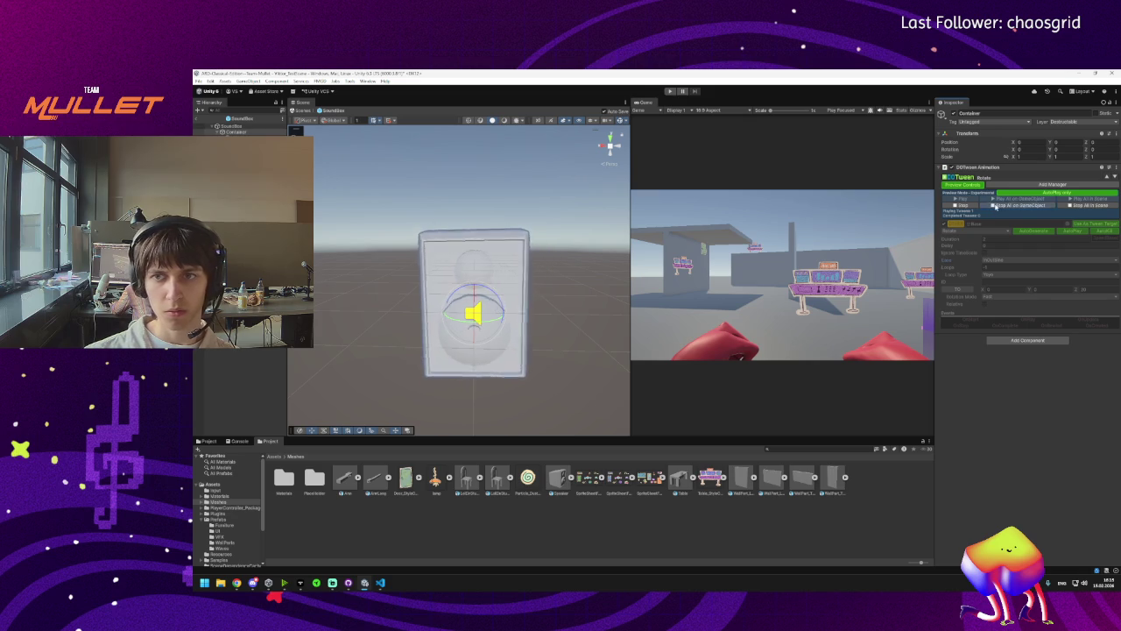
pyautogui.click(995, 205)
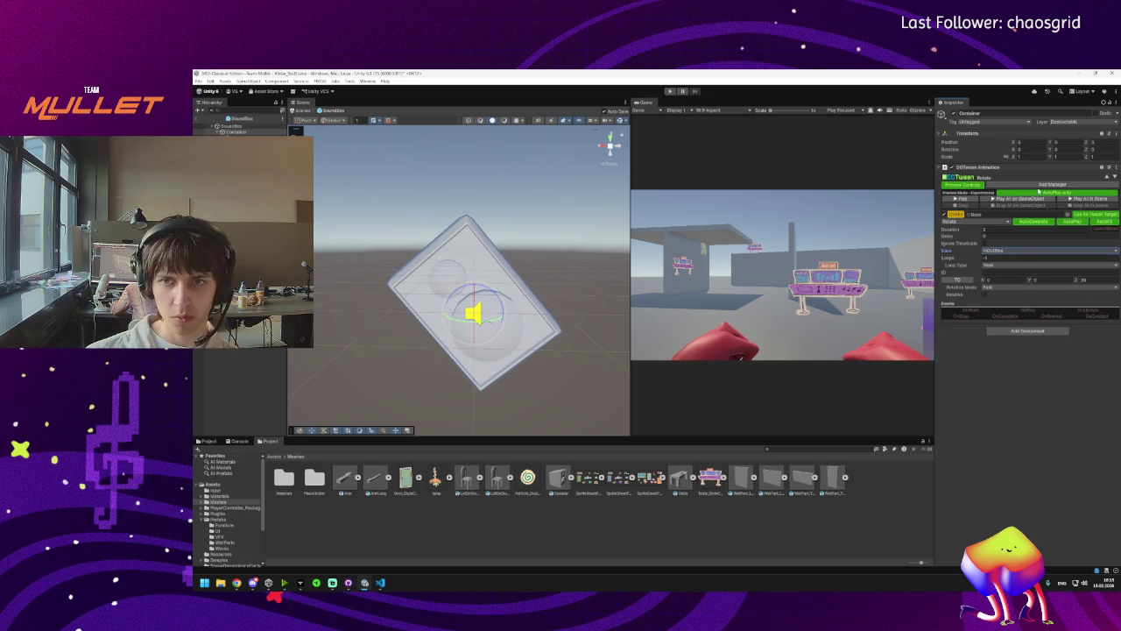
pyautogui.click(997, 199)
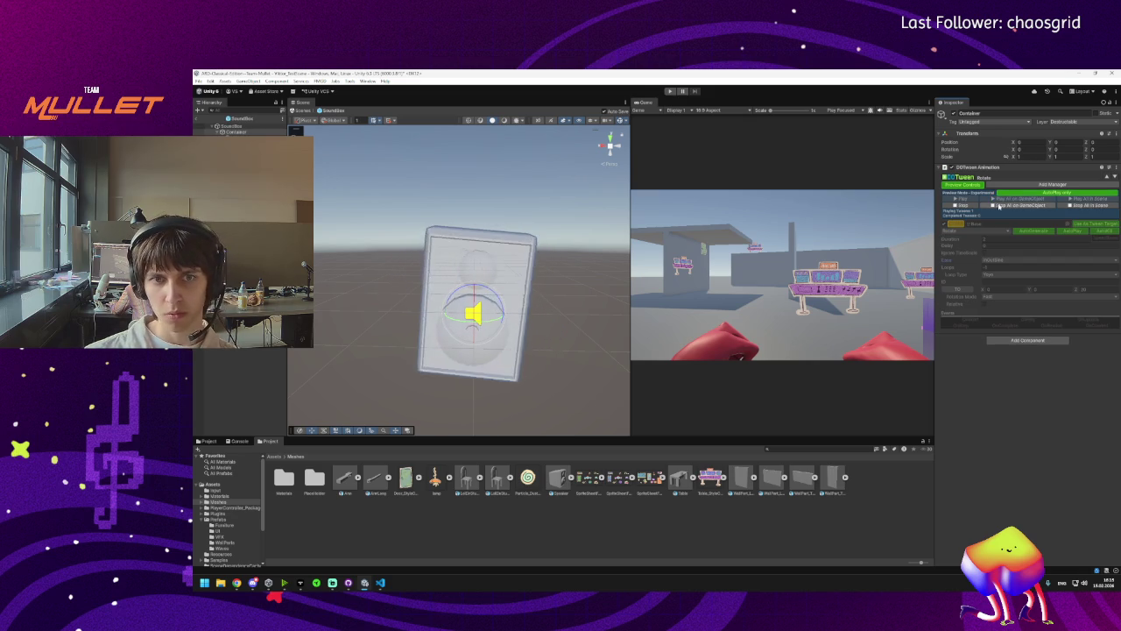
pyautogui.click(999, 206)
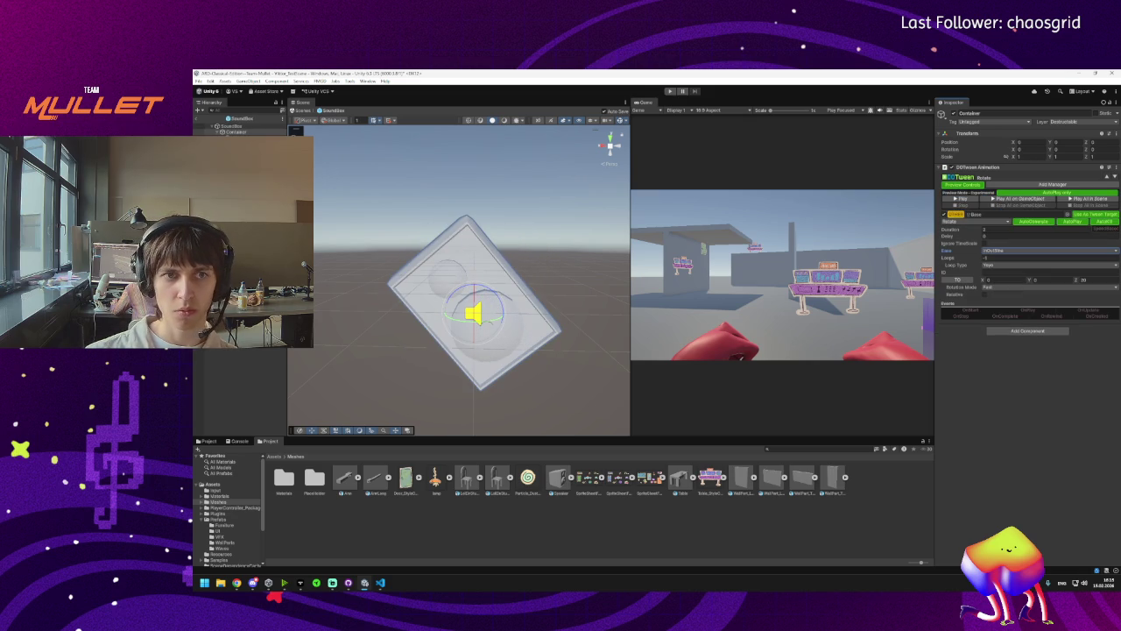
# Try a -30 Z rotation on Base and preview the Container's wobble with it.
pyautogui.click(525, 346)
pyautogui.click(1097, 149)
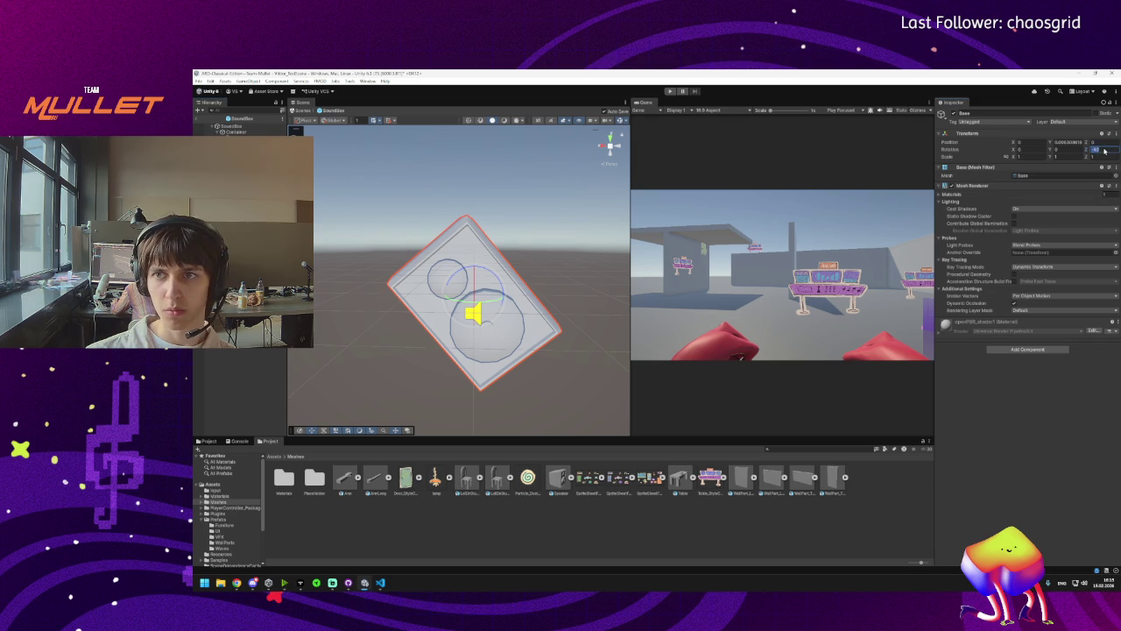
pyautogui.write('-30')
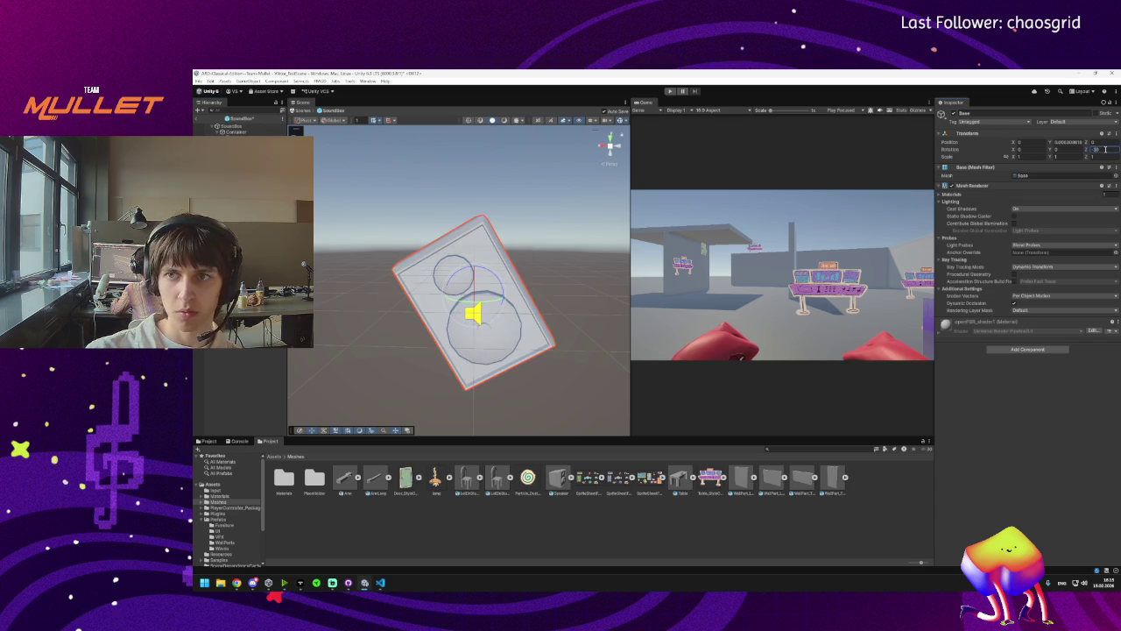
pyautogui.click(237, 127)
pyautogui.click(237, 131)
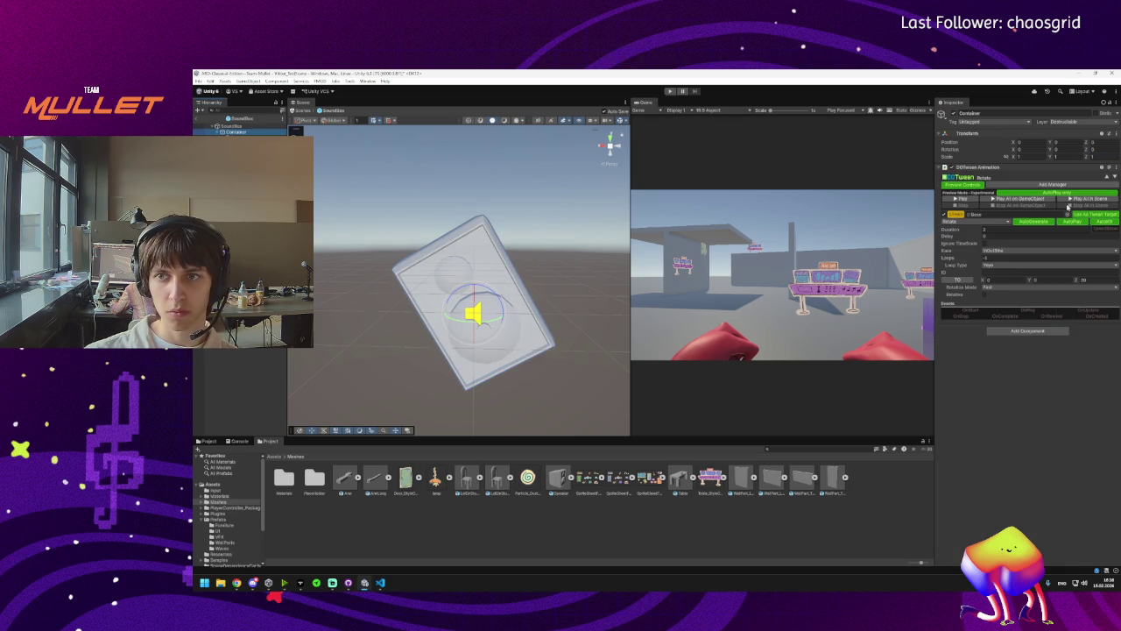
pyautogui.click(988, 199)
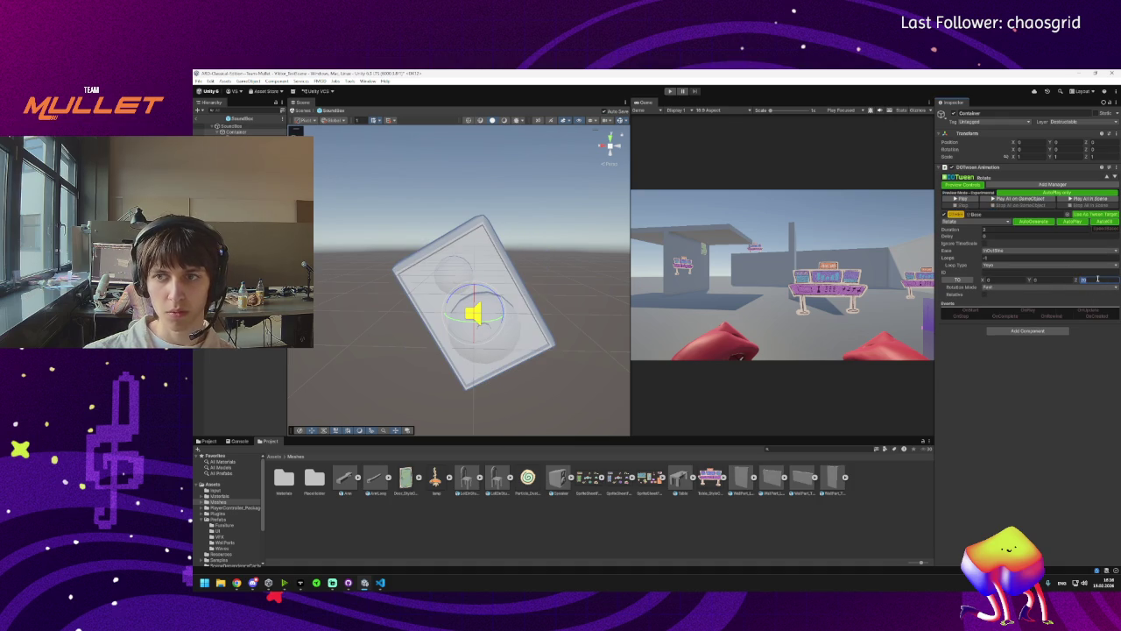
pyautogui.write('10')
pyautogui.click(490, 332)
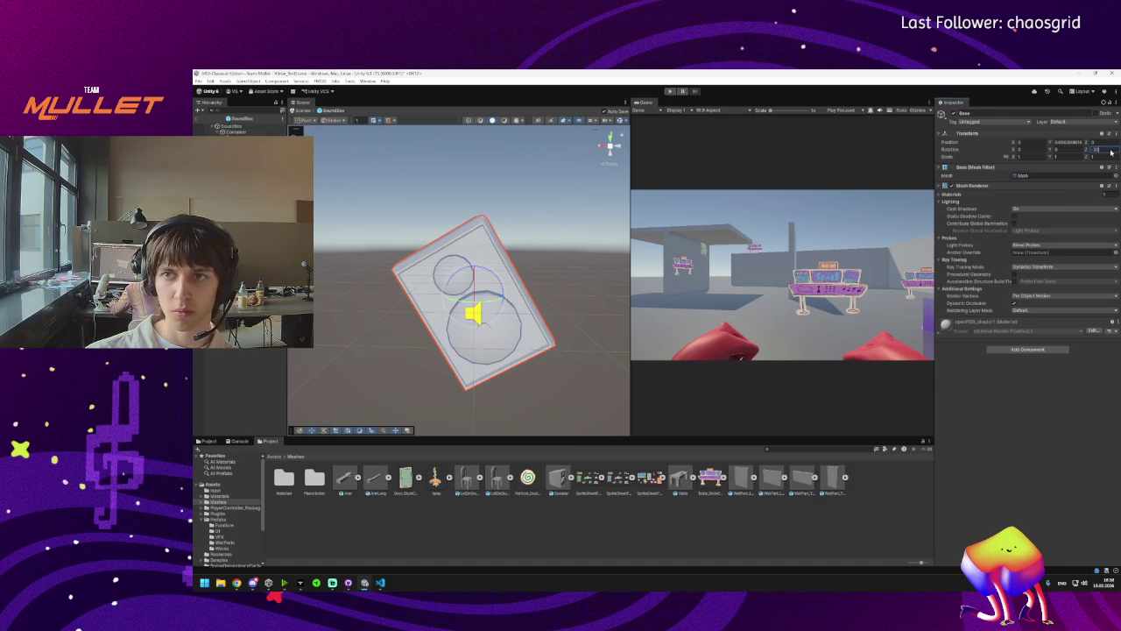
pyautogui.press('Return')
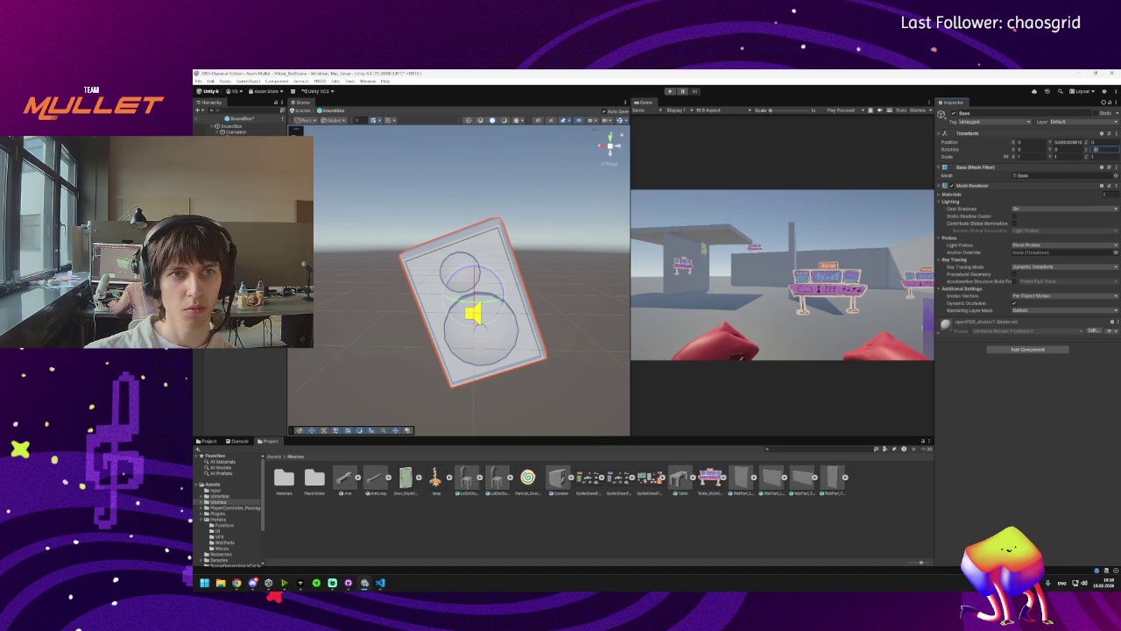
pyautogui.click(237, 131)
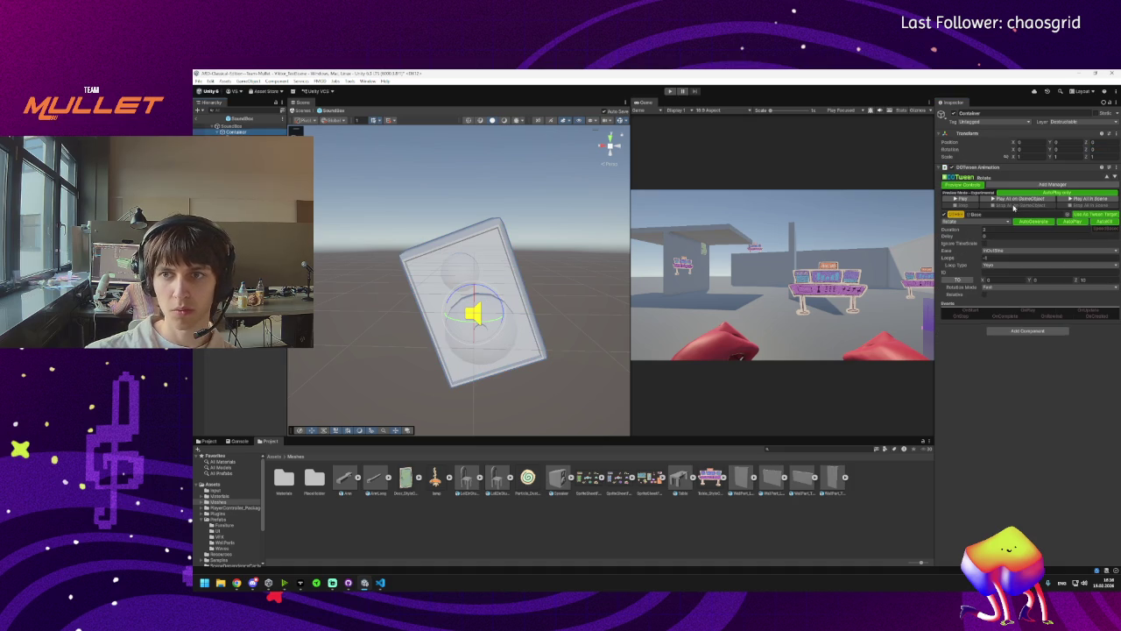
pyautogui.click(1016, 201)
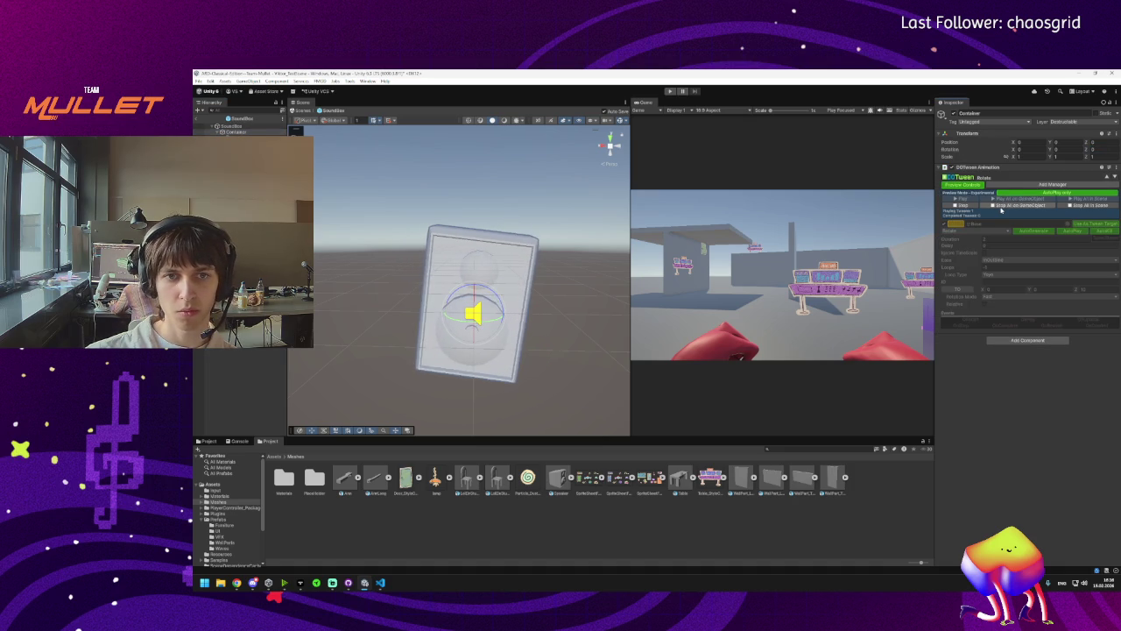
# Undo that and set Base's Z rotation to -15 instead.
pyautogui.hotkey('ctrl', 'z')
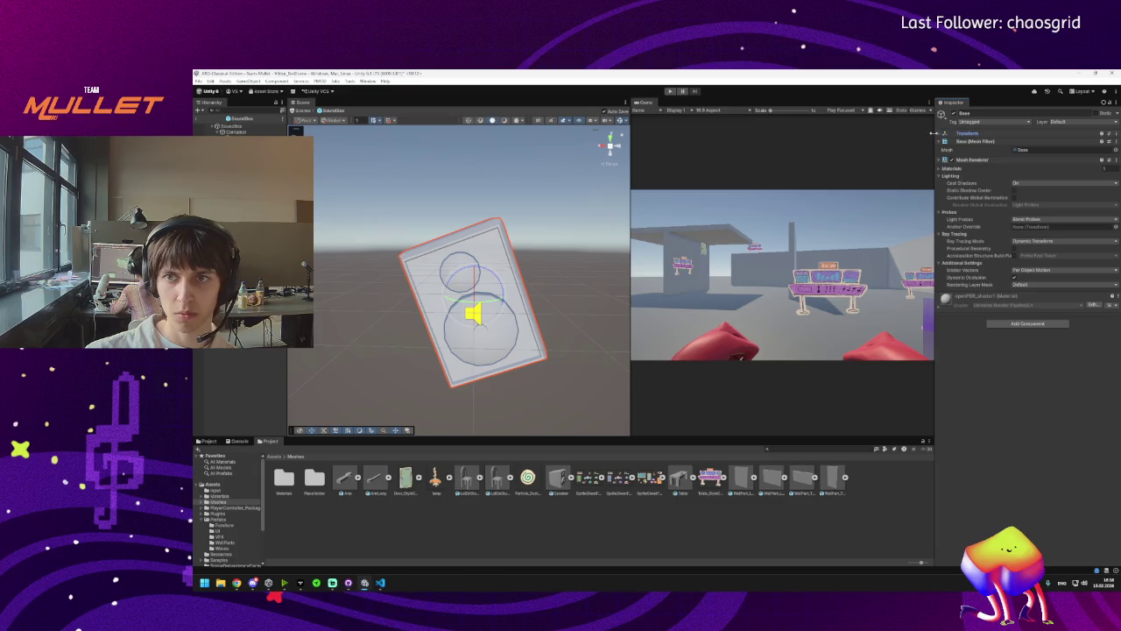
pyautogui.click(946, 132)
pyautogui.click(1105, 149)
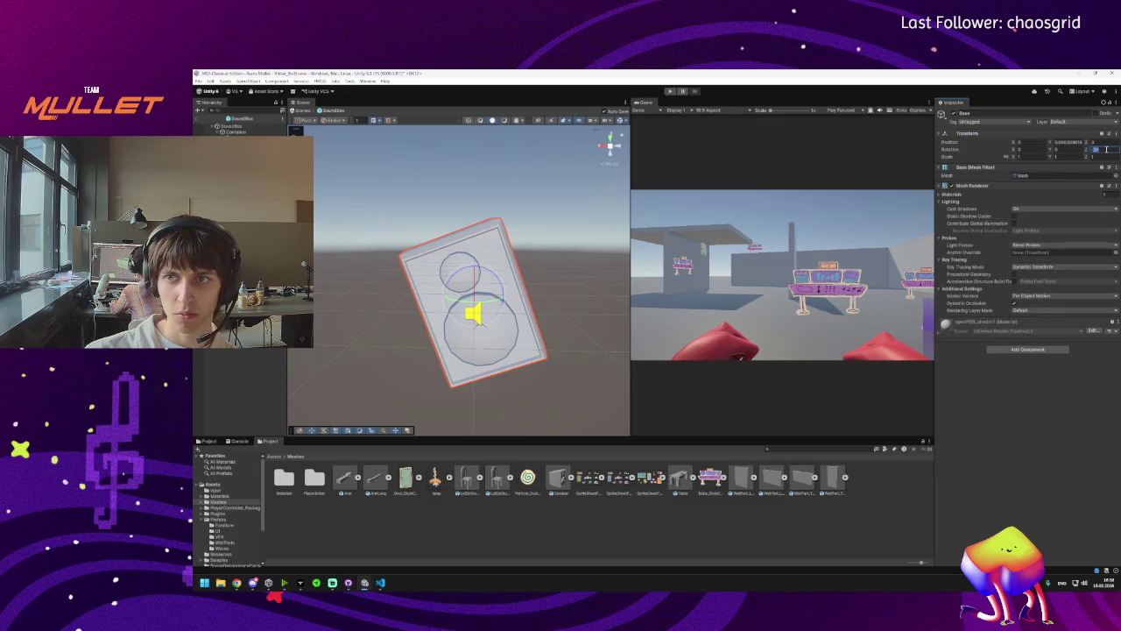
pyautogui.write('-15')
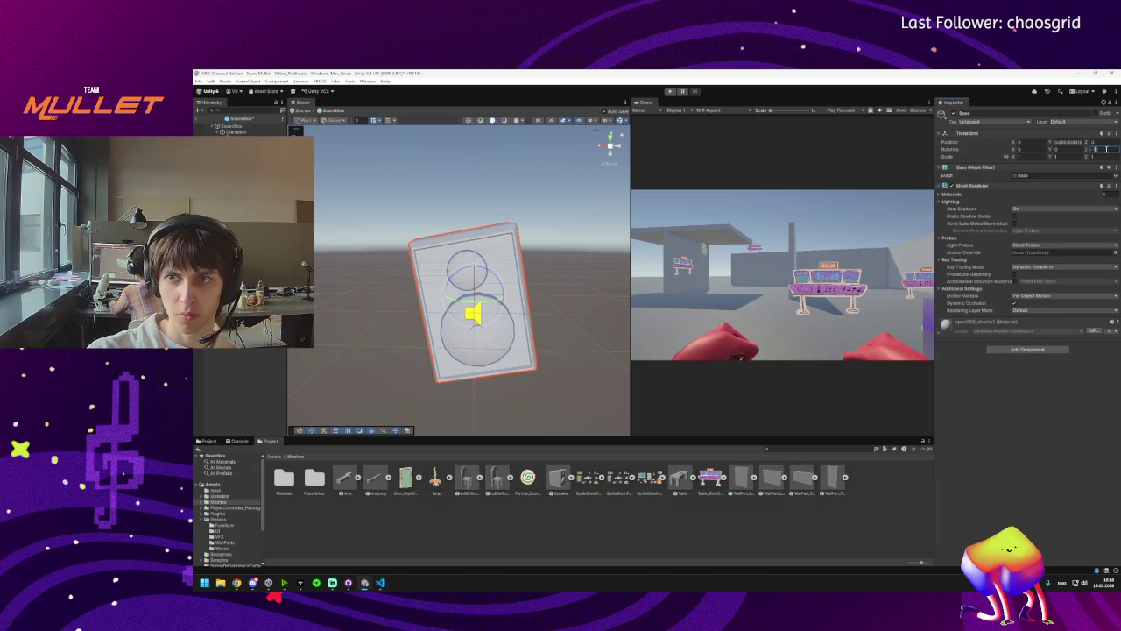
pyautogui.click(235, 131)
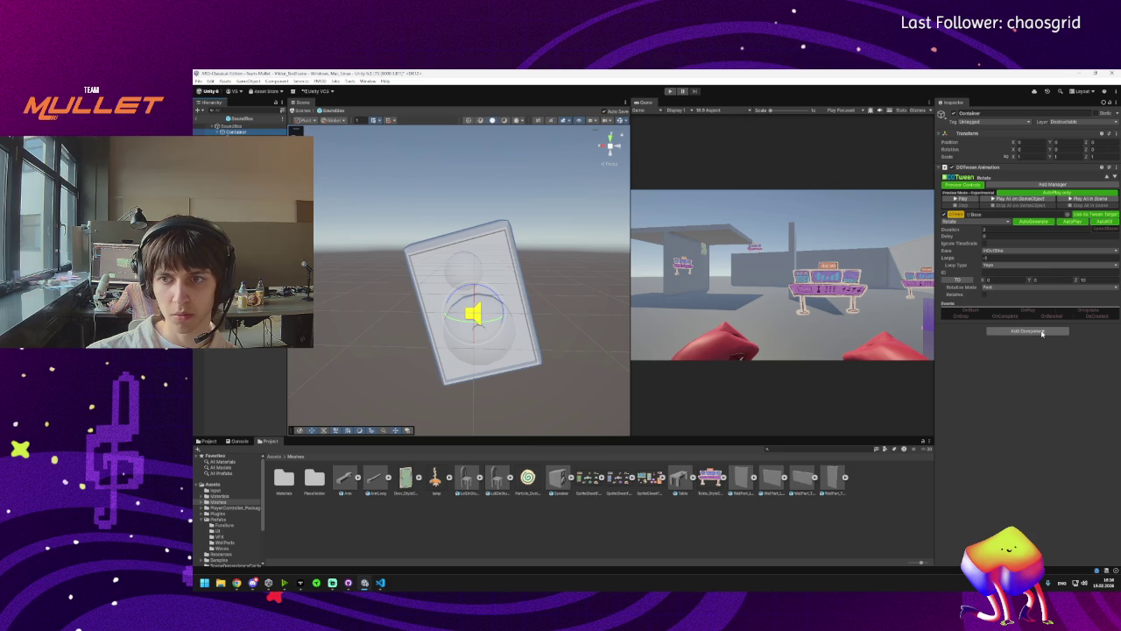
# Add a second DOTween Animation to Container, paste the first tween's Rotate values, and preview both.
pyautogui.click(1042, 332)
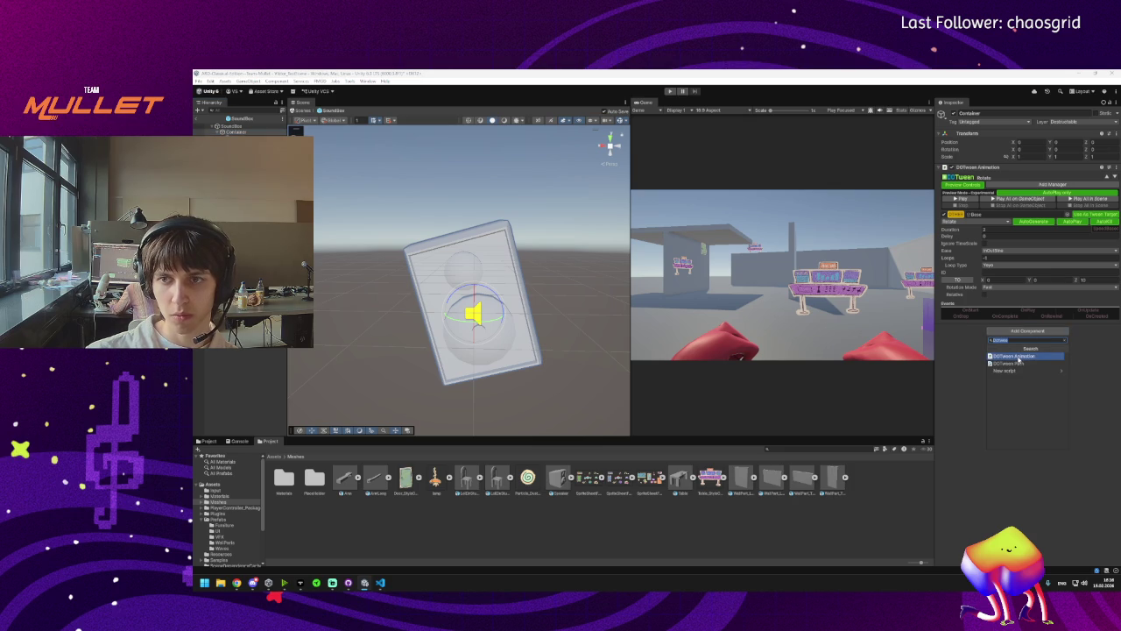
pyautogui.click(1016, 357)
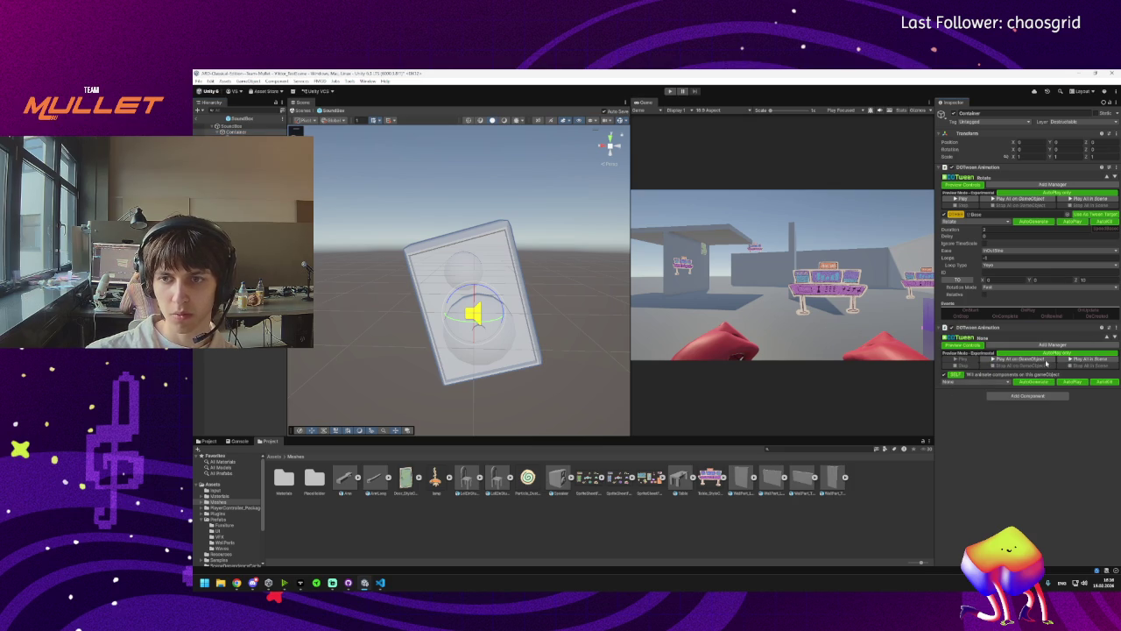
pyautogui.click(1114, 167)
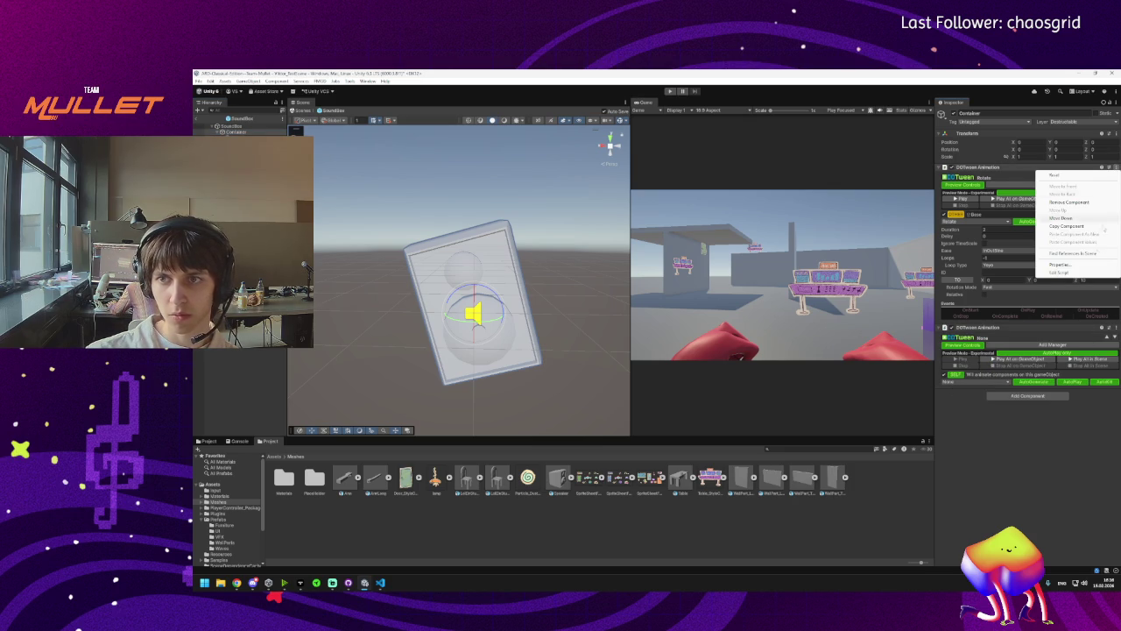
pyautogui.click(1114, 327)
pyautogui.click(1114, 327)
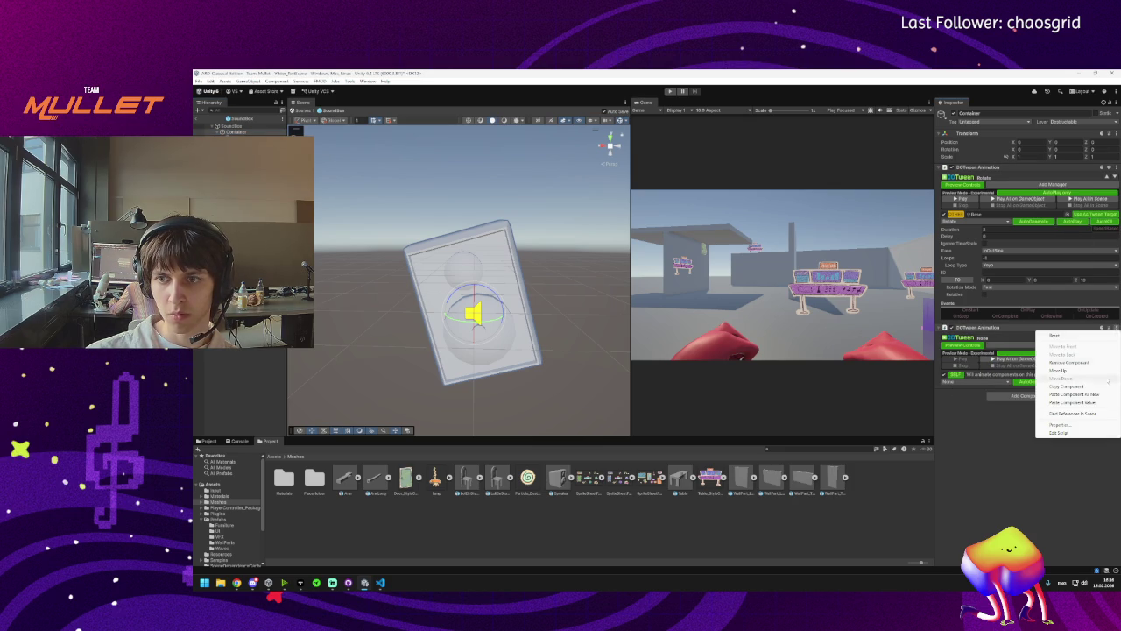
pyautogui.click(1063, 403)
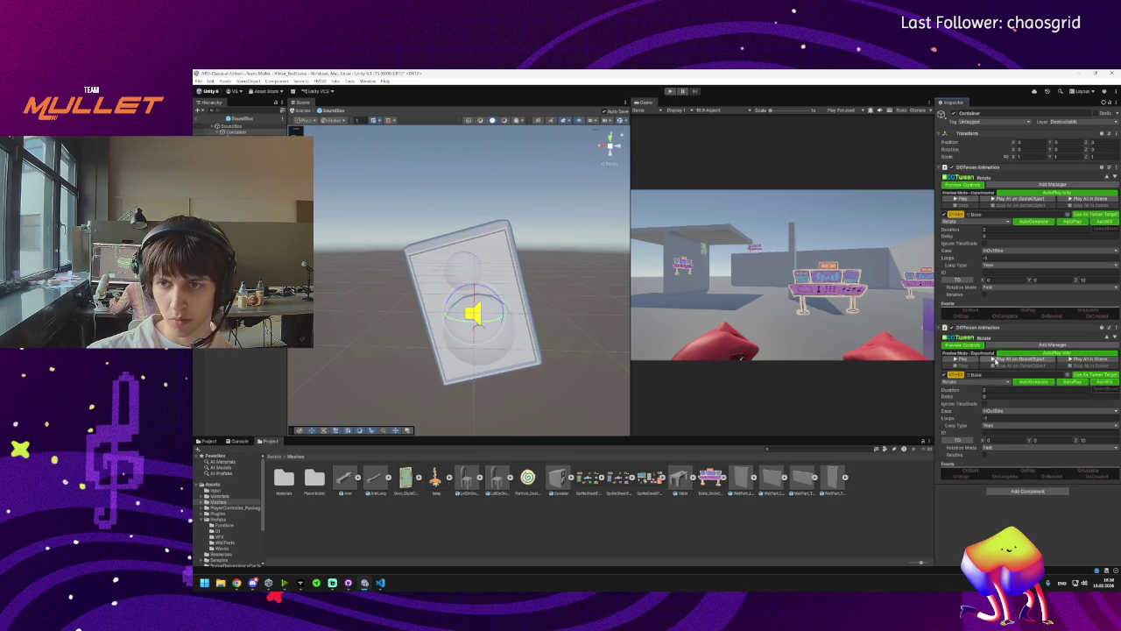
pyautogui.click(996, 359)
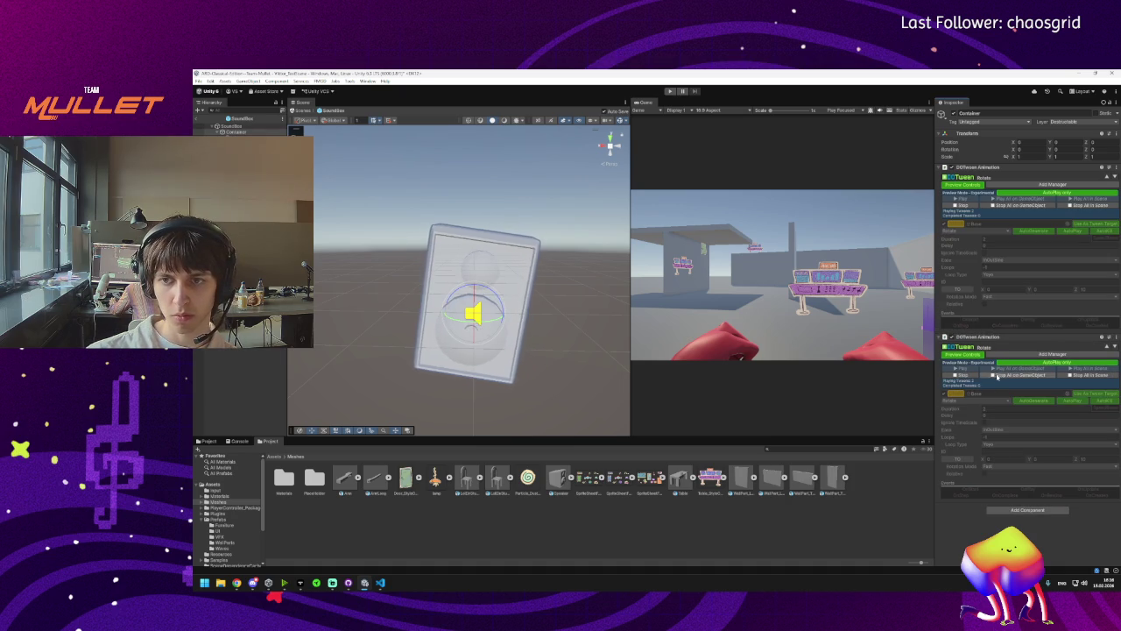
pyautogui.click(999, 375)
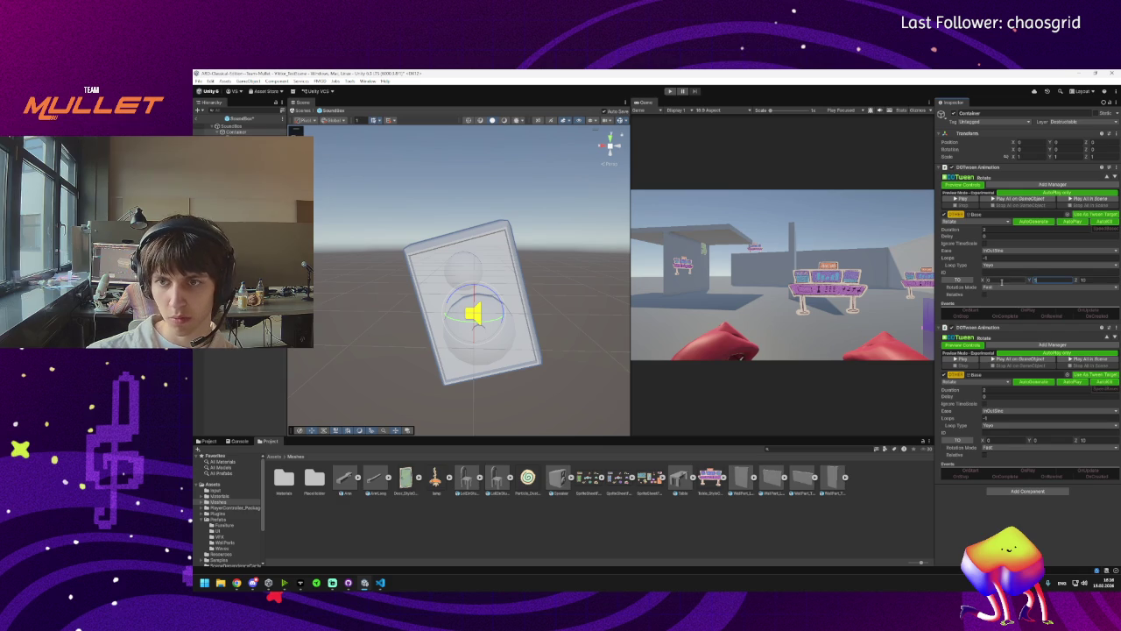
# Preview both tweens, then set the second tween's duration to 1 and preview it alone.
pyautogui.click(1021, 198)
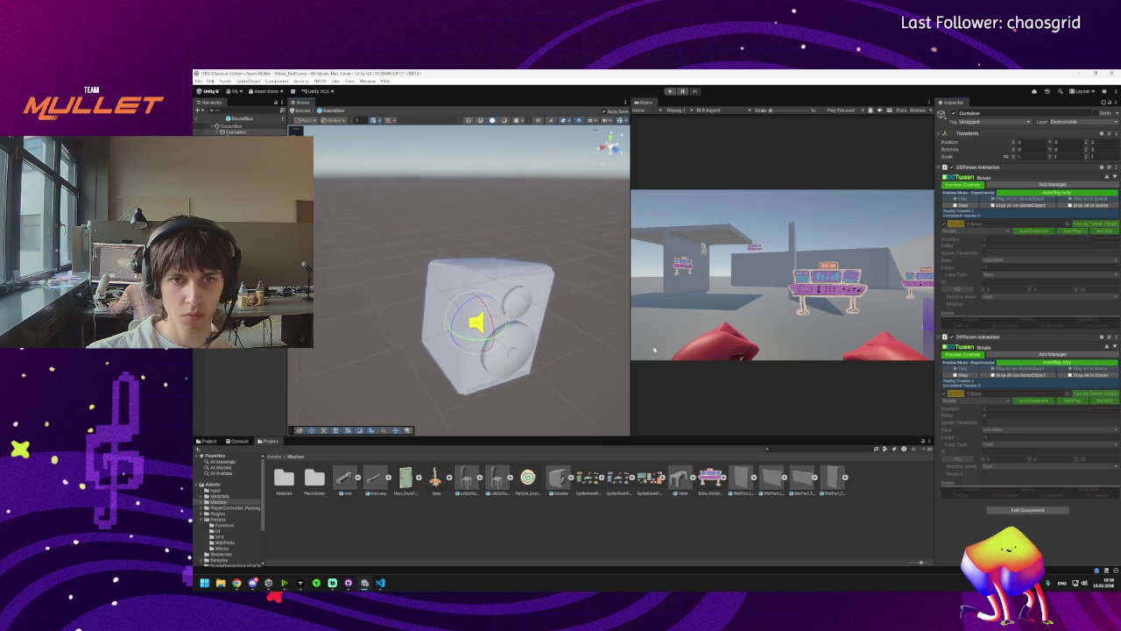
pyautogui.moveTo(522, 316)
pyautogui.mouseDown()
pyautogui.moveTo(514, 330)
pyautogui.moveTo(500, 322)
pyautogui.mouseUp()
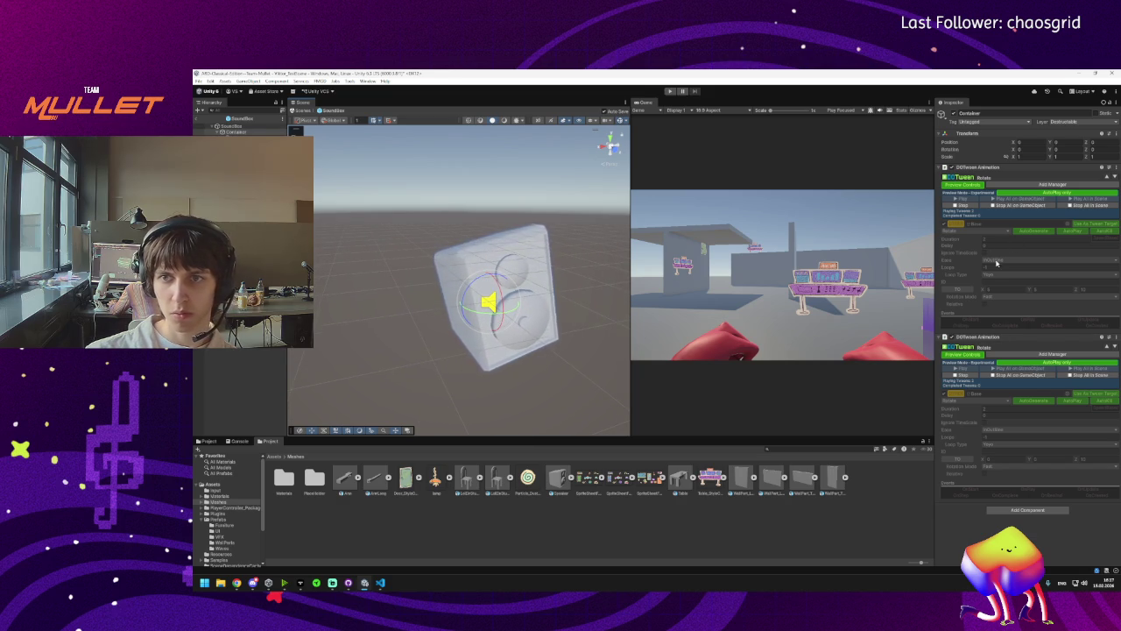
pyautogui.click(1018, 204)
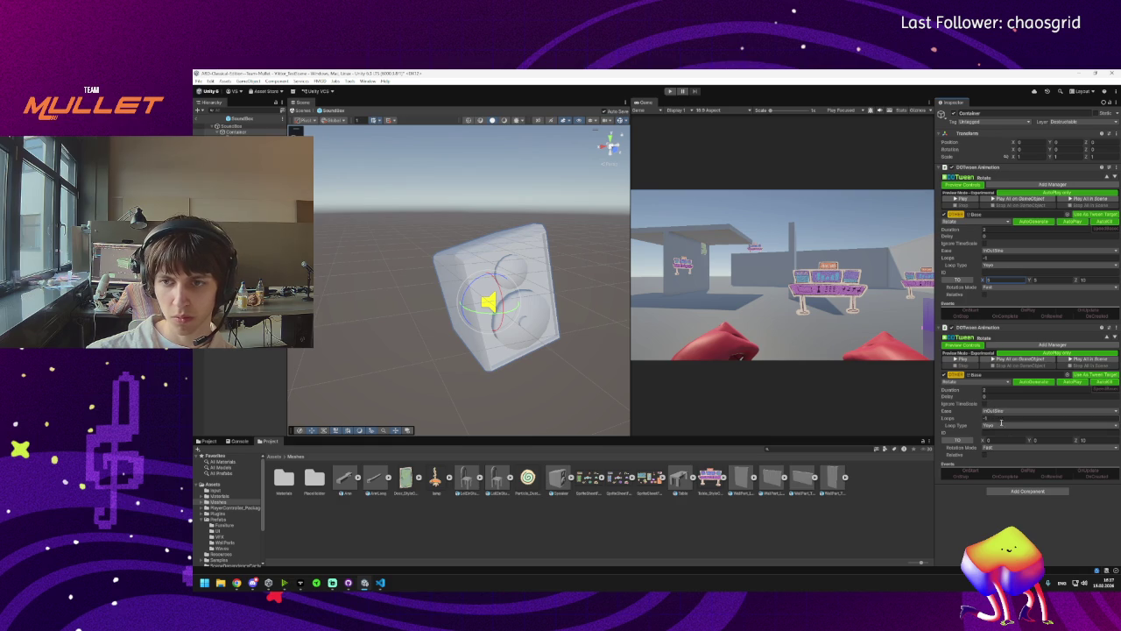
pyautogui.click(1091, 440)
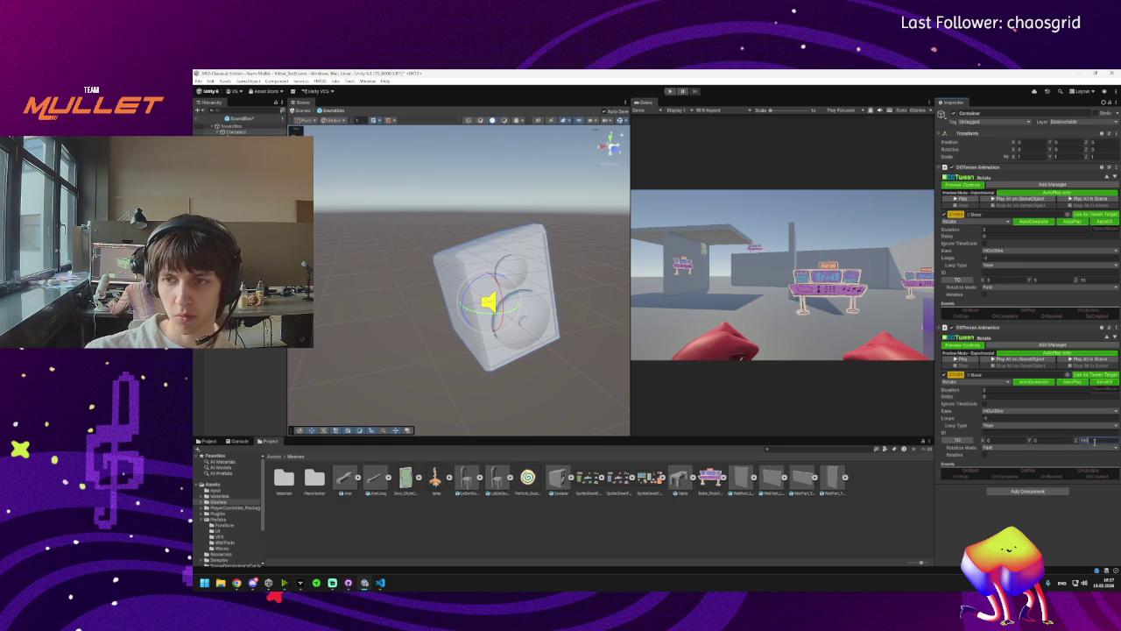
pyautogui.click(1002, 391)
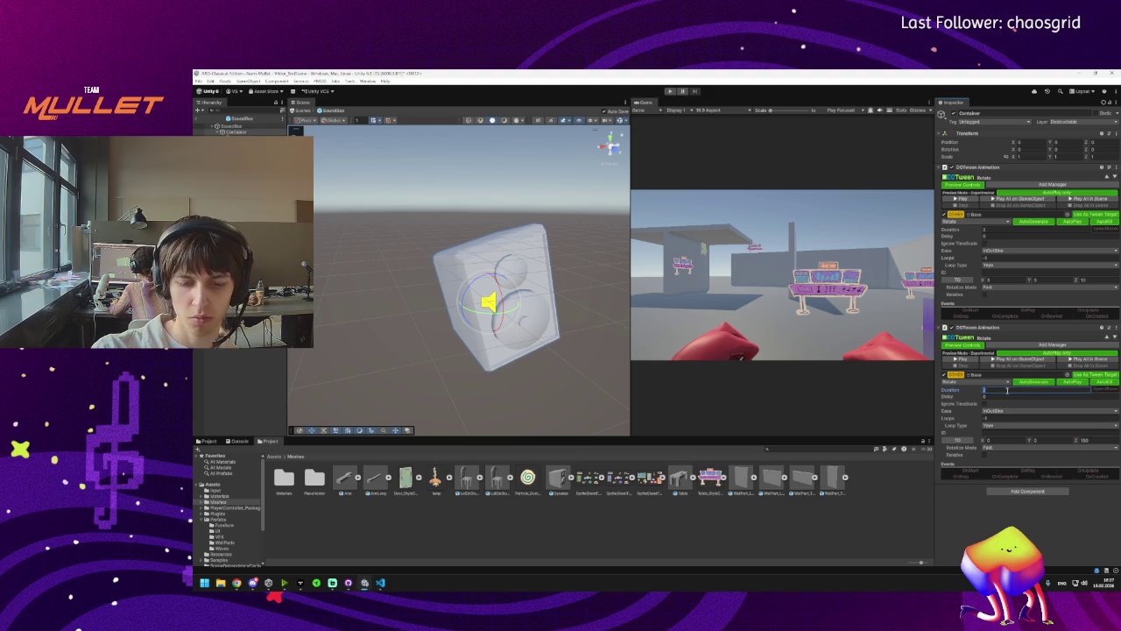
pyautogui.write('1')
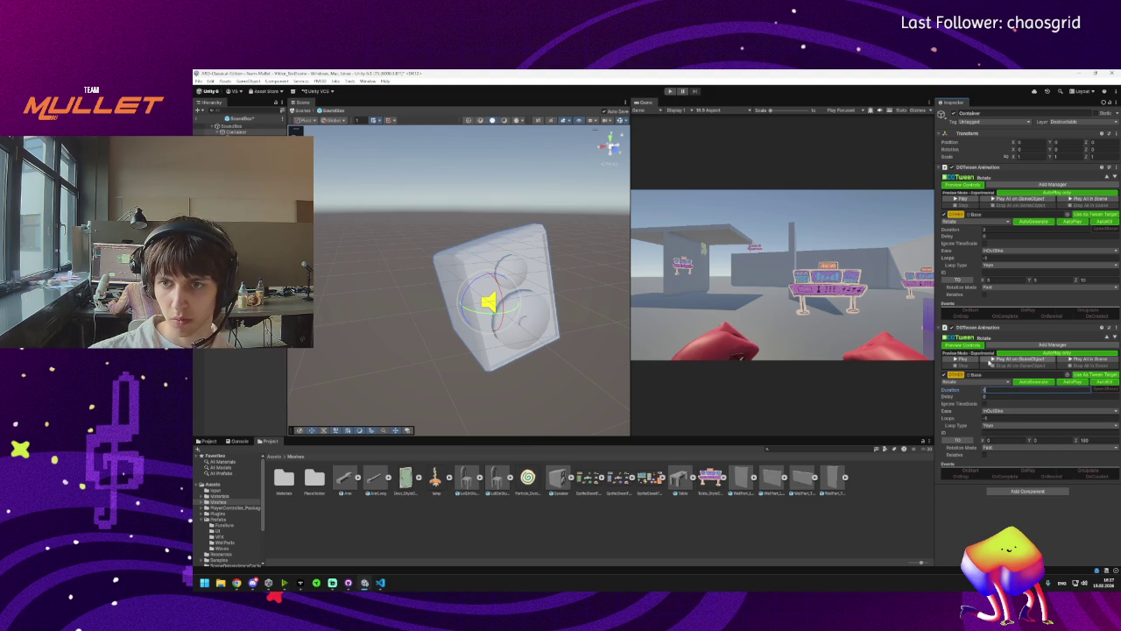
pyautogui.click(960, 359)
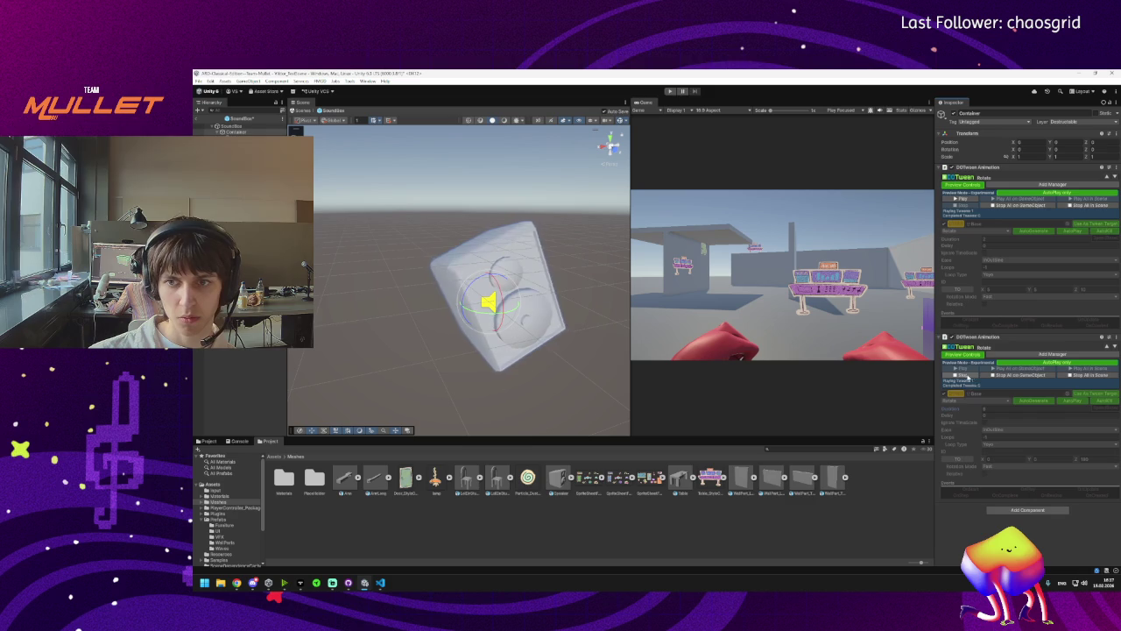
# Set the second tween's rotation targets to 180 and preview the spin on the speaker.
pyautogui.click(1094, 438)
pyautogui.click(1002, 440)
pyautogui.write('180')
pyautogui.click(1085, 441)
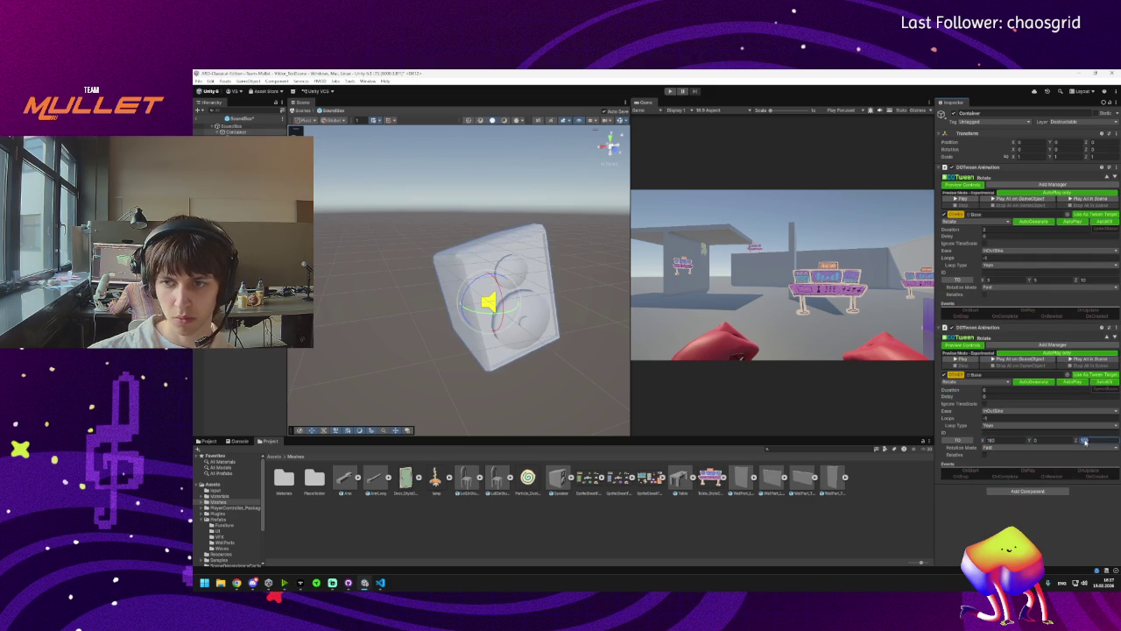
pyautogui.click(960, 359)
pyautogui.click(995, 375)
pyautogui.click(993, 440)
pyautogui.click(1038, 439)
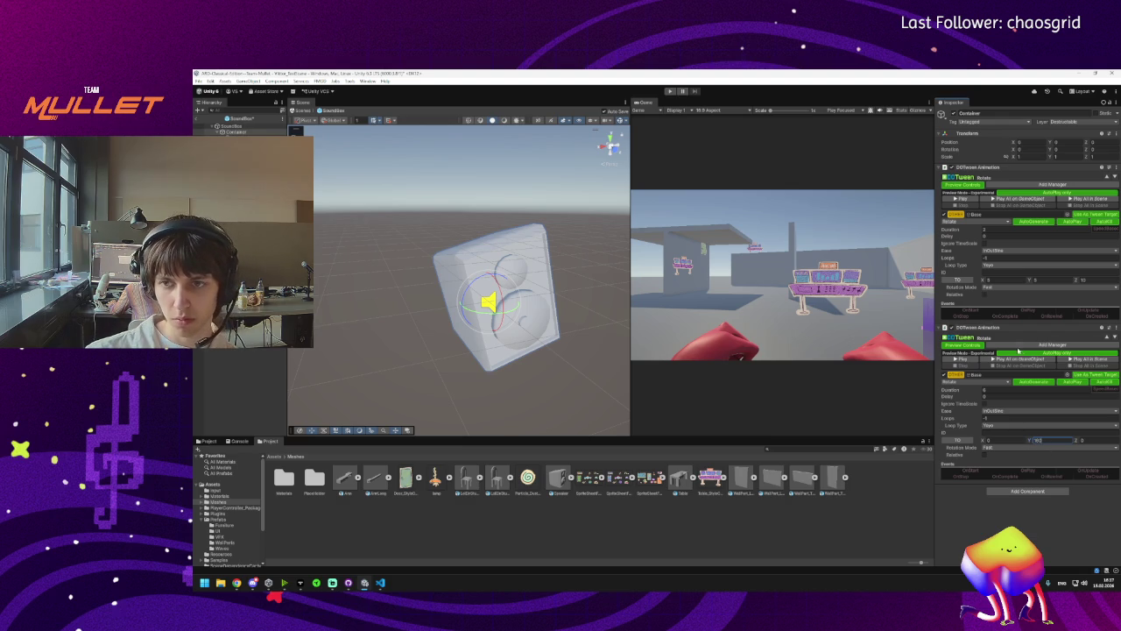
pyautogui.click(960, 360)
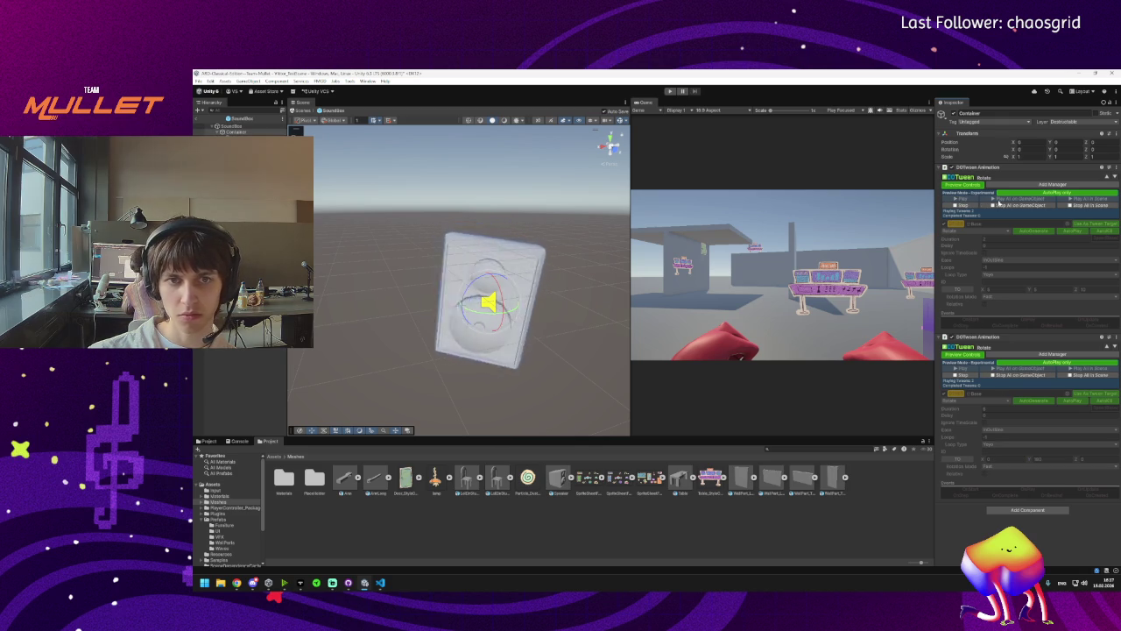
pyautogui.click(993, 203)
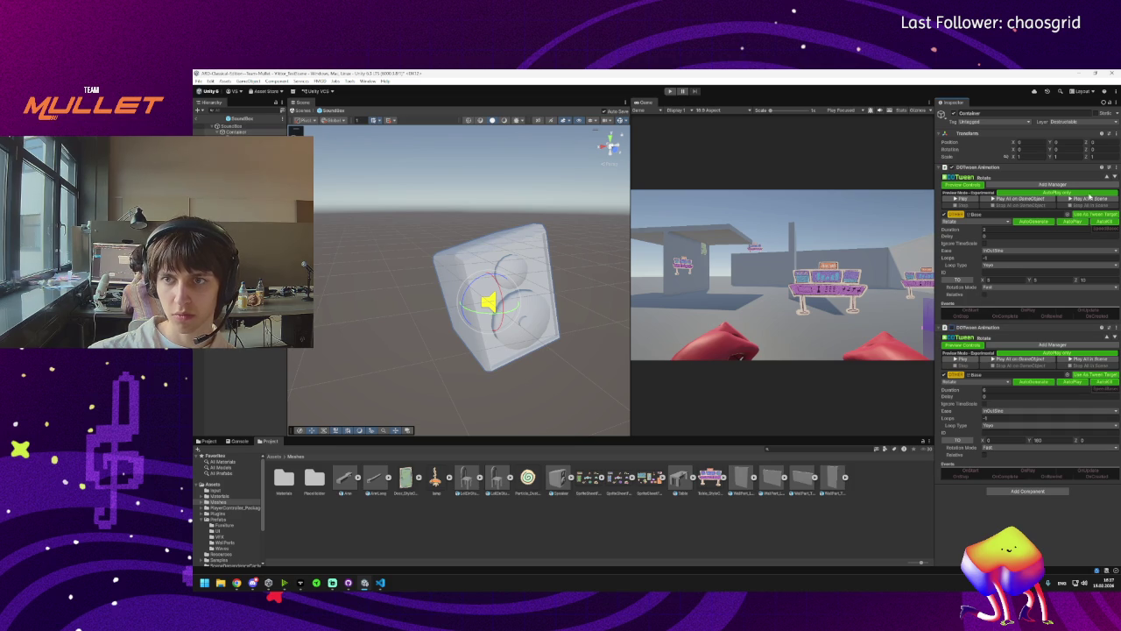
pyautogui.click(1112, 328)
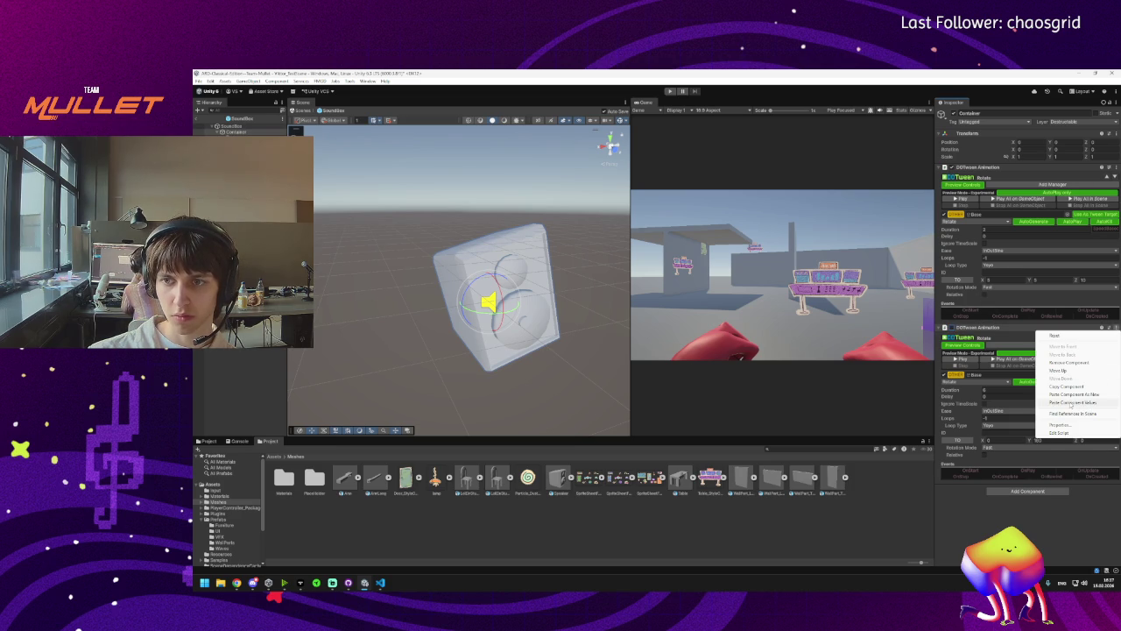
# Paste the Rotate settings as a third tween and make the second tween loop Incremental.
pyautogui.click(1076, 394)
pyautogui.scroll(-5, 1004, 457)
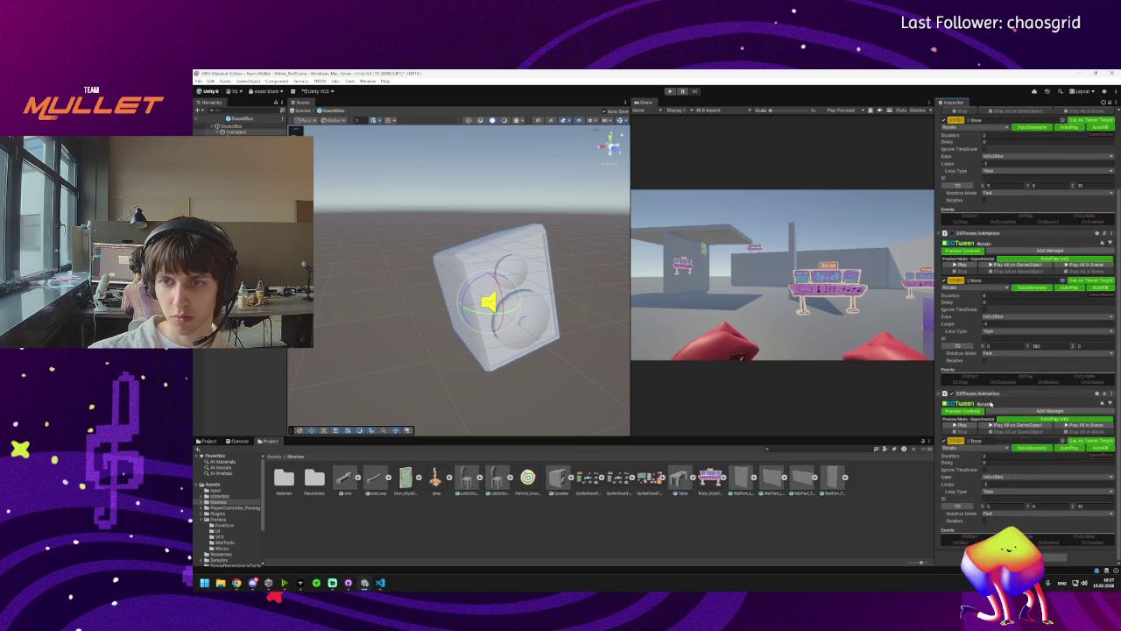
pyautogui.click(997, 334)
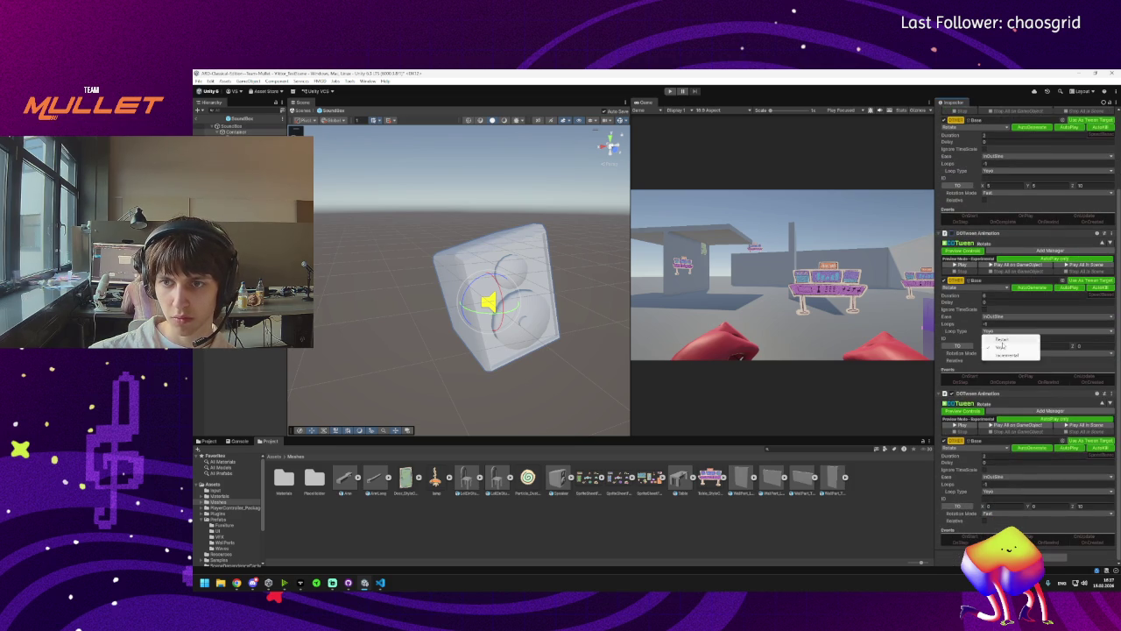
pyautogui.click(1007, 349)
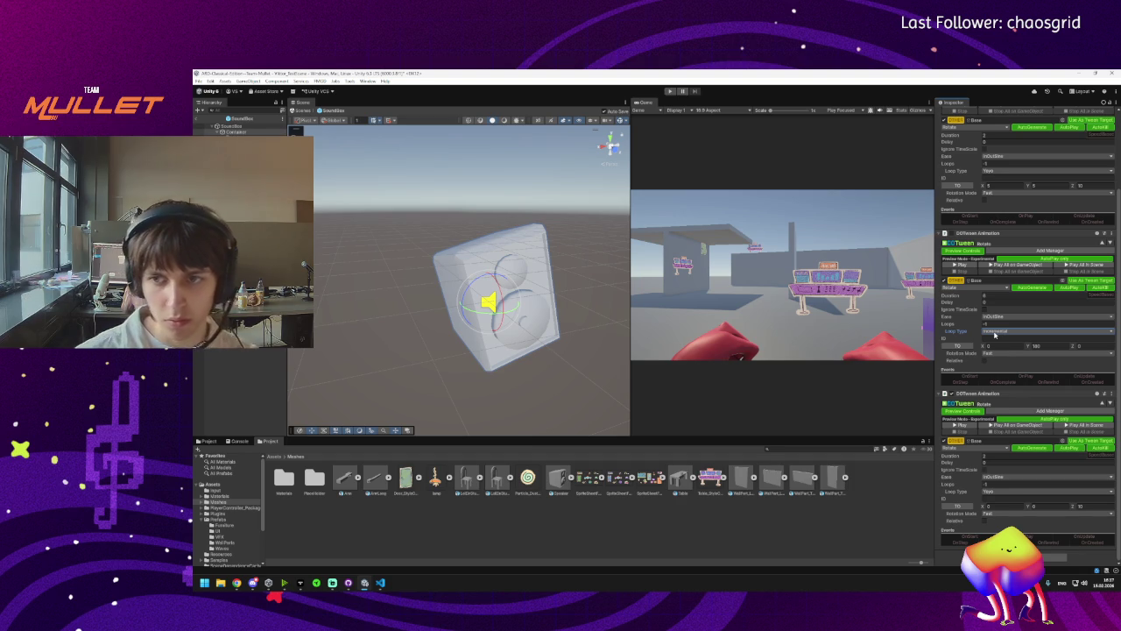
# Switch the second tween's ease to Linear and bring up the third tween's type list.
pyautogui.click(990, 317)
pyautogui.click(1007, 293)
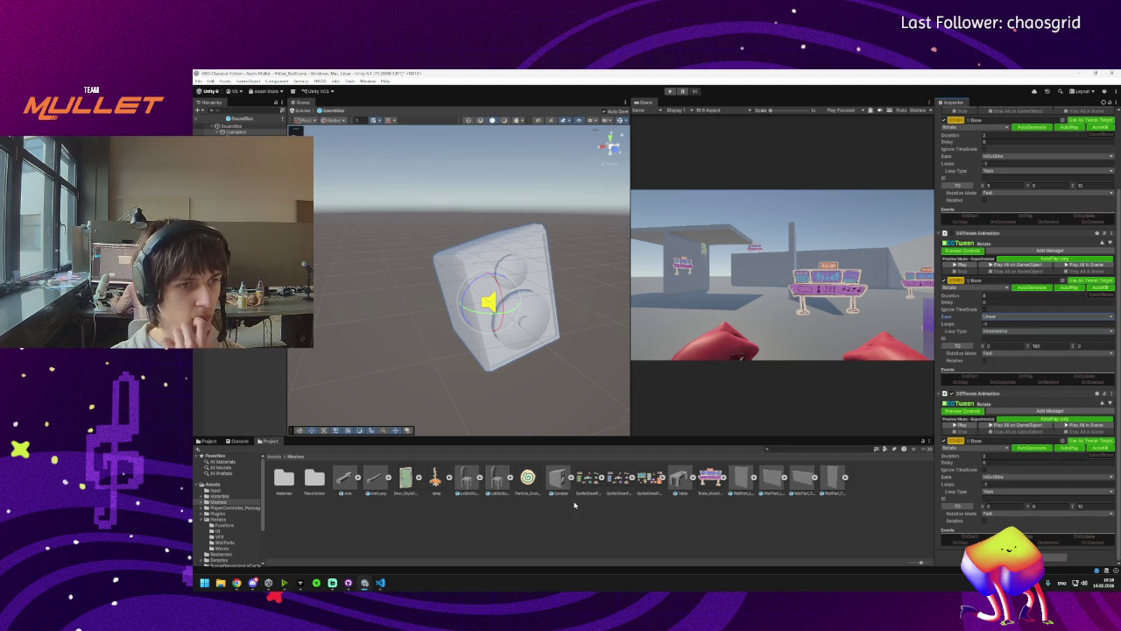
pyautogui.moveTo(254, 584)
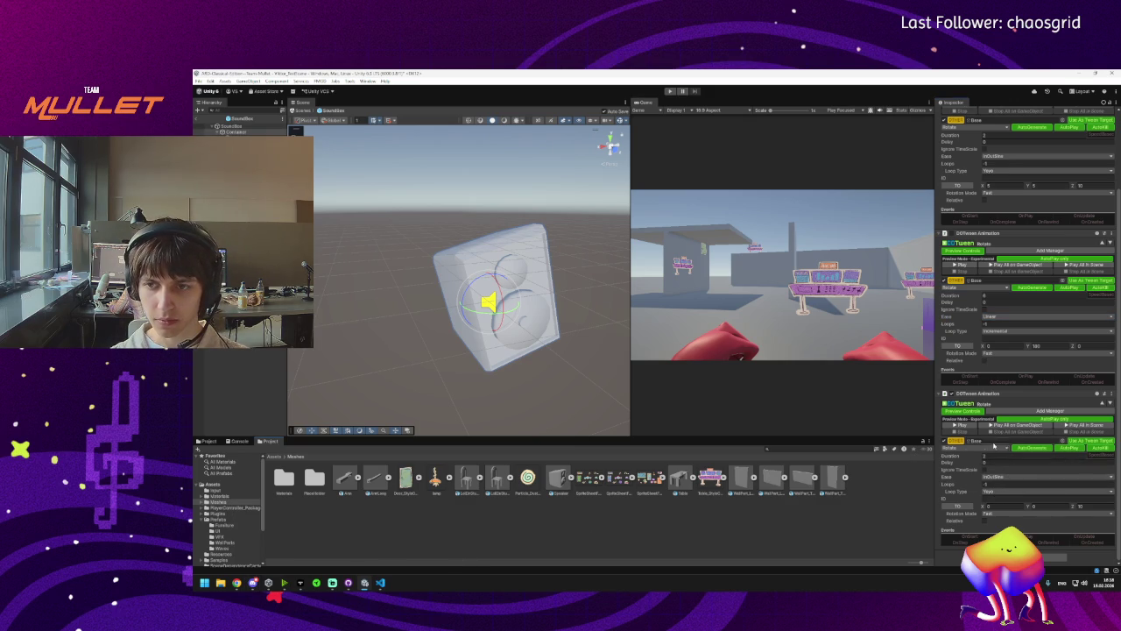
pyautogui.click(991, 448)
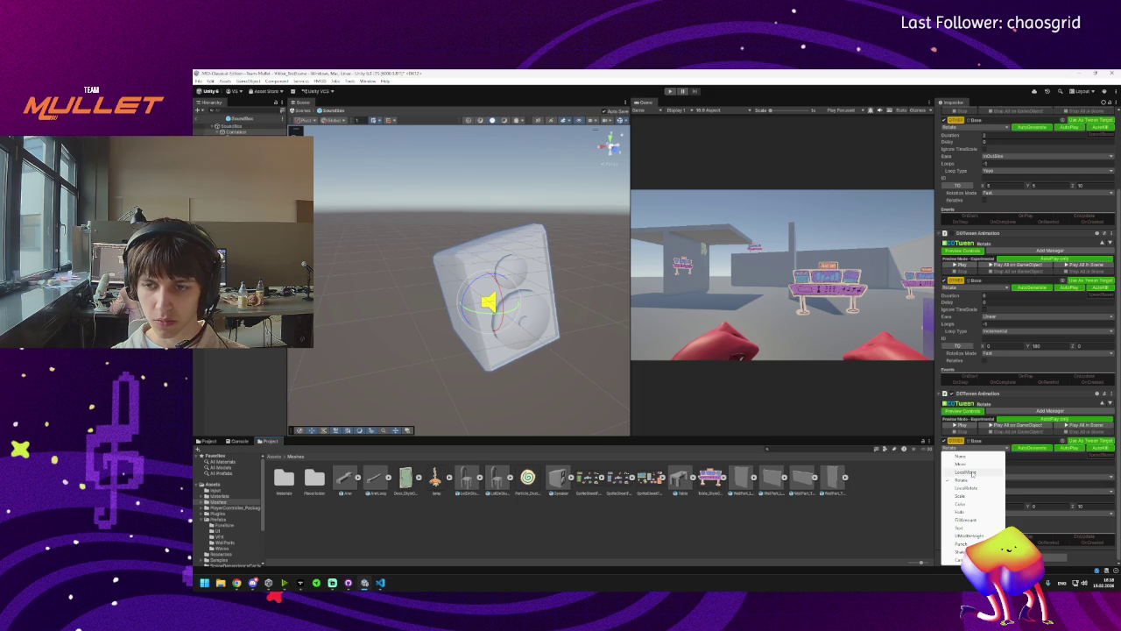
# Make the third animation a LocalMove tween with a tiny Y target near 0.014 and preview it.
pyautogui.click(972, 473)
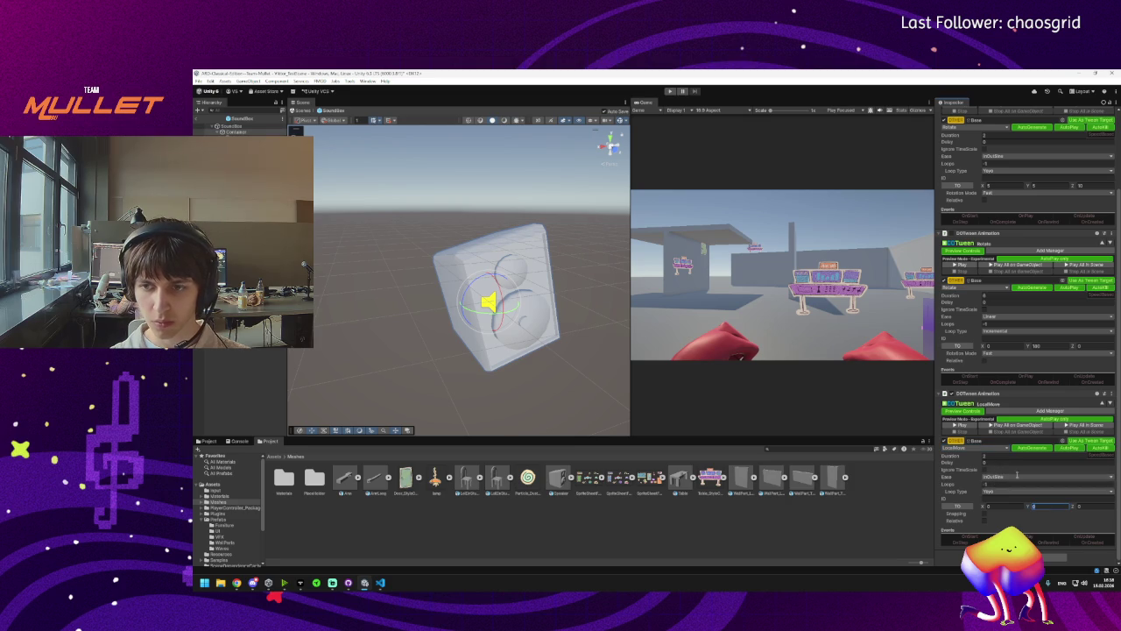
pyautogui.click(959, 425)
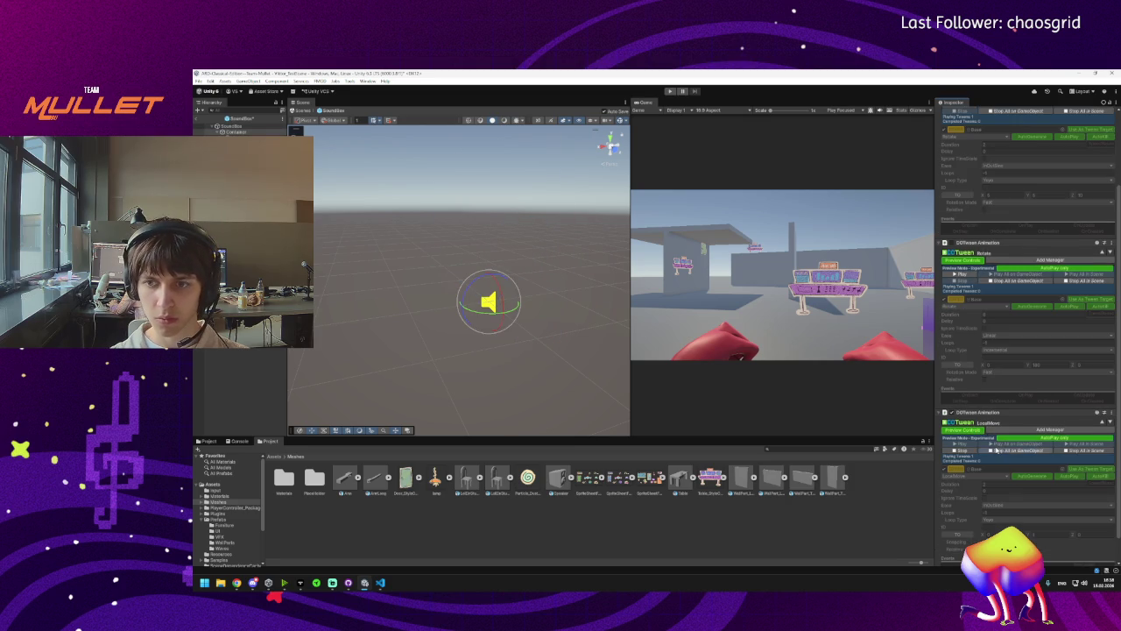
pyautogui.click(987, 450)
pyautogui.click(990, 457)
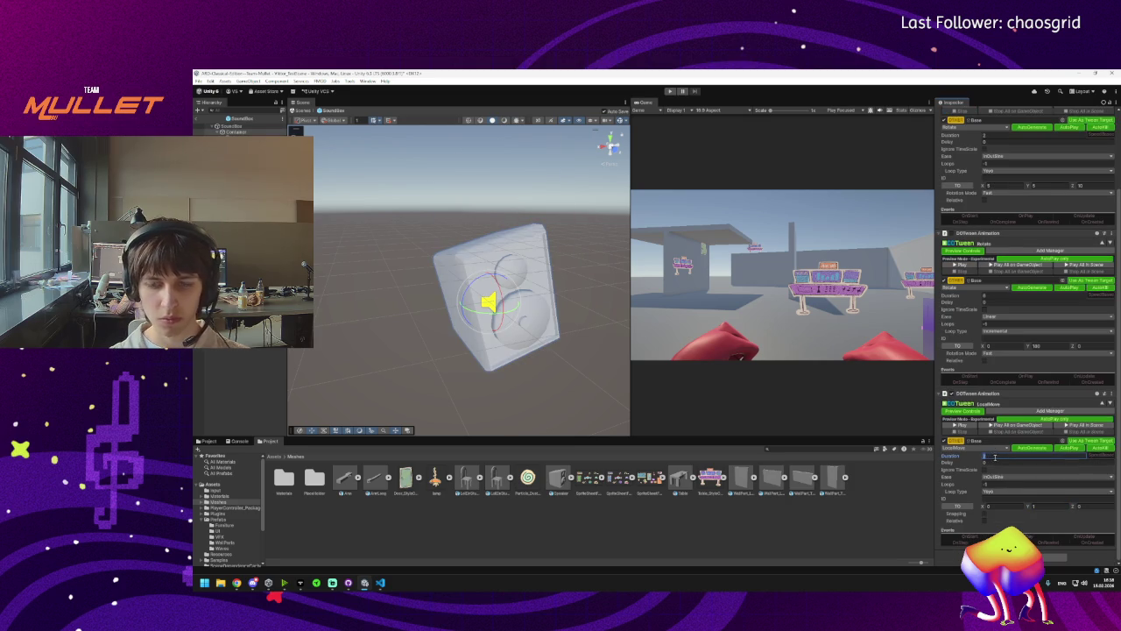
pyautogui.click(1046, 505)
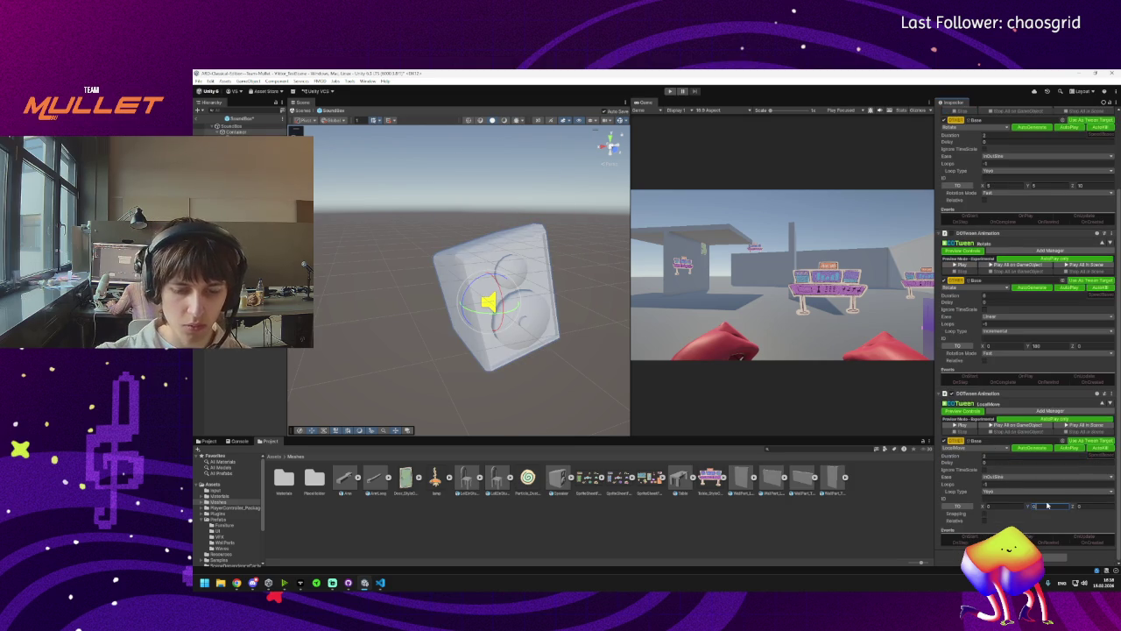
pyautogui.click(954, 426)
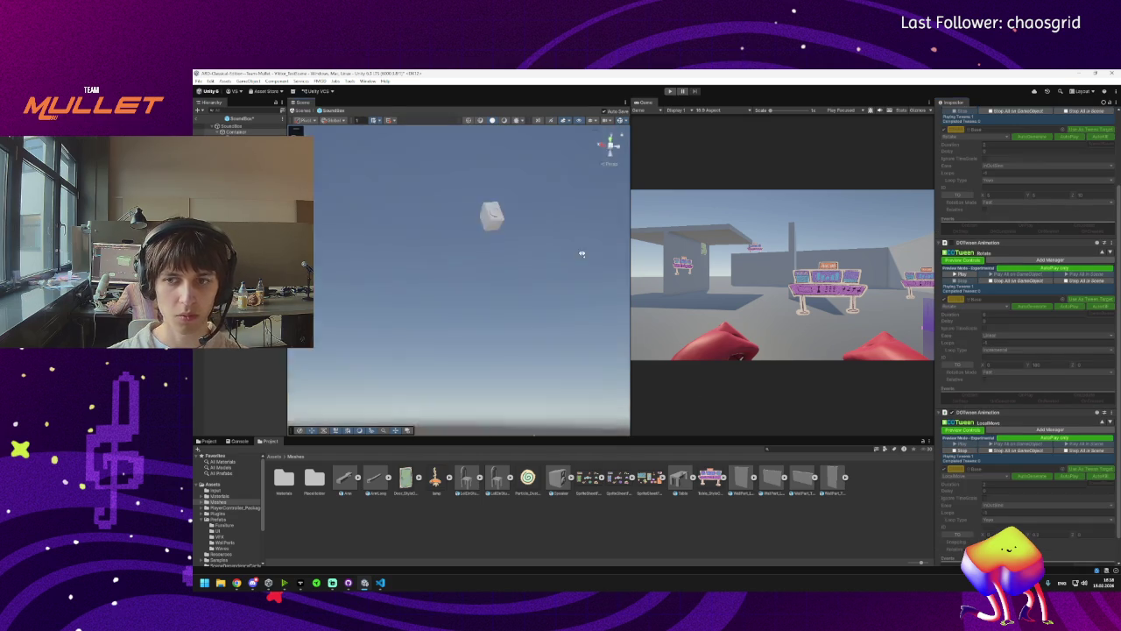
pyautogui.press('f')
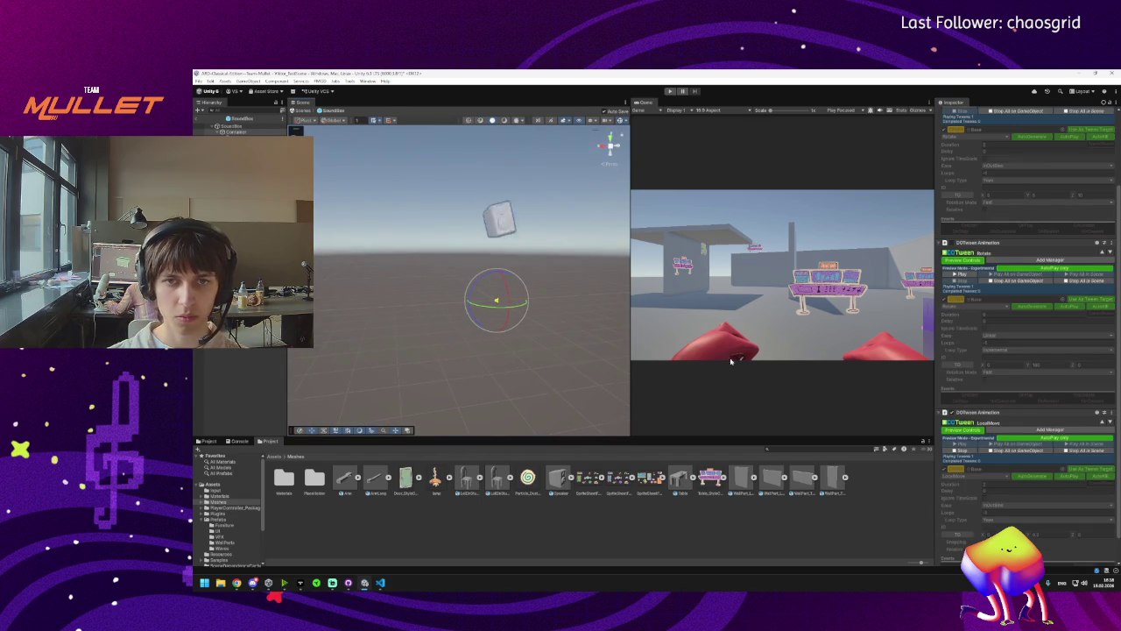
pyautogui.click(987, 452)
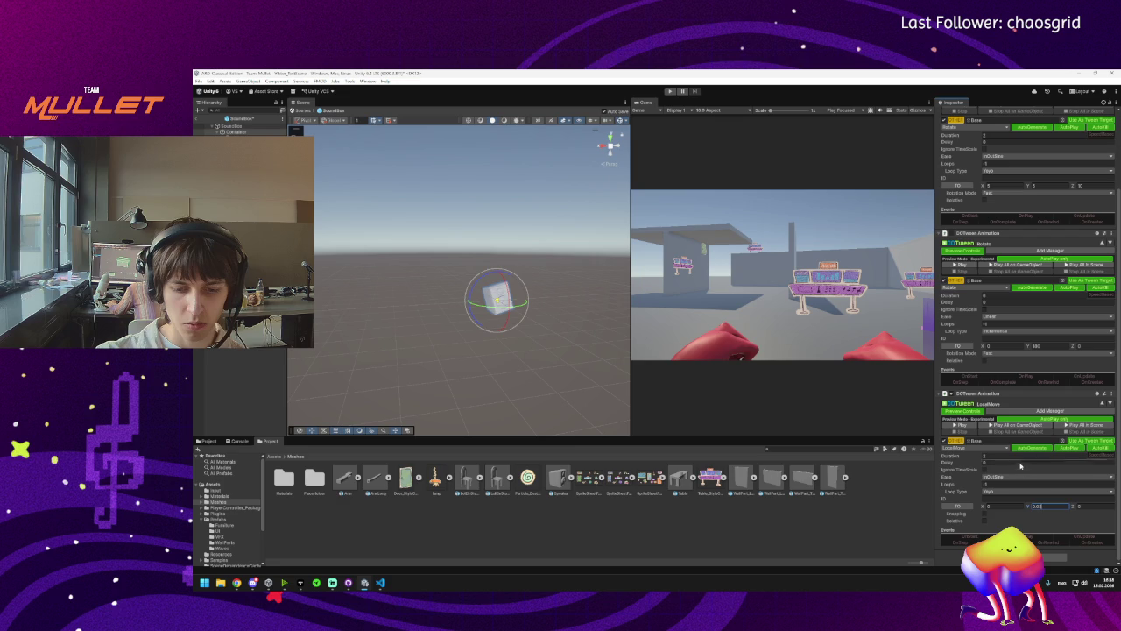
# Fine-tune the move's Y offset (entering 16) and replay the bob from a tilted scene view.
pyautogui.click(996, 424)
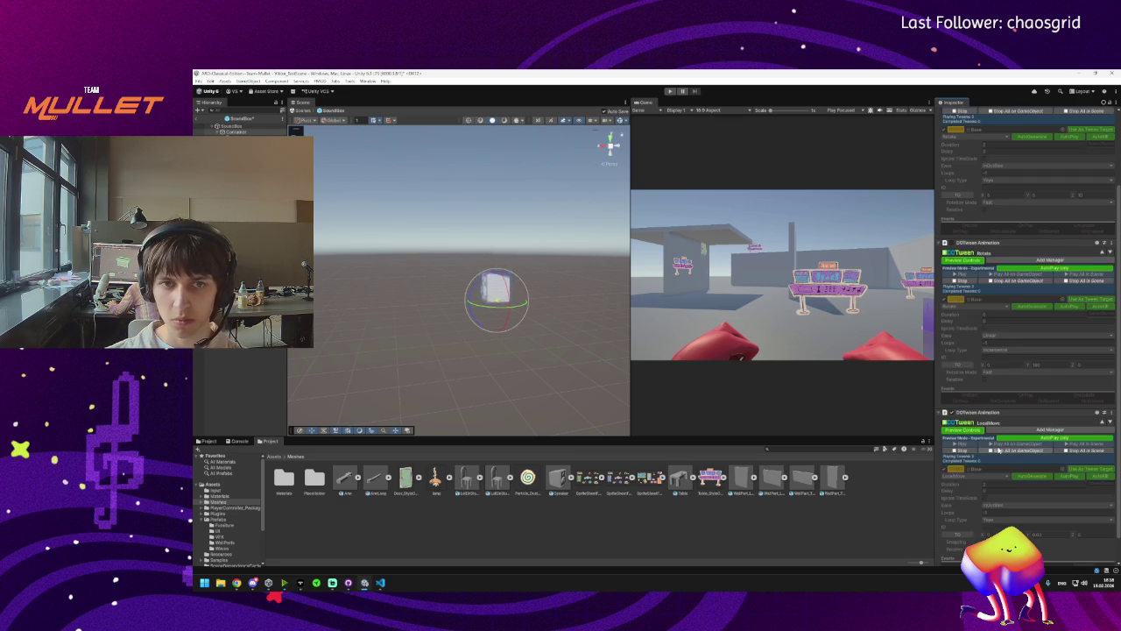
pyautogui.moveTo(491, 373)
pyautogui.mouseDown()
pyautogui.moveTo(490, 349)
pyautogui.moveTo(500, 353)
pyautogui.mouseUp()
pyautogui.moveTo(564, 383); pyautogui.dragTo(566, 377)
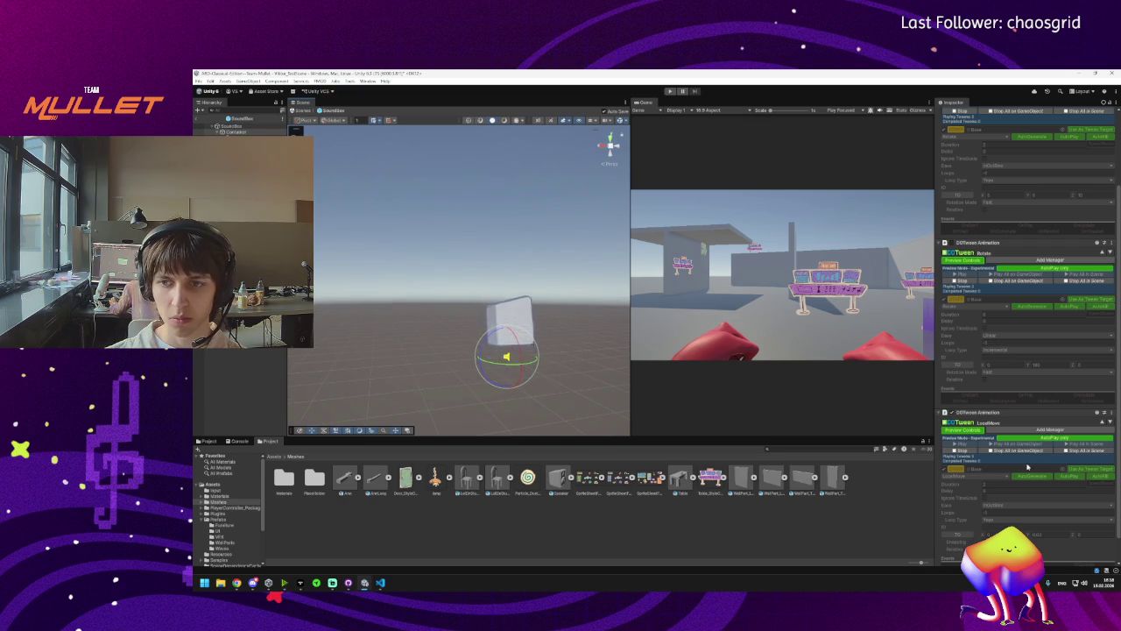
pyautogui.scroll(-1, 992, 475)
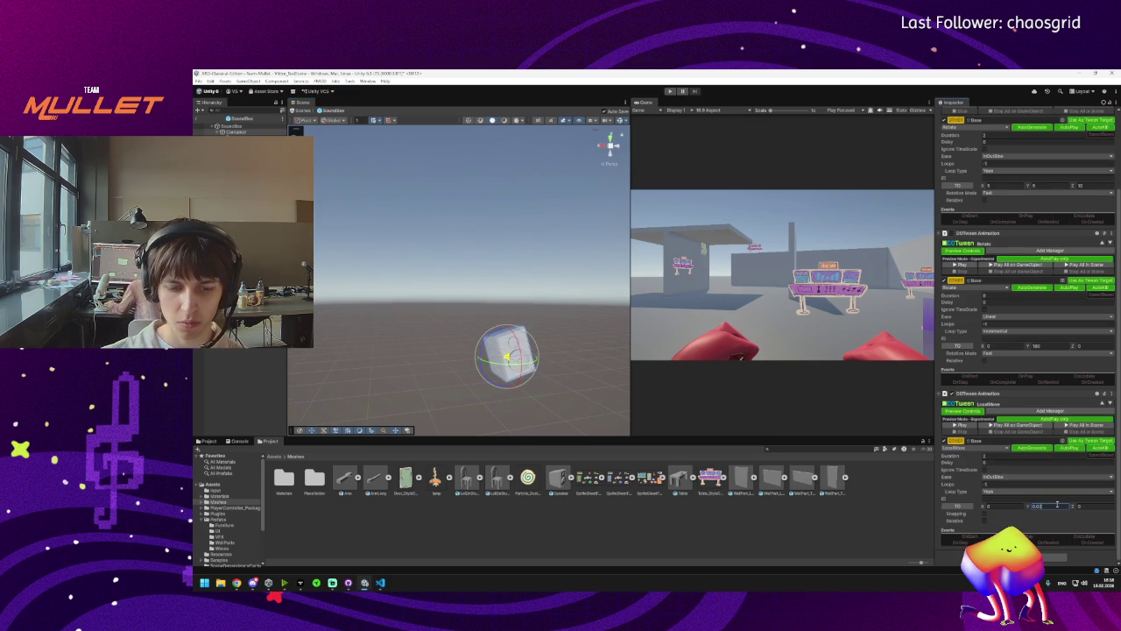
pyautogui.write('16')
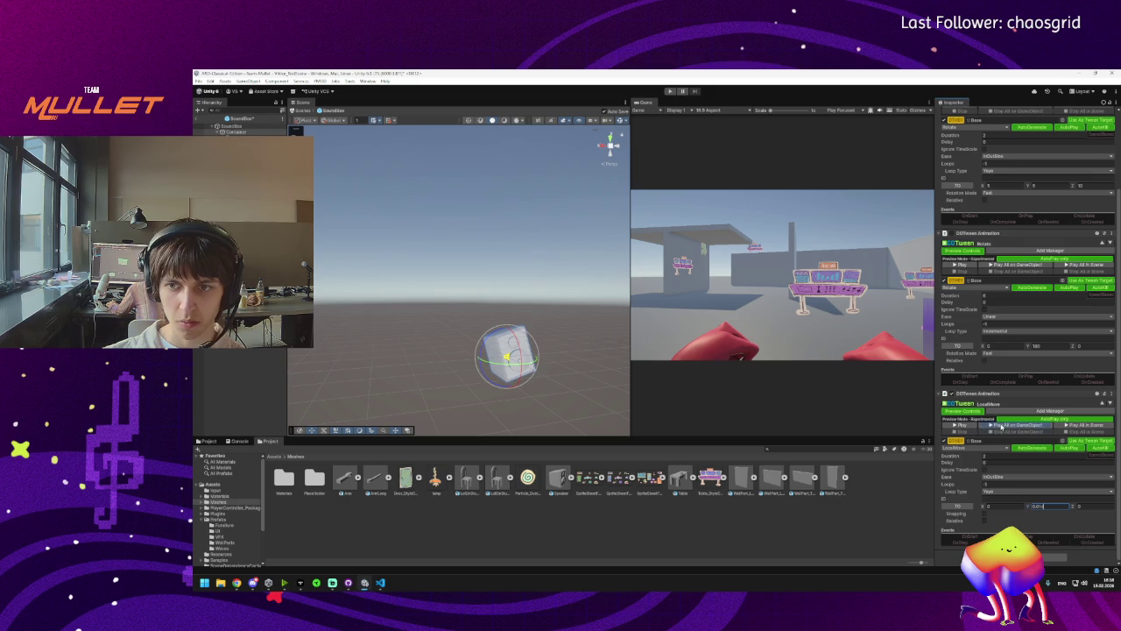
pyautogui.click(1007, 424)
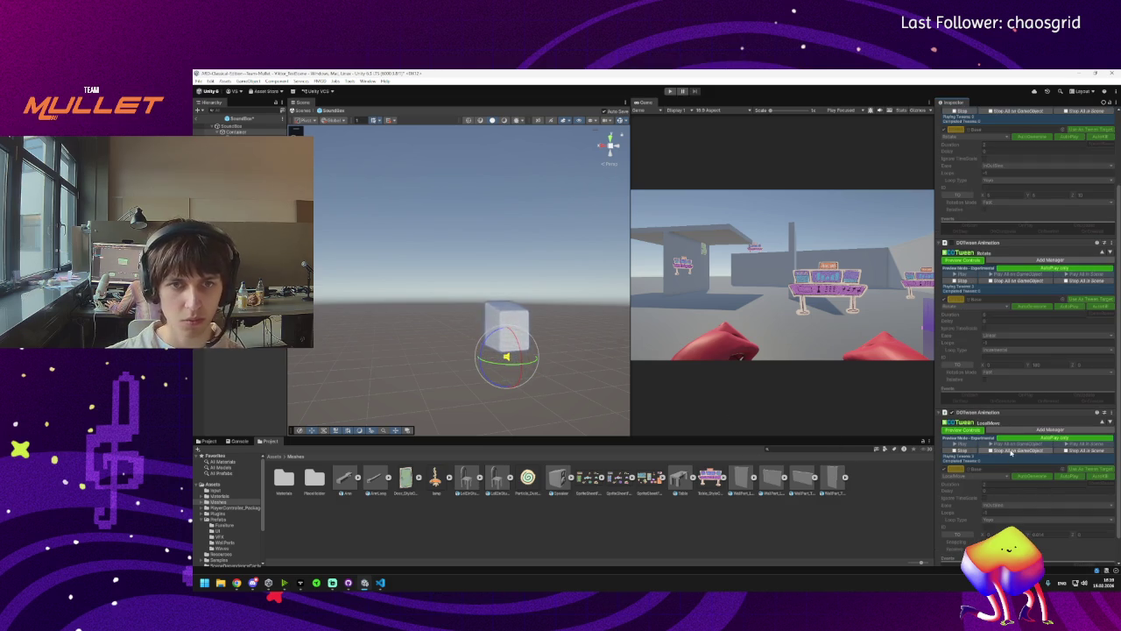
pyautogui.click(1010, 451)
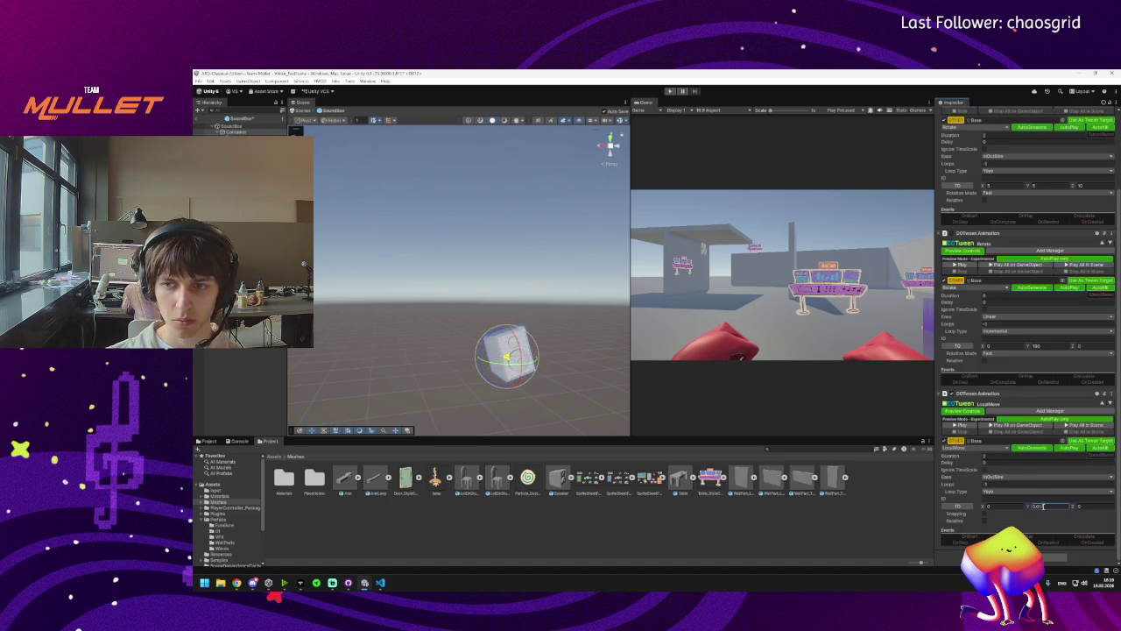
pyautogui.click(1005, 476)
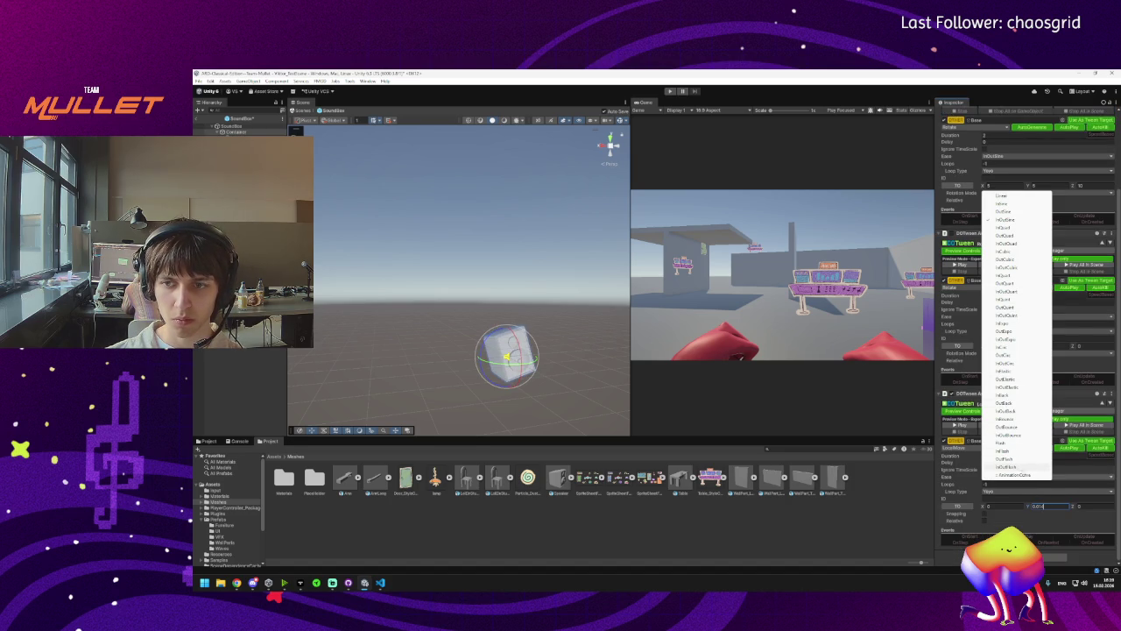
# Try a different ease on the LocalMove and preview all the box's tweens together.
pyautogui.click(1069, 476)
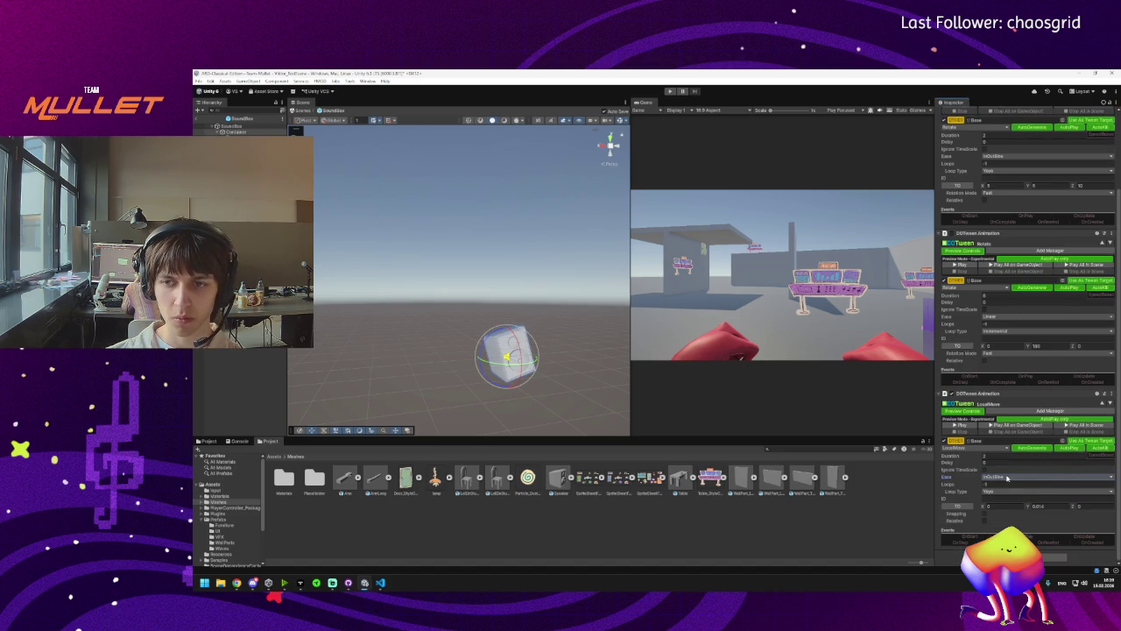
pyautogui.click(1009, 477)
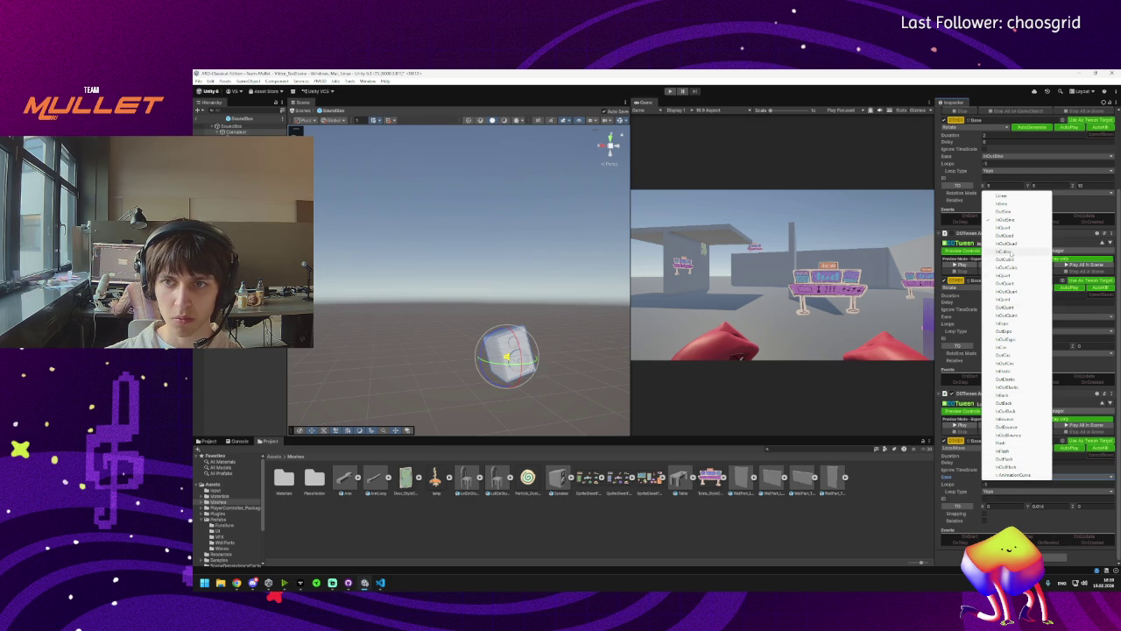
pyautogui.click(1005, 251)
pyautogui.click(974, 426)
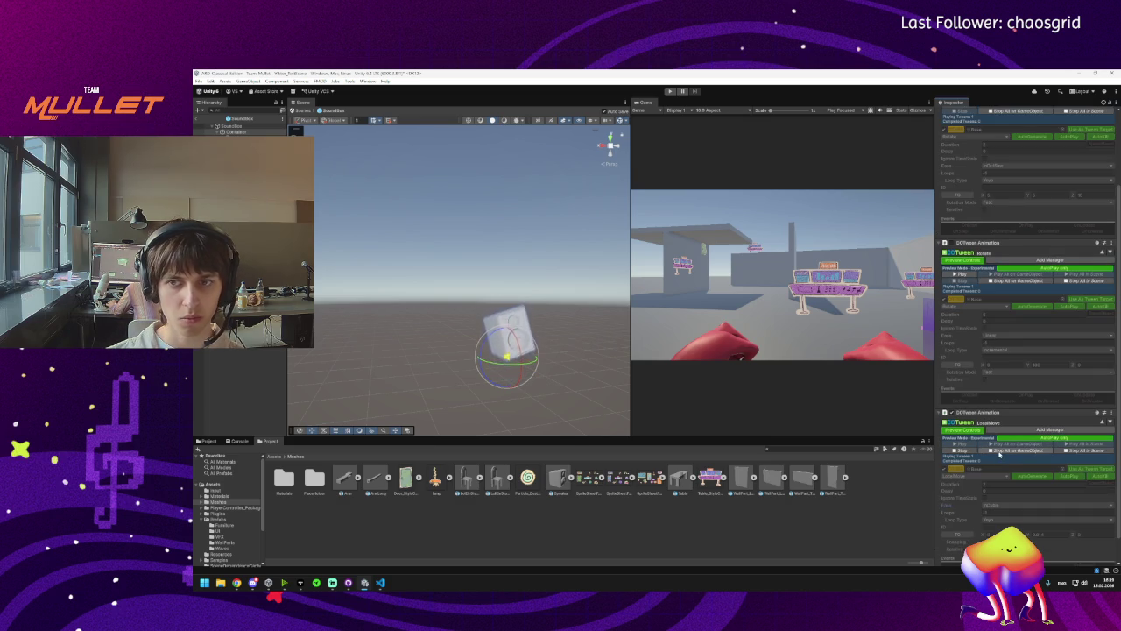
pyautogui.click(999, 452)
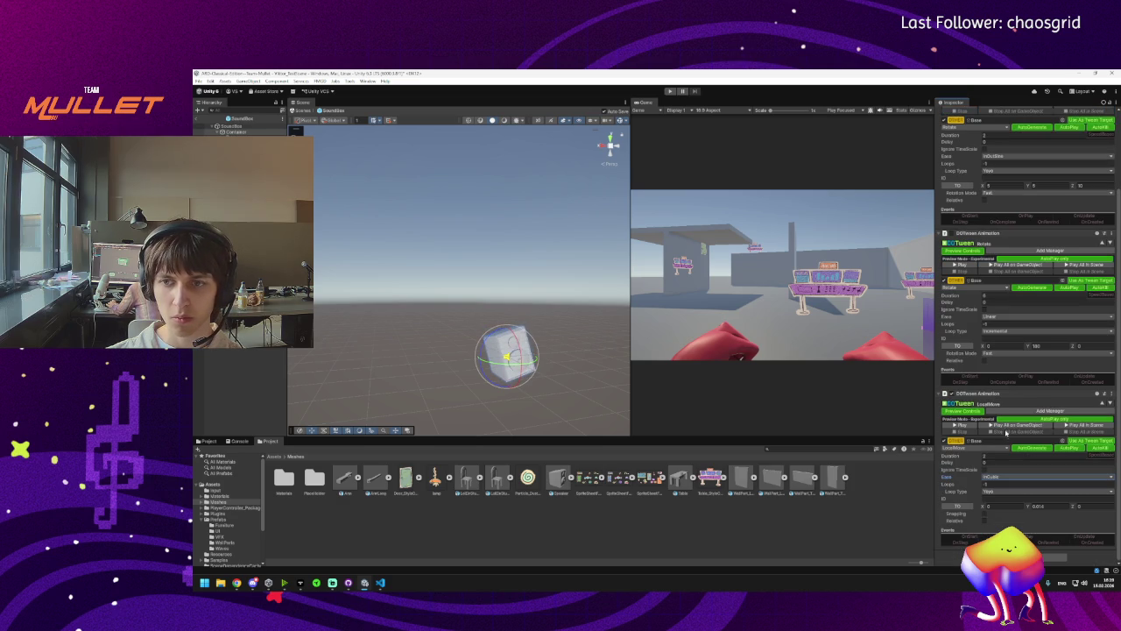
pyautogui.click(1006, 428)
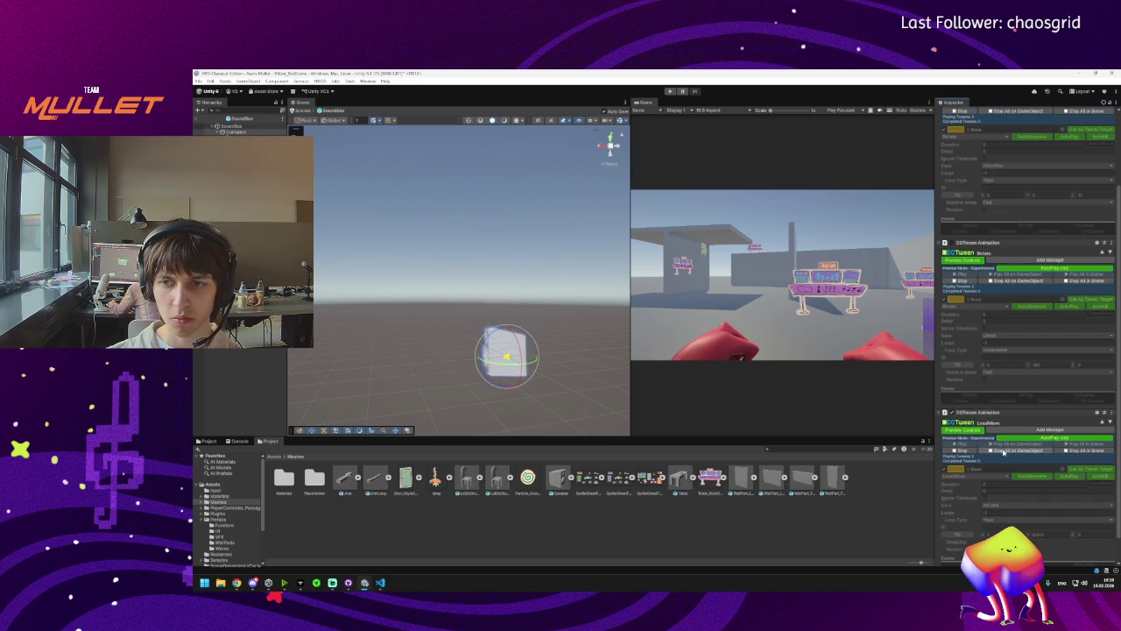
pyautogui.click(1003, 451)
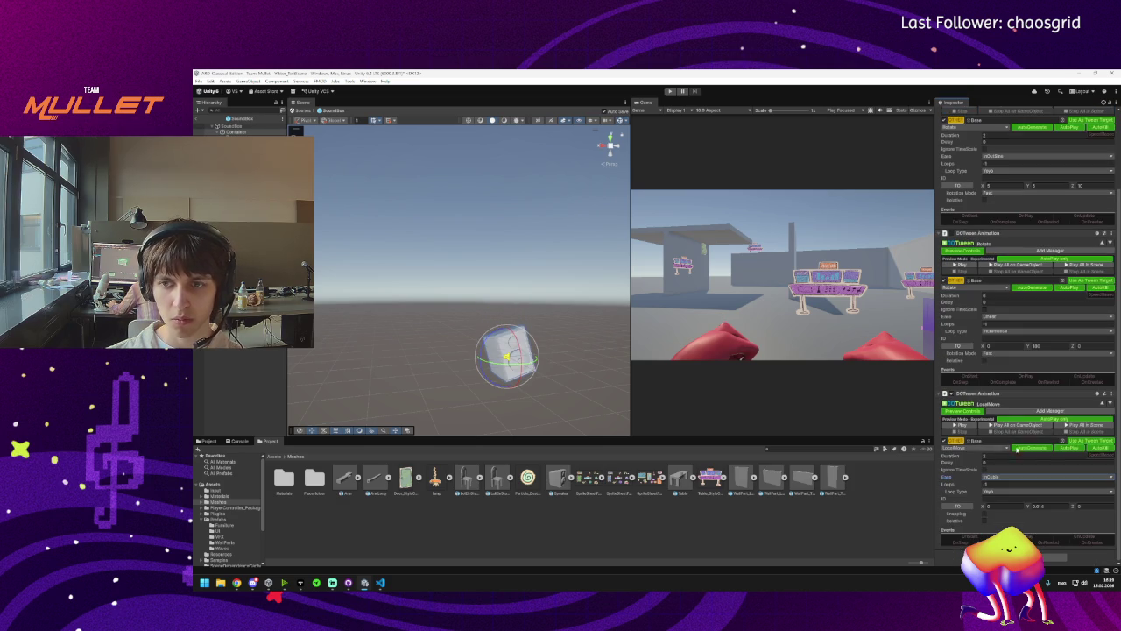
# Repeatedly shrink the LocalMove Y offset, previewing all tweens after each edit.
pyautogui.click(1056, 507)
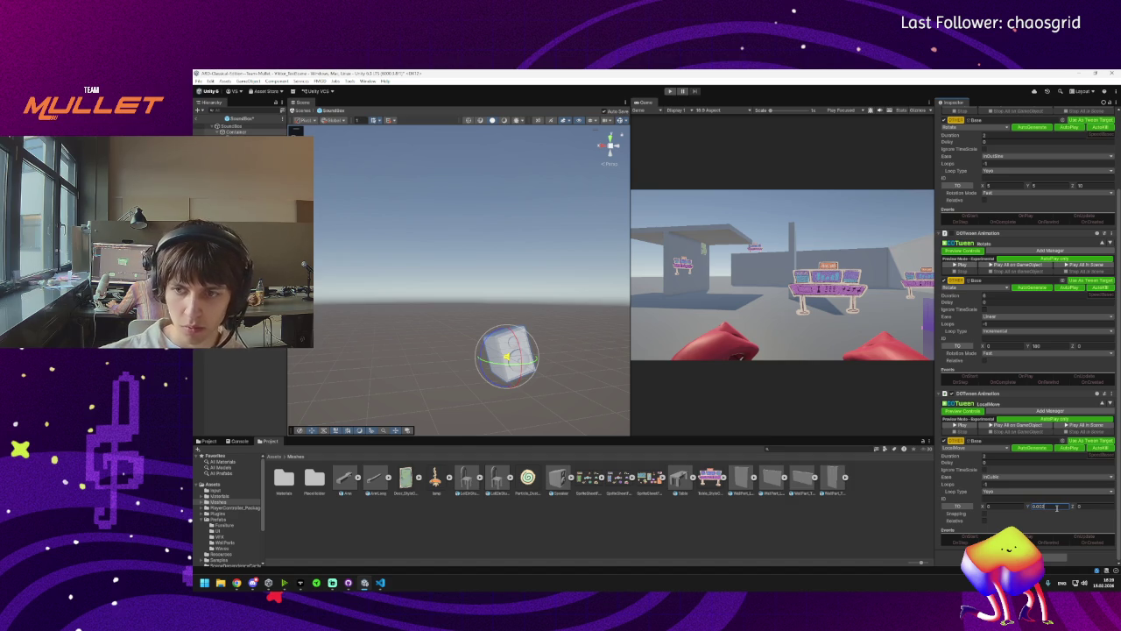
pyautogui.click(990, 425)
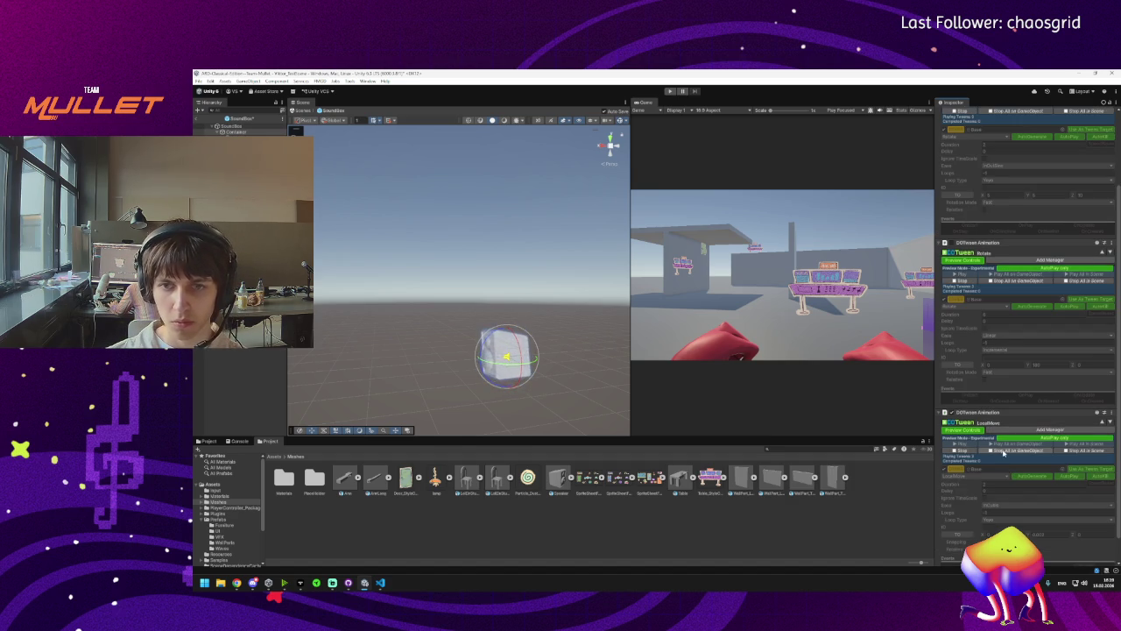
pyautogui.click(1003, 450)
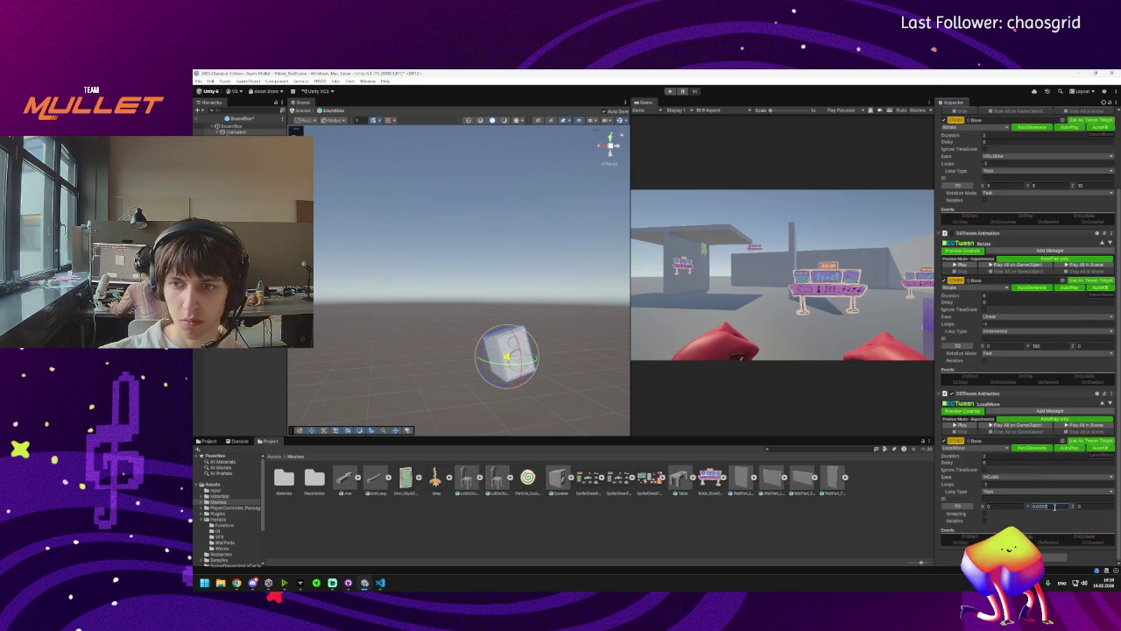
pyautogui.click(963, 425)
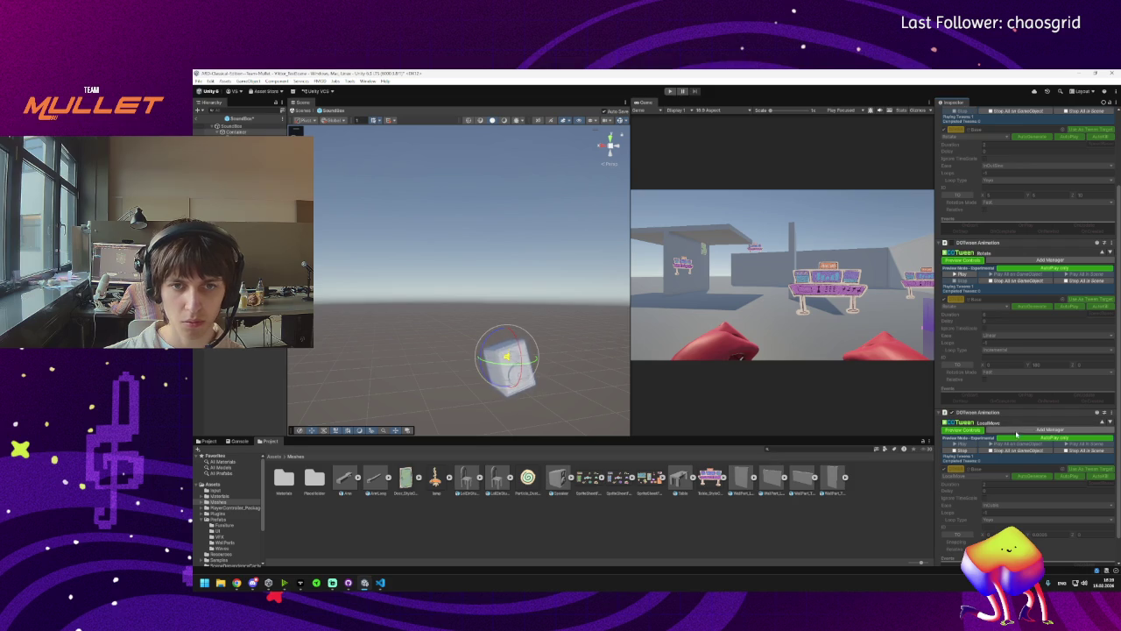
pyautogui.click(1055, 506)
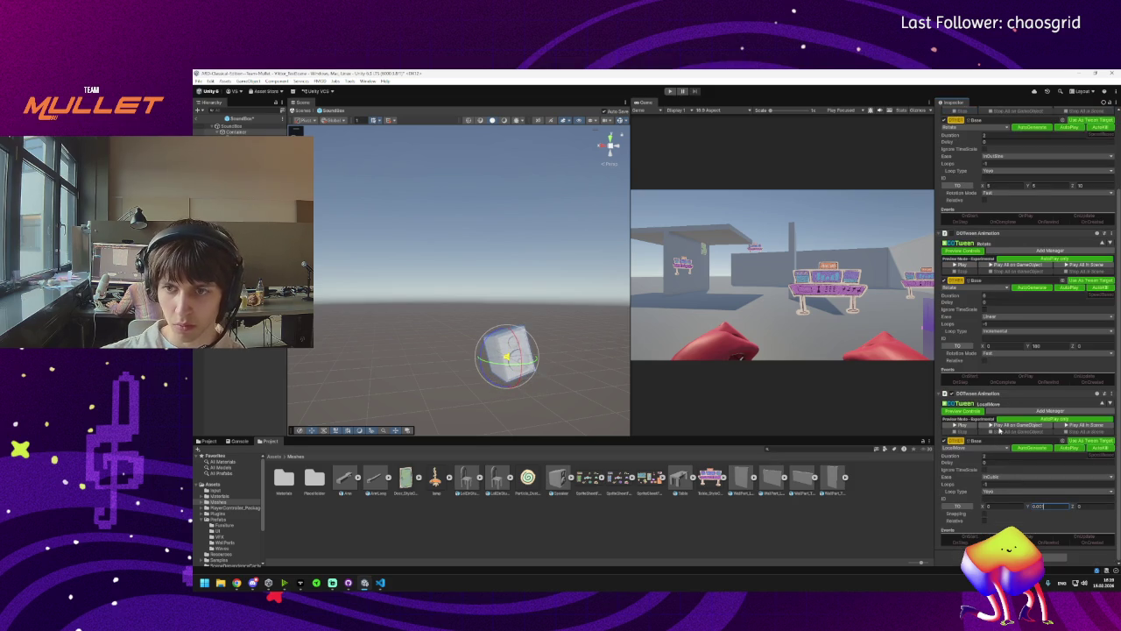
pyautogui.click(995, 428)
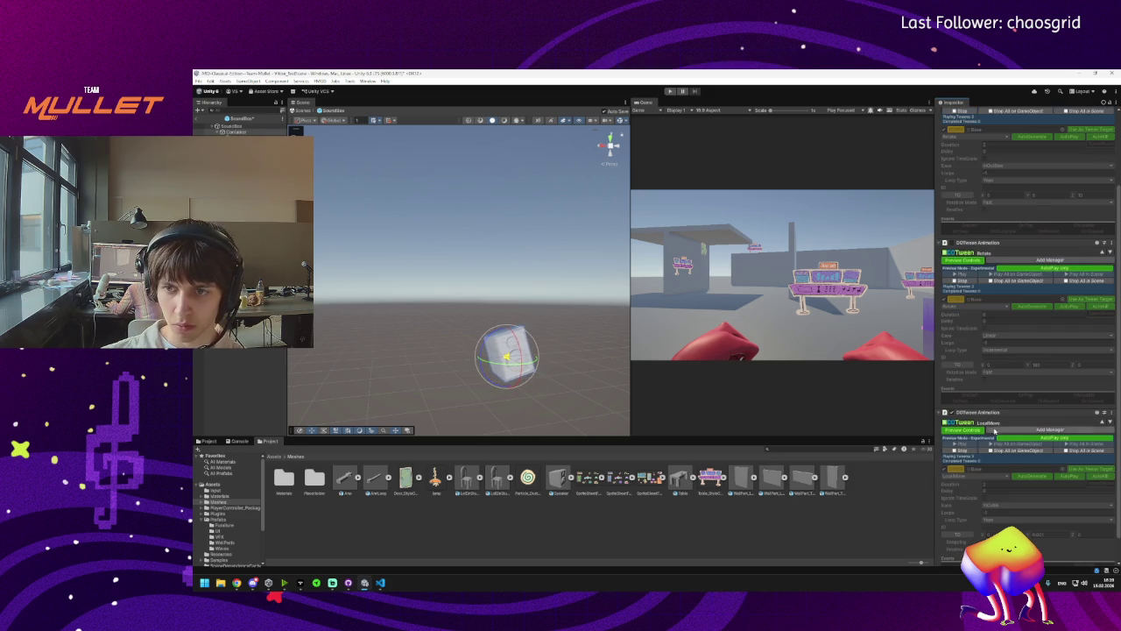
pyautogui.click(1042, 519)
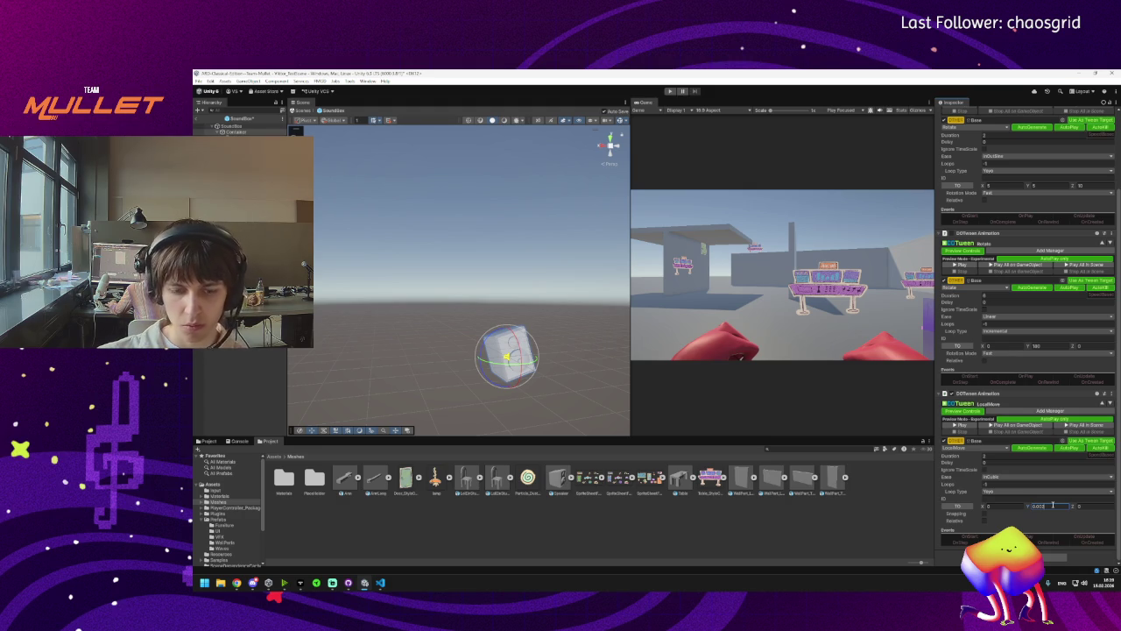
pyautogui.click(1002, 426)
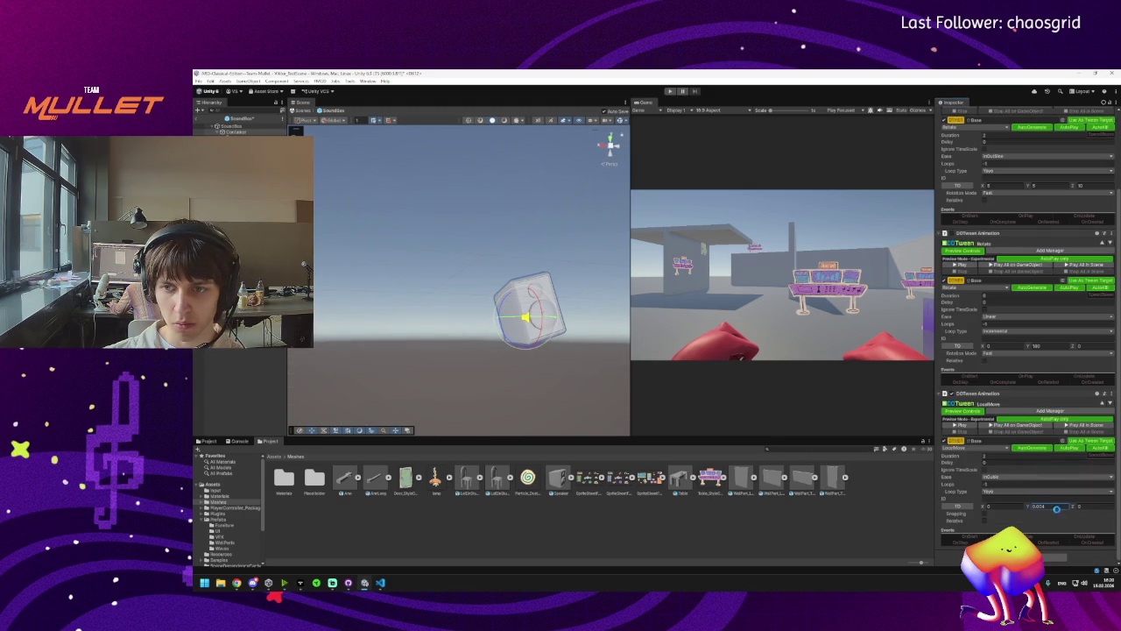
pyautogui.click(1049, 507)
pyautogui.click(1051, 506)
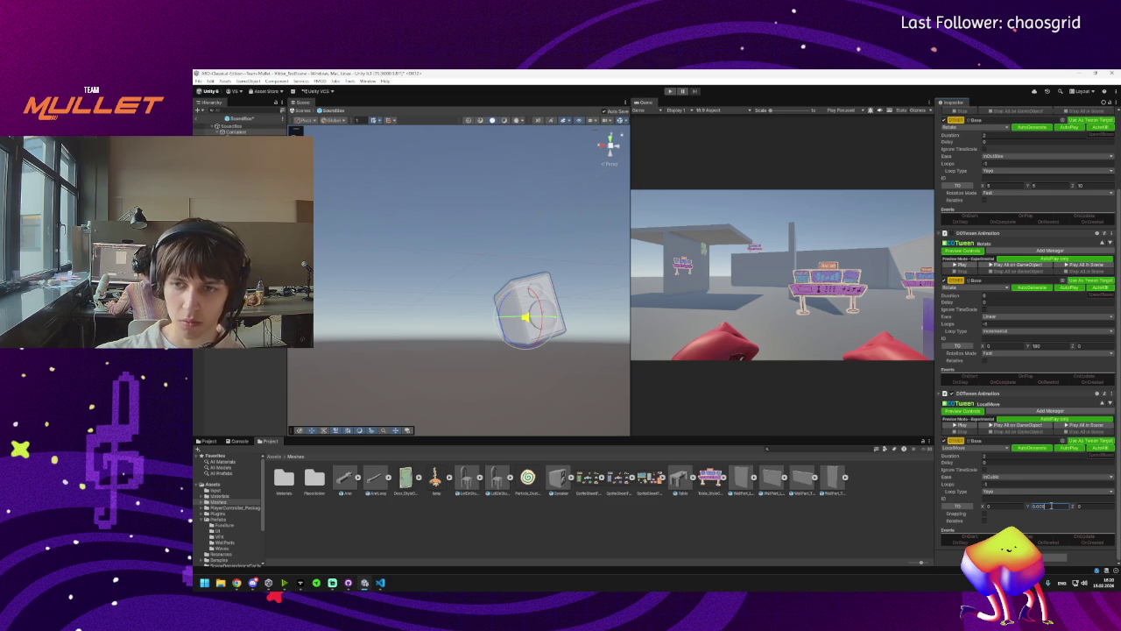
# After a final combined preview, set the LocalMove ease to Linear.
pyautogui.click(1013, 431)
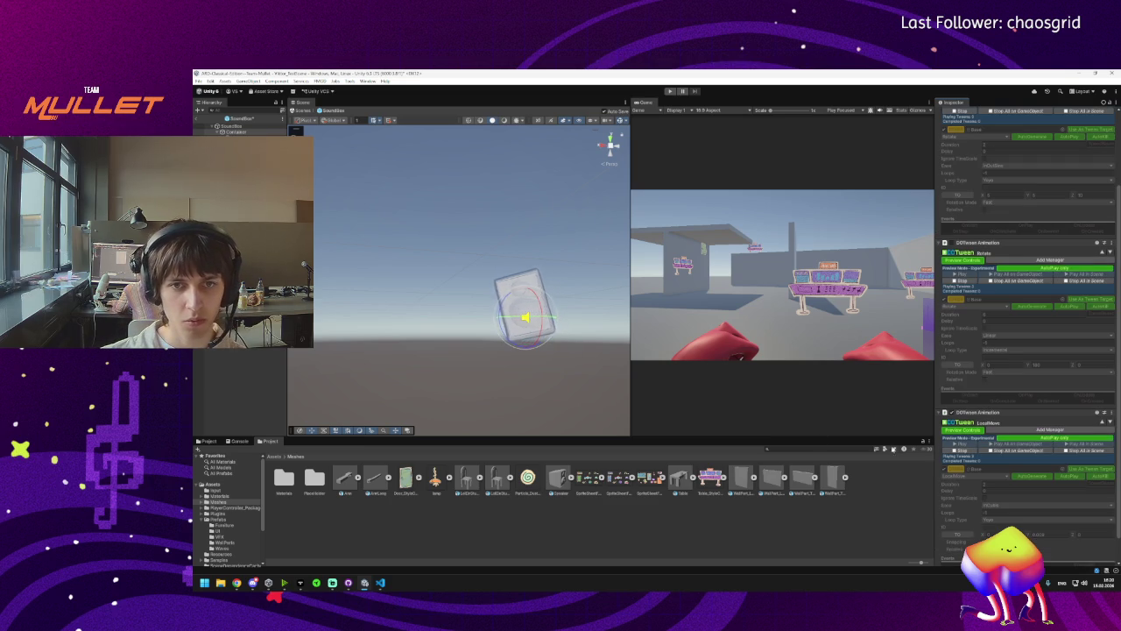
pyautogui.moveTo(549, 378); pyautogui.dragTo(546, 394)
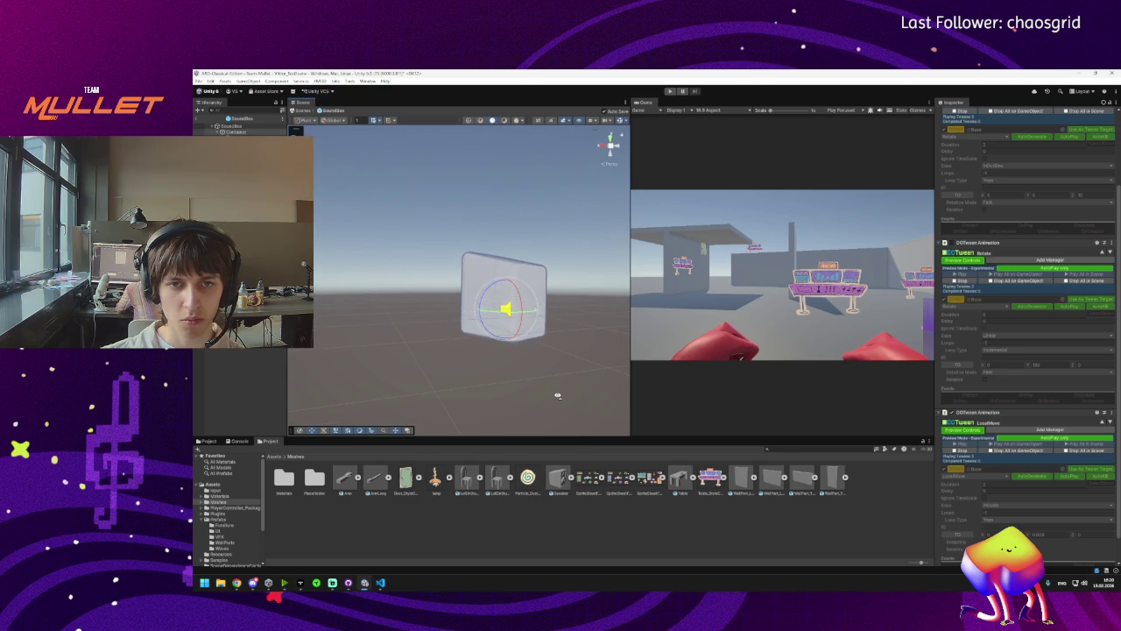
pyautogui.click(987, 451)
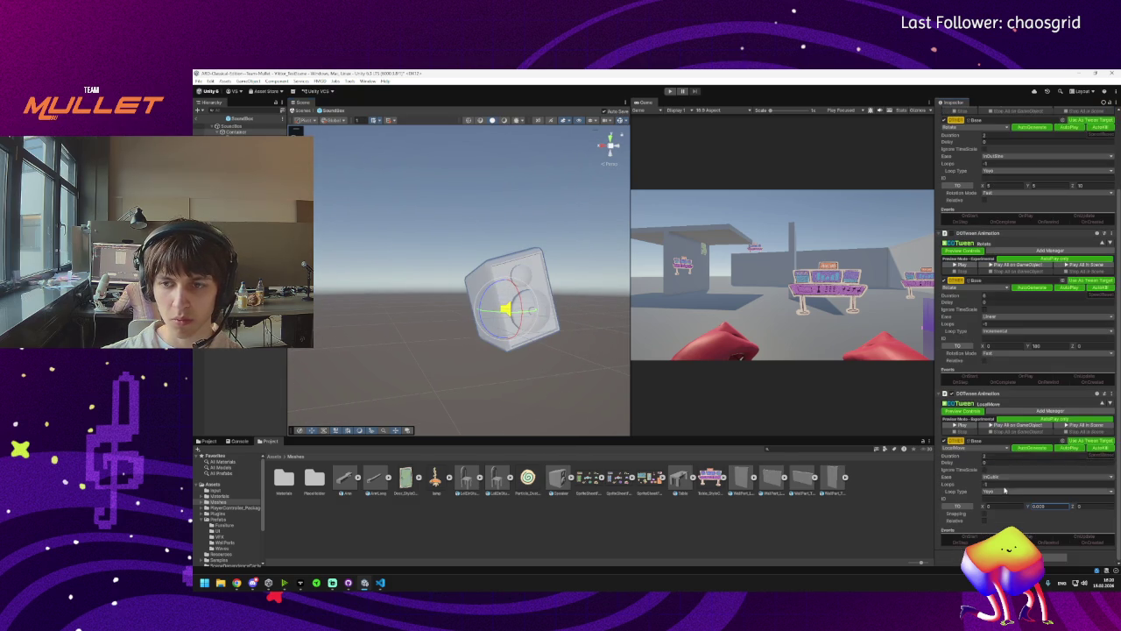
pyautogui.click(993, 479)
pyautogui.click(1021, 197)
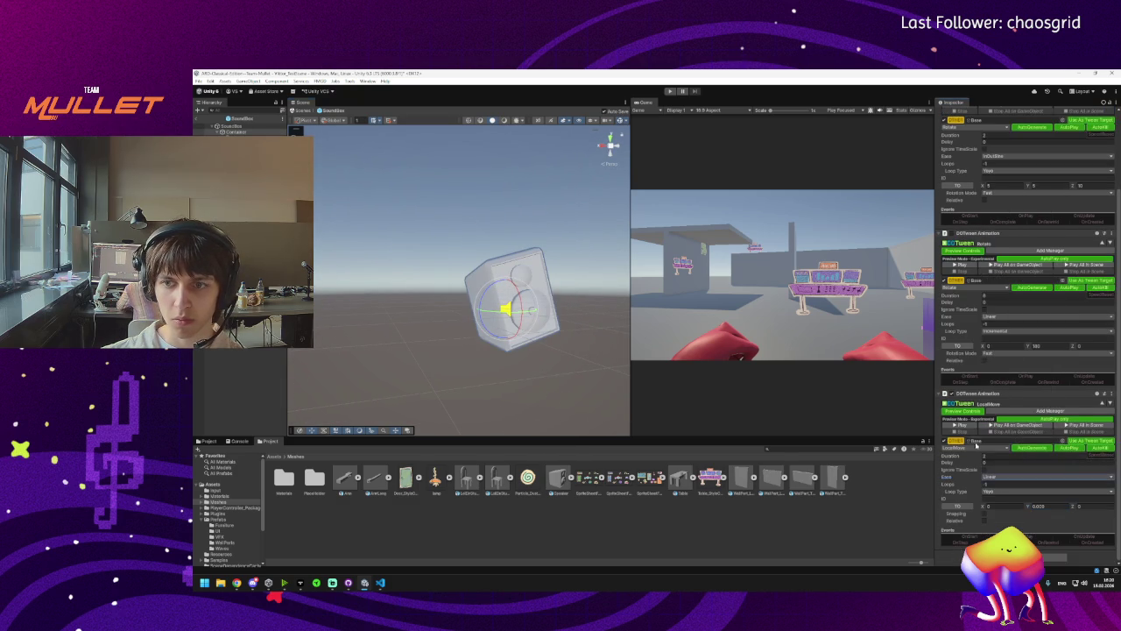
pyautogui.scroll(2, 968, 466)
pyautogui.scroll(1, 968, 466)
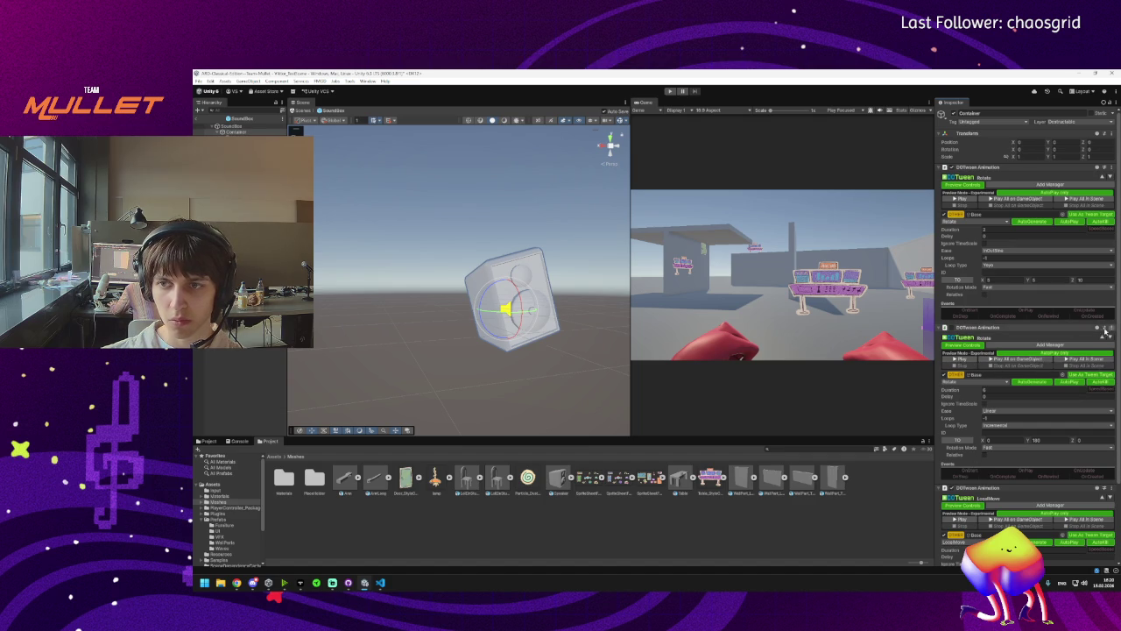
# Remove the Container's second Rotate DOTween Animation and preview the remaining tweens.
pyautogui.click(1110, 329)
pyautogui.click(1063, 362)
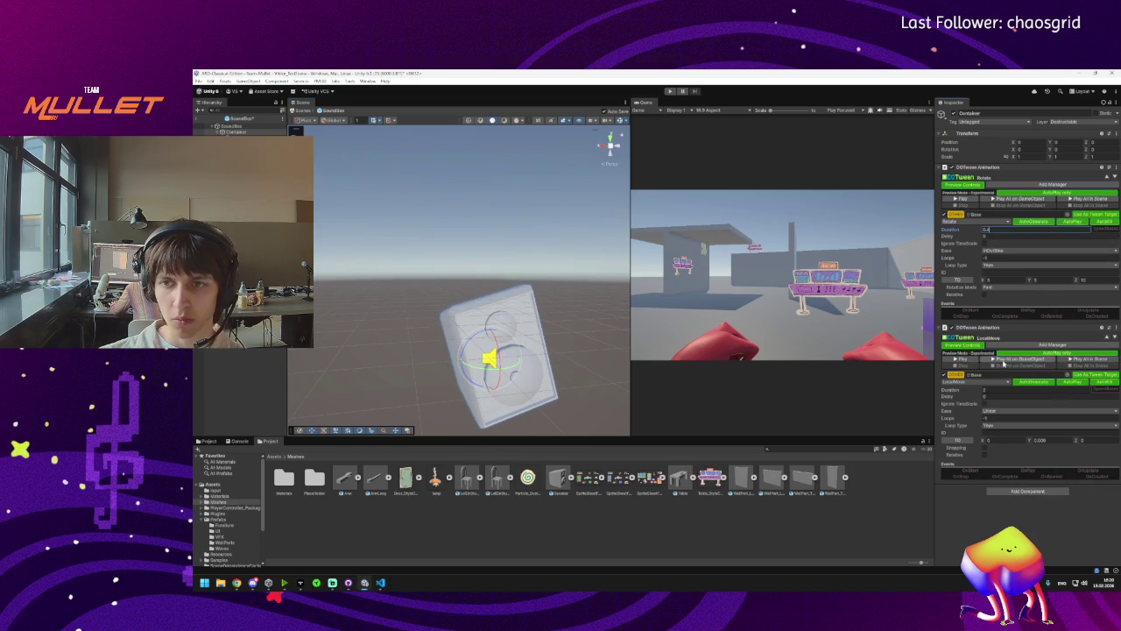
pyautogui.click(1000, 361)
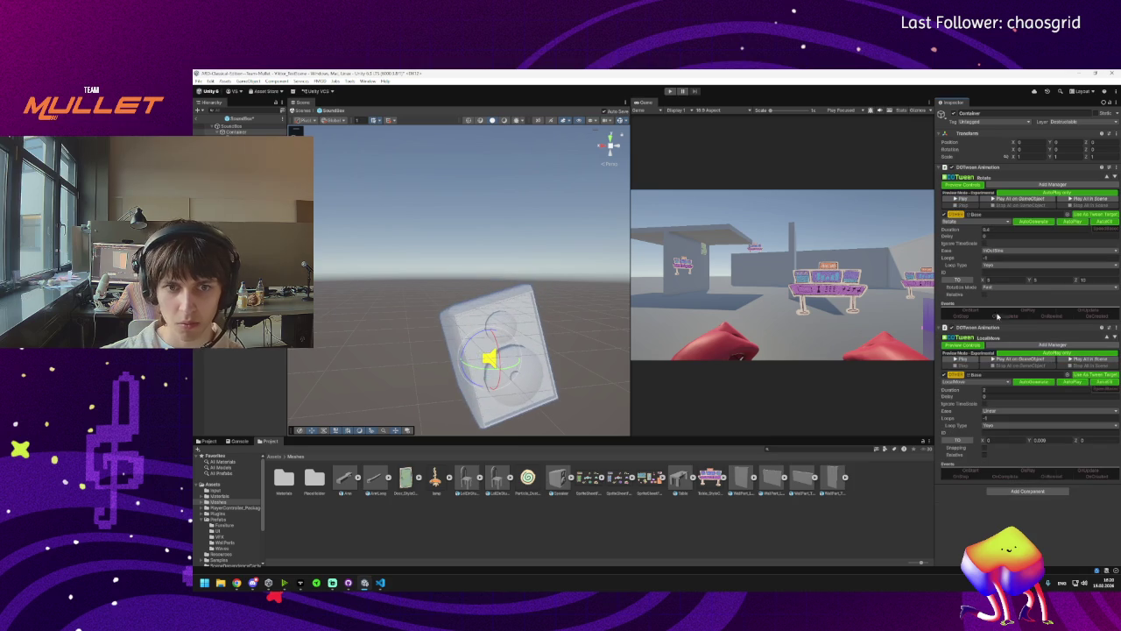
# Set the Rotate wobble's duration to about 0.8 seconds, replay it, then select the knobs.
pyautogui.click(997, 229)
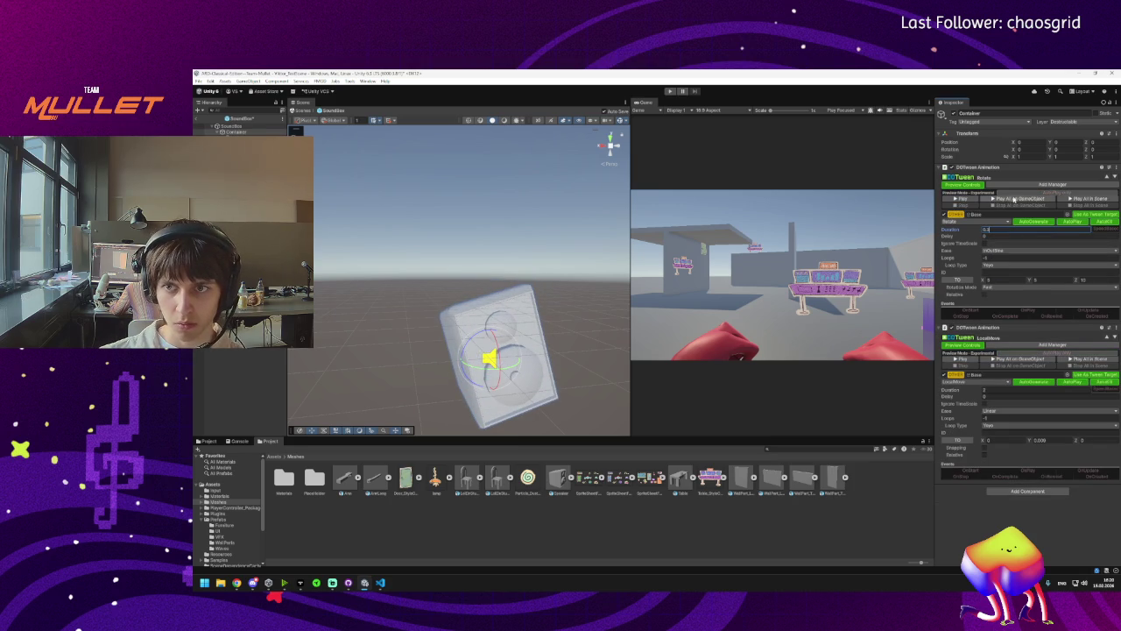
pyautogui.click(1011, 199)
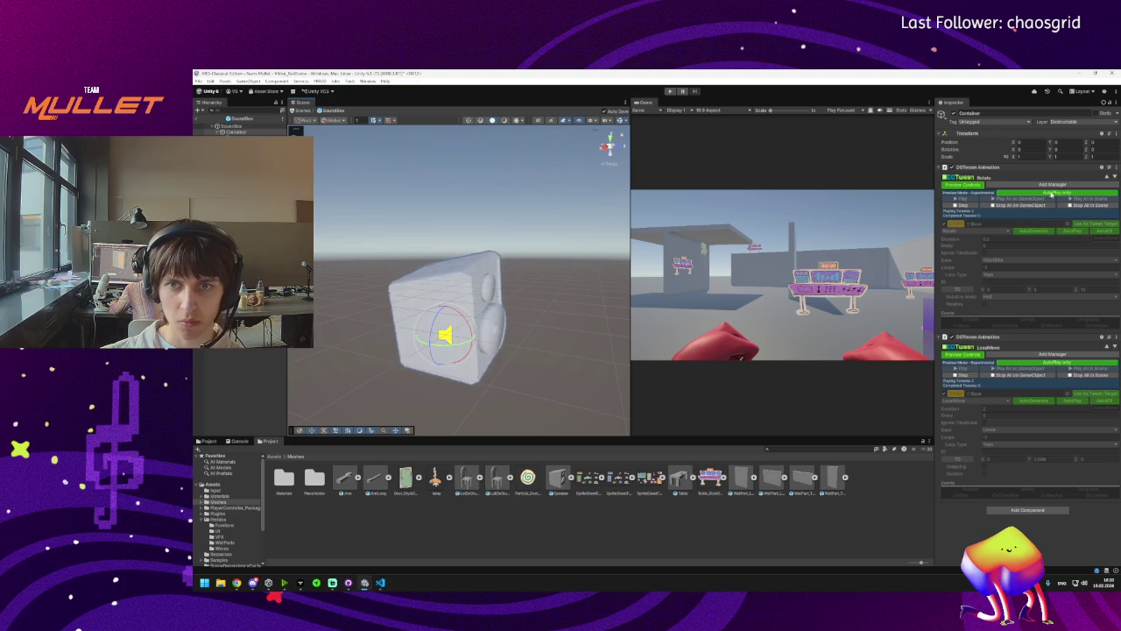
pyautogui.click(1016, 206)
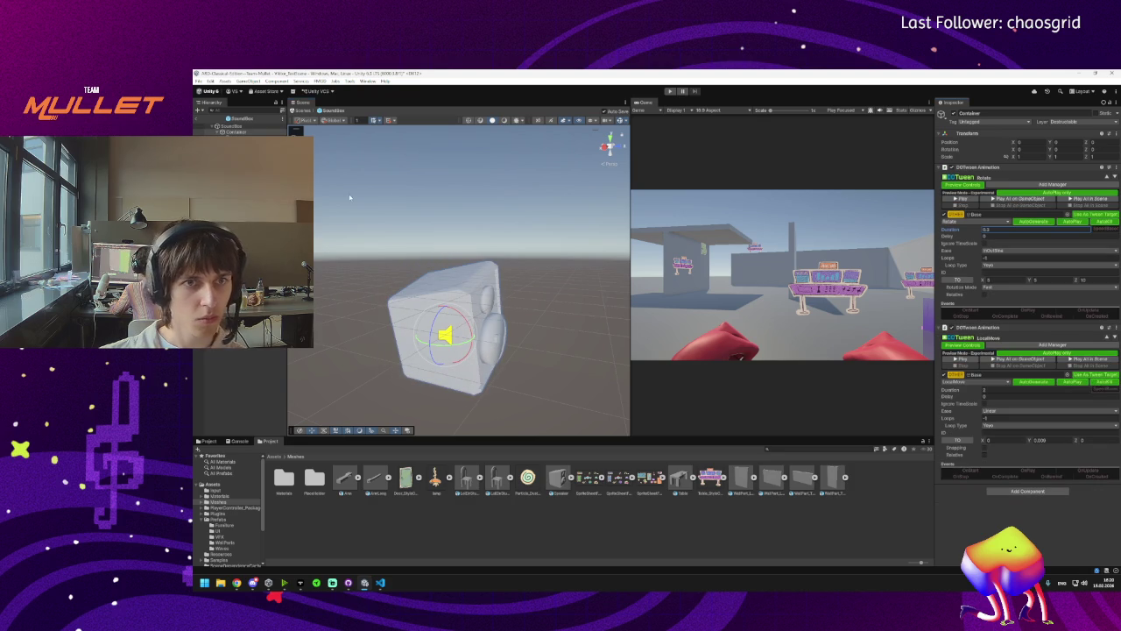
pyautogui.click(492, 335)
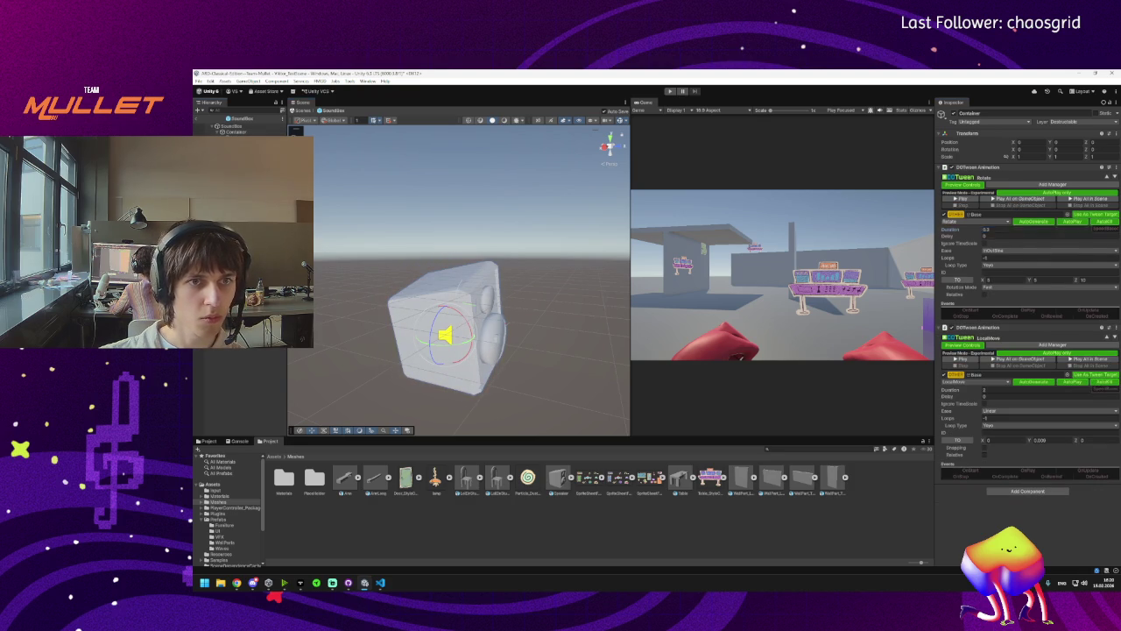
pyautogui.click(495, 339)
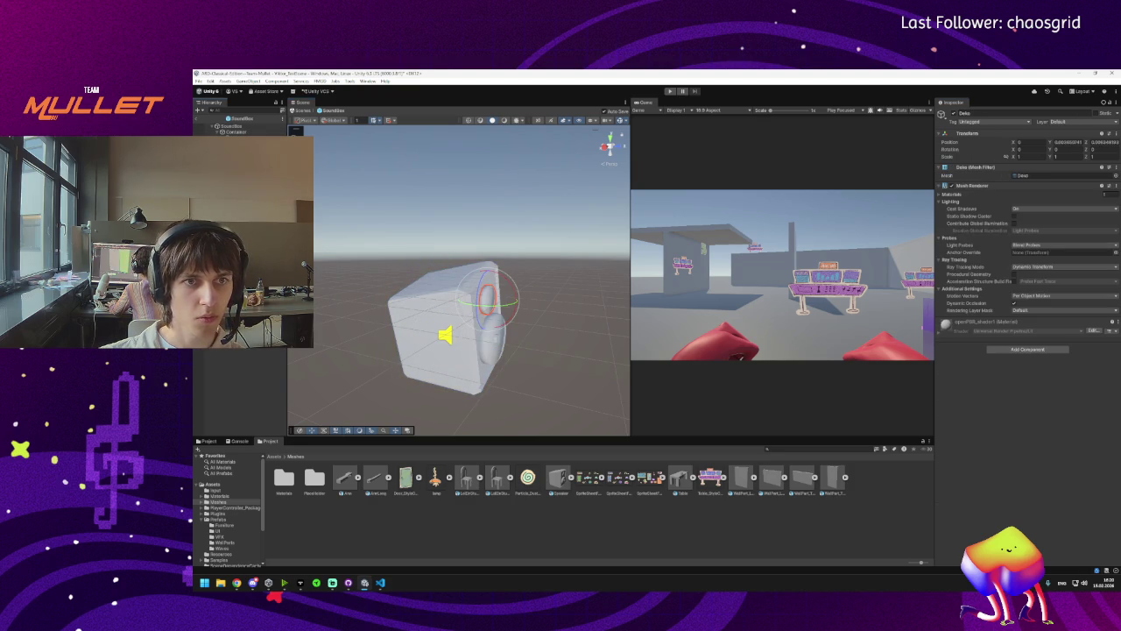
# Create a new empty GameObject from the Hierarchy's right-click menu.
pyautogui.keyDown('shift'); pyautogui.click(488, 311); pyautogui.keyUp('shift')
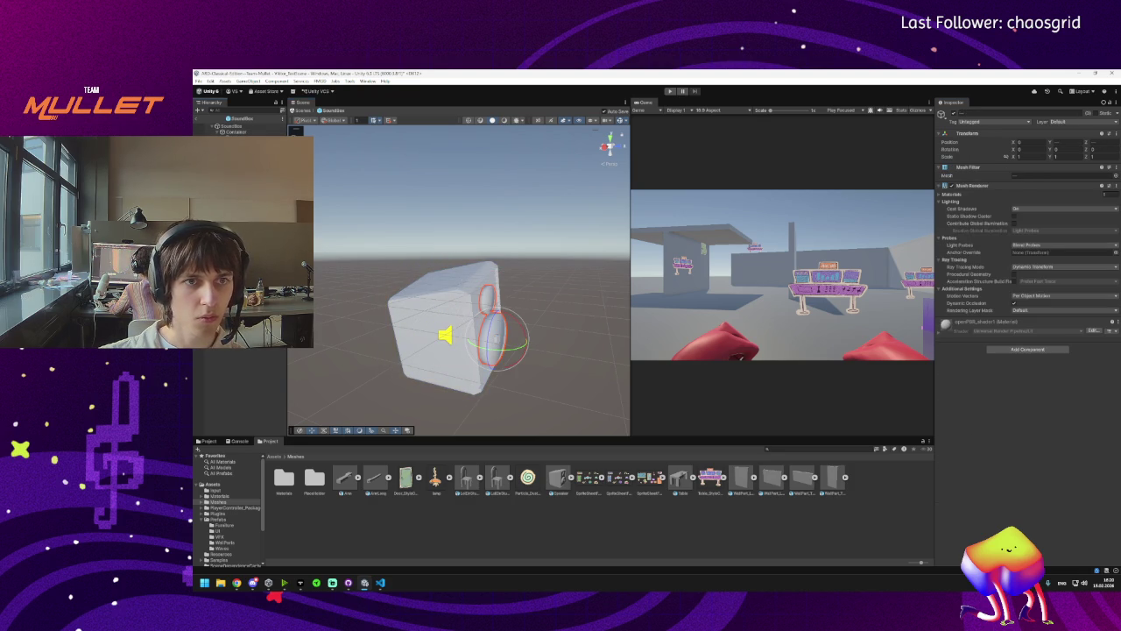
pyautogui.rightClick(242, 142)
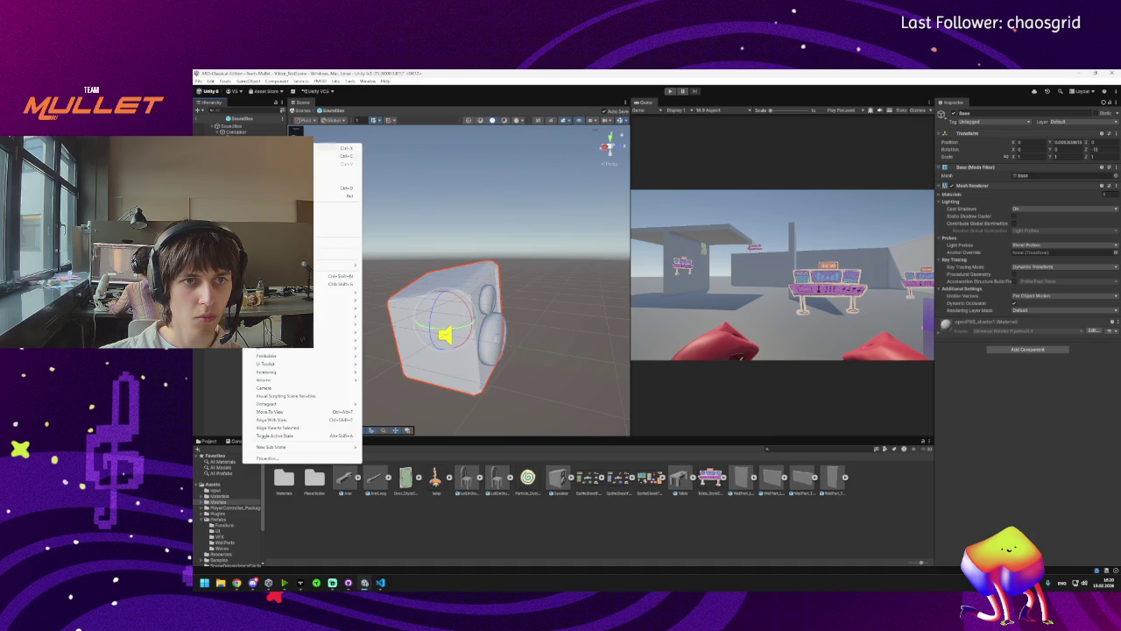
pyautogui.click(338, 280)
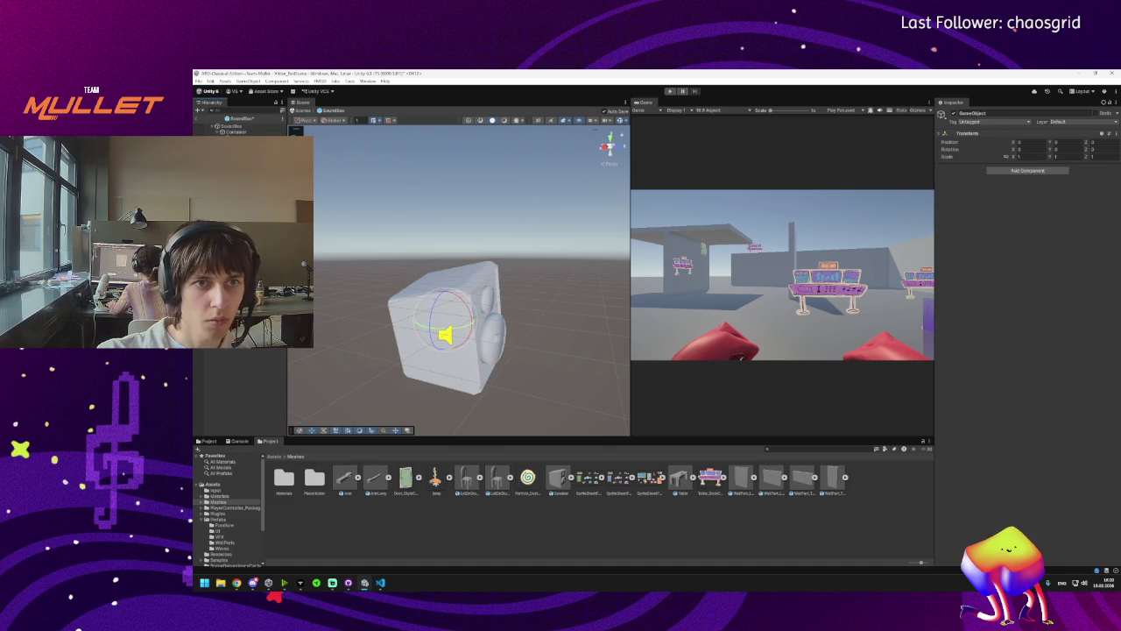
# Reselect the knobs, then select the Container to show its two DOTween Animations.
pyautogui.click(493, 335)
pyautogui.keyDown('shift'); pyautogui.click(488, 296); pyautogui.keyUp('shift')
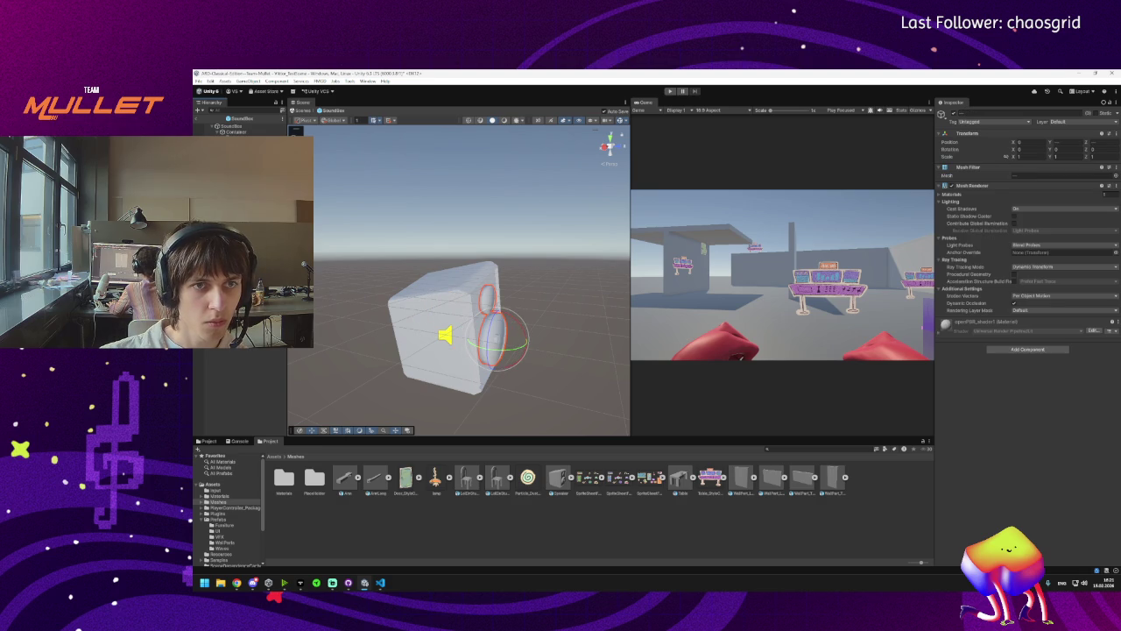
pyautogui.click(234, 132)
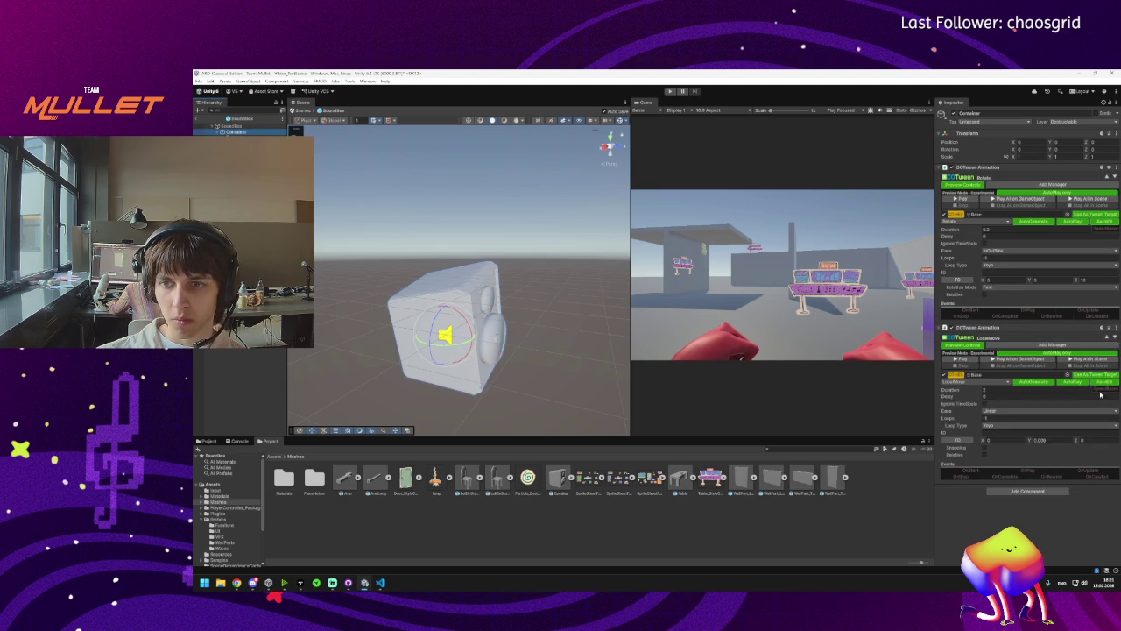
# Paste the copied Rotate tween onto the Container as a third DOTween Animation.
pyautogui.click(1115, 331)
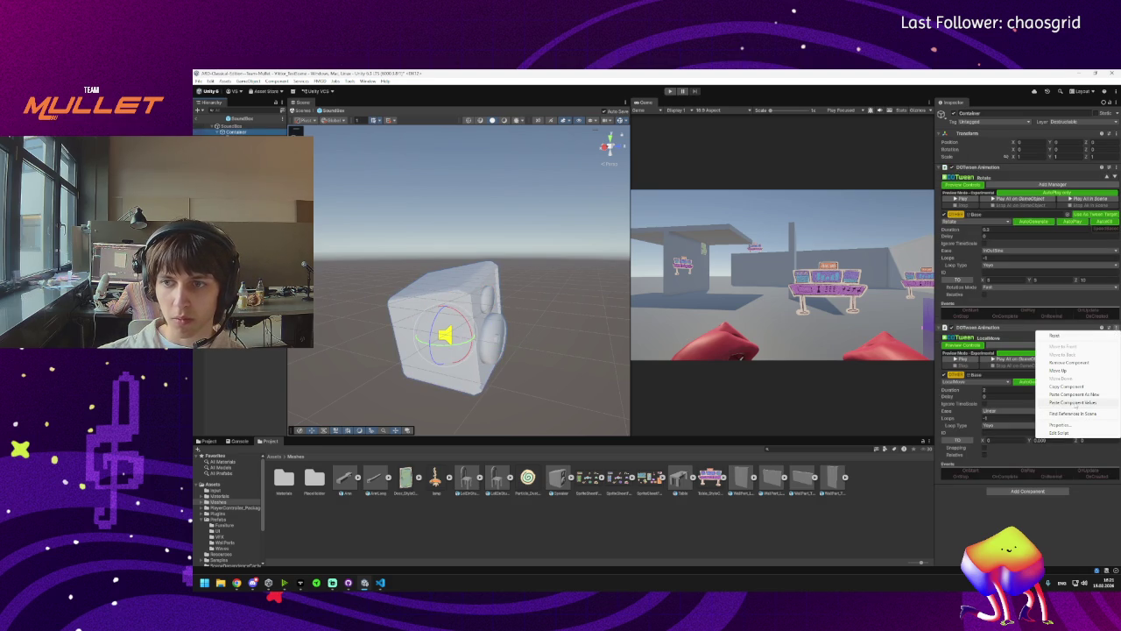
pyautogui.click(1075, 394)
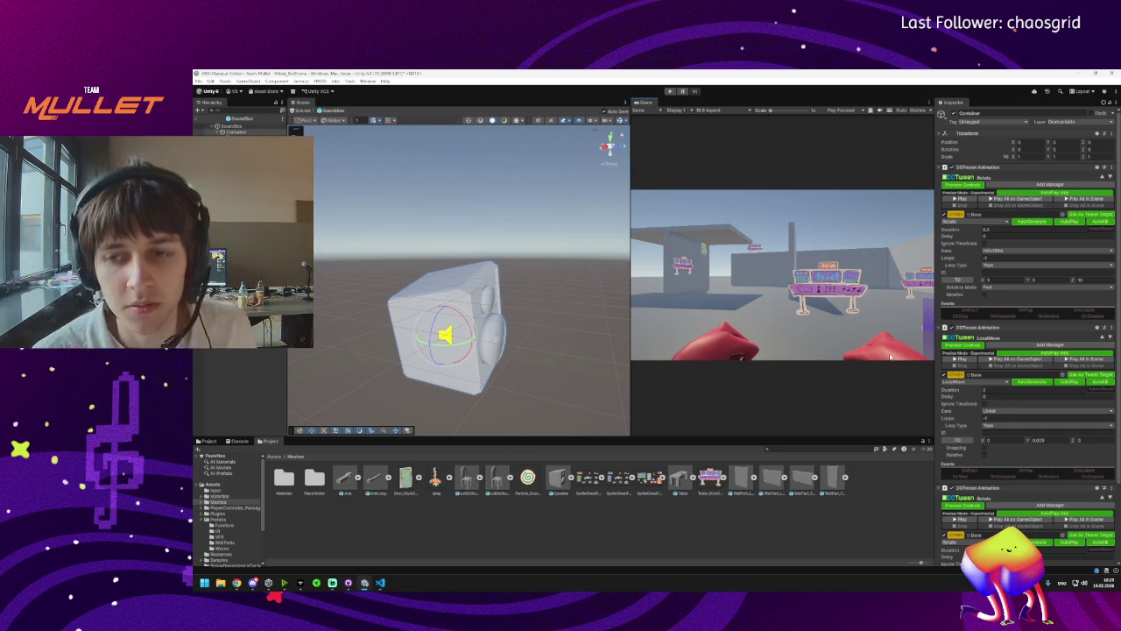
# Play, stop and replay all the Container's tweens, orbiting the Scene view around the speaker.
pyautogui.click(1086, 199)
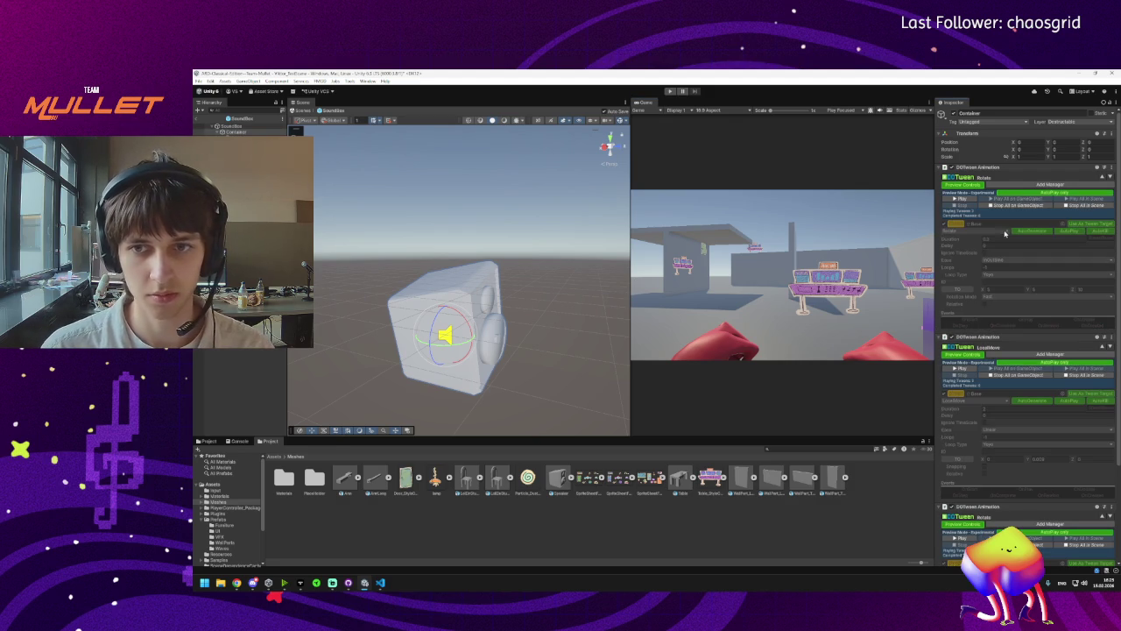
pyautogui.click(1016, 205)
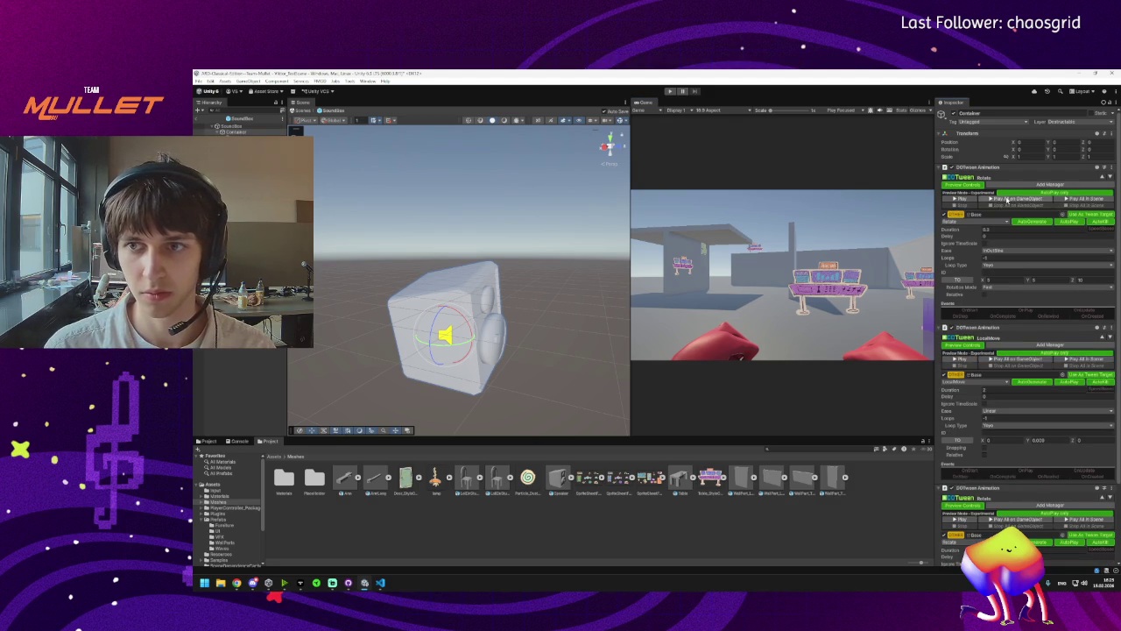
pyautogui.click(1007, 199)
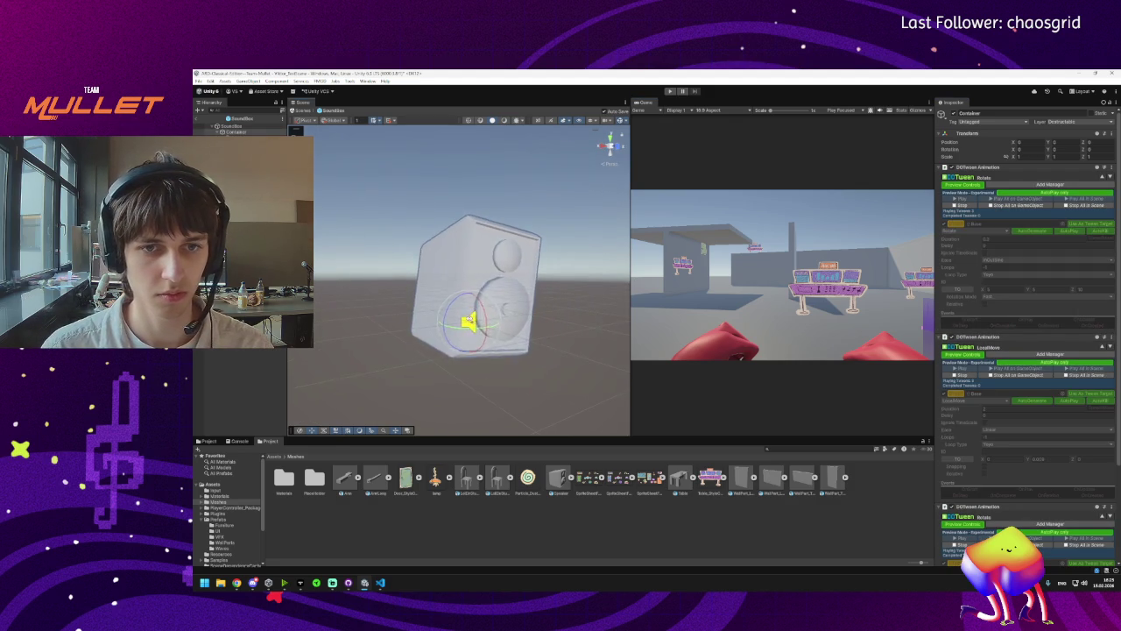
pyautogui.scroll(-3, 1001, 344)
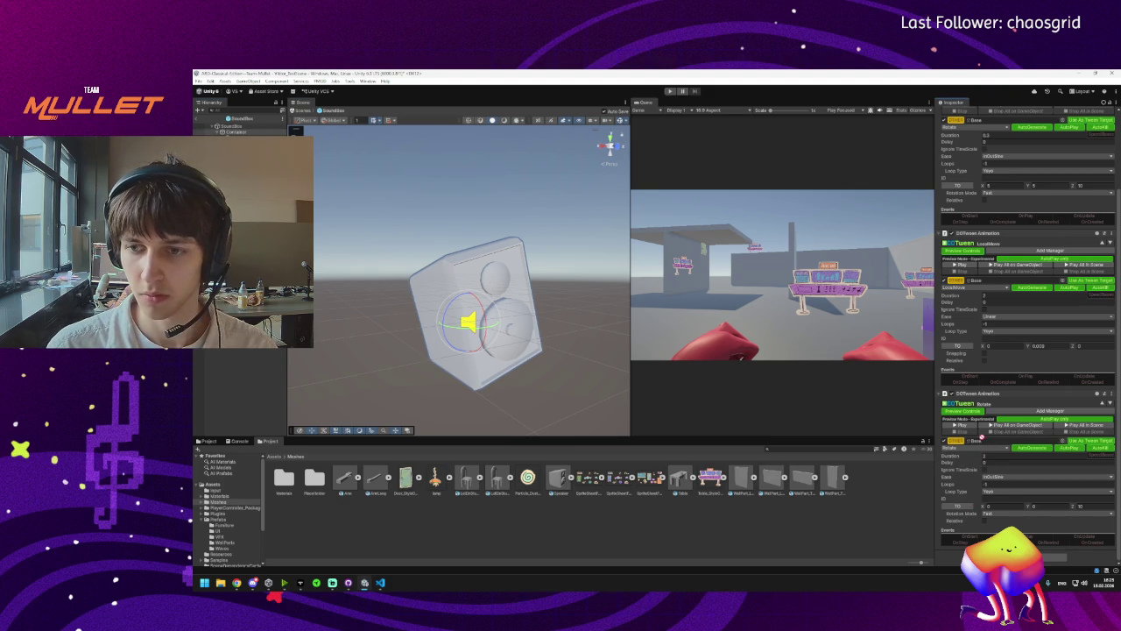
pyautogui.moveTo(490, 350); pyautogui.dragTo(573, 358)
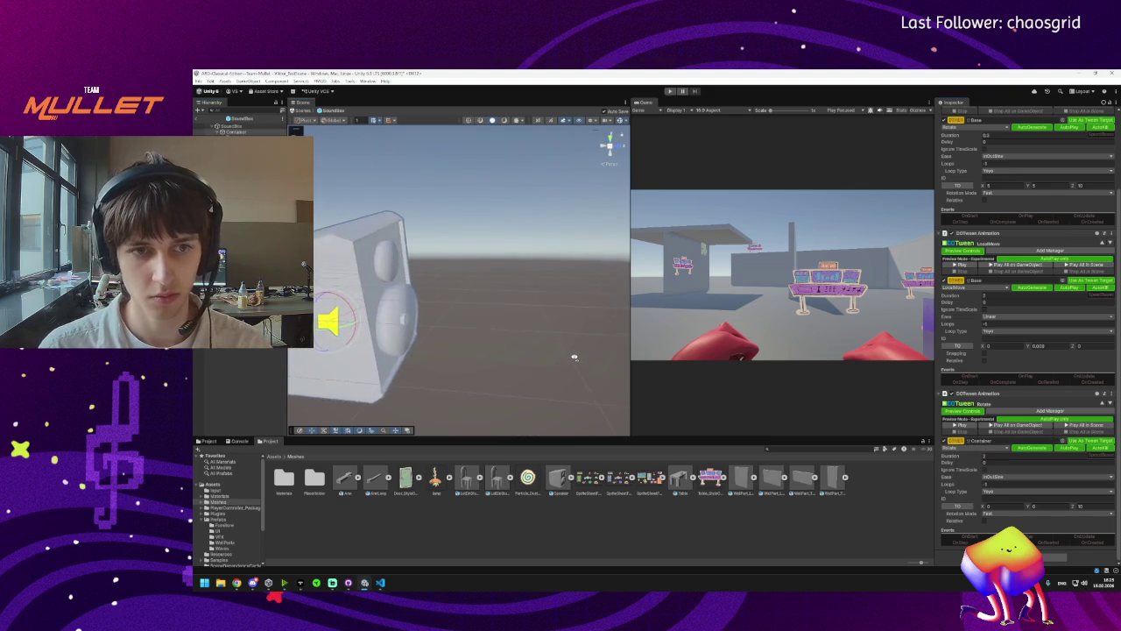
pyautogui.click(976, 448)
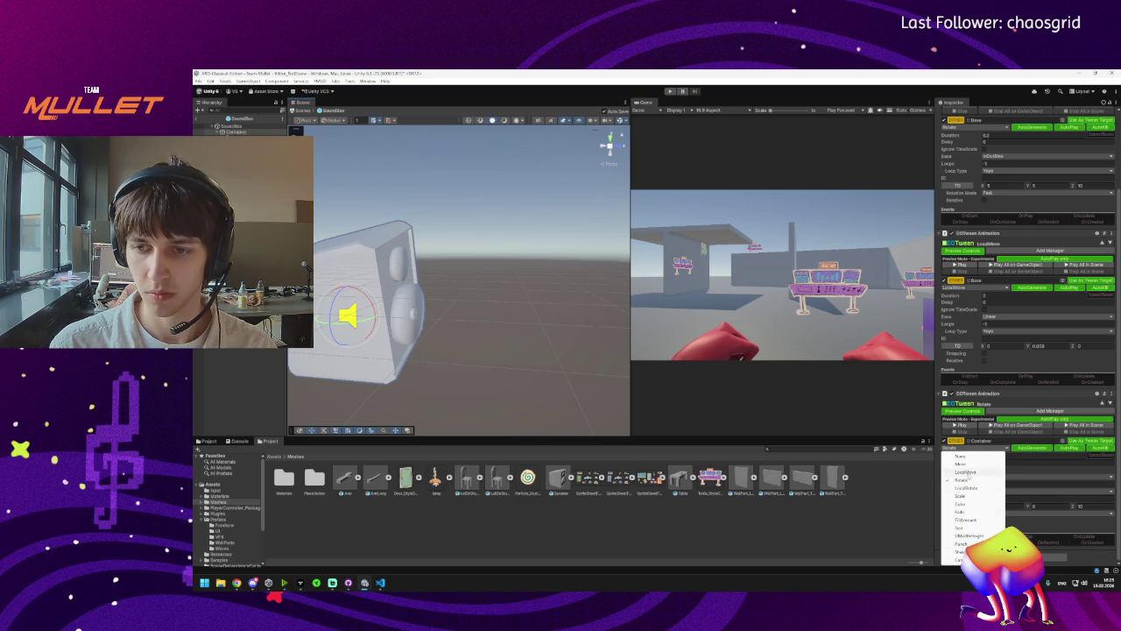
# Change the third DOTween Animation's tween type to PunchPosition.
pyautogui.click(968, 464)
pyautogui.click(986, 450)
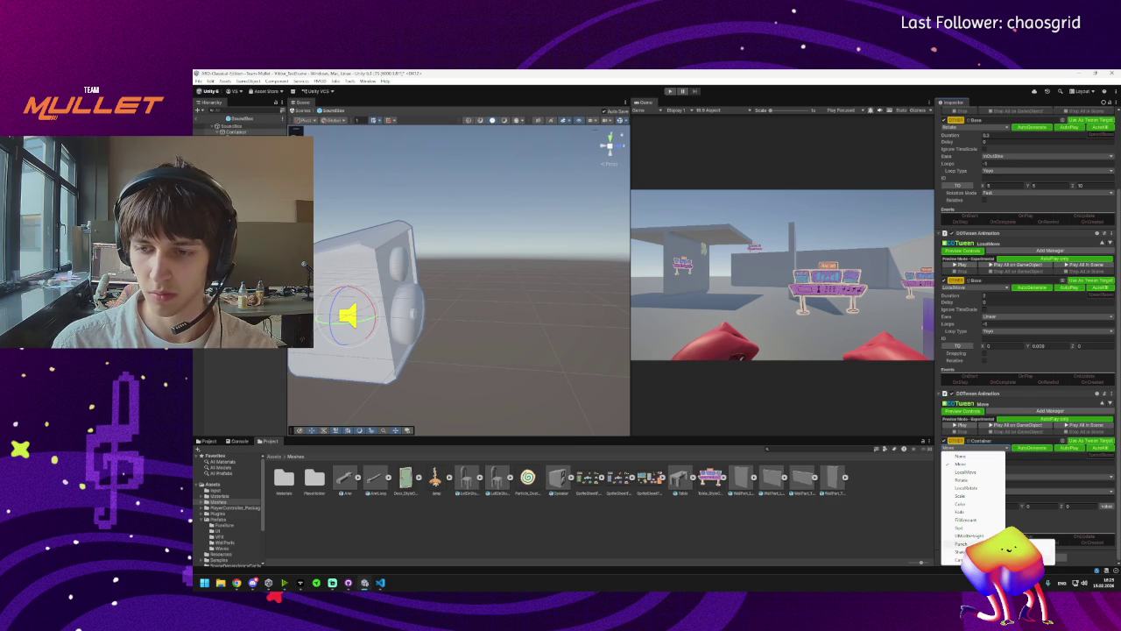
pyautogui.click(1042, 544)
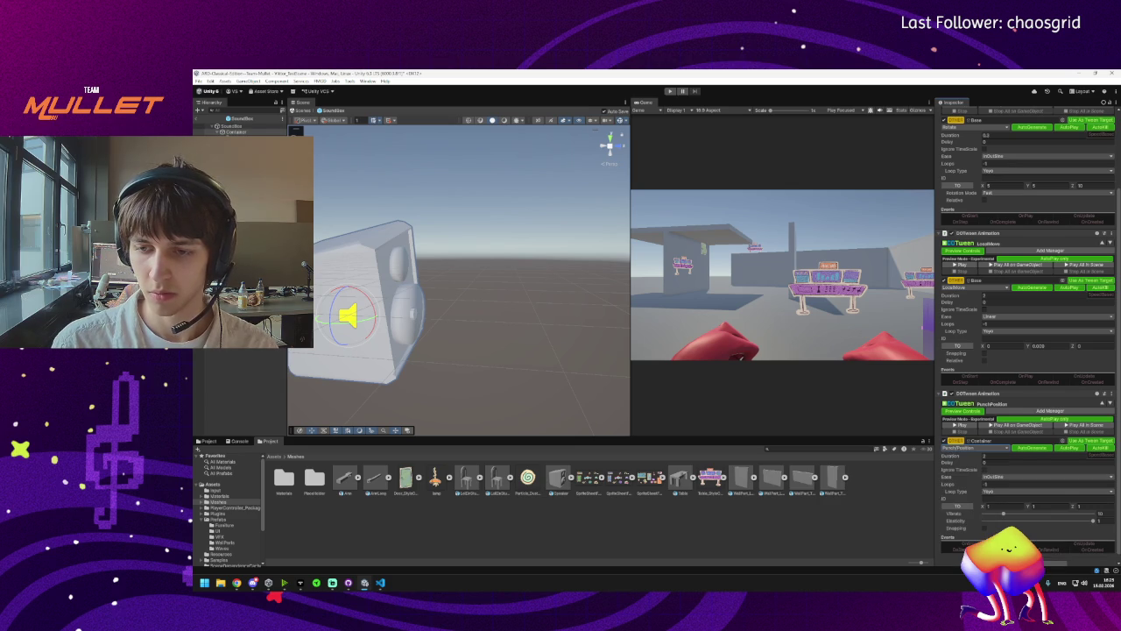
# Set the punch tween's Loop Type to Restart.
pyautogui.click(982, 493)
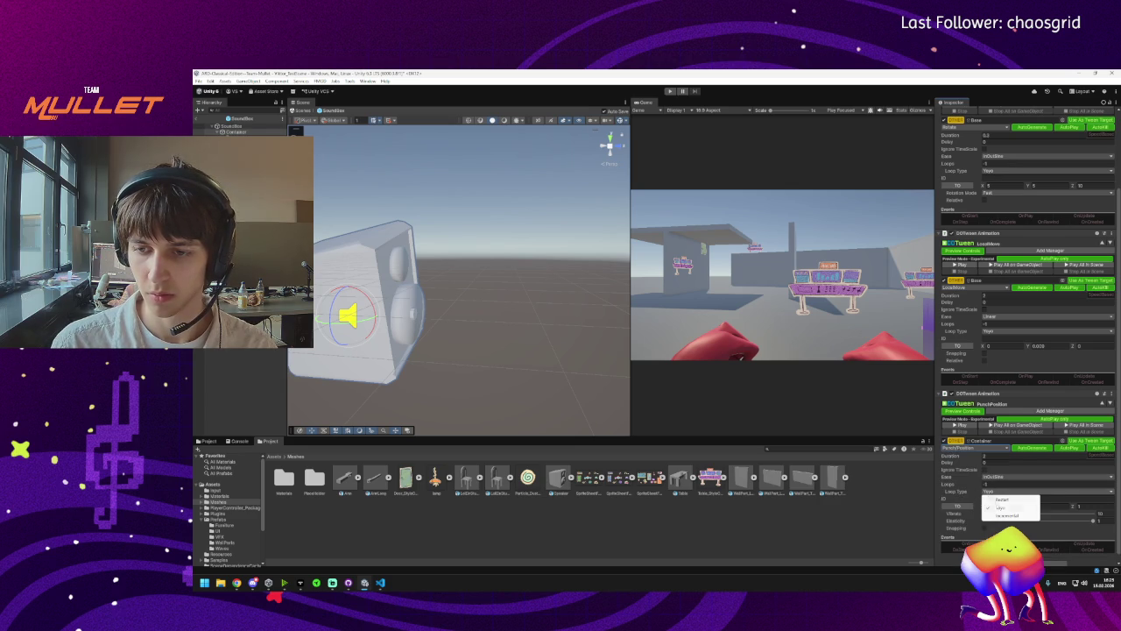
pyautogui.click(1008, 515)
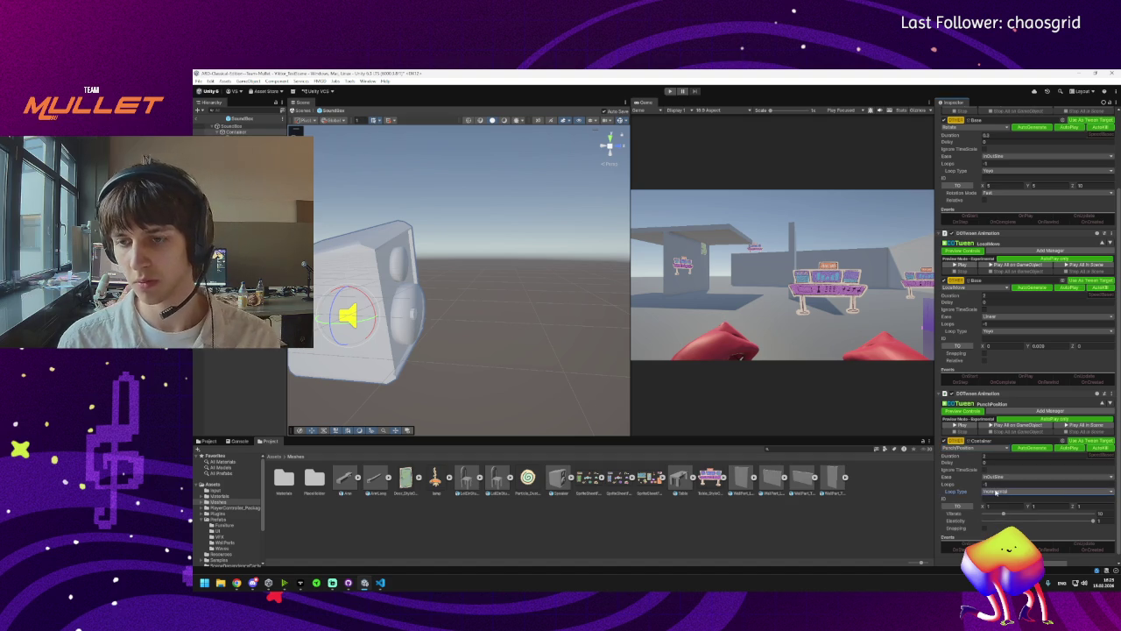
pyautogui.click(989, 492)
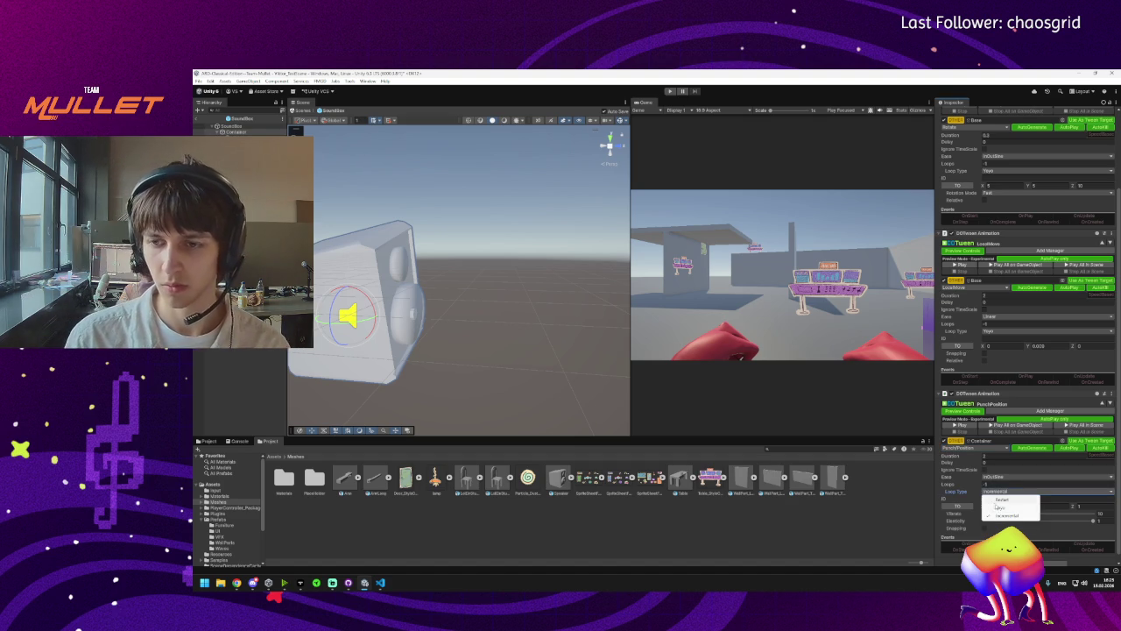
pyautogui.click(998, 499)
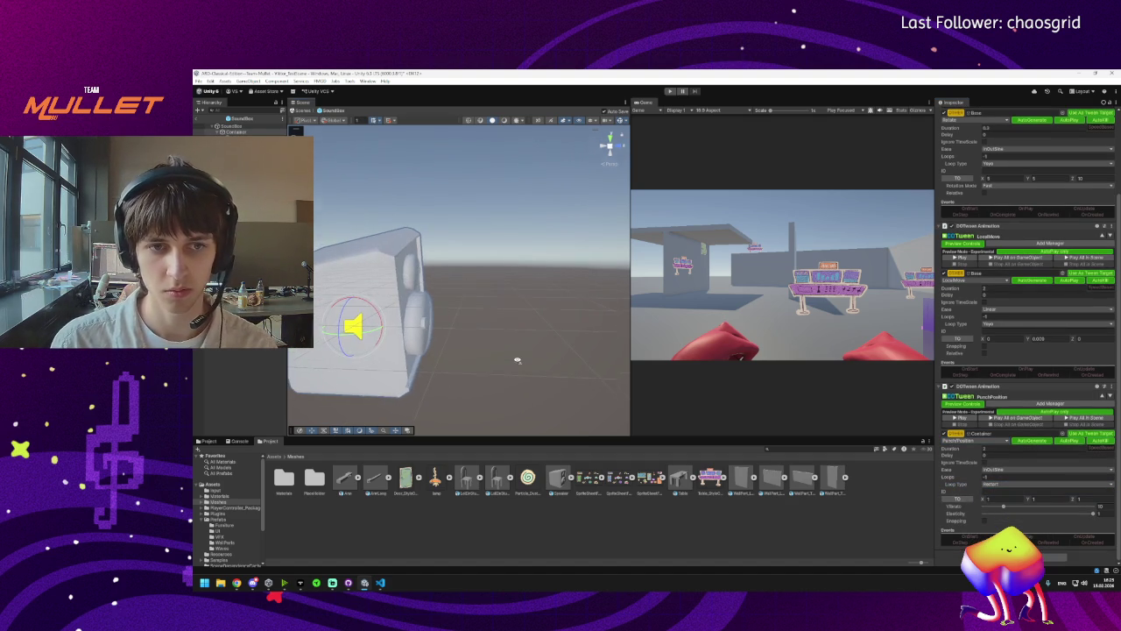
# Inspect the punch offset values while previewing the punch animation on the speaker.
pyautogui.click(1003, 498)
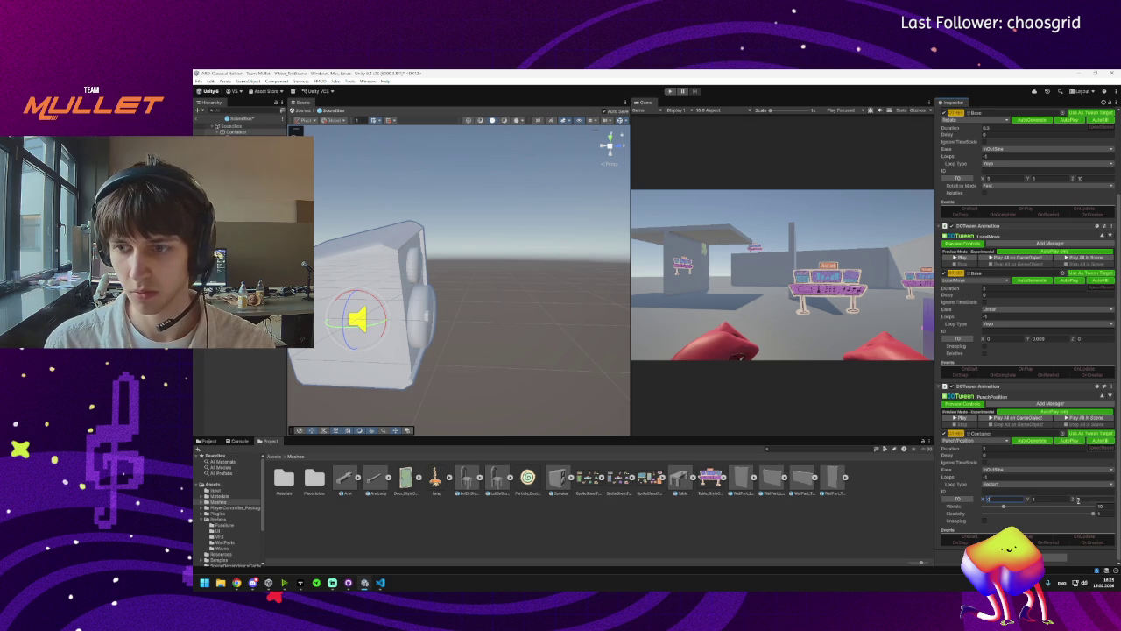
pyautogui.click(961, 419)
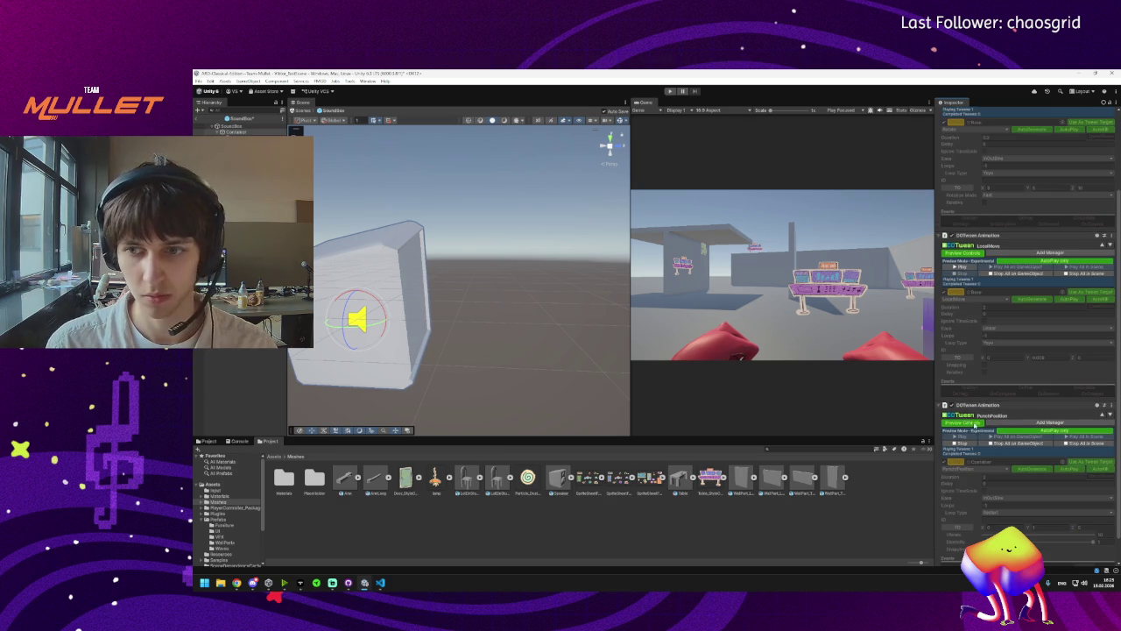
pyautogui.click(993, 443)
pyautogui.click(1077, 499)
pyautogui.click(1048, 498)
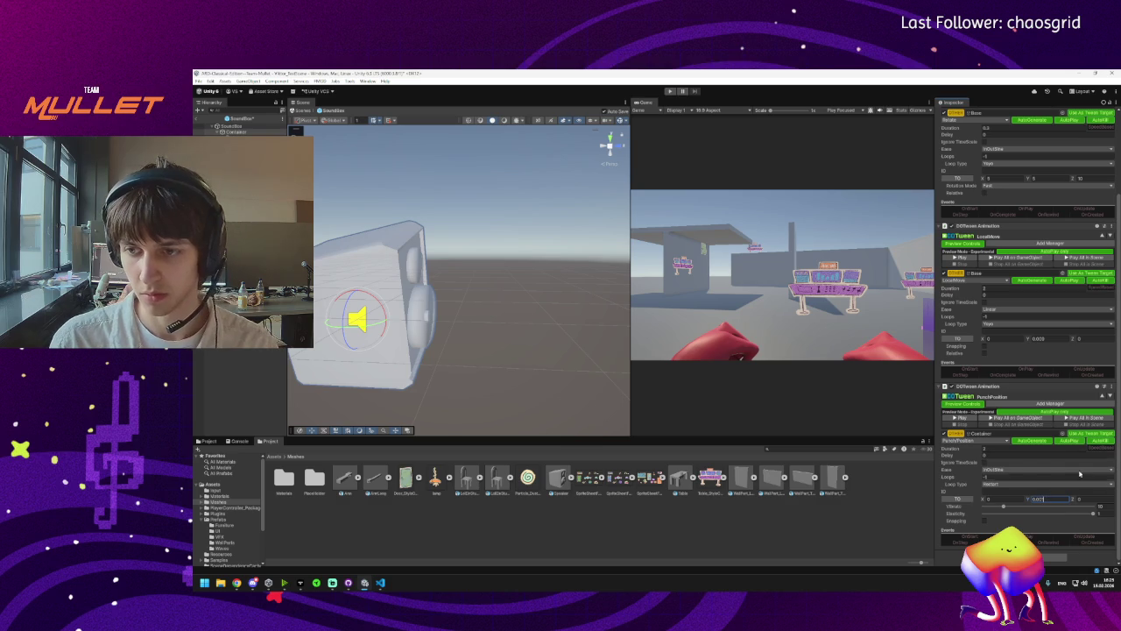
pyautogui.click(963, 419)
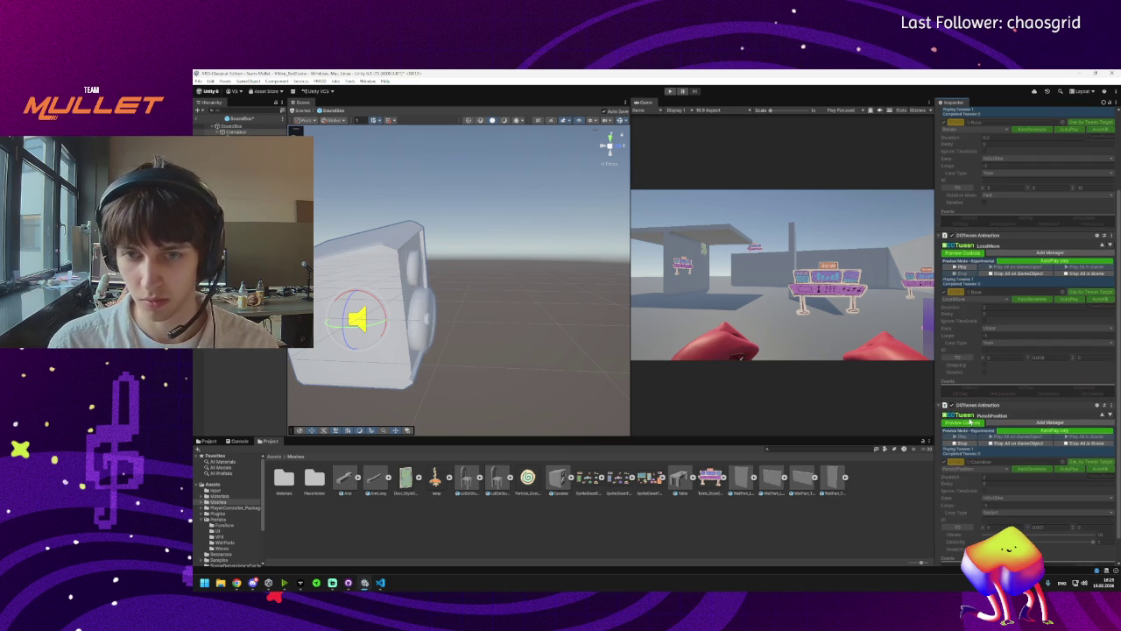
pyautogui.click(993, 442)
# Move the 0.005 punch offset from Y to Z and preview the result.
pyautogui.click(1049, 498)
pyautogui.doubleClick(1049, 498)
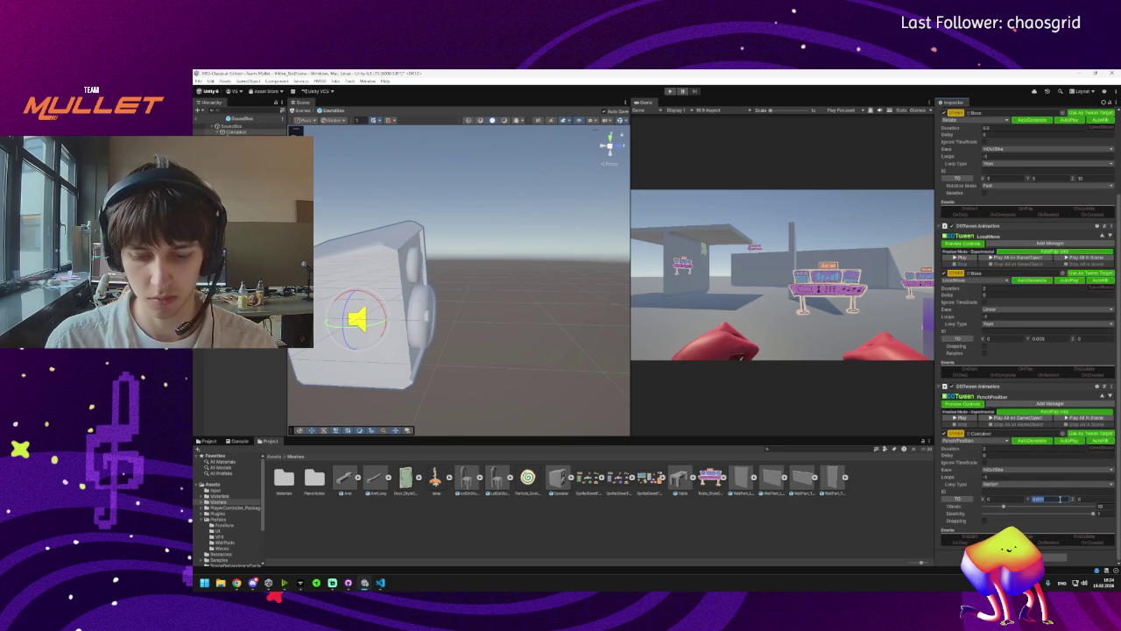
pyautogui.hotkey('ctrl', 'x')
pyautogui.click(1083, 498)
pyautogui.hotkey('ctrl', 'v')
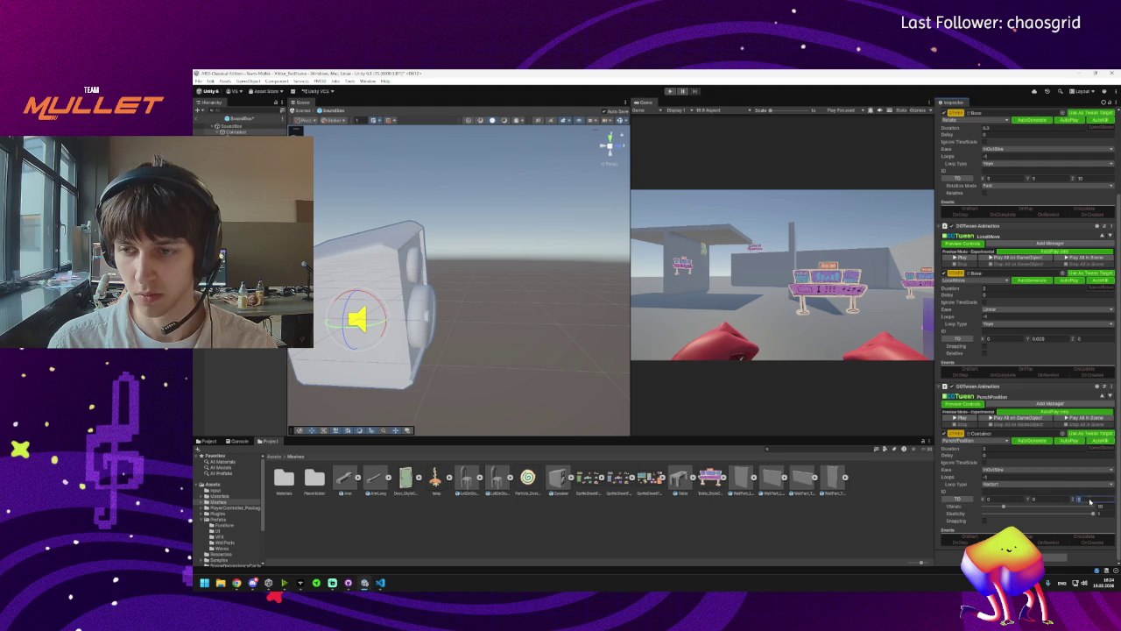
pyautogui.click(962, 417)
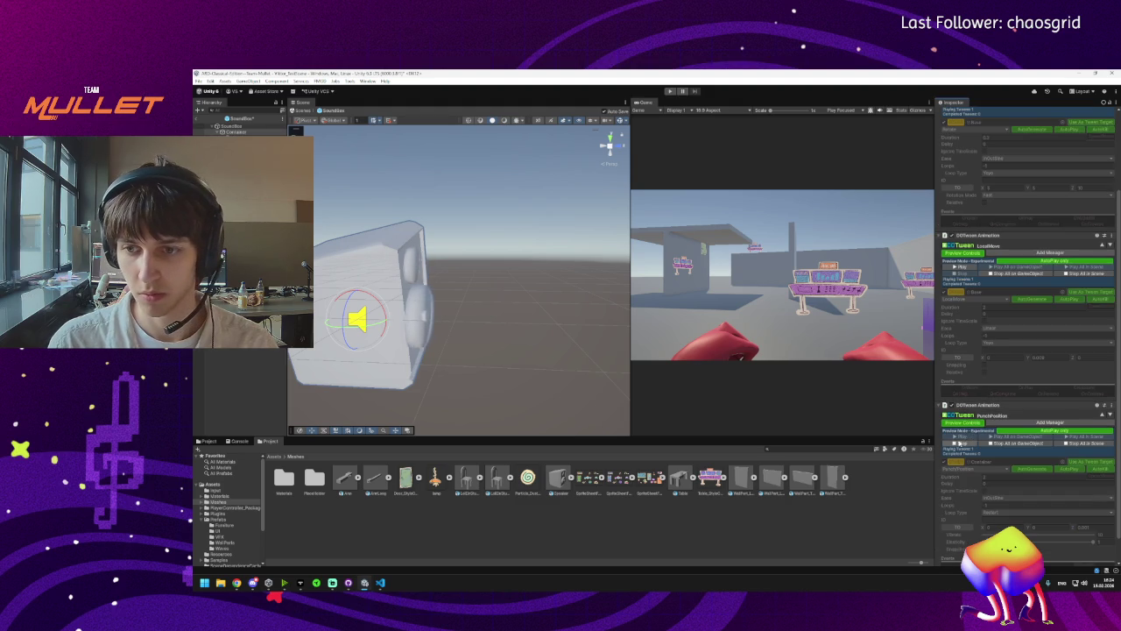
pyautogui.click(962, 441)
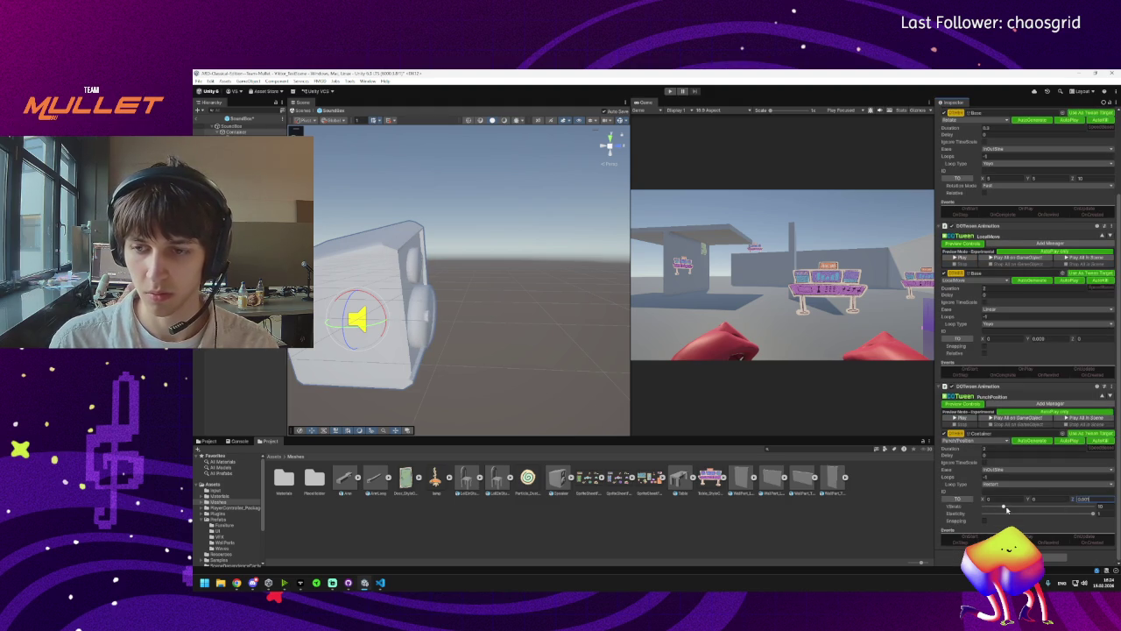
# Drag the punch Elasticity slider to its minimum and replay the preview.
pyautogui.moveTo(1082, 515); pyautogui.dragTo(984, 515)
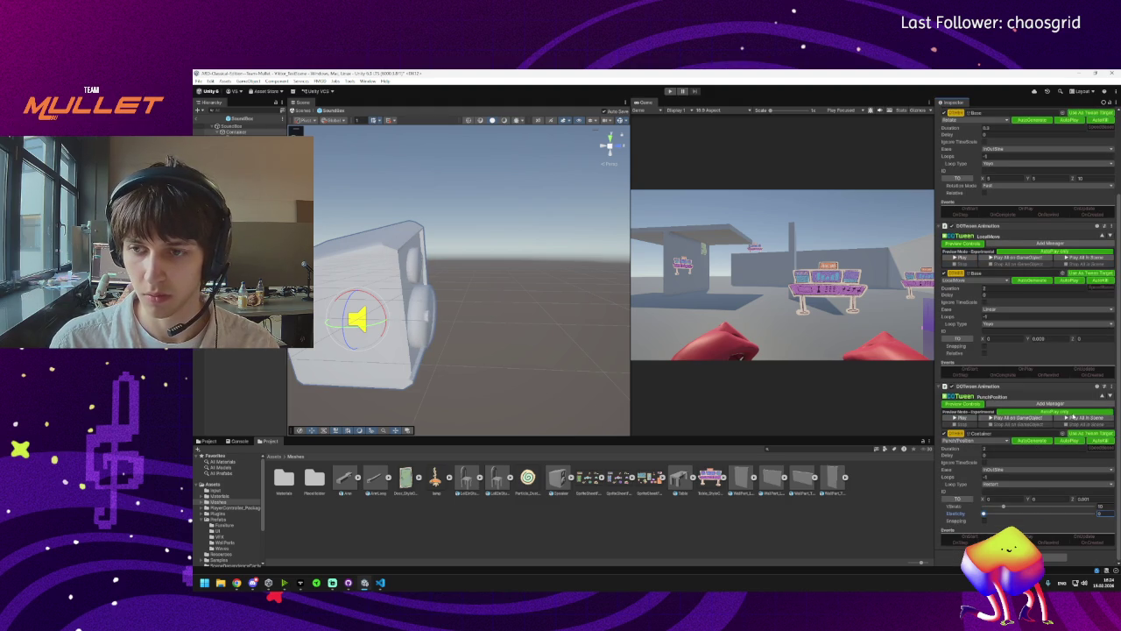
pyautogui.click(968, 418)
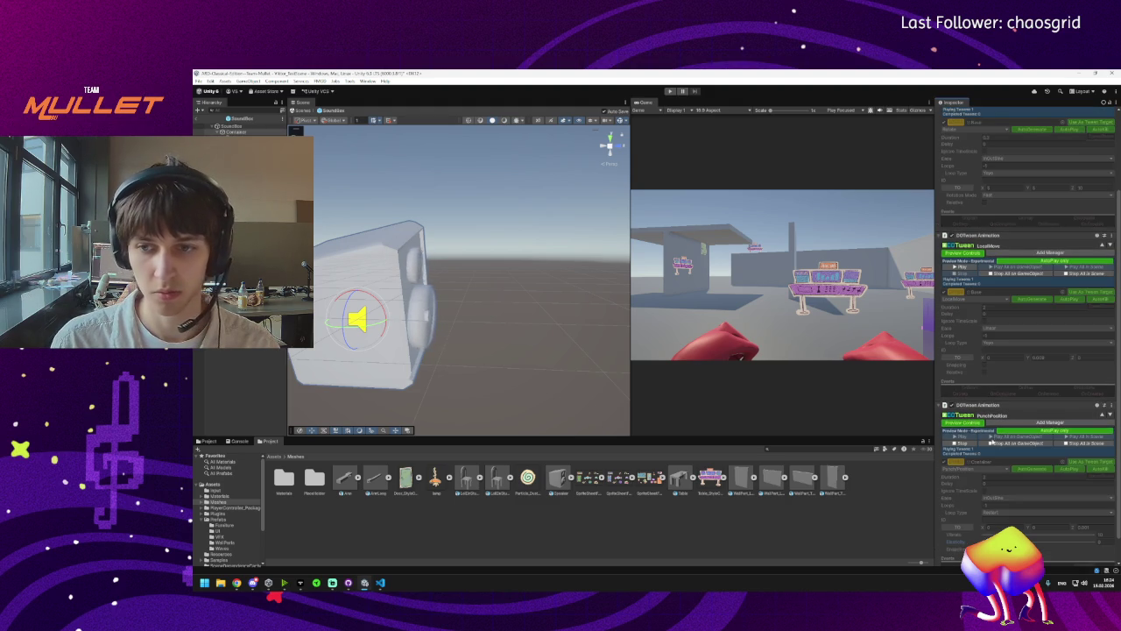
pyautogui.click(967, 444)
pyautogui.click(961, 417)
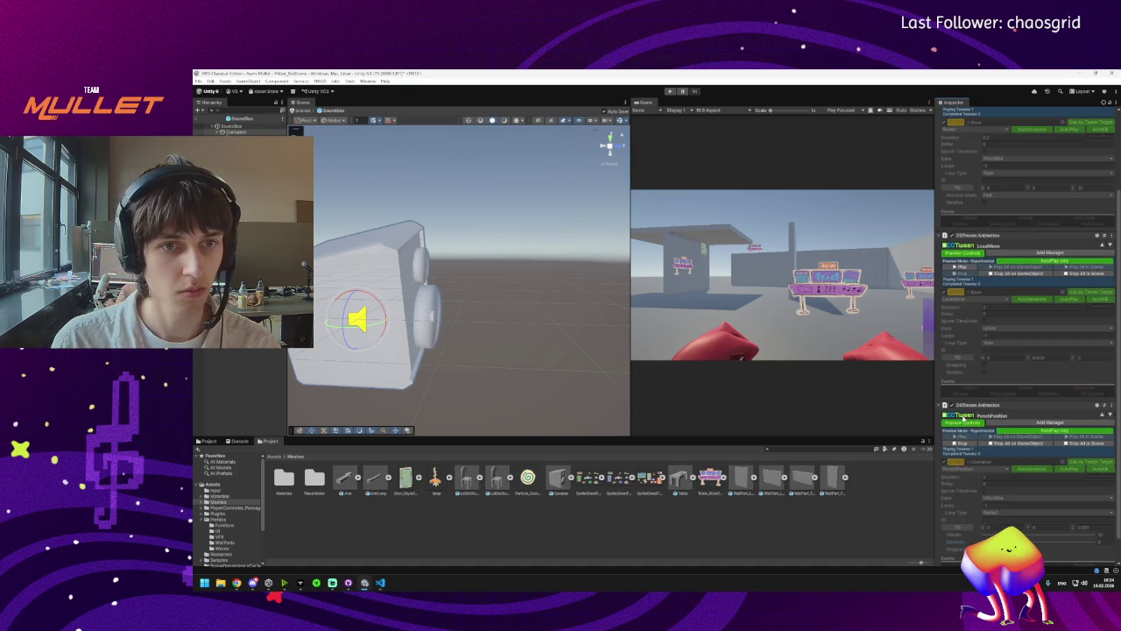
pyautogui.click(967, 444)
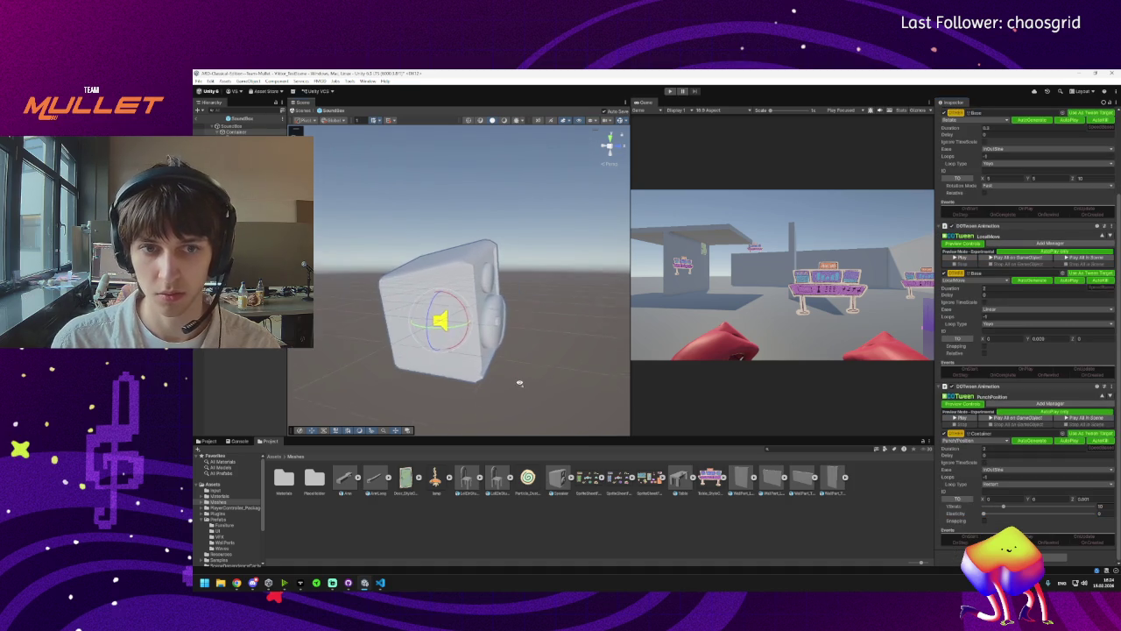
# Replay the 0.005 punch pulse preview several times, then click empty Scene space to deselect.
pyautogui.click(1101, 499)
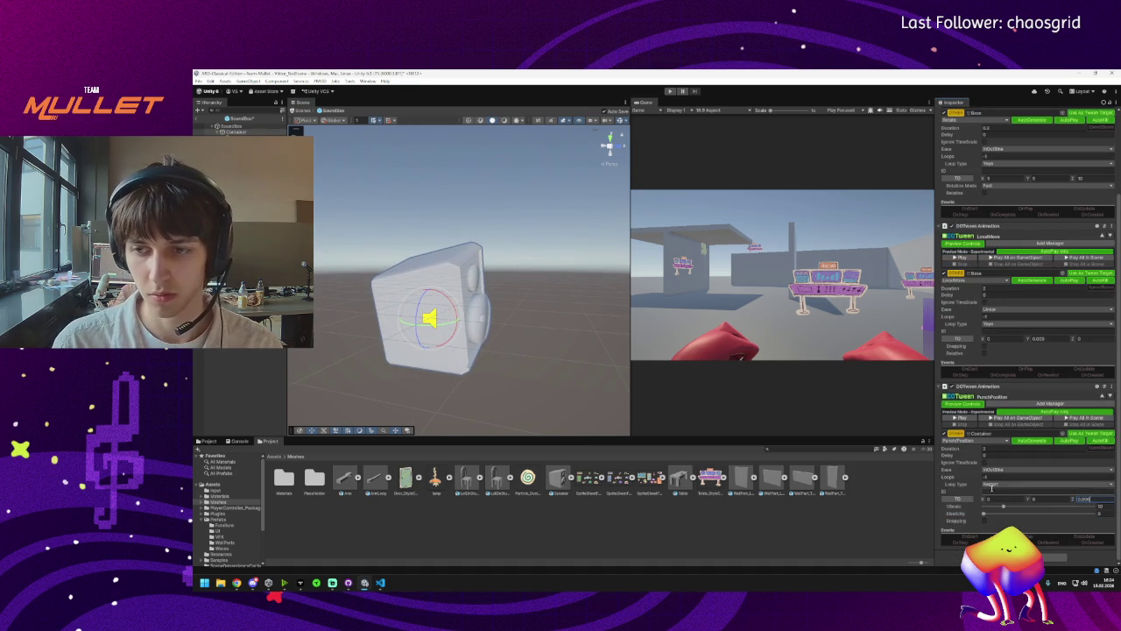
pyautogui.click(956, 418)
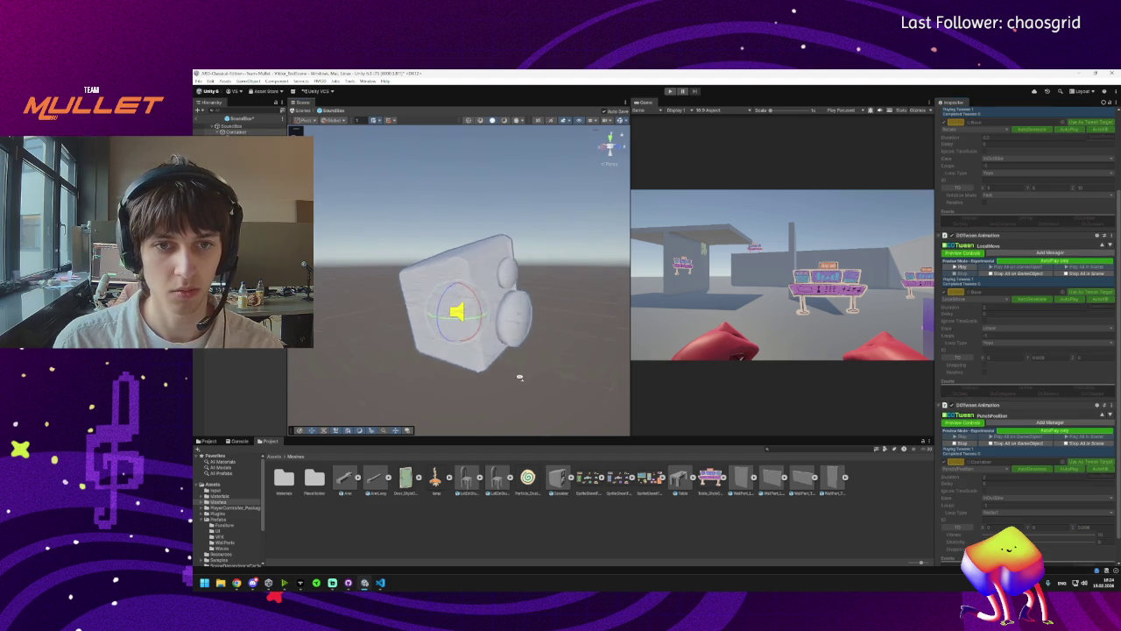
pyautogui.click(984, 445)
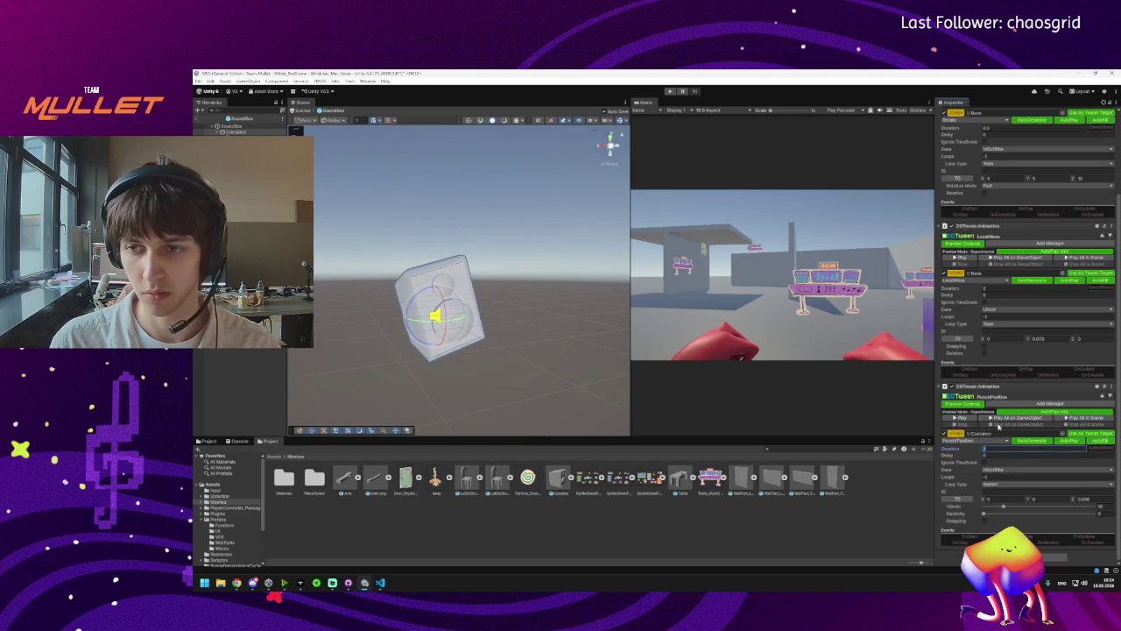
pyautogui.click(962, 417)
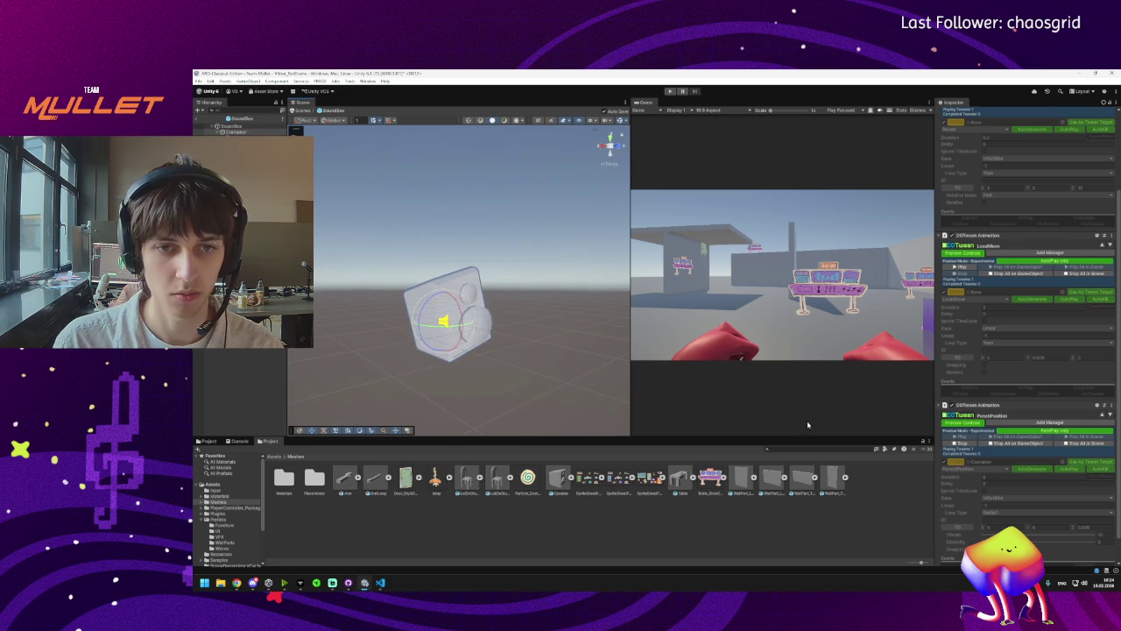
pyautogui.click(1007, 445)
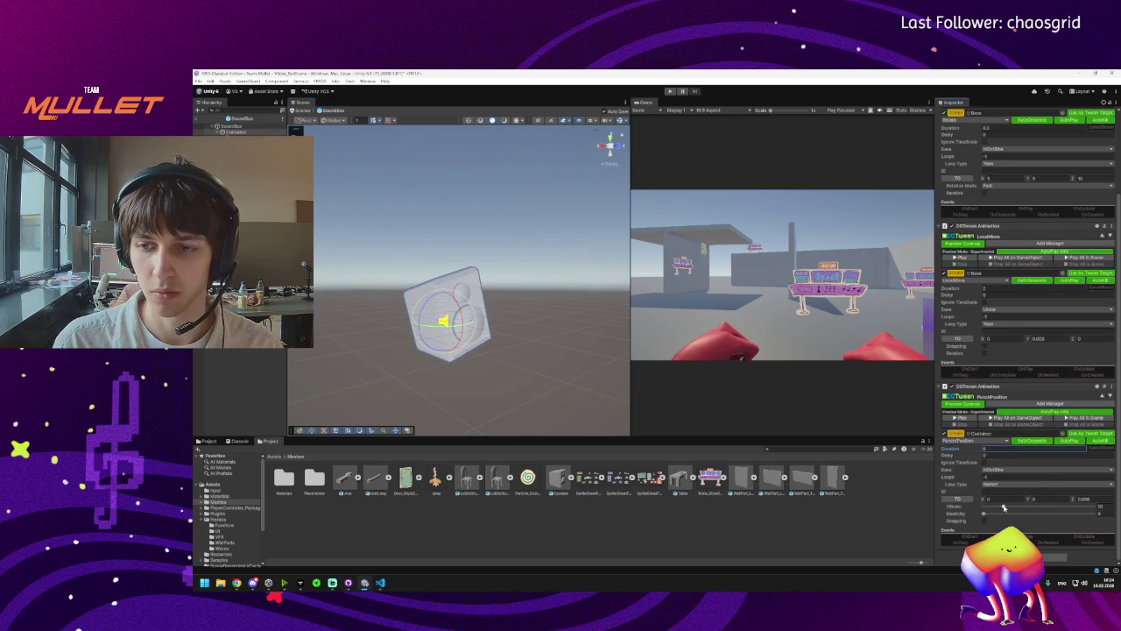
pyautogui.click(998, 418)
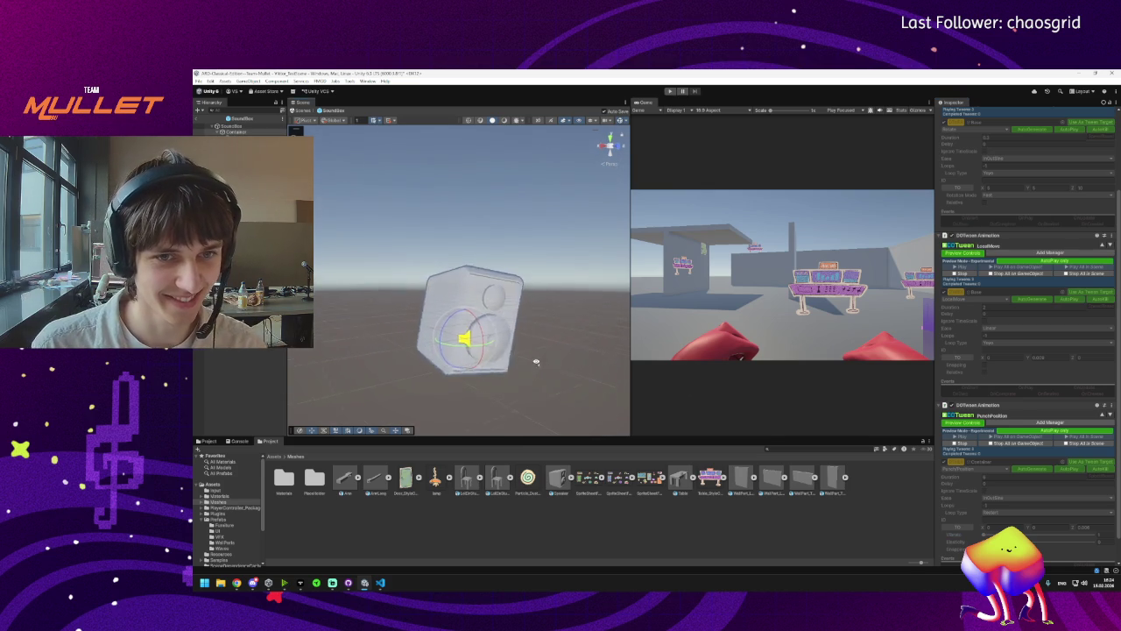
pyautogui.click(548, 200)
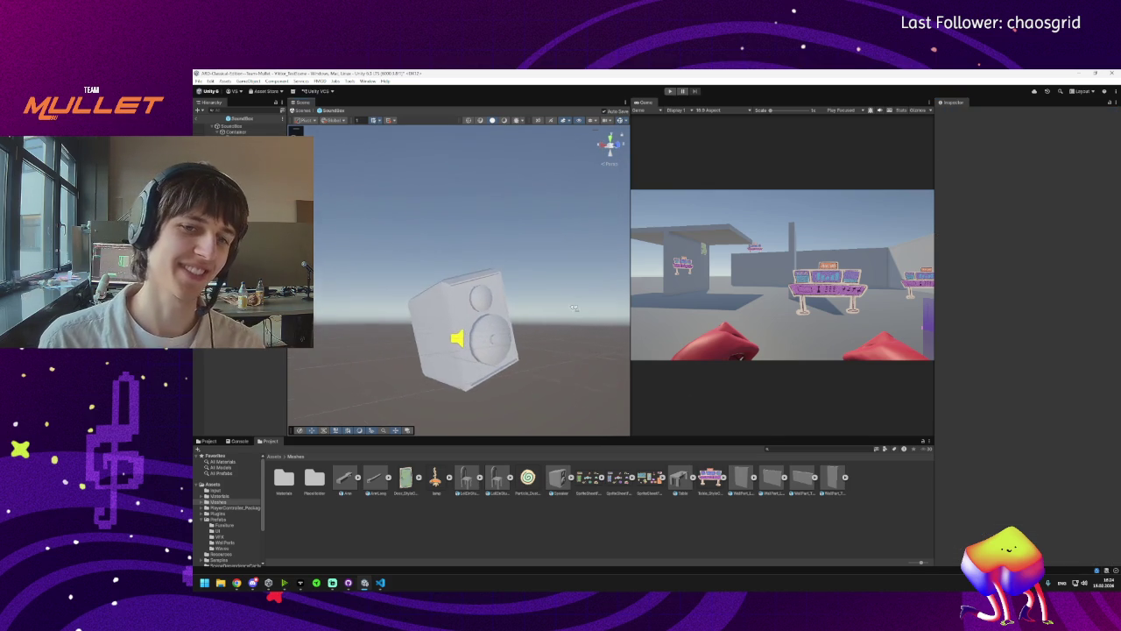
# Select the Container, switch to the Move tool with W, and play all three tweens together.
pyautogui.click(233, 131)
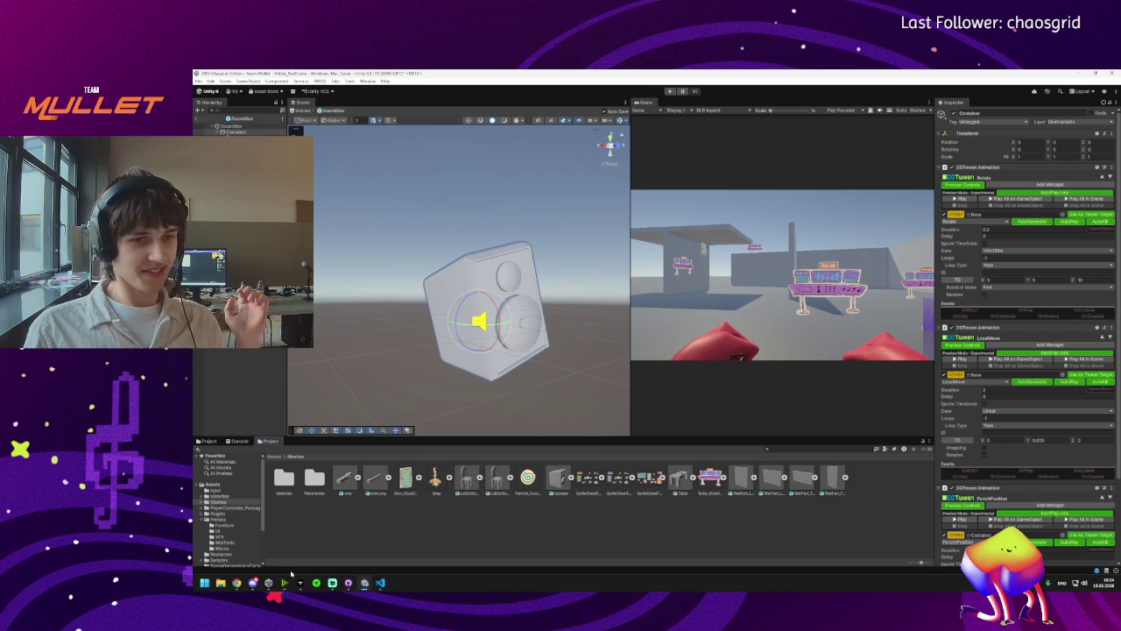
pyautogui.moveTo(253, 583)
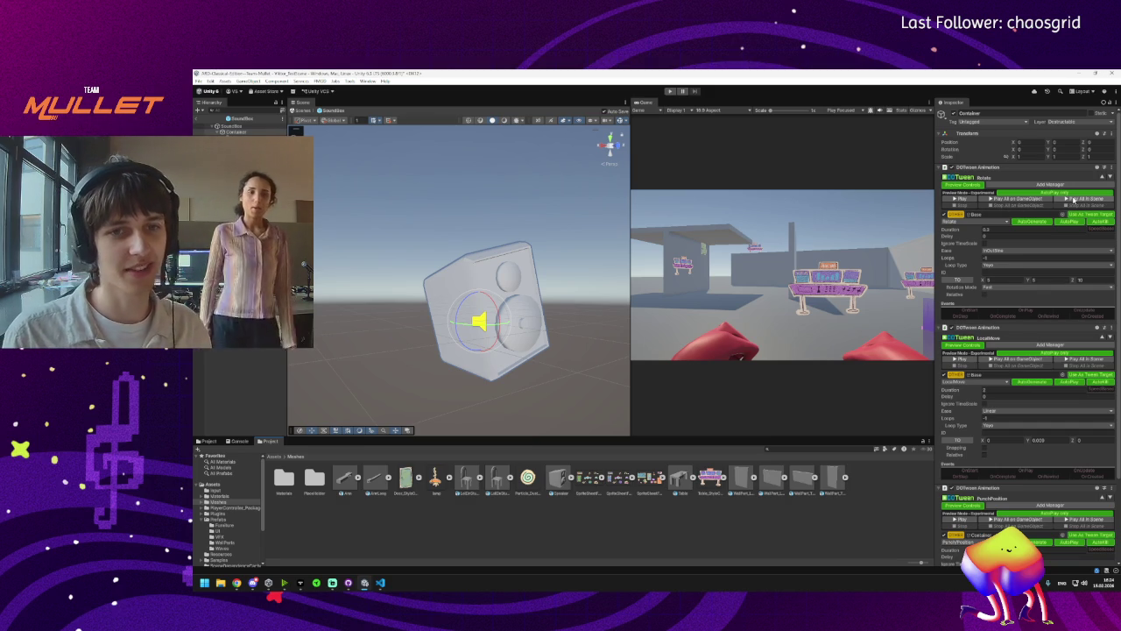
pyautogui.press('w')
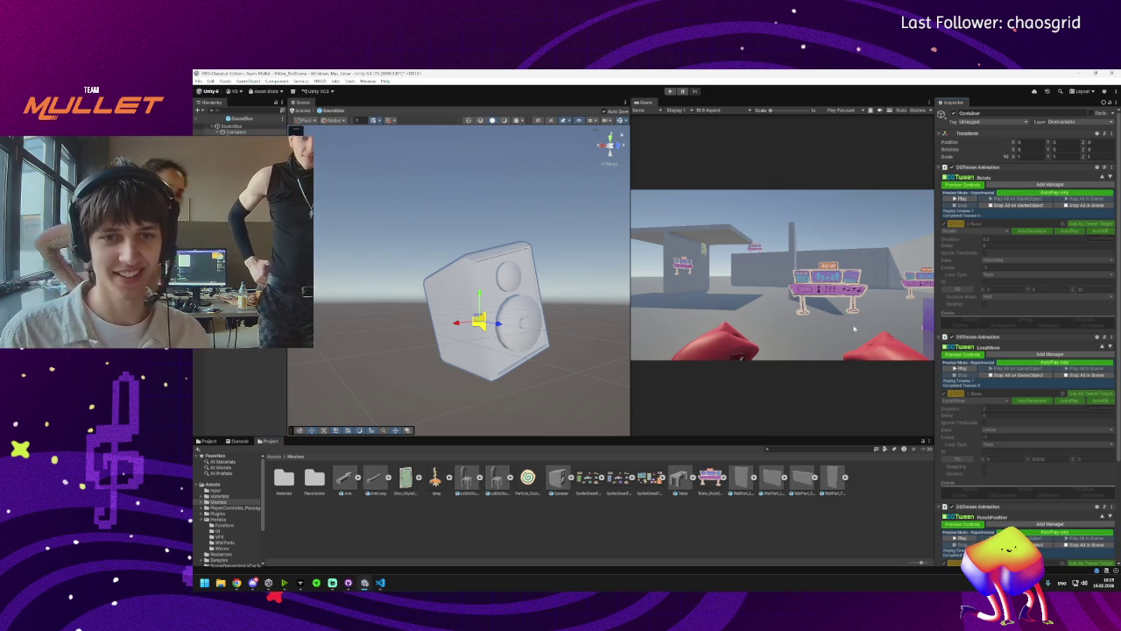
pyautogui.click(1071, 199)
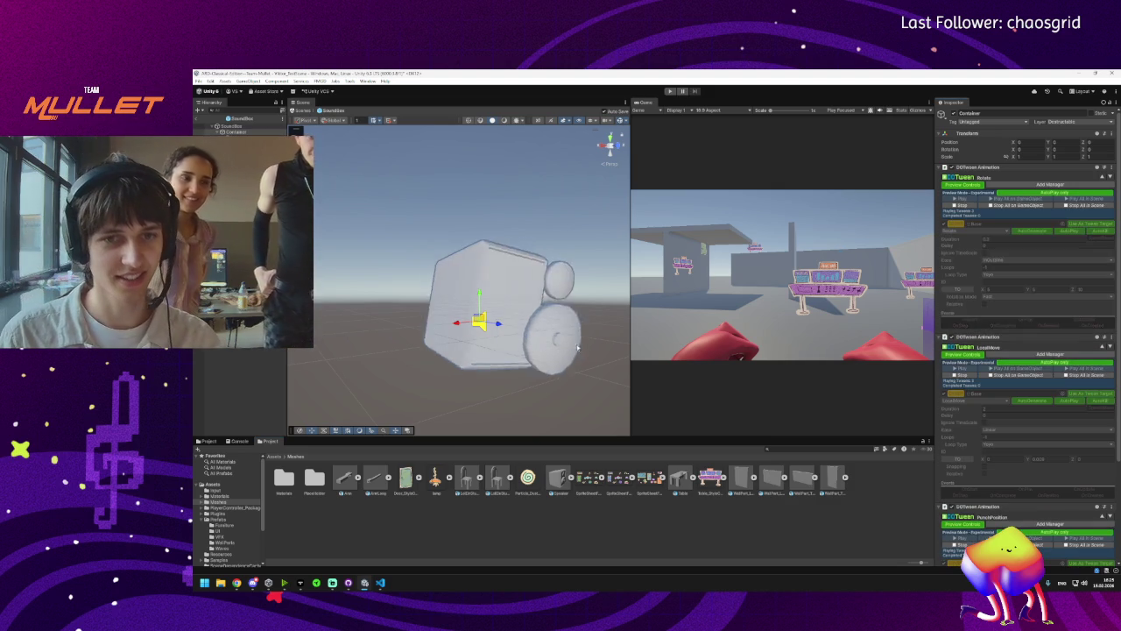
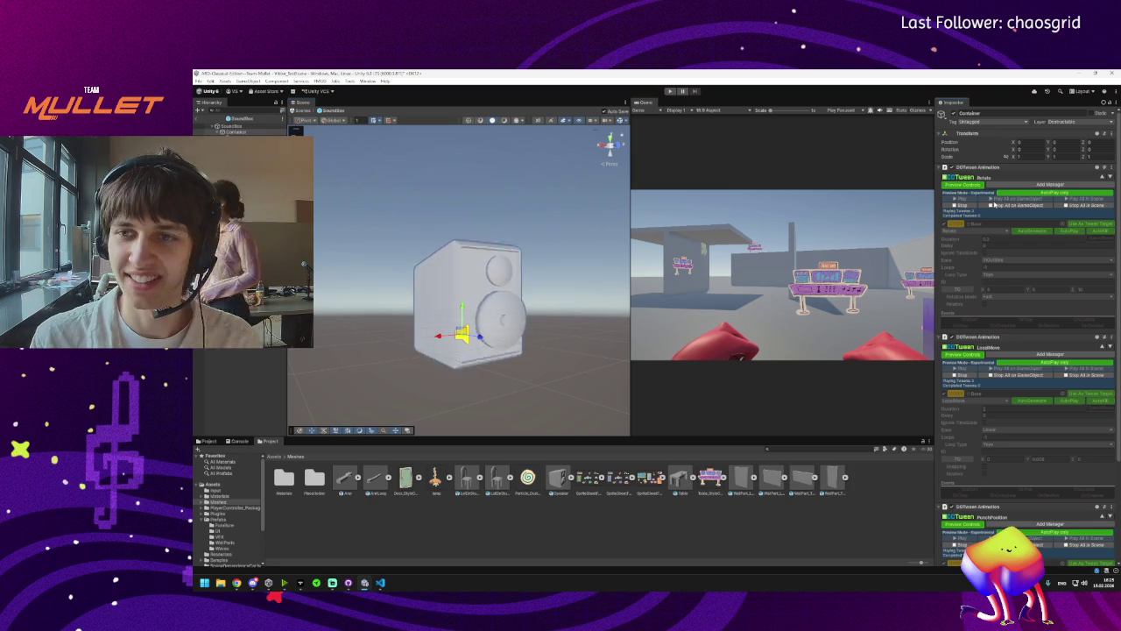
# Replay the DOTween hit preview while adjusting the PunchPosition tween's duration.
pyautogui.click(997, 205)
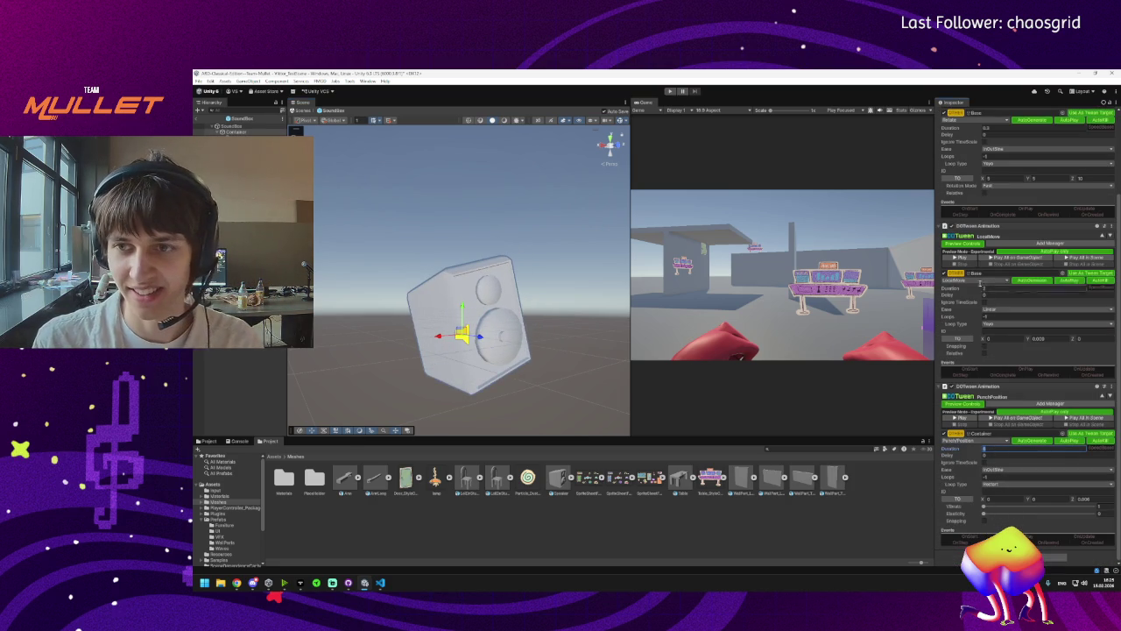
pyautogui.click(1011, 419)
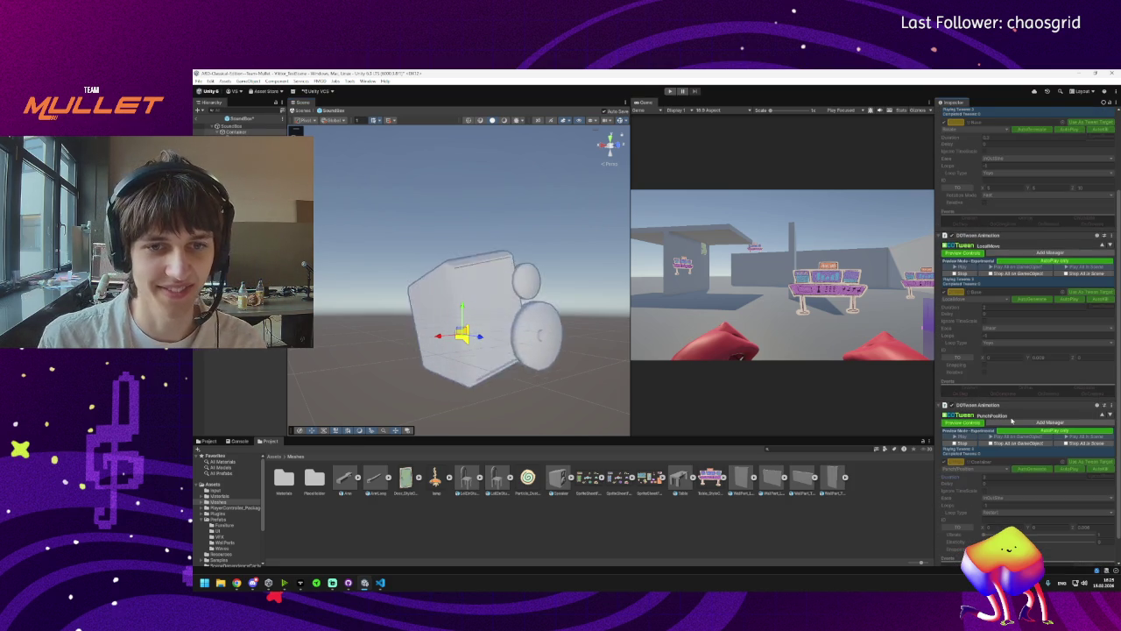
pyautogui.click(990, 443)
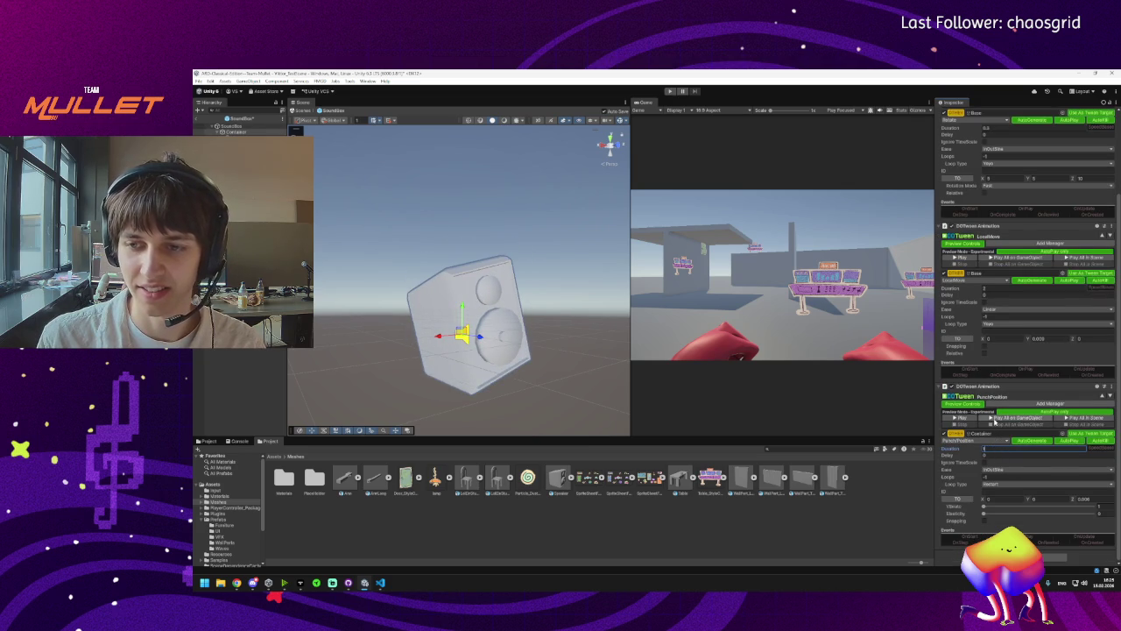
pyautogui.click(1014, 418)
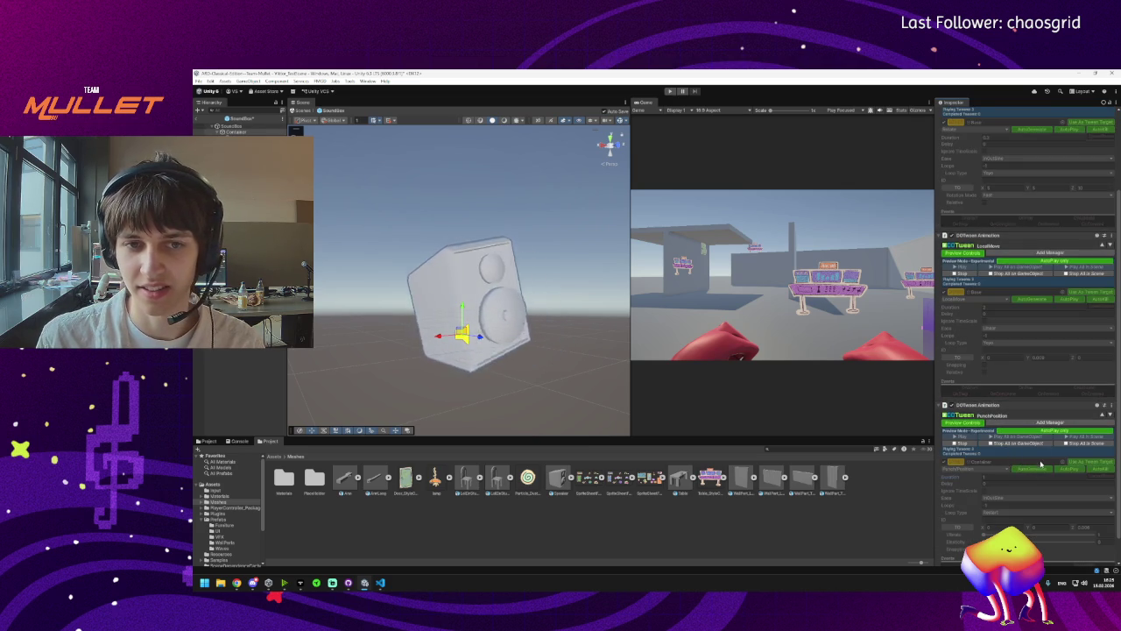
pyautogui.click(990, 443)
pyautogui.click(989, 449)
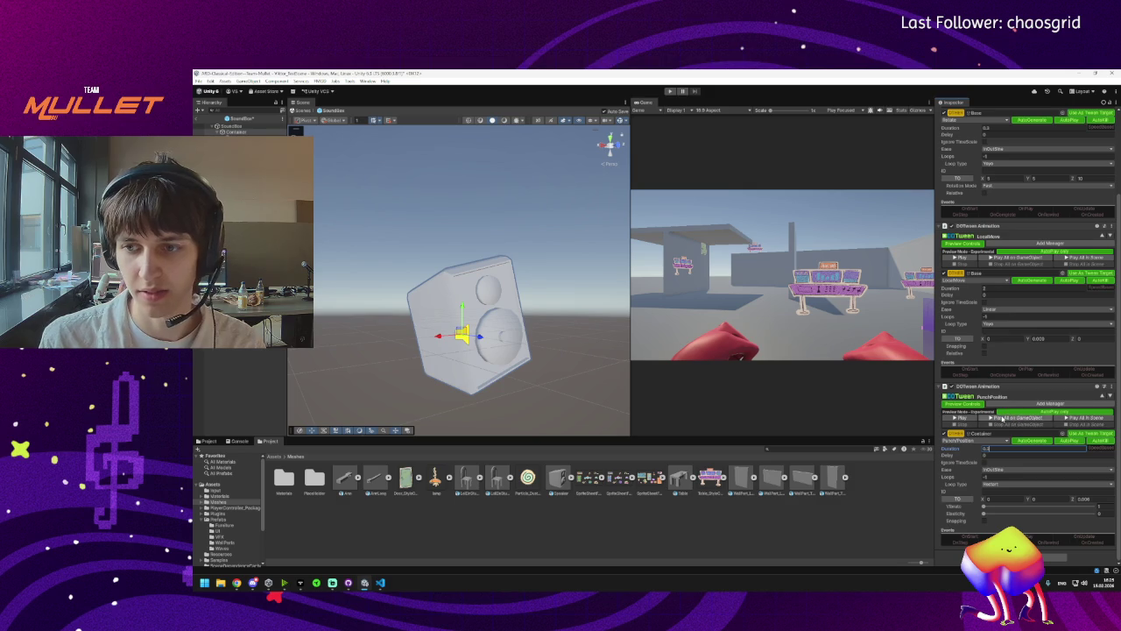
pyautogui.click(1005, 418)
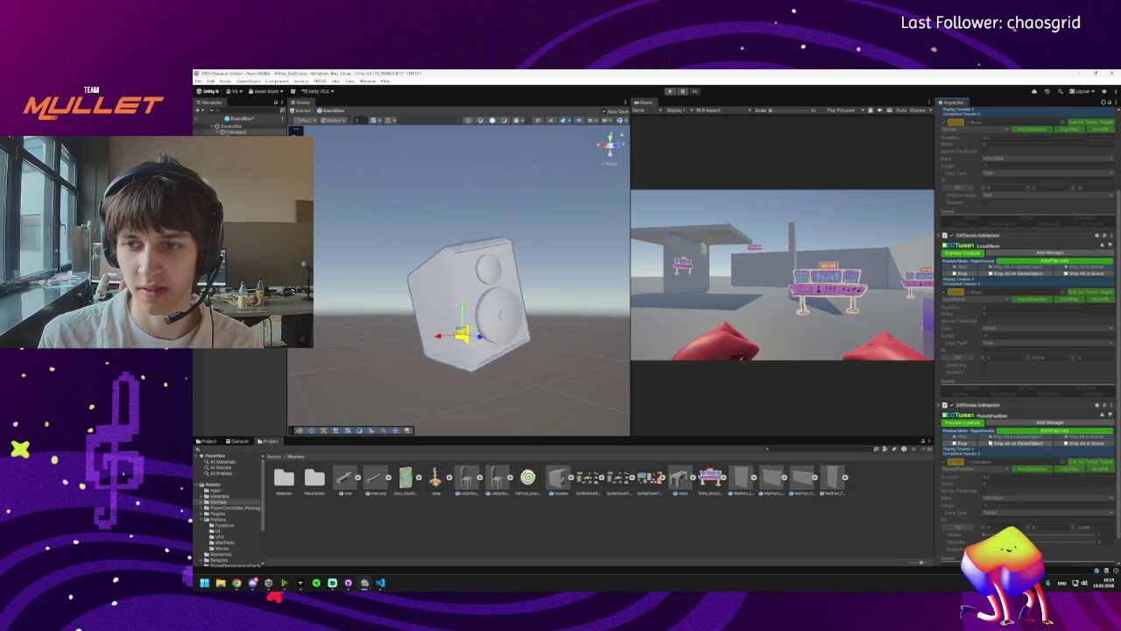
pyautogui.click(990, 444)
pyautogui.click(996, 450)
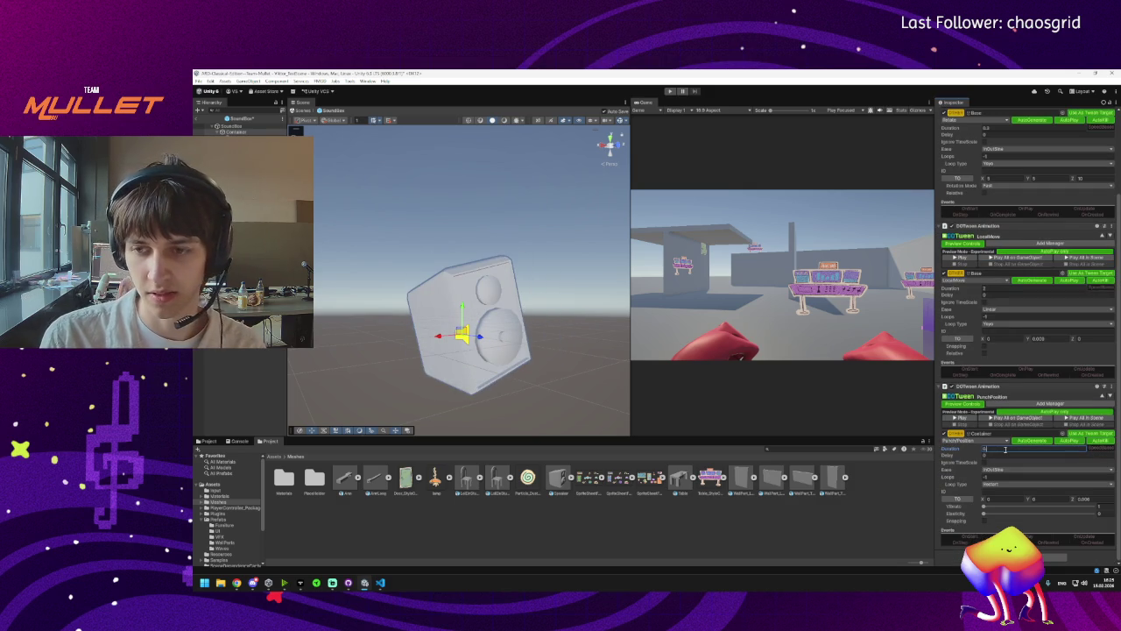
pyautogui.click(1002, 418)
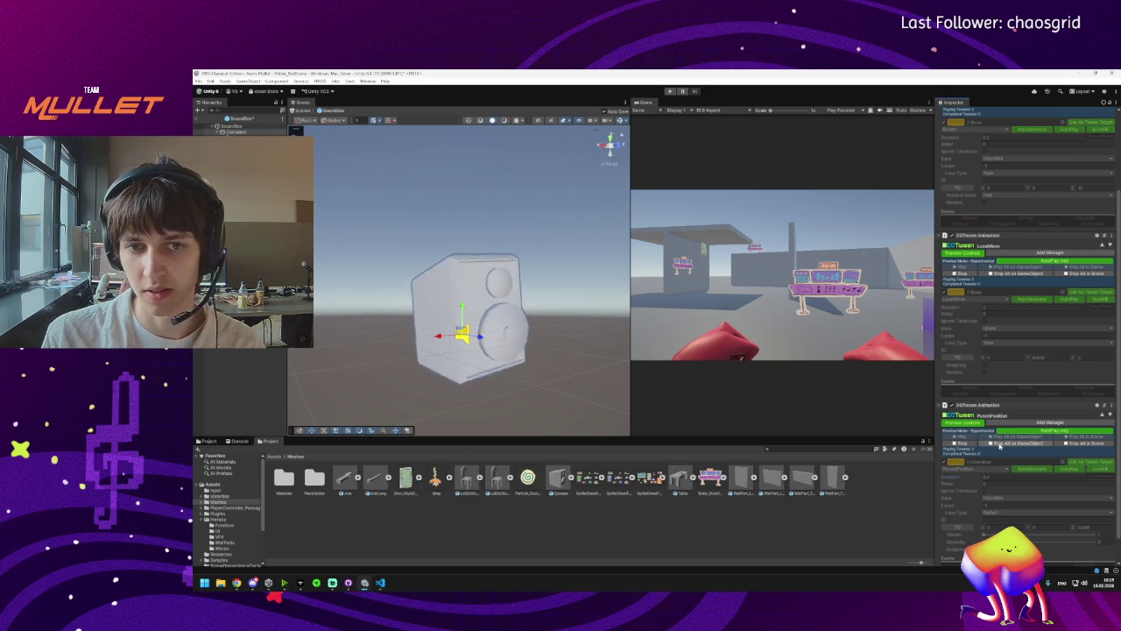
# Adjust the PunchPosition Z punch strength, save the SoundBox prefab and exit prefab mode.
pyautogui.click(999, 446)
pyautogui.click(1096, 500)
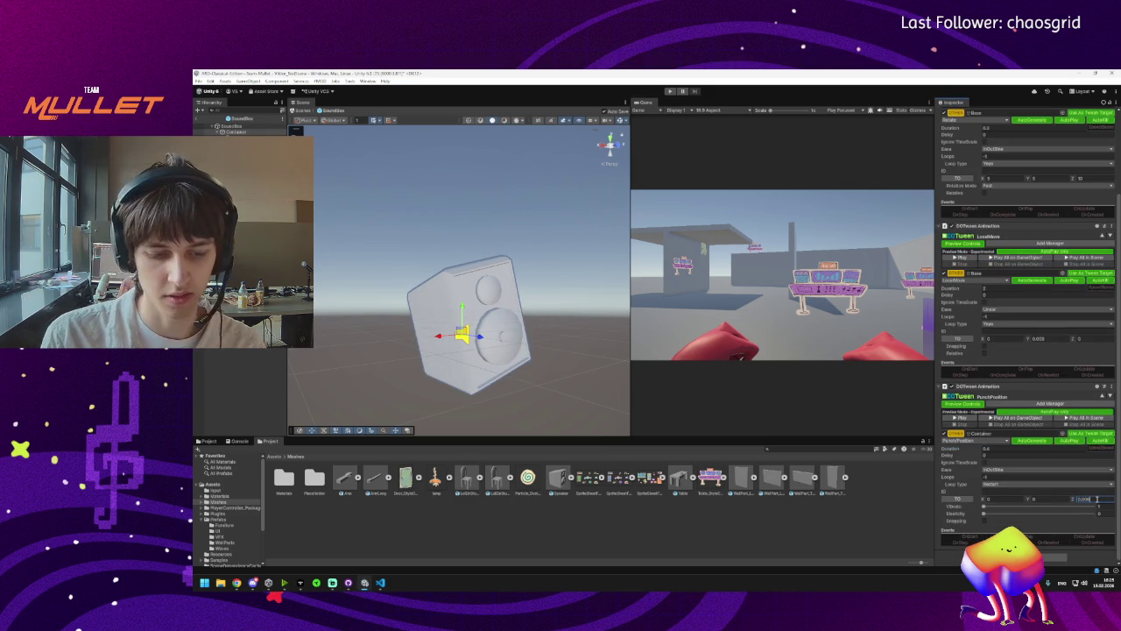
pyautogui.click(983, 417)
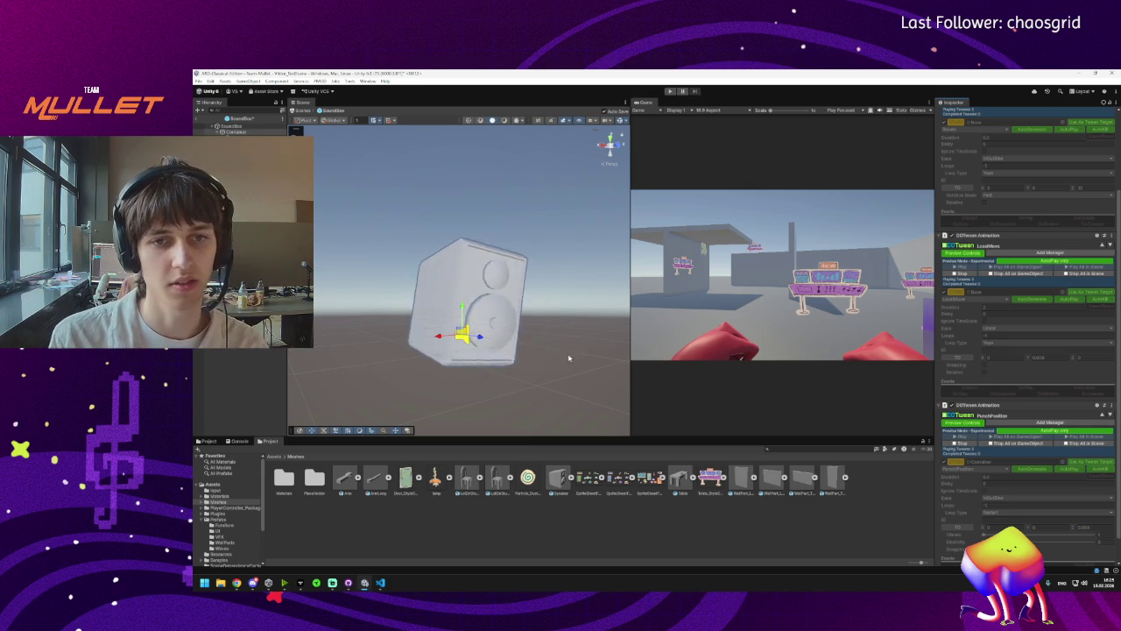
pyautogui.click(1042, 443)
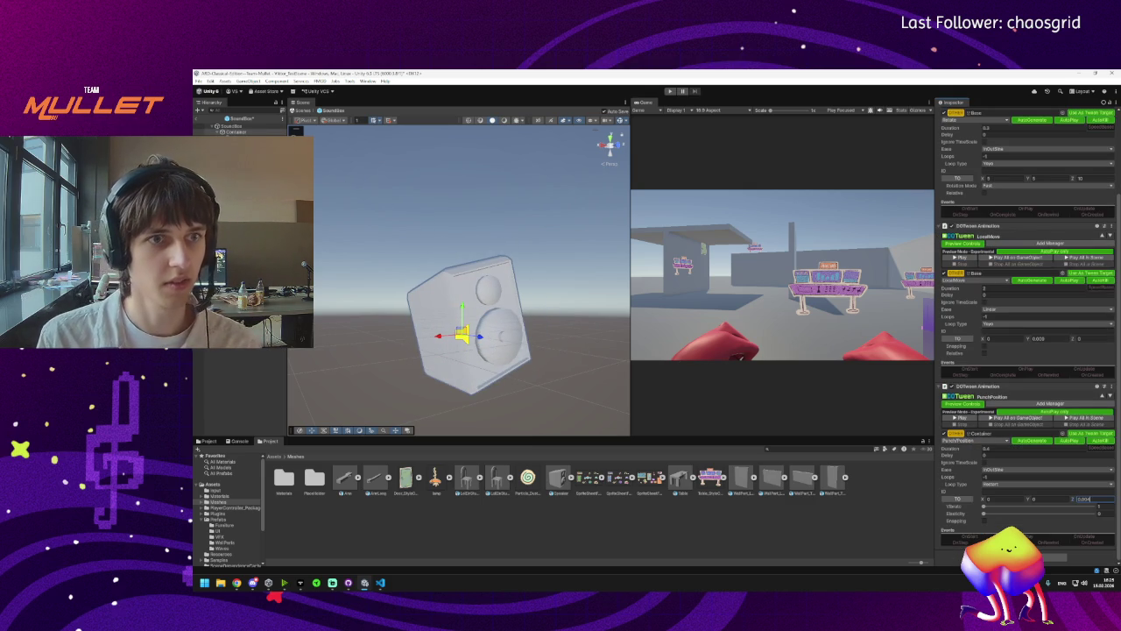
pyautogui.hotkey('ctrl', 's')
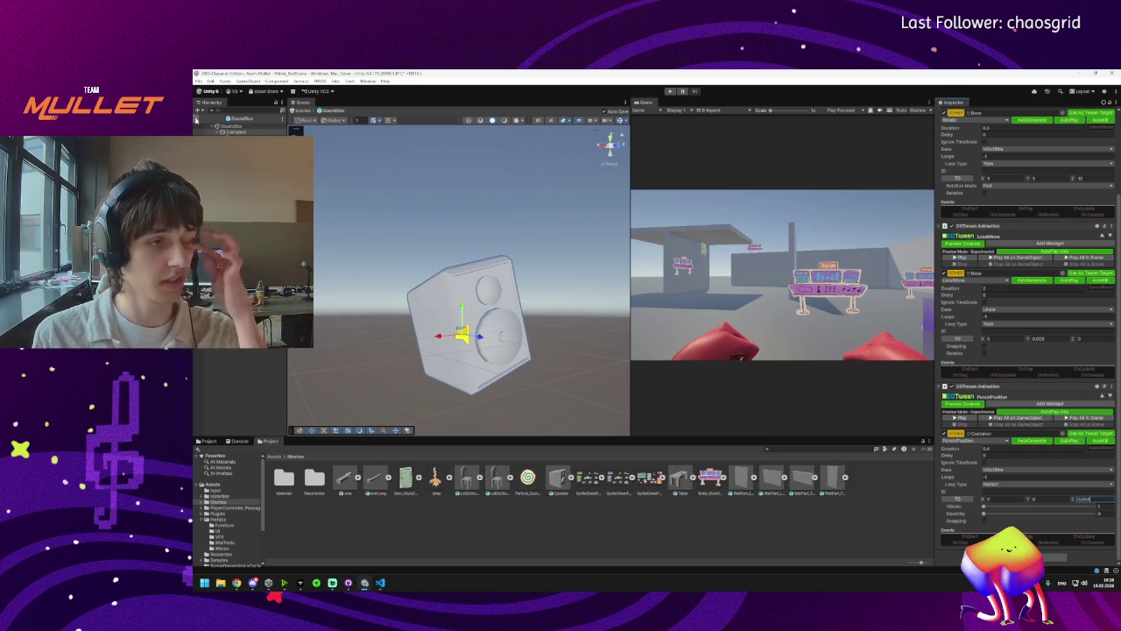
pyautogui.click(196, 120)
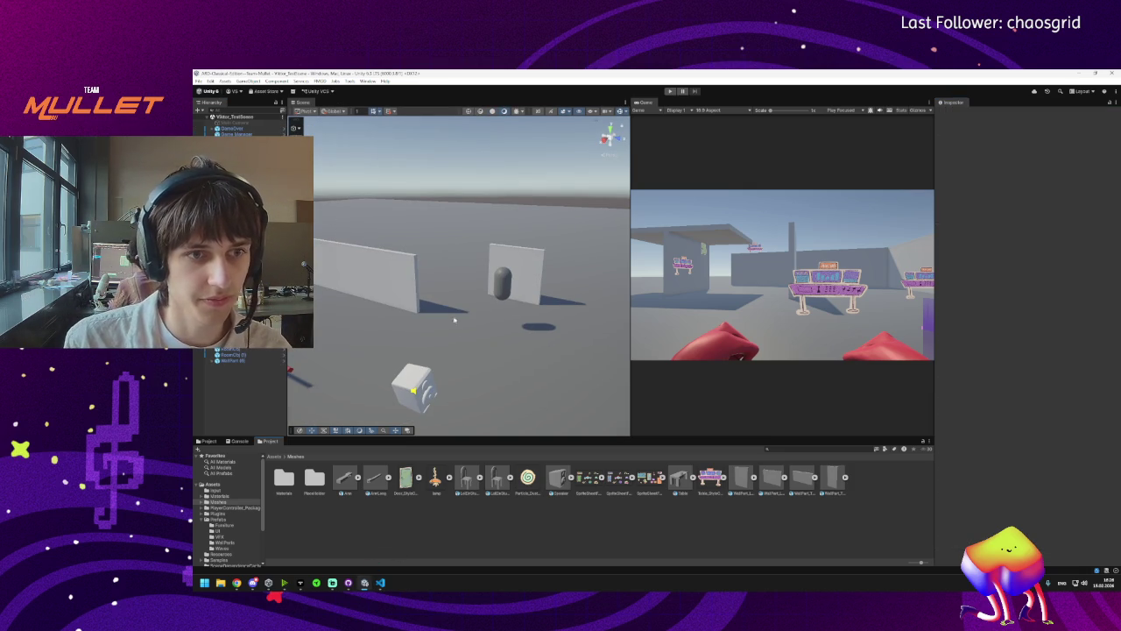
# Select the SoundBox speaker cube, tilt the view and widen the Scene view.
pyautogui.click(414, 385)
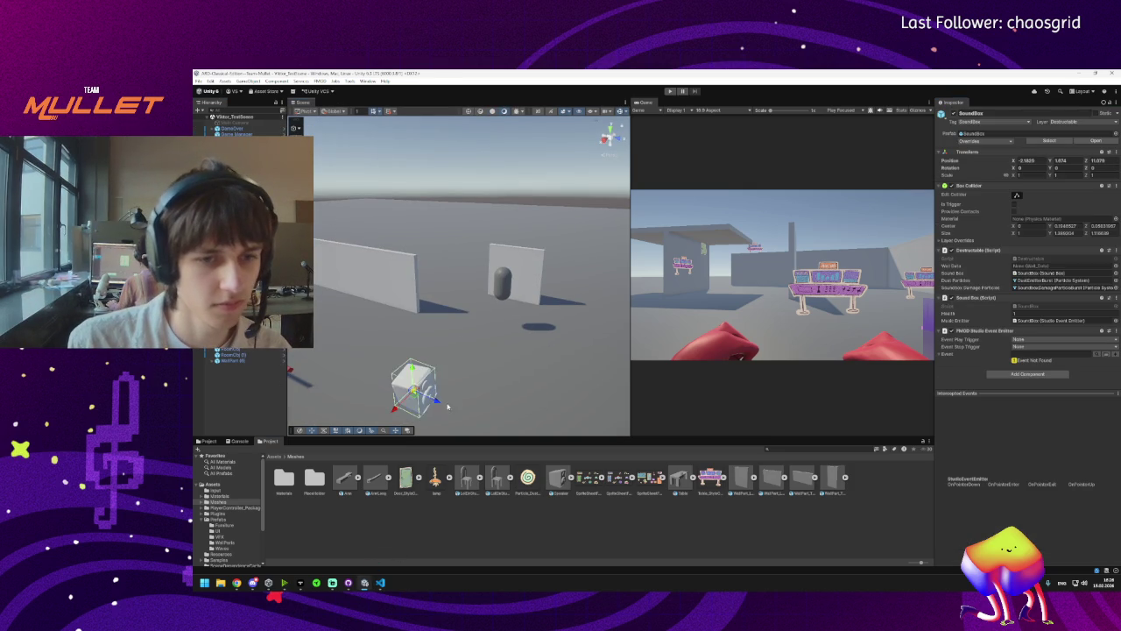
pyautogui.scroll(-3, 455, 387)
pyautogui.moveTo(455, 387); pyautogui.dragTo(456, 396)
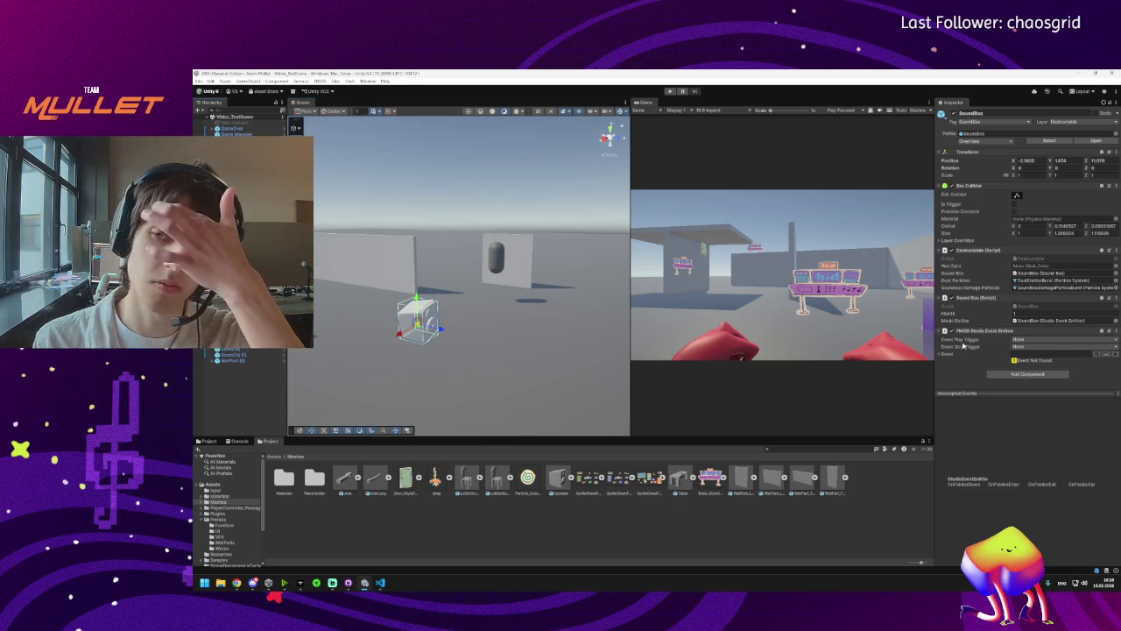
pyautogui.moveTo(630, 323); pyautogui.dragTo(638, 321)
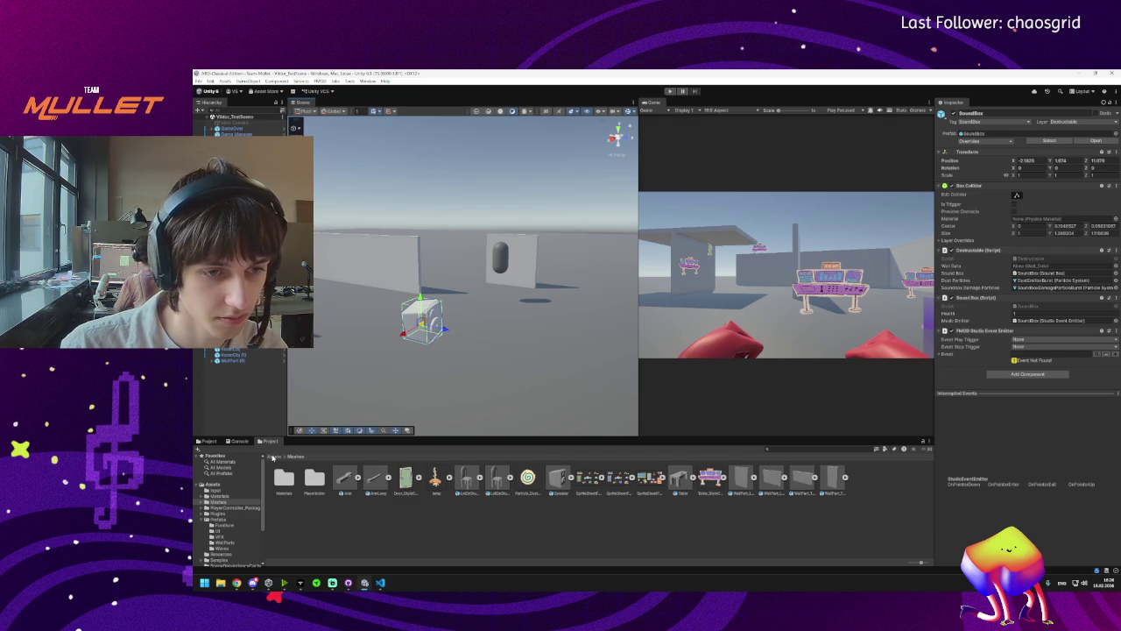
pyautogui.click(272, 456)
# Duplicate the Arena material as SoundBox, make it near-black and apply it to the speaker cube.
pyautogui.doubleClick(317, 477)
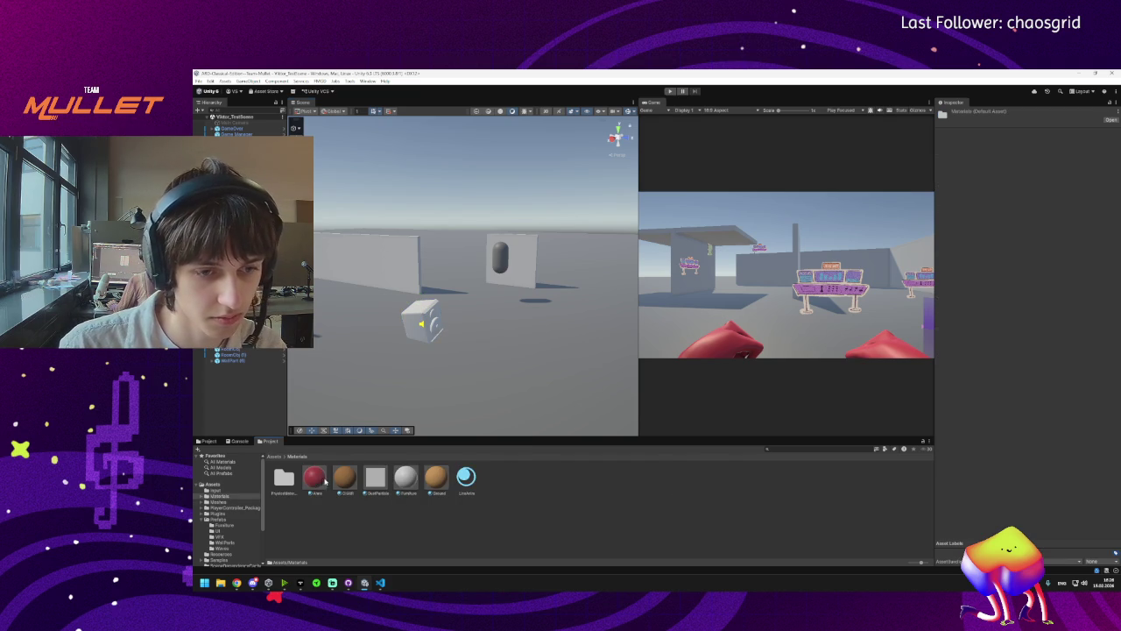
pyautogui.click(315, 478)
pyautogui.hotkey('ctrl', 'd')
pyautogui.click(345, 492)
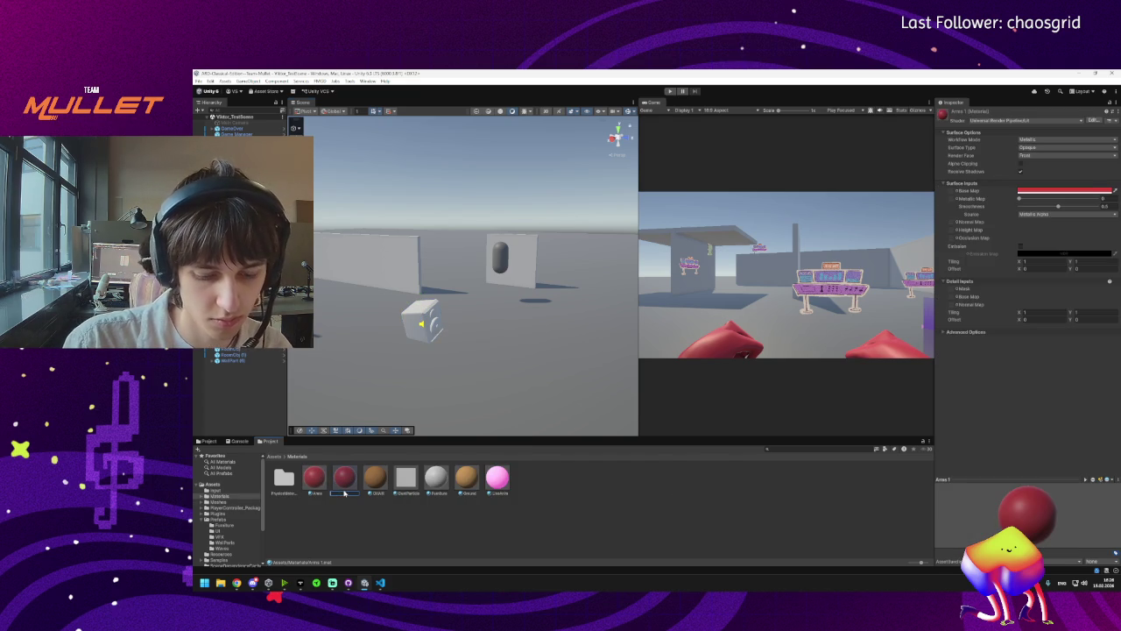
pyautogui.write('Seat')
pyautogui.press('Return')
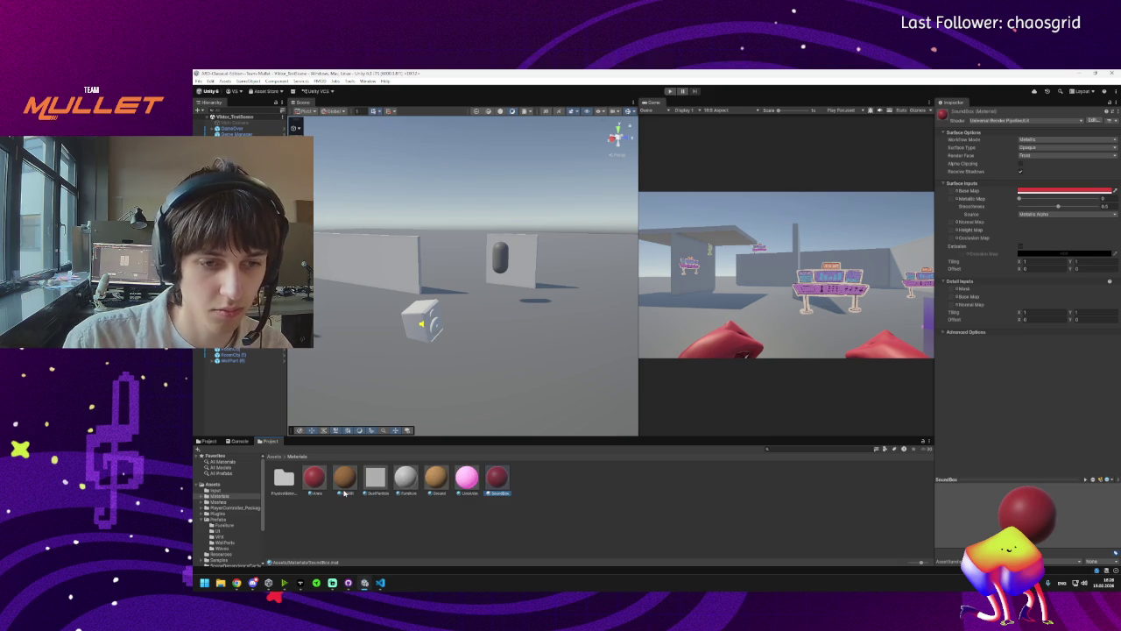
pyautogui.click(1063, 190)
pyautogui.moveTo(1086, 245); pyautogui.dragTo(1067, 262)
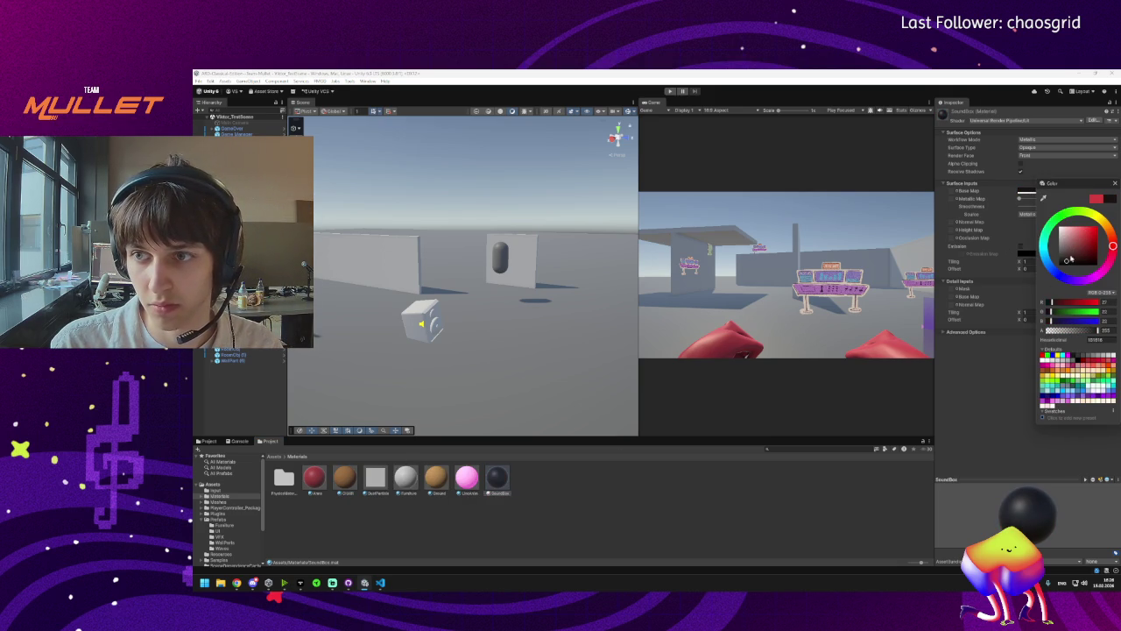
pyautogui.click(493, 440)
pyautogui.moveTo(491, 488); pyautogui.dragTo(420, 323)
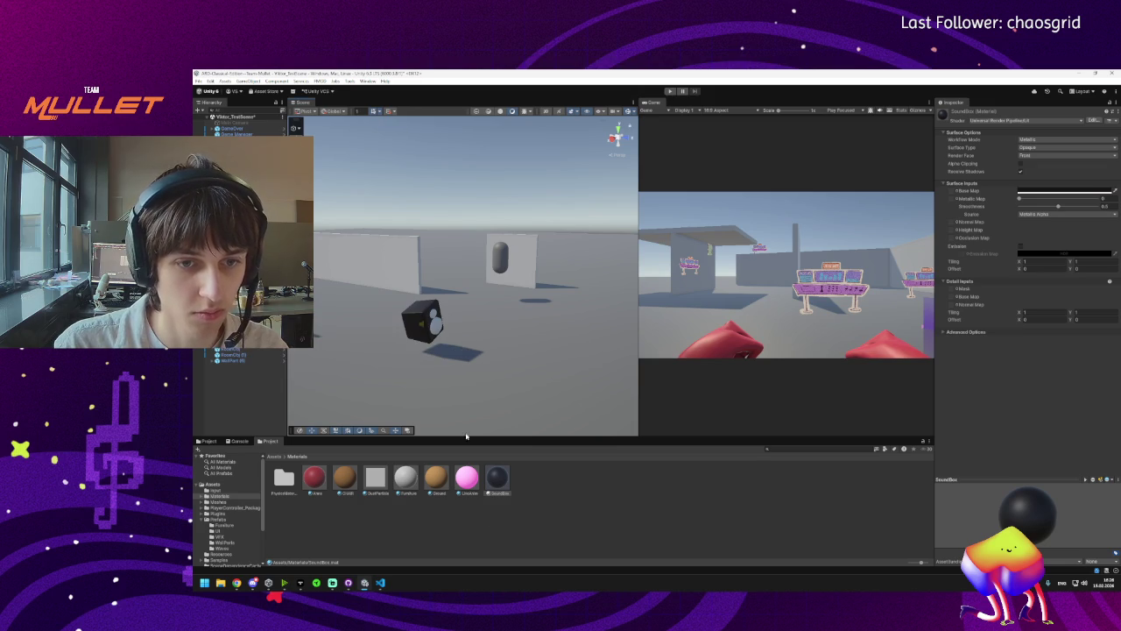
# Make two copies of the SoundBox material, SoundBox 2 and SoundBox 3.
pyautogui.hotkey('ctrl', 'd')
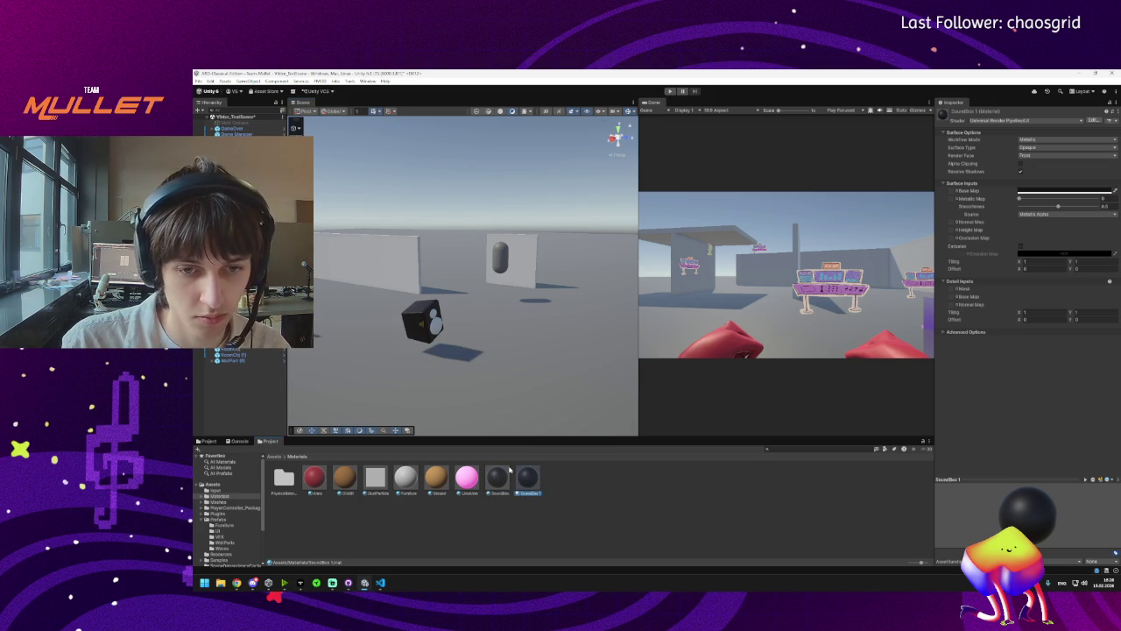
pyautogui.click(525, 483)
pyautogui.press('BackSpace')
pyautogui.write('2')
pyautogui.press('Return')
pyautogui.hotkey('ctrl', 'd')
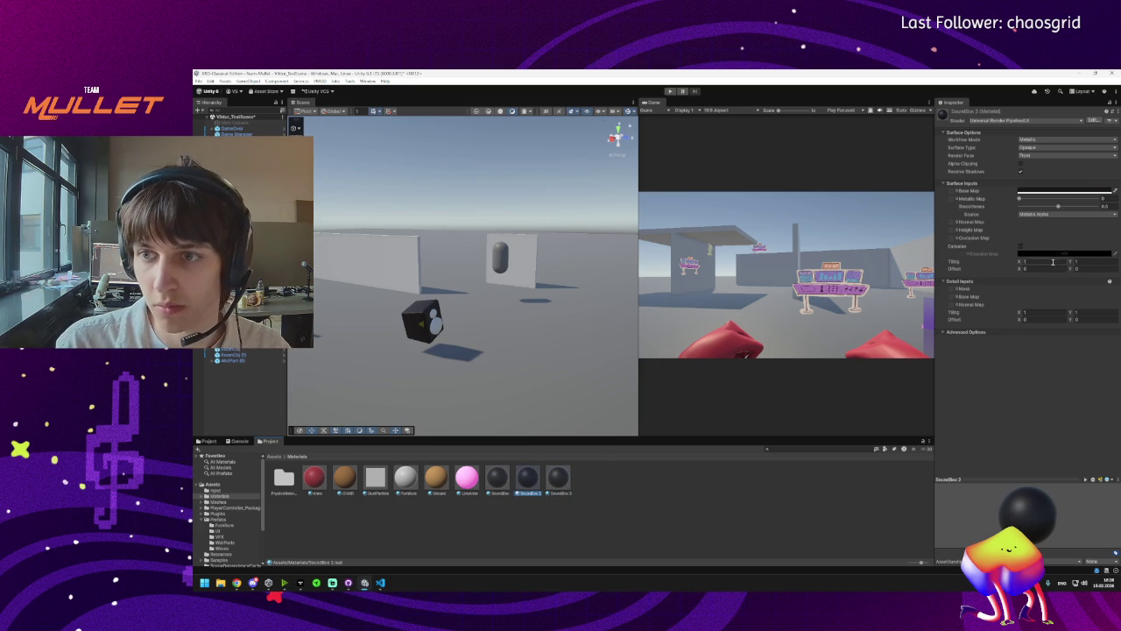
# Set SoundBox 2's base colour to golden yellow.
pyautogui.click(1057, 193)
pyautogui.moveTo(1113, 244)
pyautogui.mouseDown()
pyautogui.moveTo(1108, 229)
pyautogui.moveTo(1089, 235)
pyautogui.moveTo(1108, 230)
pyautogui.moveTo(1092, 231)
pyautogui.moveTo(1103, 220)
pyautogui.moveTo(1089, 229)
pyautogui.mouseUp()
pyautogui.click(1085, 232)
pyautogui.click(1115, 183)
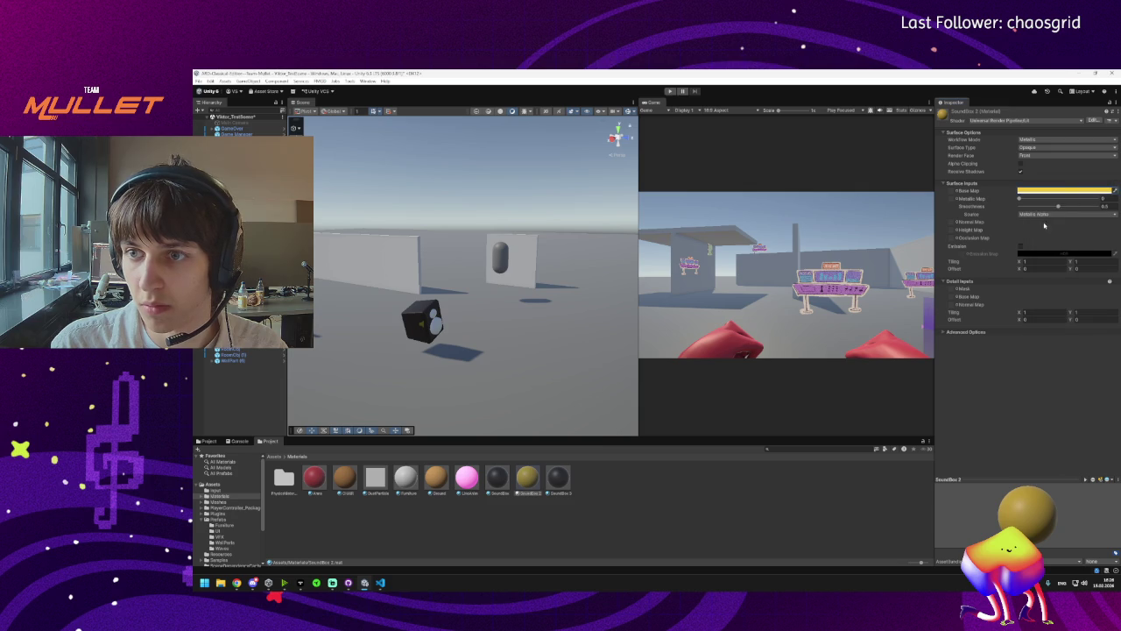
# Enable emission on the material with a white emission colour and adjusted intensity.
pyautogui.click(1046, 216)
pyautogui.click(1005, 221)
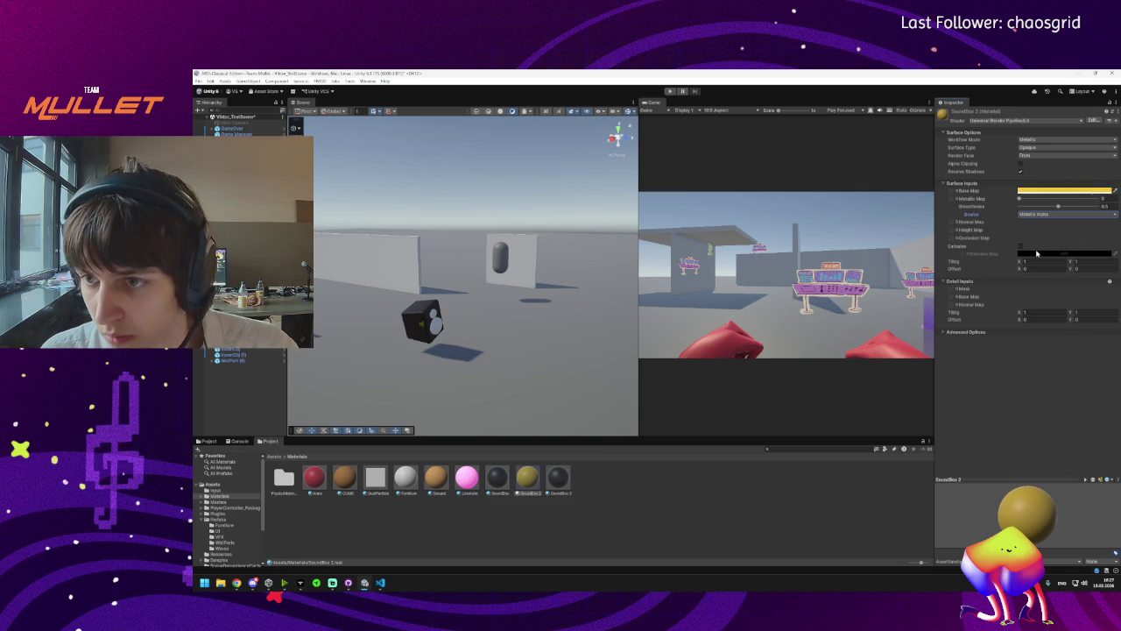
pyautogui.click(1020, 246)
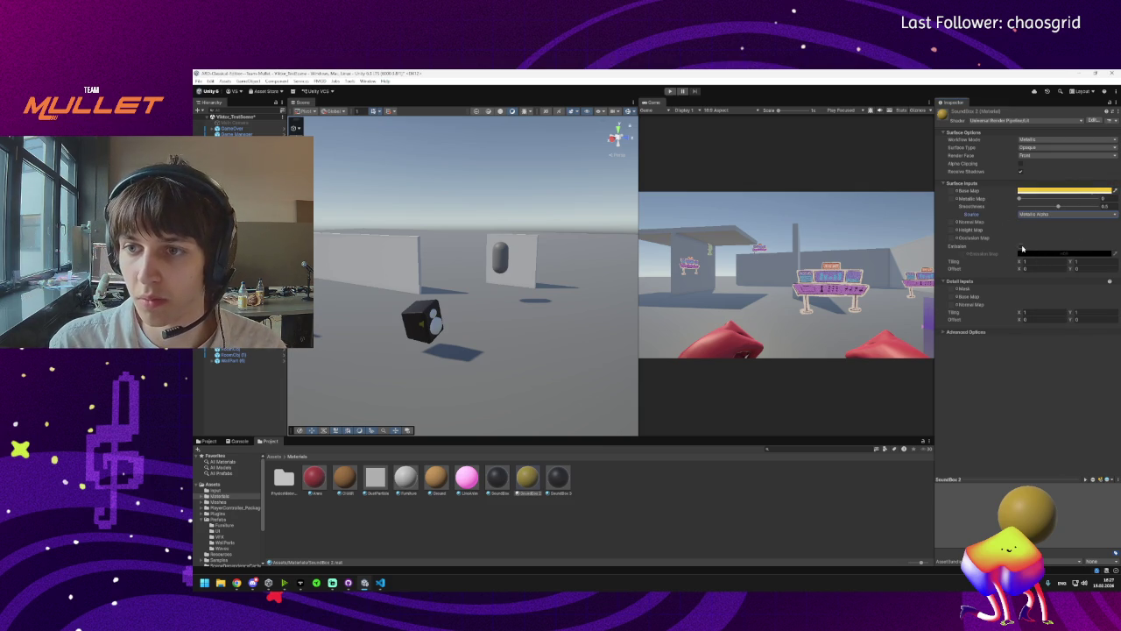
pyautogui.click(1034, 254)
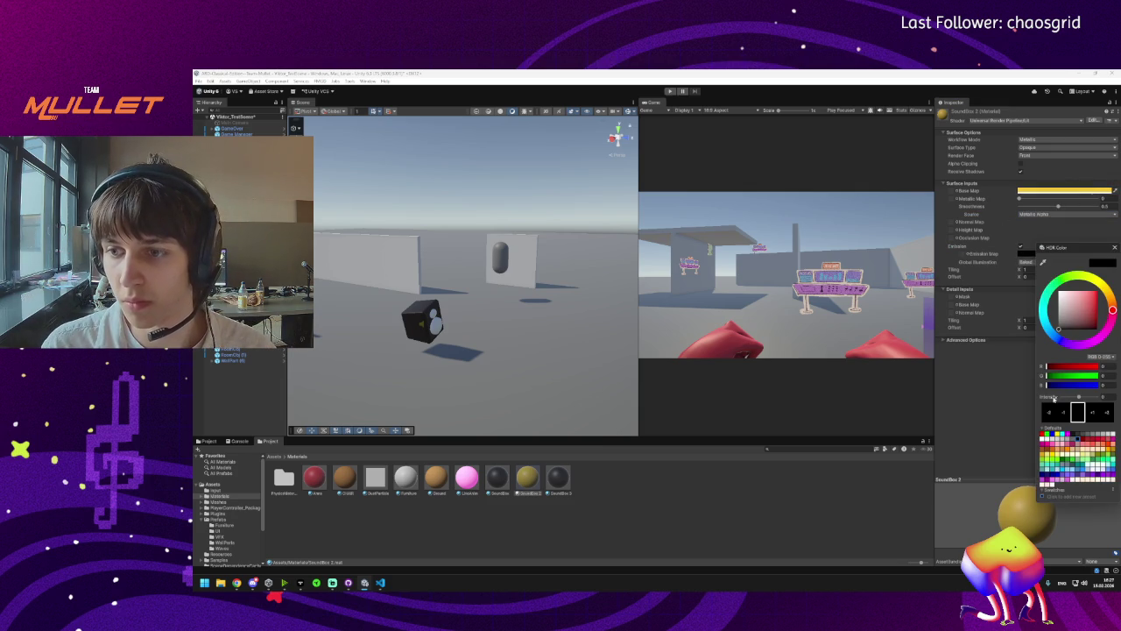
pyautogui.moveTo(1086, 399); pyautogui.dragTo(1090, 399)
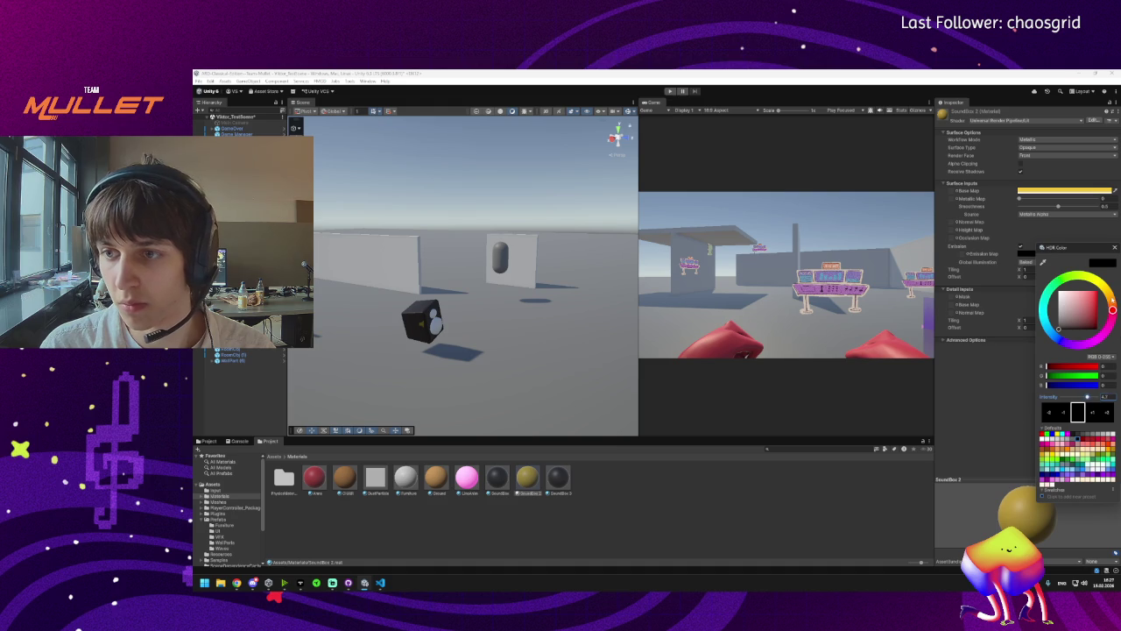
pyautogui.moveTo(1061, 289)
pyautogui.mouseDown()
pyautogui.moveTo(1038, 289)
pyautogui.moveTo(1083, 298)
pyautogui.mouseUp()
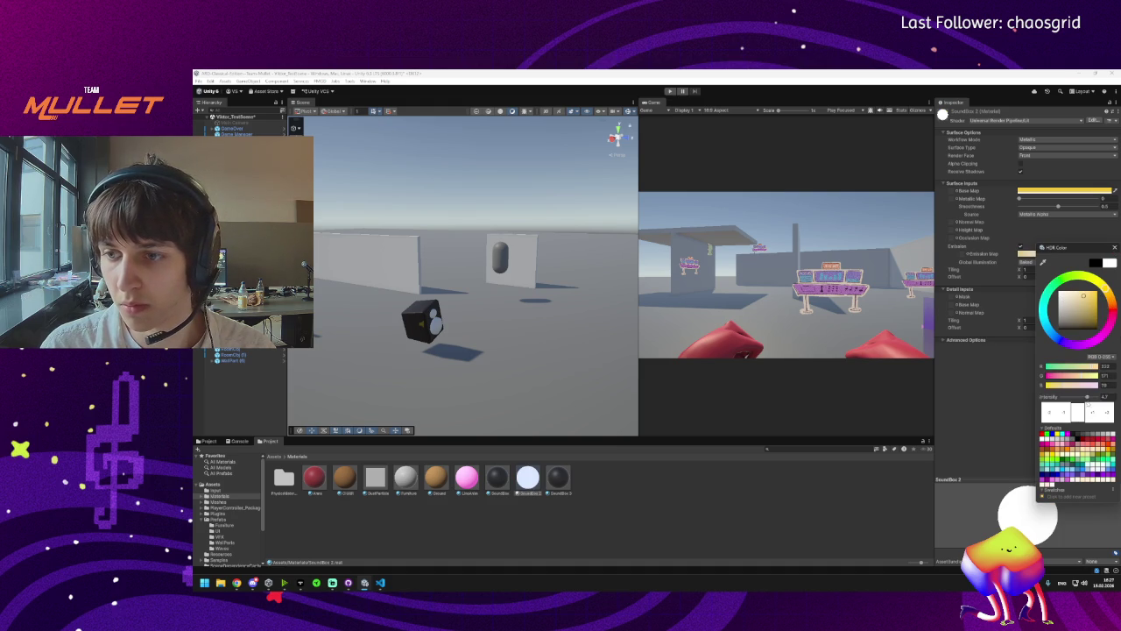
pyautogui.moveTo(1087, 398); pyautogui.dragTo(1073, 399)
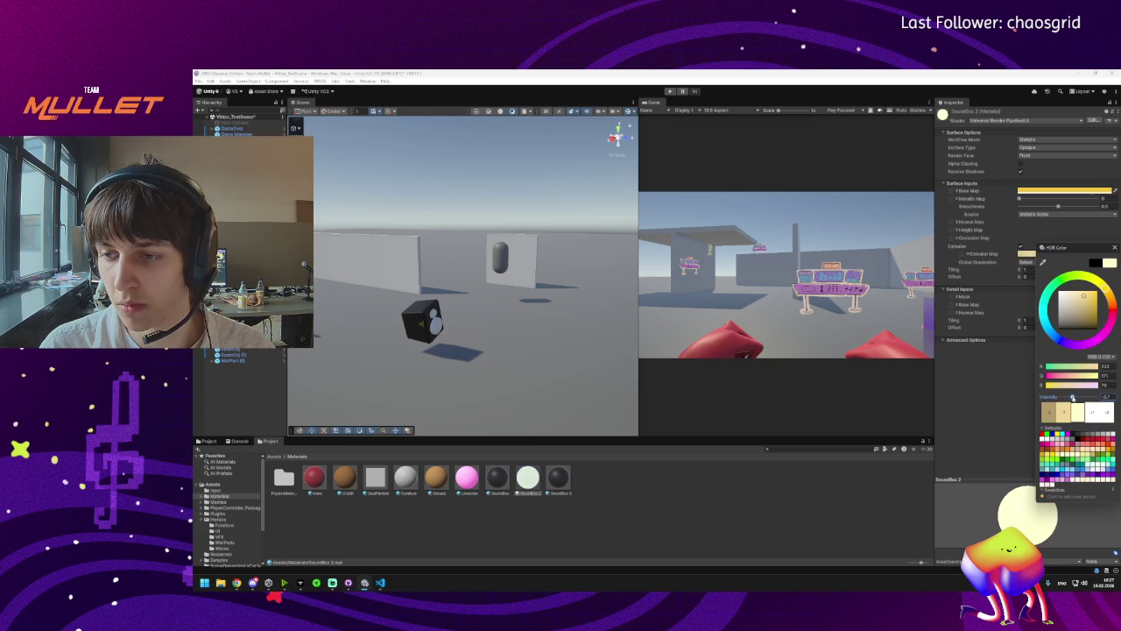
pyautogui.click(1114, 248)
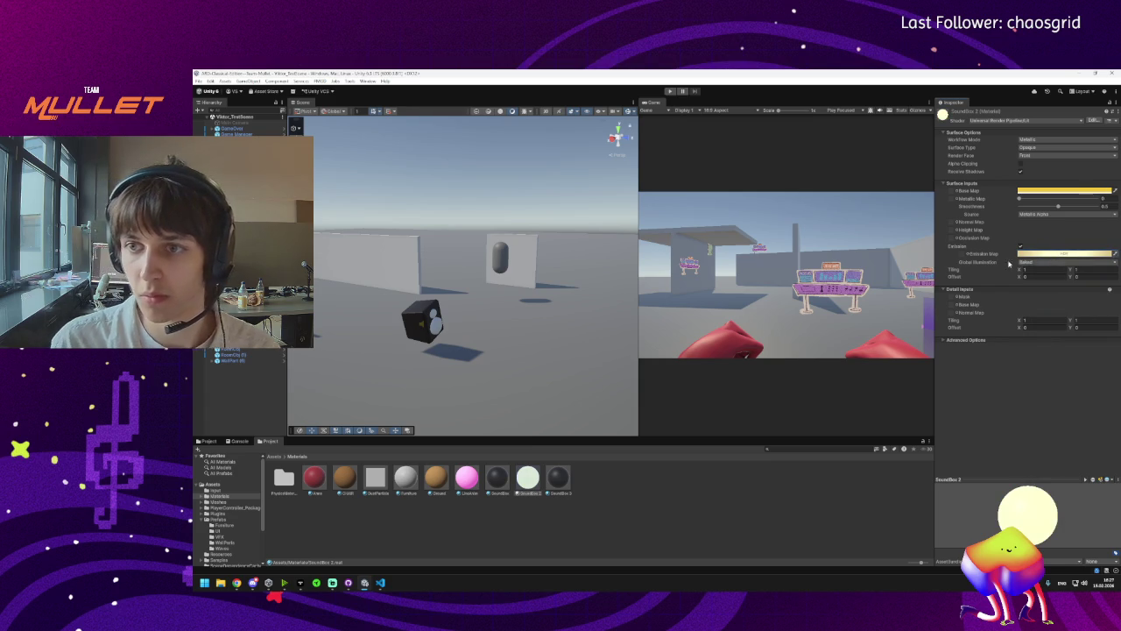
# Apply SoundBox 3 to the speaker's cone and lighten its base colour towards grey.
pyautogui.moveTo(473, 333)
pyautogui.mouseDown()
pyautogui.moveTo(483, 334)
pyautogui.moveTo(474, 336)
pyautogui.mouseUp()
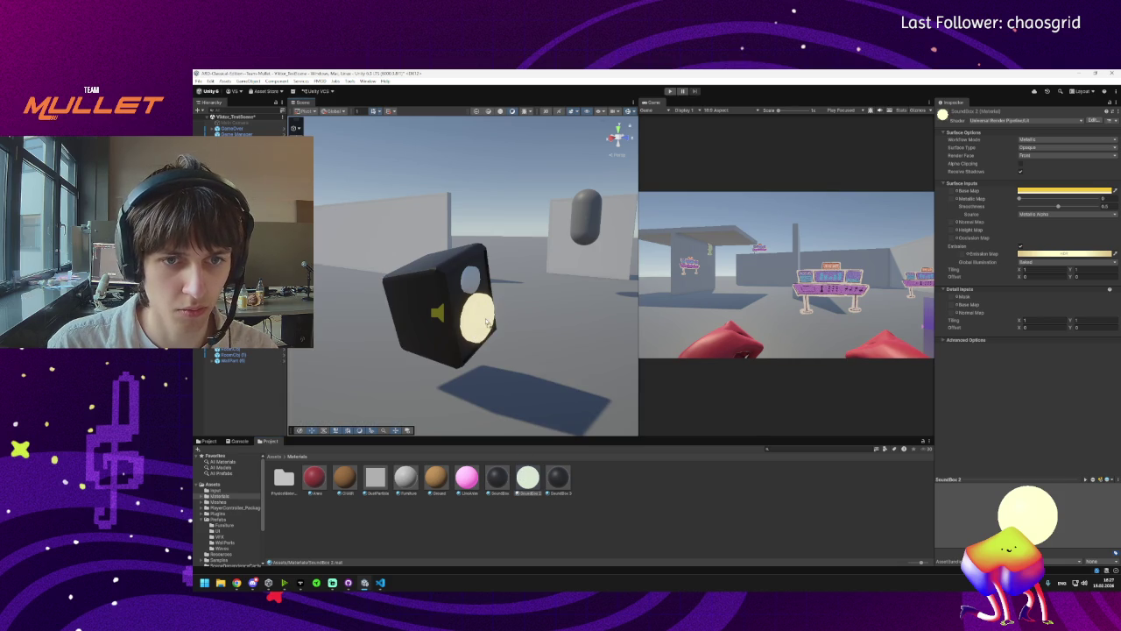
pyautogui.moveTo(571, 486); pyautogui.dragTo(468, 323)
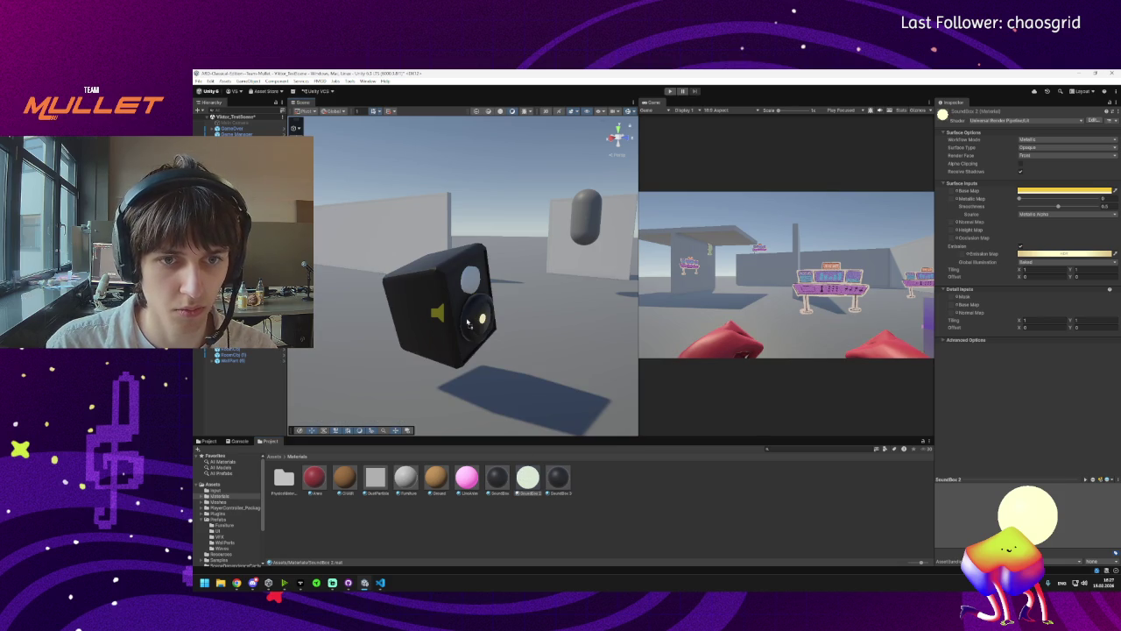
pyautogui.click(556, 479)
pyautogui.click(1020, 190)
pyautogui.click(1052, 252)
pyautogui.moveTo(1053, 251); pyautogui.dragTo(1050, 233)
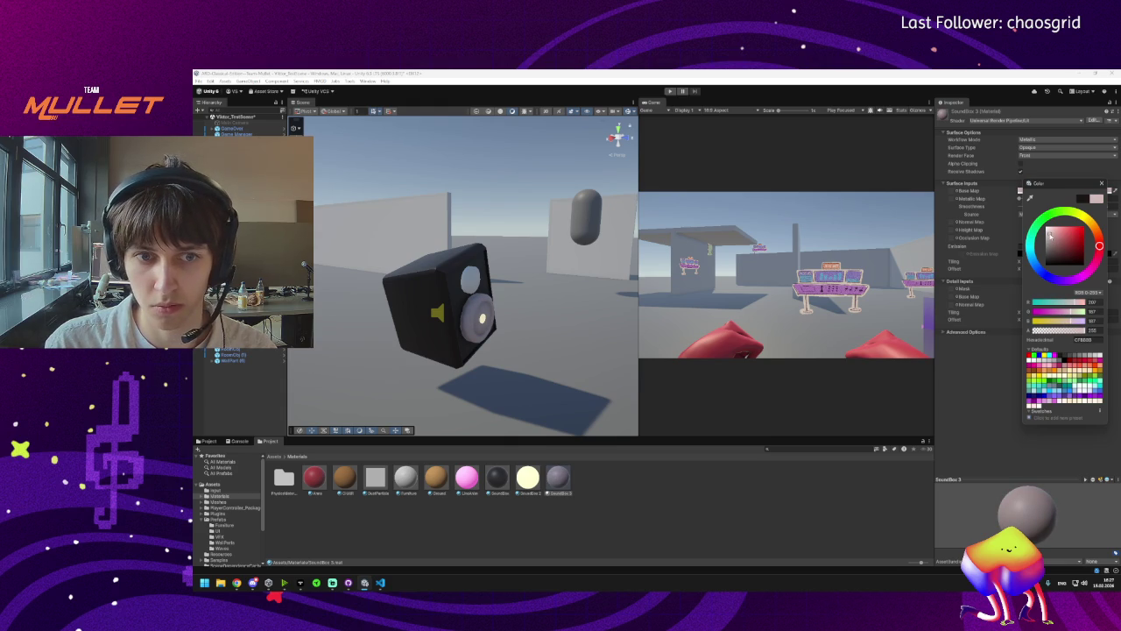
# Tint the SoundBox body material a dark red-brown.
pyautogui.moveTo(496, 478)
pyautogui.mouseDown()
pyautogui.moveTo(500, 325)
pyautogui.moveTo(483, 320)
pyautogui.moveTo(547, 331)
pyautogui.mouseUp()
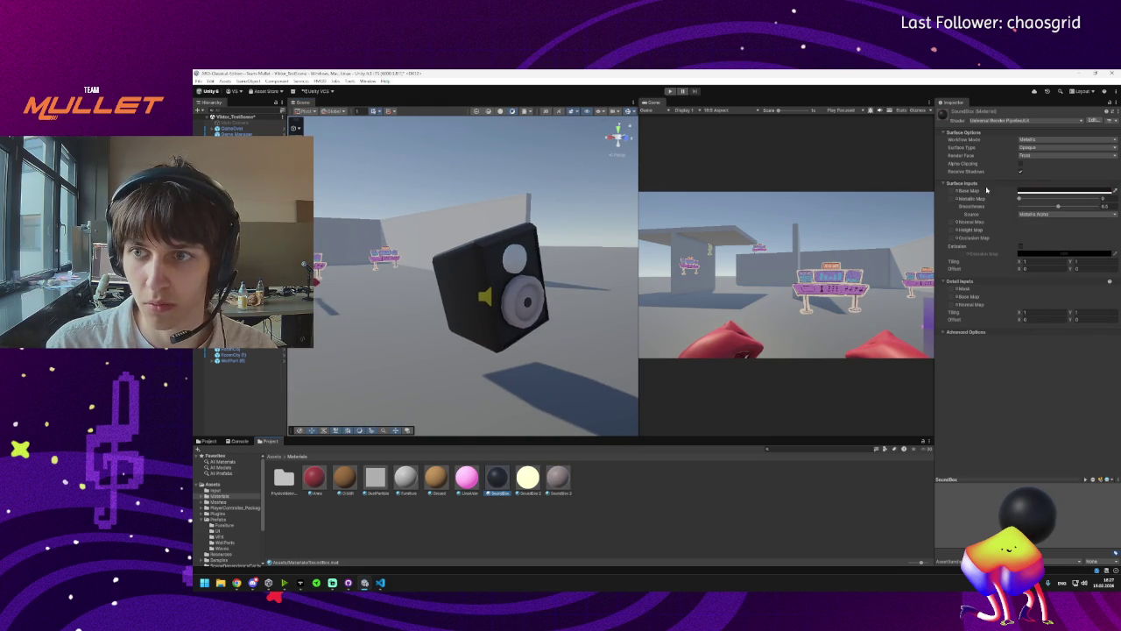
pyautogui.click(1031, 193)
pyautogui.moveTo(1064, 237)
pyautogui.mouseDown()
pyautogui.moveTo(1076, 256)
pyautogui.moveTo(1106, 245)
pyautogui.moveTo(1069, 253)
pyautogui.mouseUp()
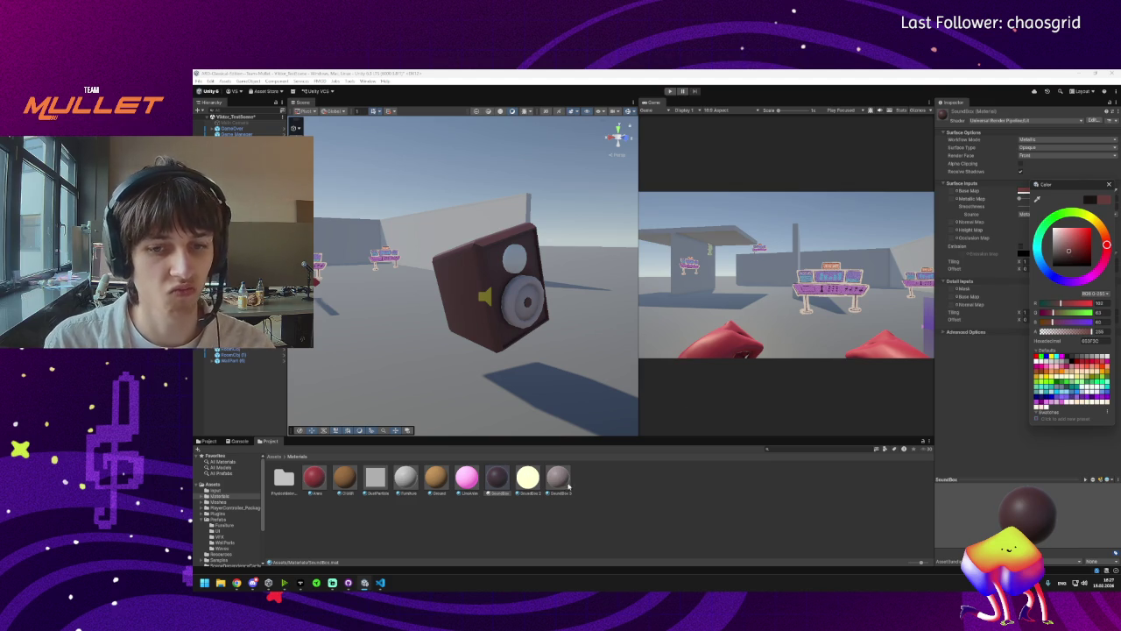
# Apply SoundBox 2 to the SmallKreis circle at the woofer's centre.
pyautogui.moveTo(565, 333)
pyautogui.mouseDown()
pyautogui.moveTo(570, 317)
pyautogui.moveTo(552, 334)
pyautogui.mouseUp()
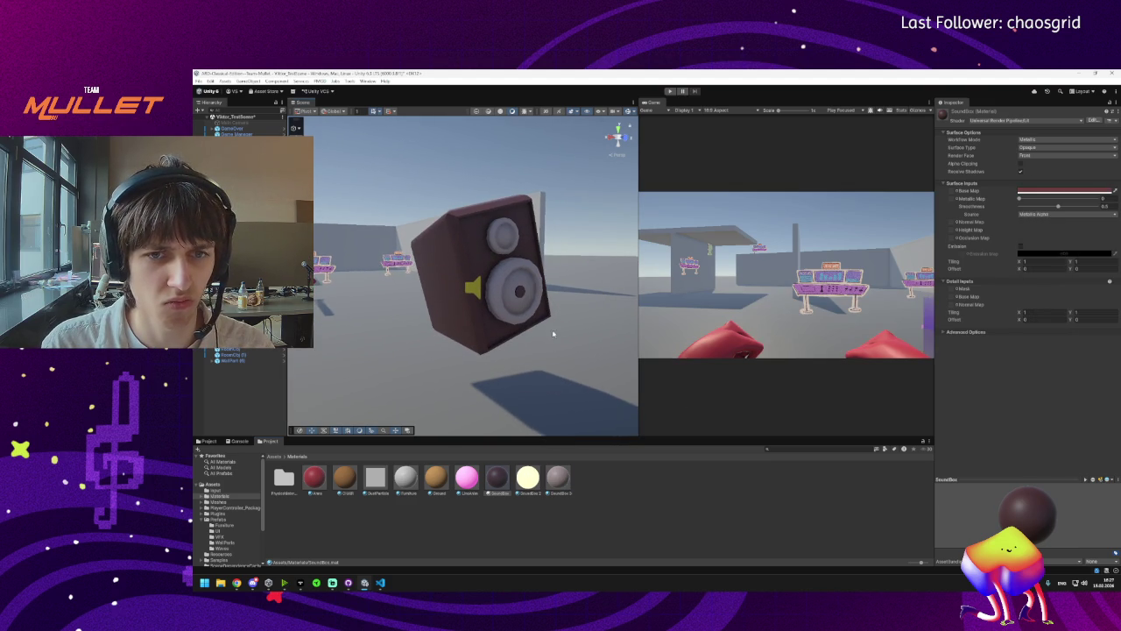
pyautogui.click(519, 292)
pyautogui.moveTo(531, 487); pyautogui.dragTo(524, 293)
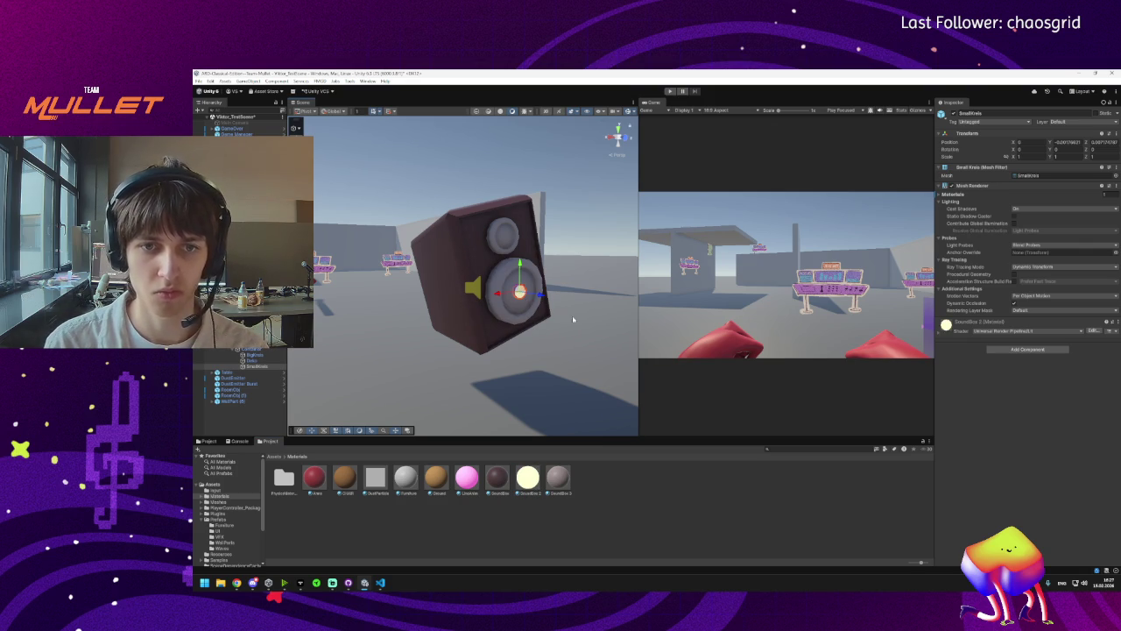
# Tone SoundBox 2's emission down to a warm yellow glow.
pyautogui.click(542, 485)
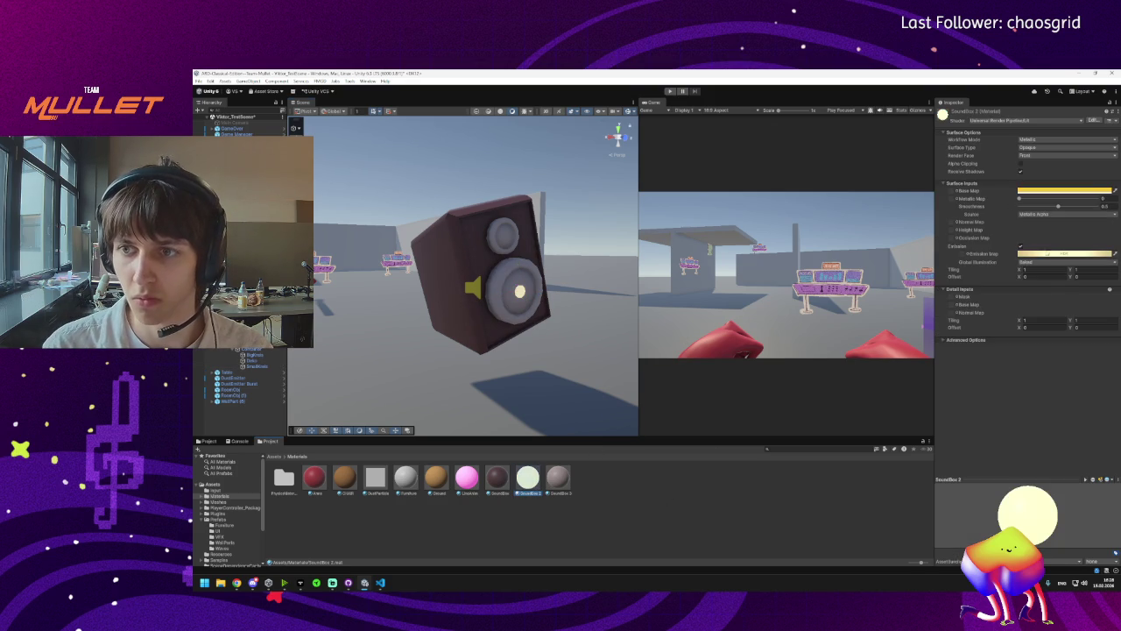
pyautogui.click(1048, 253)
pyautogui.moveTo(1081, 399); pyautogui.dragTo(1075, 399)
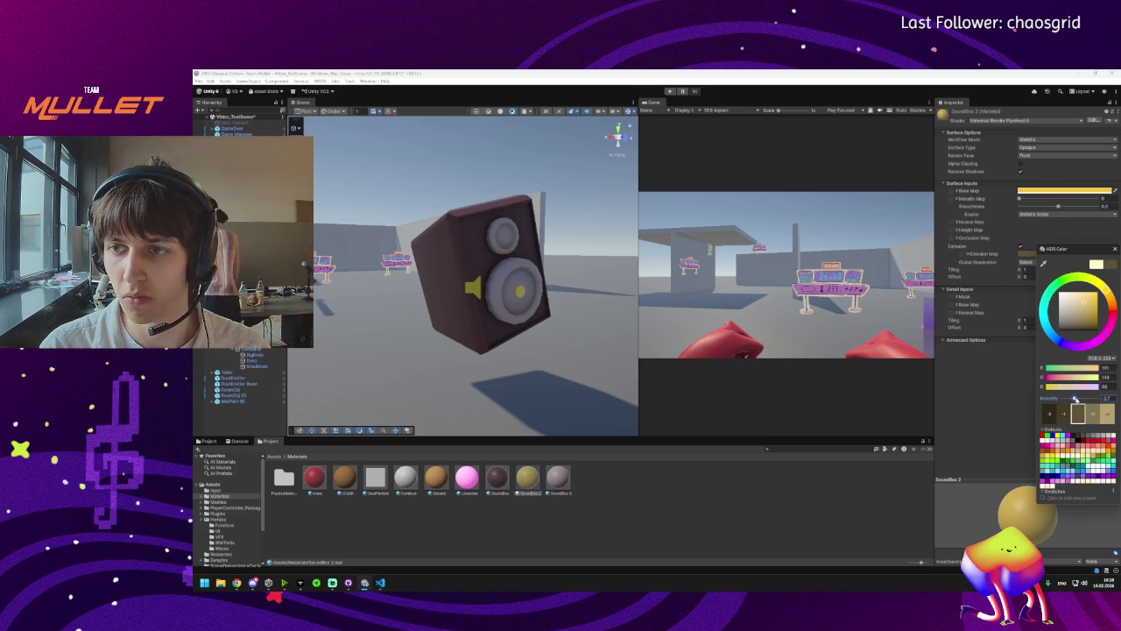
pyautogui.click(1086, 324)
pyautogui.moveTo(1074, 399); pyautogui.dragTo(1091, 398)
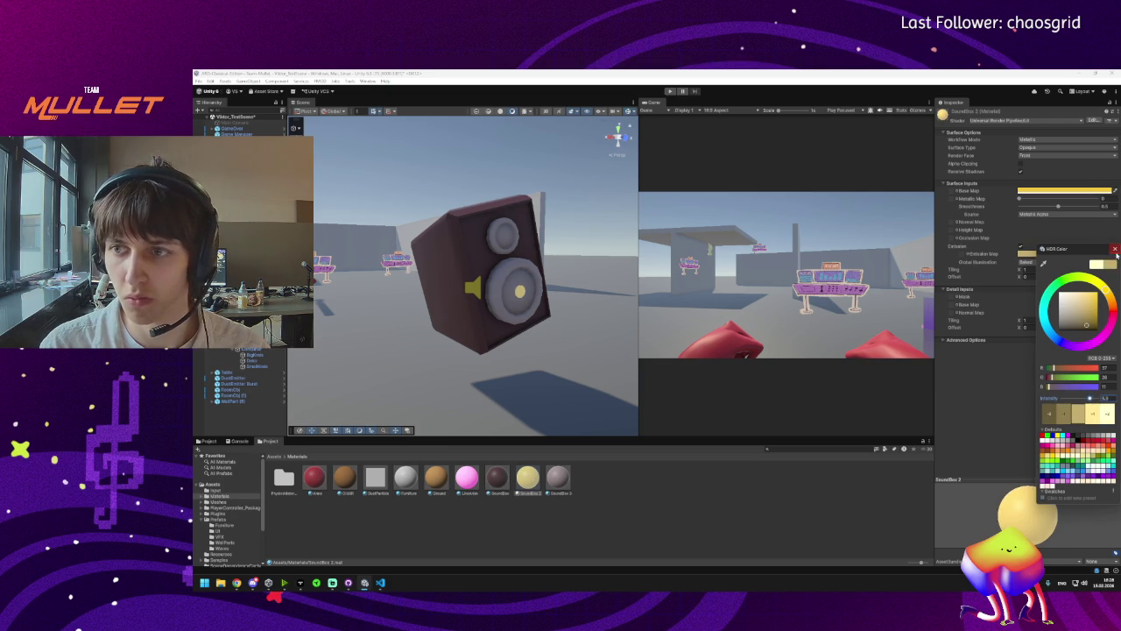
pyautogui.click(1114, 250)
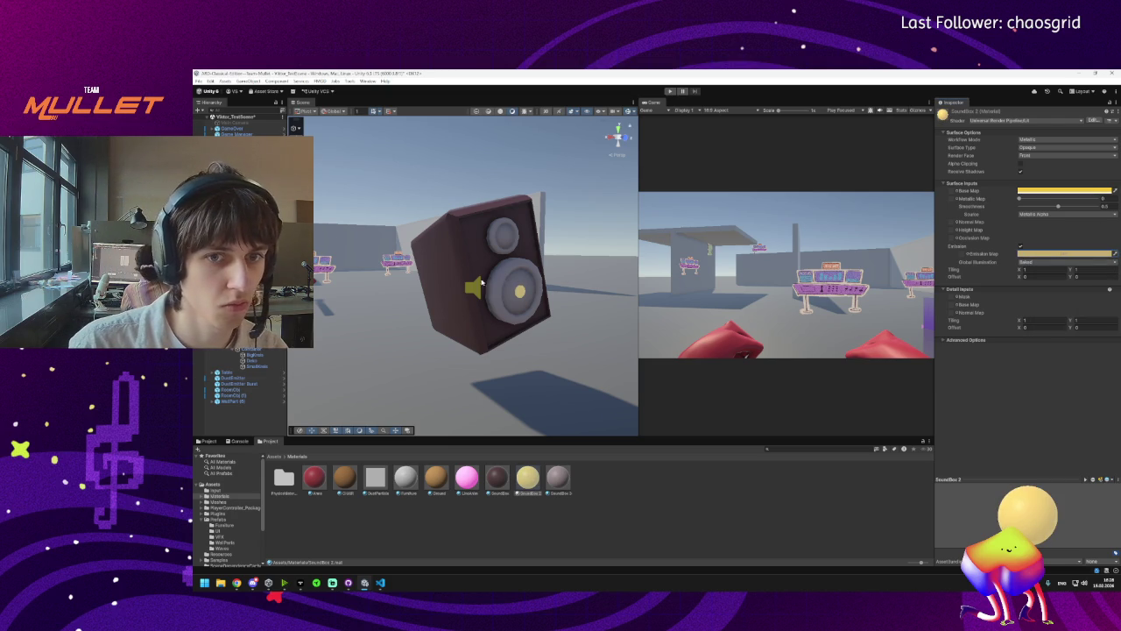
# Duplicate SmallKreis, move the copy to the small speaker's centre and scale it to about 0.8.
pyautogui.click(520, 299)
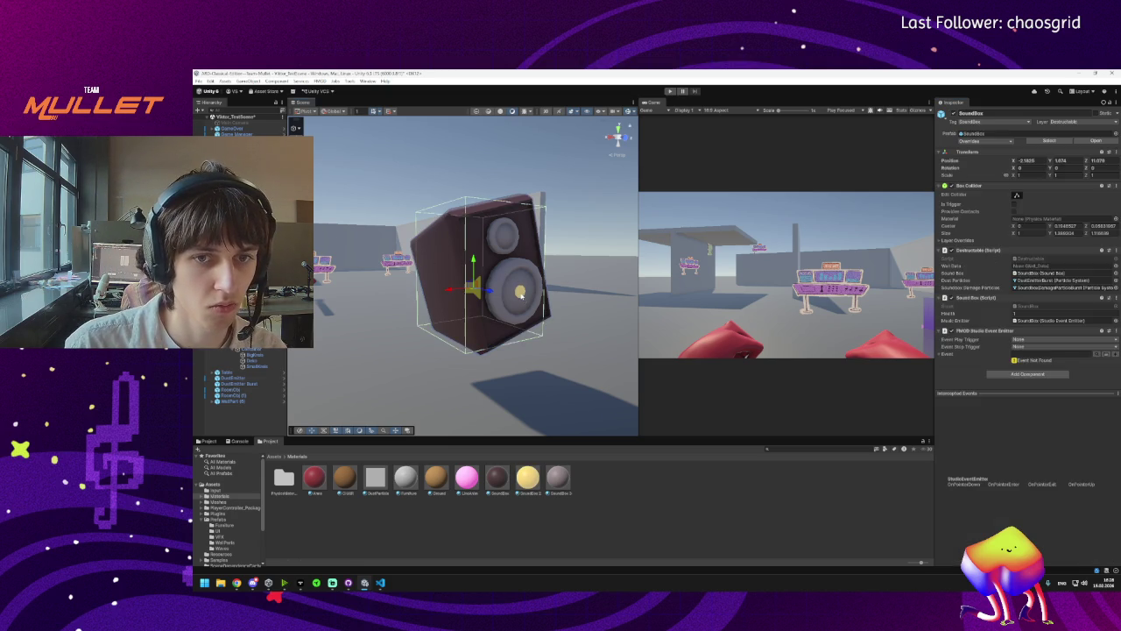
pyautogui.click(256, 366)
pyautogui.hotkey('ctrl', 'd')
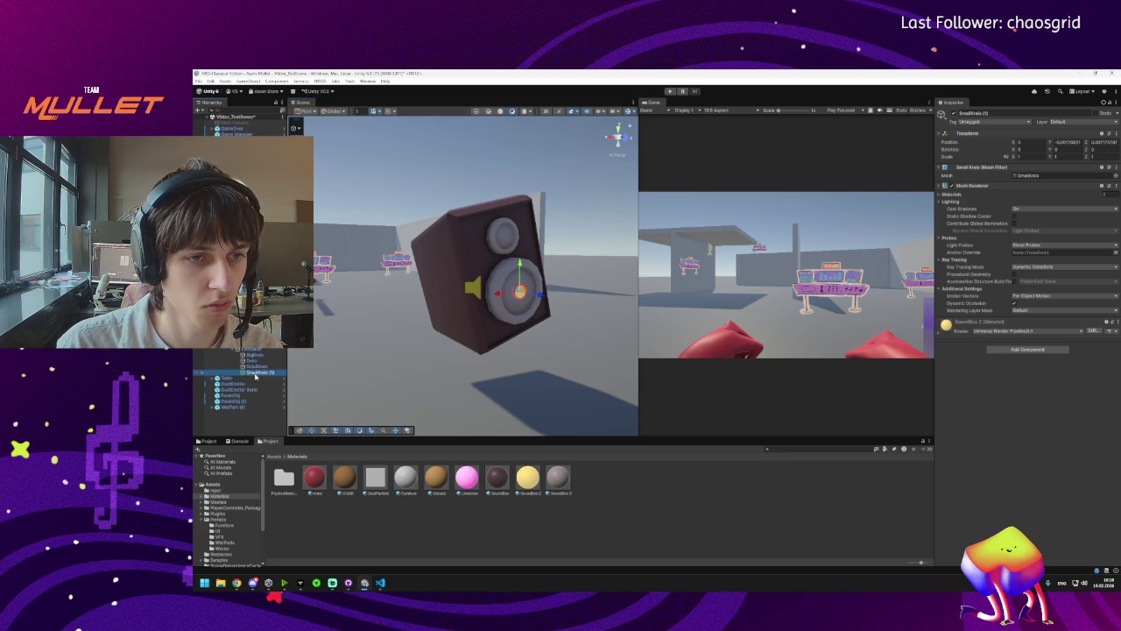
pyautogui.scroll(5, 533, 295)
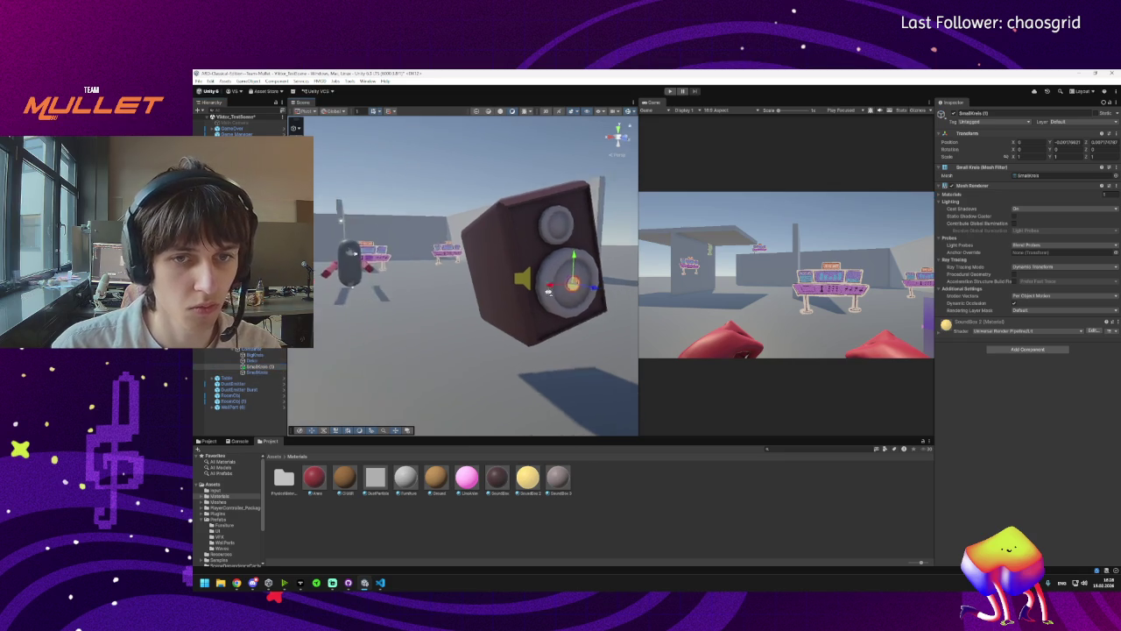
pyautogui.moveTo(565, 335)
pyautogui.mouseDown()
pyautogui.moveTo(532, 199)
pyautogui.moveTo(526, 208)
pyautogui.mouseUp()
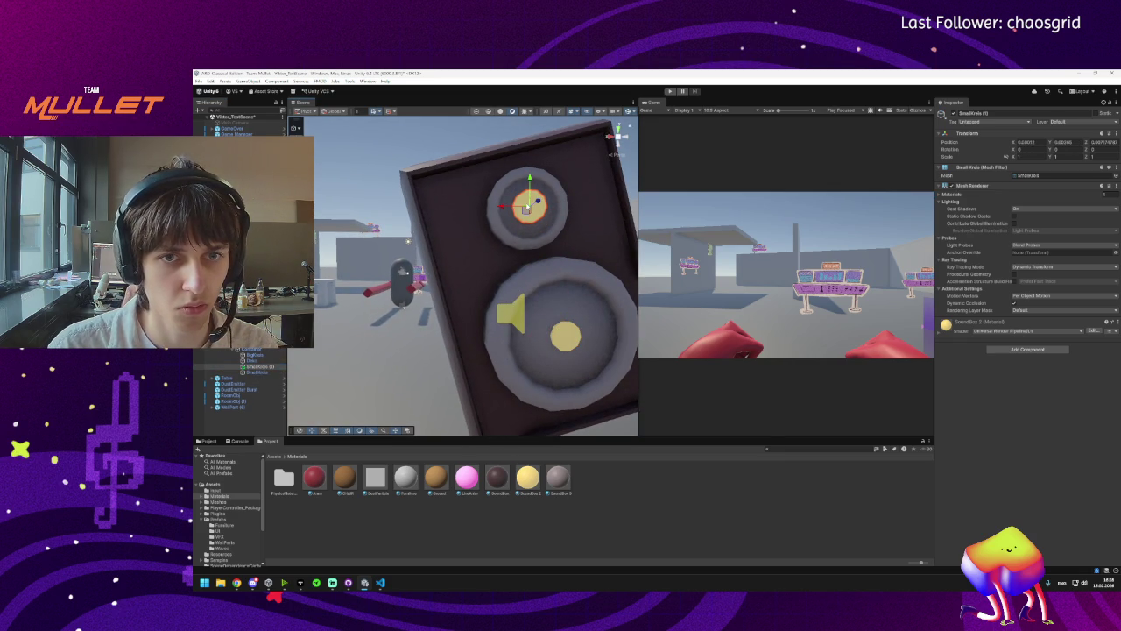
pyautogui.press('z')
pyautogui.press('x')
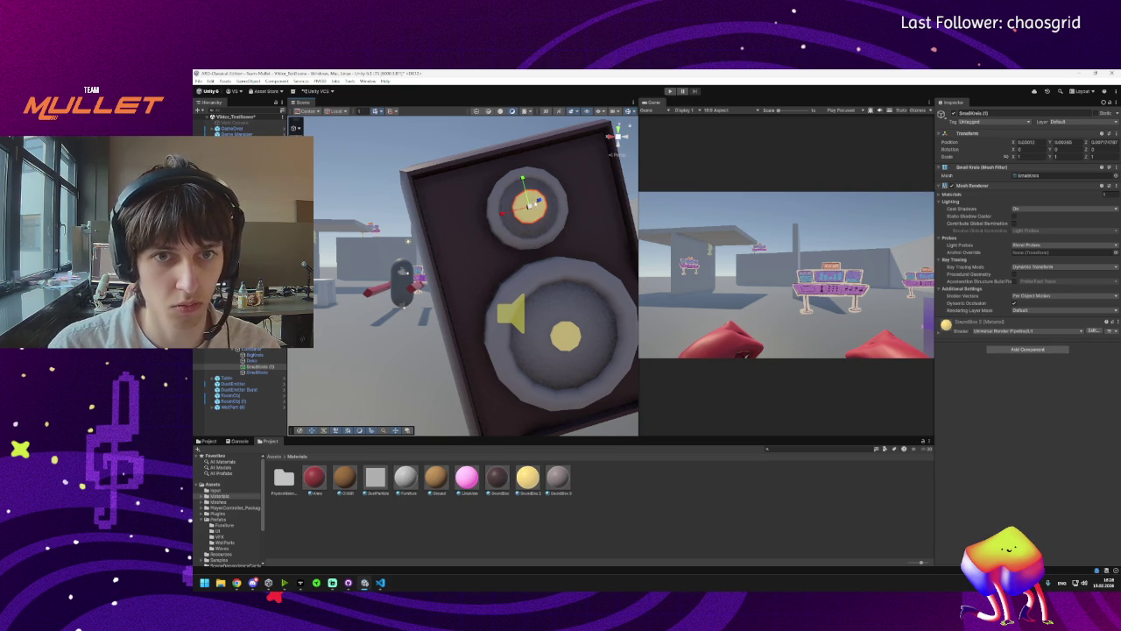
pyautogui.press('r')
pyautogui.moveTo(528, 207)
pyautogui.mouseDown()
pyautogui.moveTo(534, 221)
pyautogui.moveTo(582, 224)
pyautogui.moveTo(580, 205)
pyautogui.mouseUp()
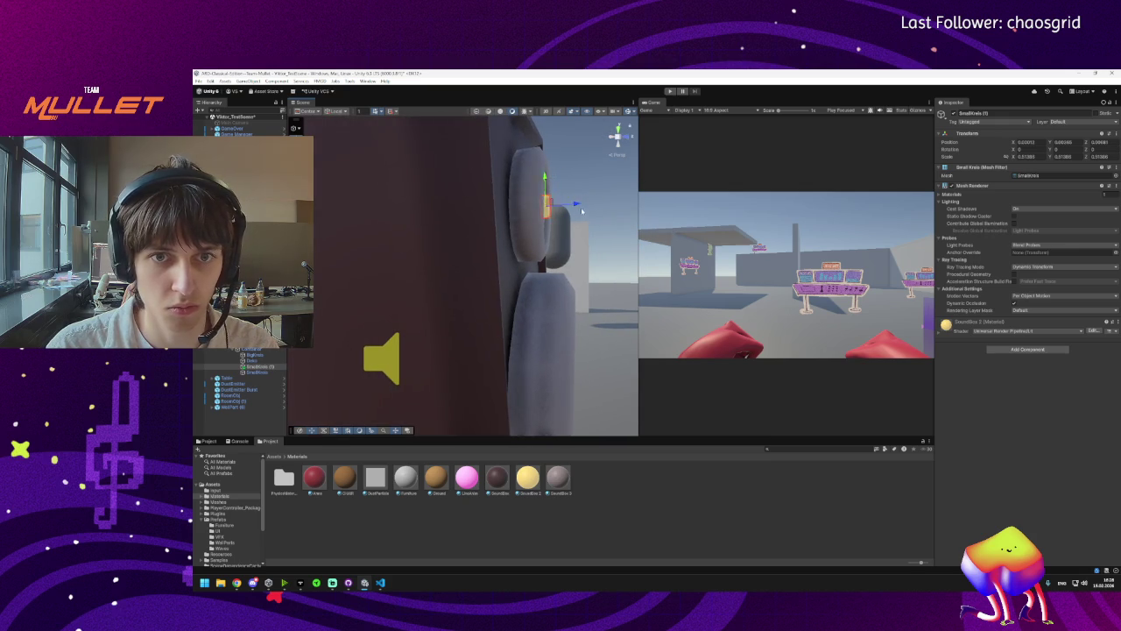
# Compare the duplicate circle by toggling its visibility, then delete it.
pyautogui.moveTo(582, 211)
pyautogui.mouseDown()
pyautogui.moveTo(579, 221)
pyautogui.moveTo(386, 247)
pyautogui.mouseUp()
pyautogui.click(263, 368)
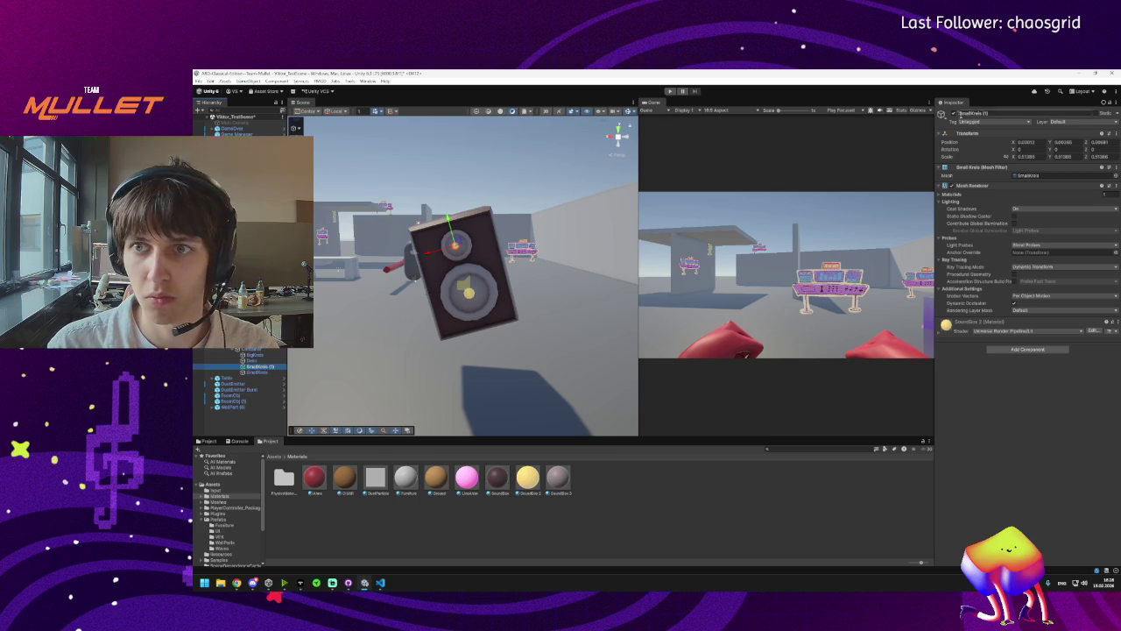
pyautogui.click(953, 113)
pyautogui.click(953, 113)
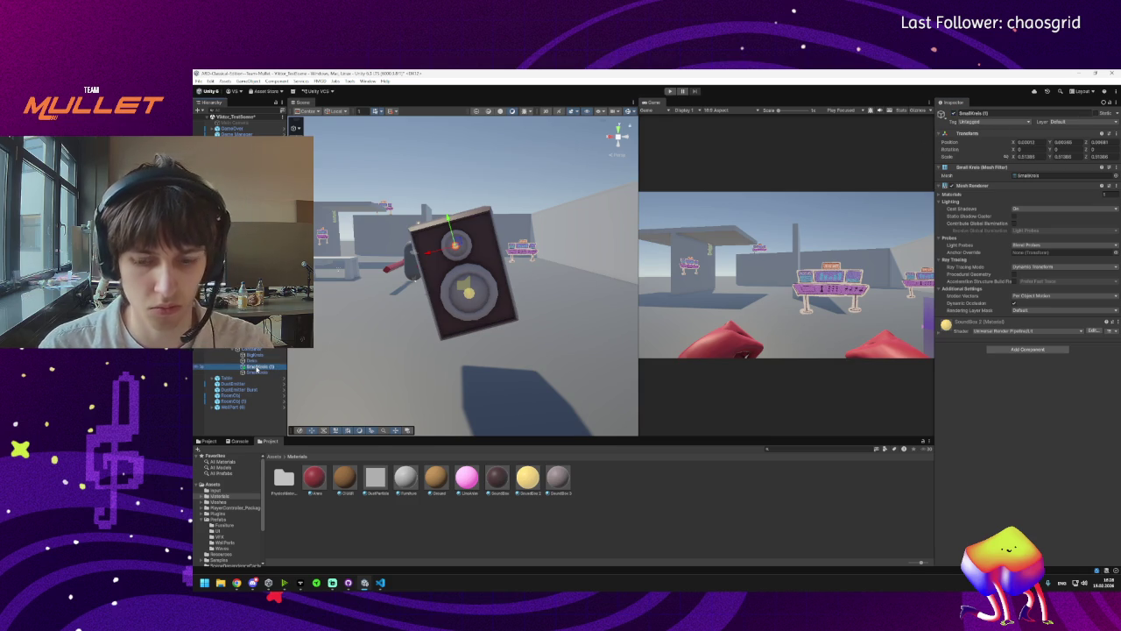
pyautogui.press('Delete')
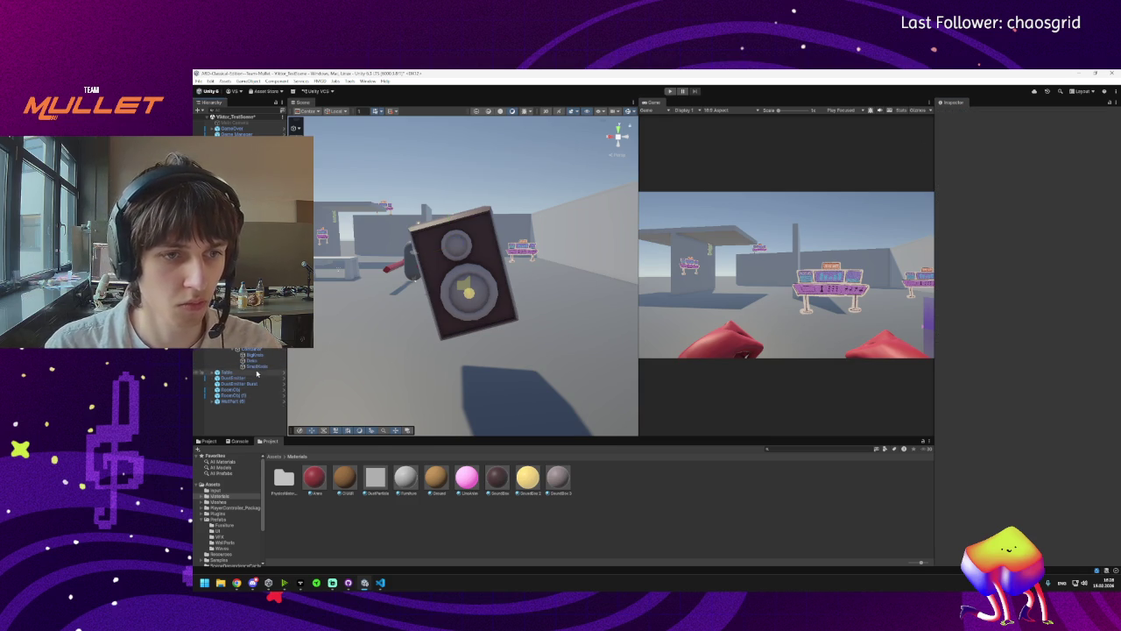
# Give the speaker's SmallKnob the SoundBox 2 material.
pyautogui.click(263, 369)
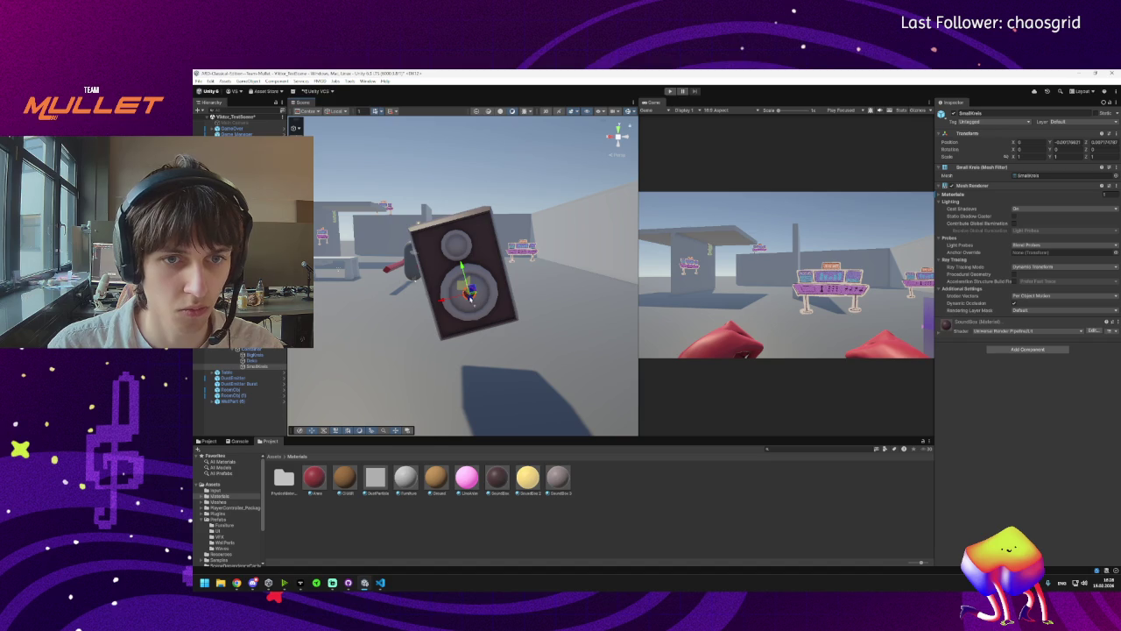
pyautogui.moveTo(471, 296)
pyautogui.mouseDown()
pyautogui.moveTo(550, 325)
pyautogui.moveTo(525, 350)
pyautogui.mouseUp()
pyautogui.moveTo(527, 478); pyautogui.dragTo(501, 306)
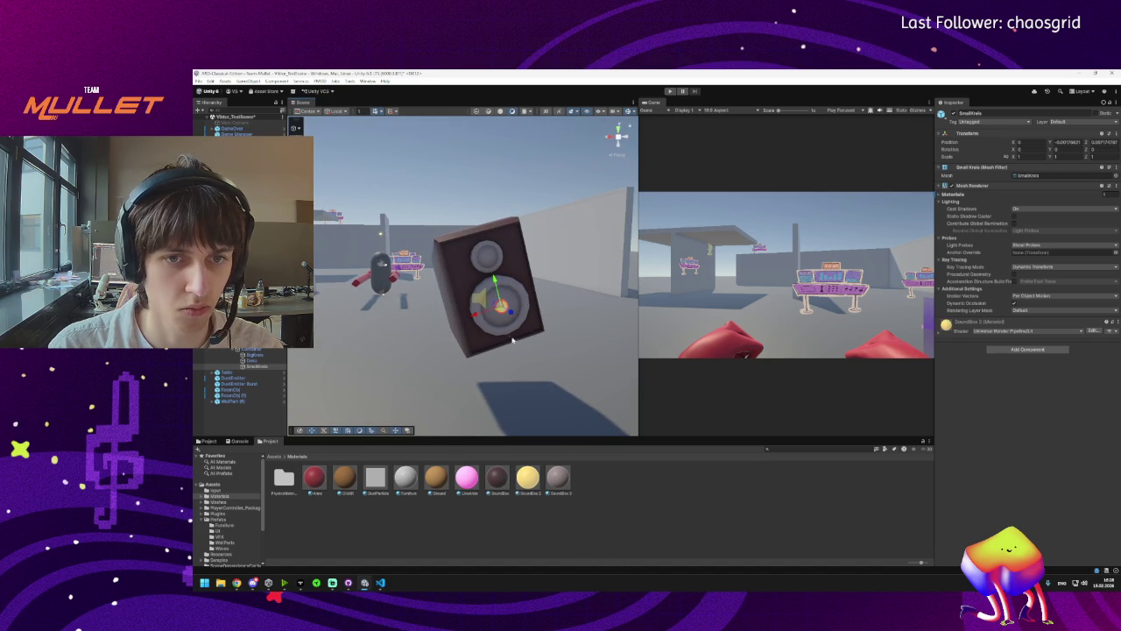
pyautogui.click(525, 484)
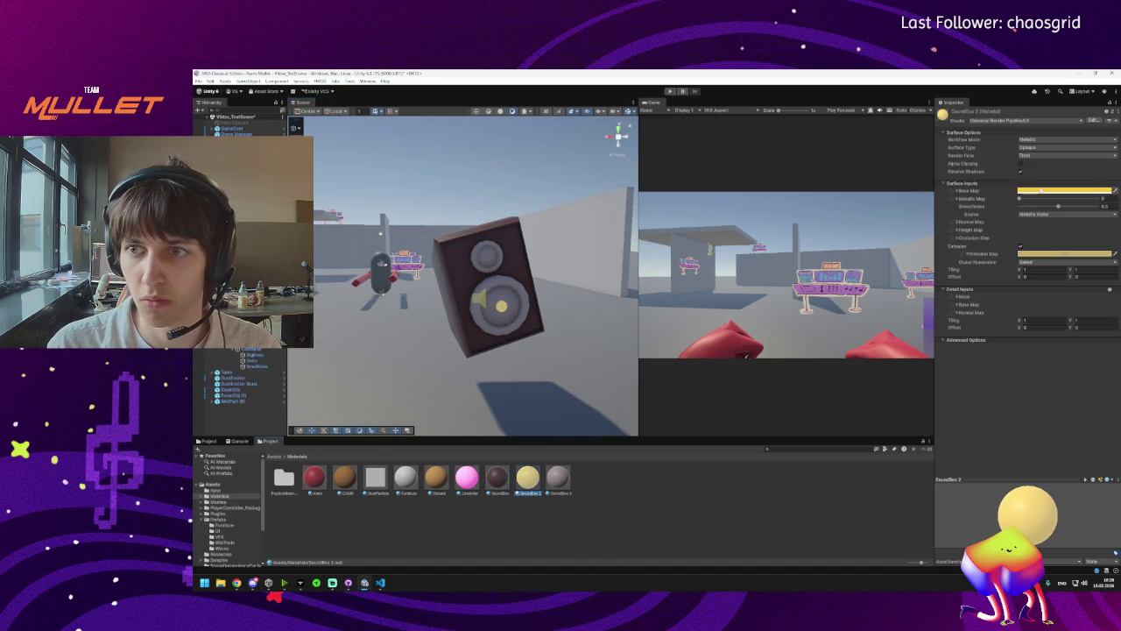
# Change SoundBox 2's base colour from yellow to nearly white.
pyautogui.click(1044, 191)
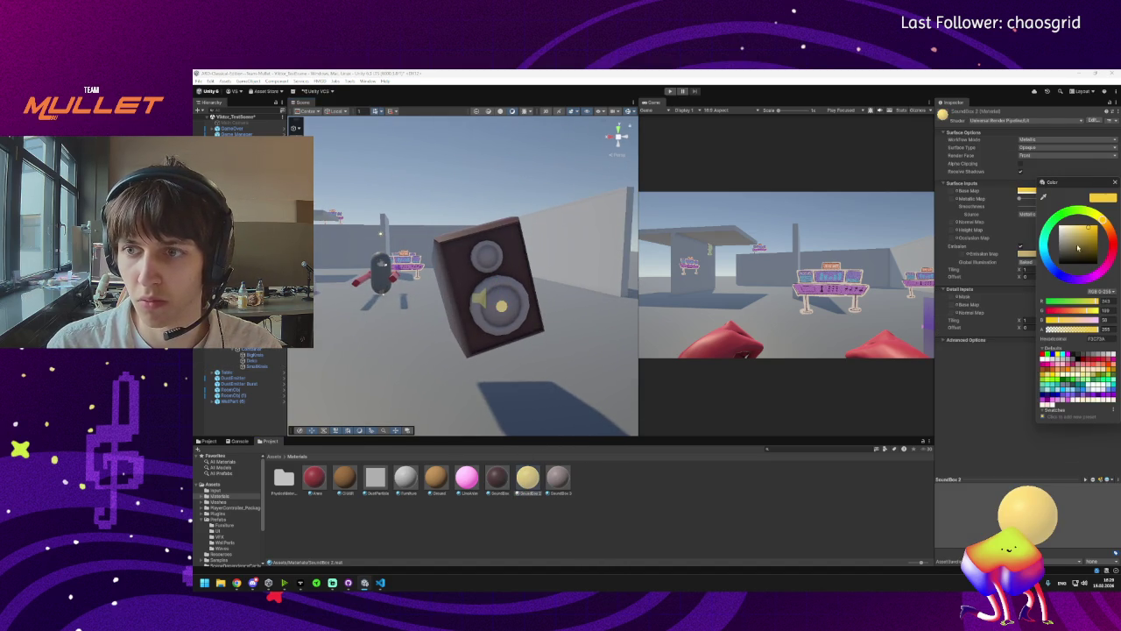
pyautogui.moveTo(1076, 231)
pyautogui.mouseDown()
pyautogui.moveTo(1049, 231)
pyautogui.moveTo(1049, 263)
pyautogui.moveTo(1088, 237)
pyautogui.mouseUp()
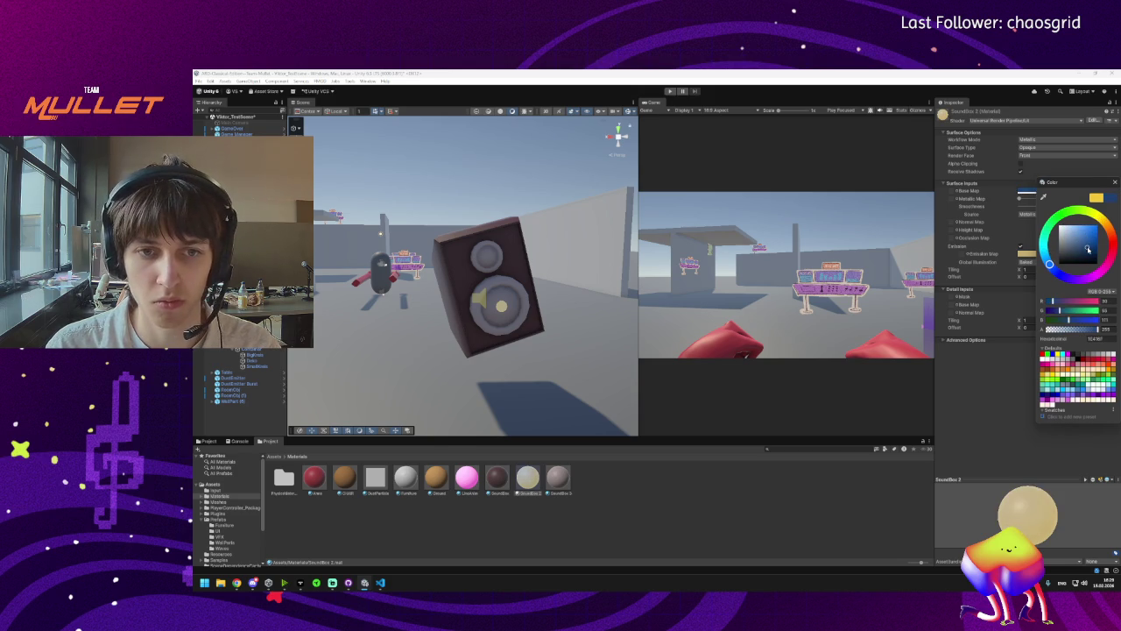
pyautogui.click(1115, 182)
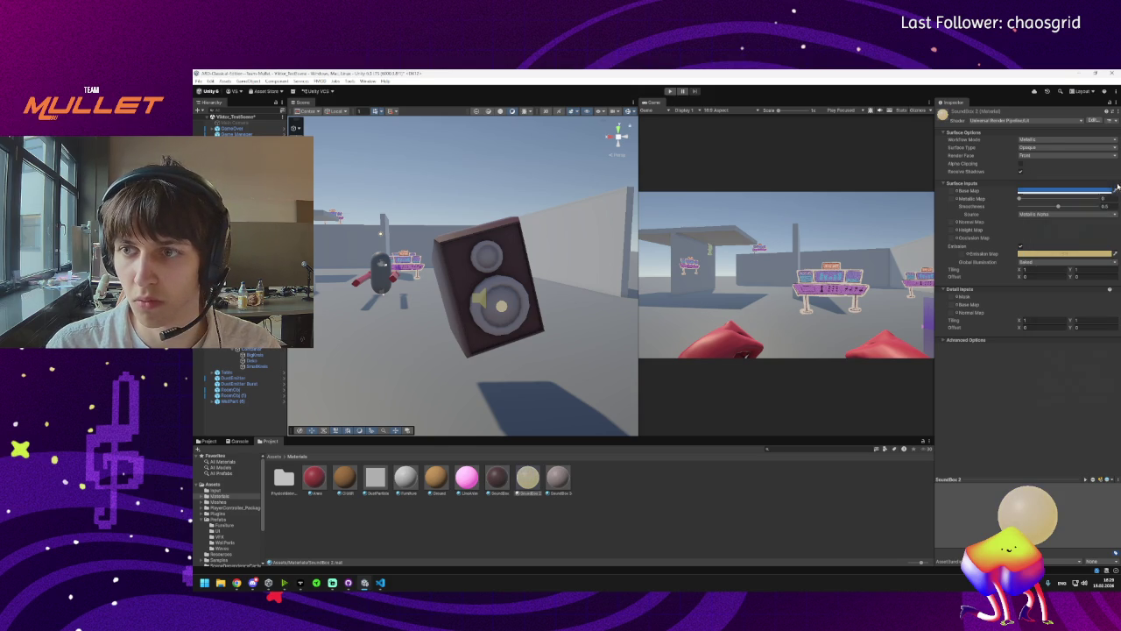
pyautogui.click(1020, 248)
pyautogui.click(1064, 190)
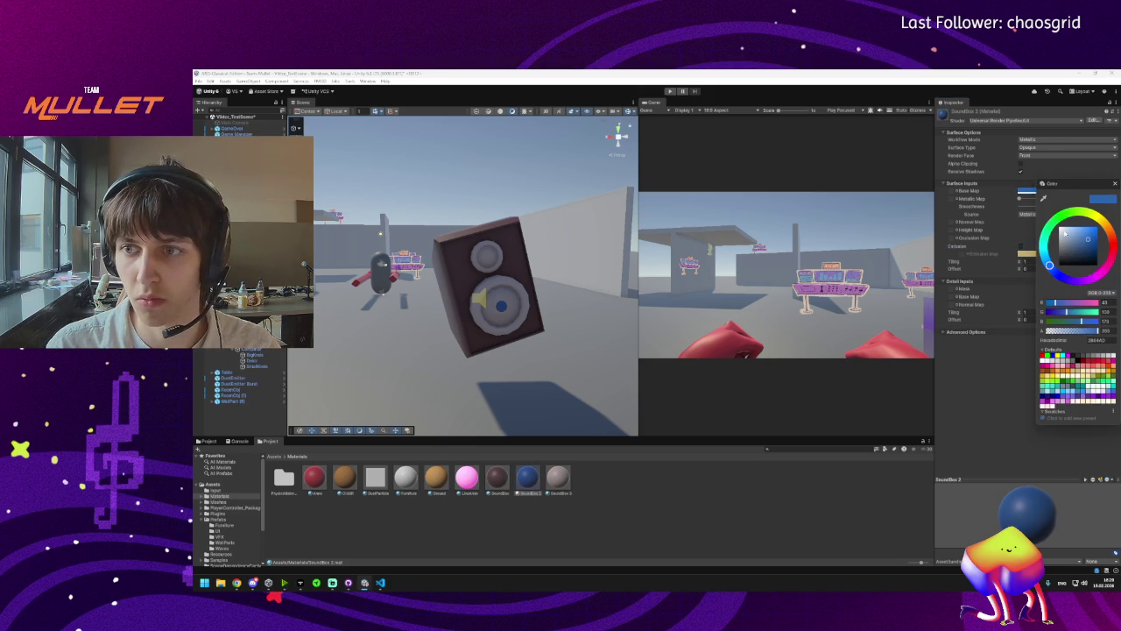
pyautogui.click(1076, 229)
pyautogui.moveTo(1066, 232)
pyautogui.mouseDown()
pyautogui.moveTo(1105, 226)
pyautogui.moveTo(1112, 248)
pyautogui.moveTo(1058, 242)
pyautogui.moveTo(1067, 230)
pyautogui.mouseUp()
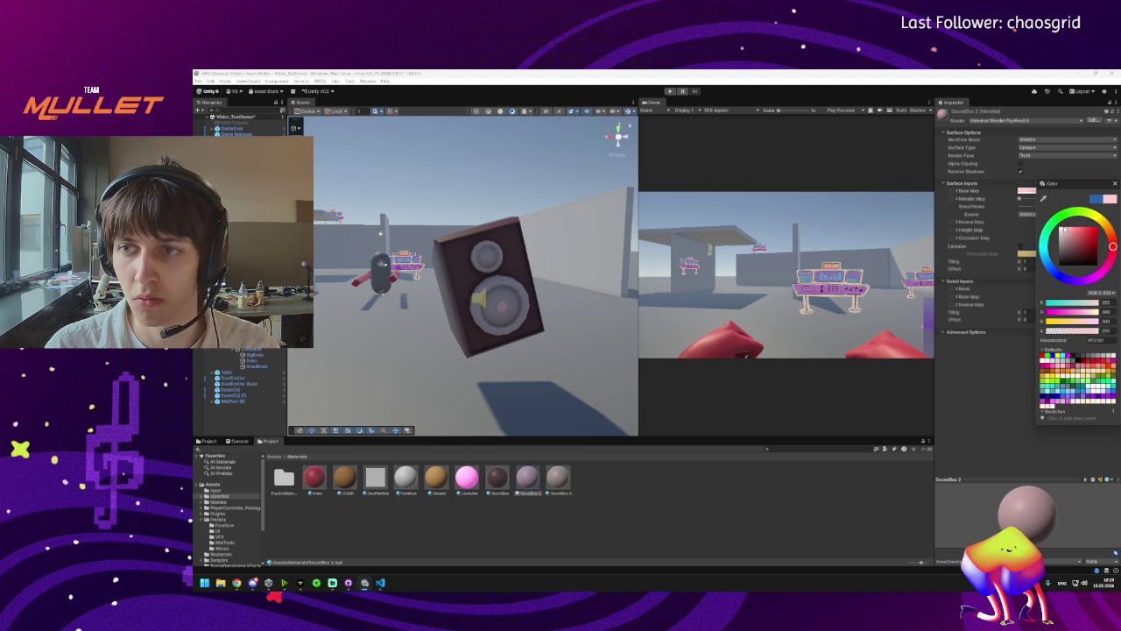
pyautogui.click(1114, 183)
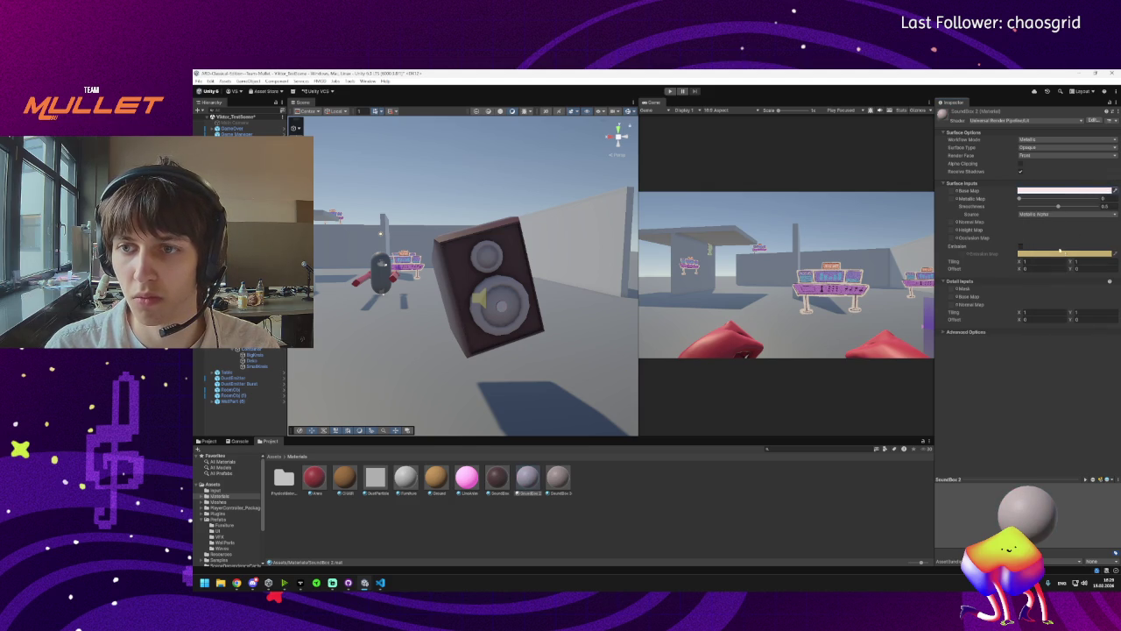
# Re-enable SoundBox 2's emission as a pale bluish grey at lower intensity.
pyautogui.click(1021, 246)
pyautogui.click(1026, 253)
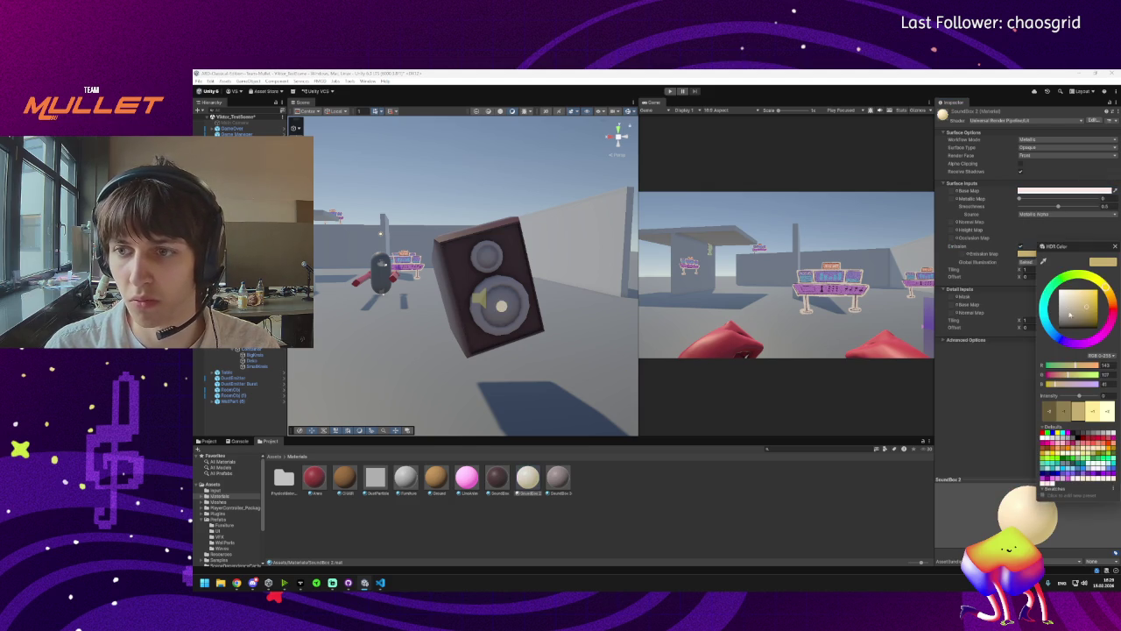
pyautogui.moveTo(1073, 302)
pyautogui.mouseDown()
pyautogui.moveTo(1067, 289)
pyautogui.moveTo(1045, 318)
pyautogui.moveTo(1078, 295)
pyautogui.moveTo(1066, 296)
pyautogui.mouseUp()
pyautogui.moveTo(1079, 399); pyautogui.dragTo(1076, 396)
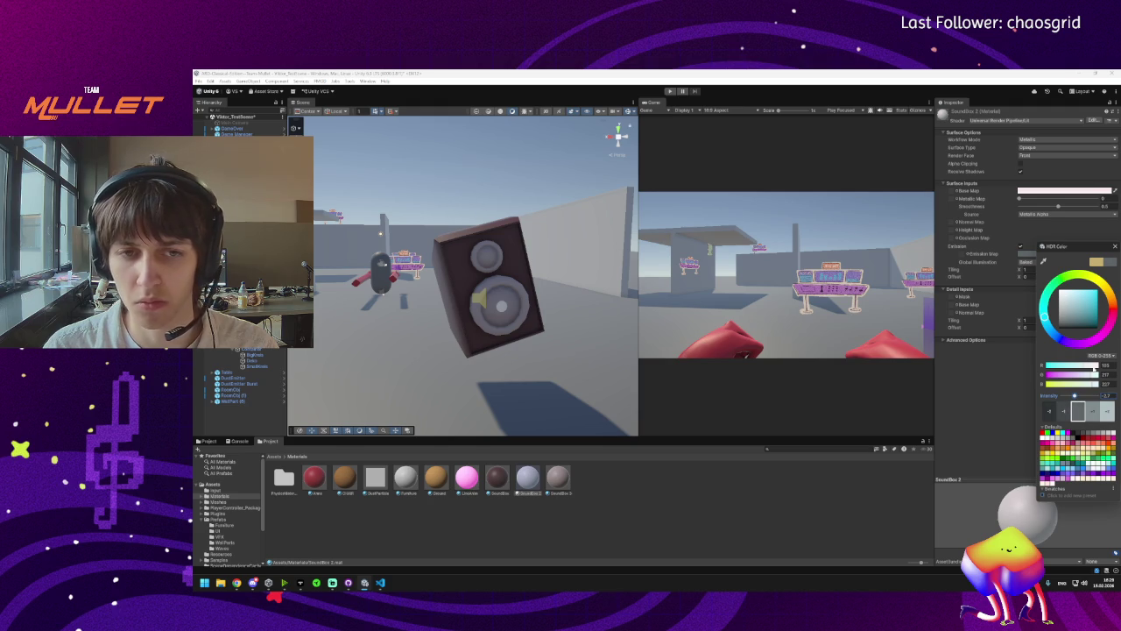
pyautogui.click(1114, 246)
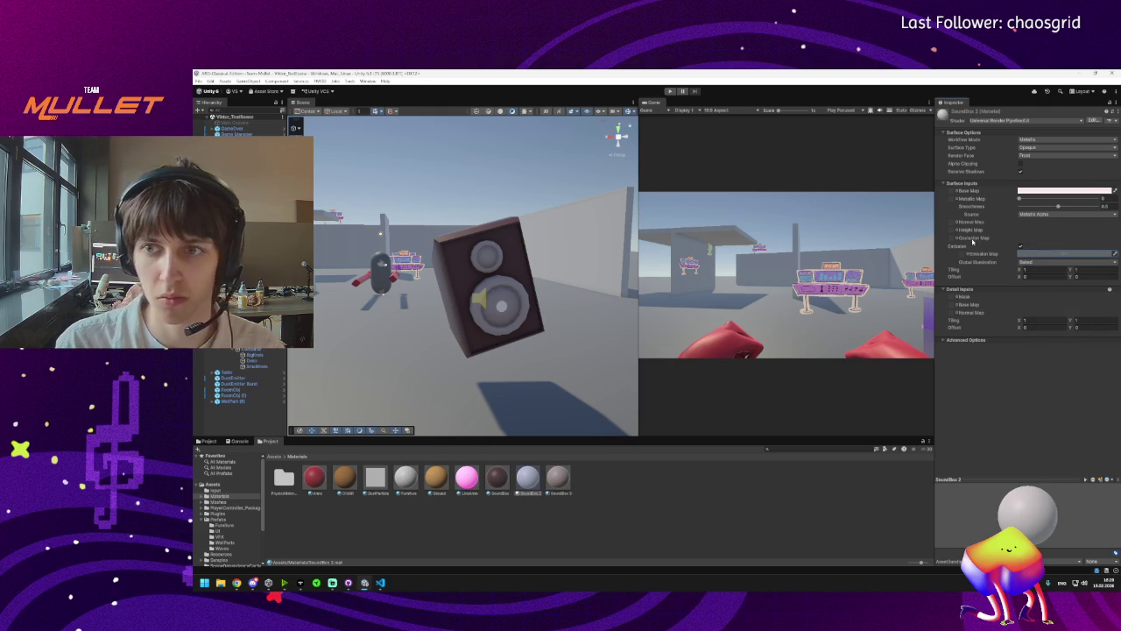
# Confirm the copied materials' names as SoundBox 2 and SoundBox 3, then select the speaker.
pyautogui.click(528, 491)
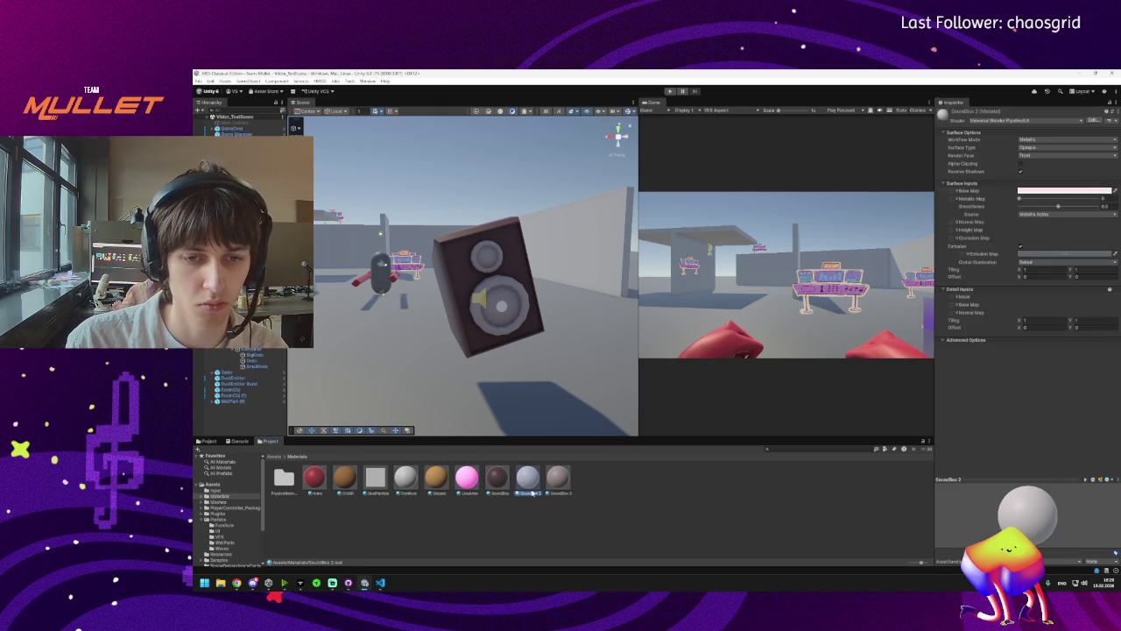
pyautogui.click(533, 494)
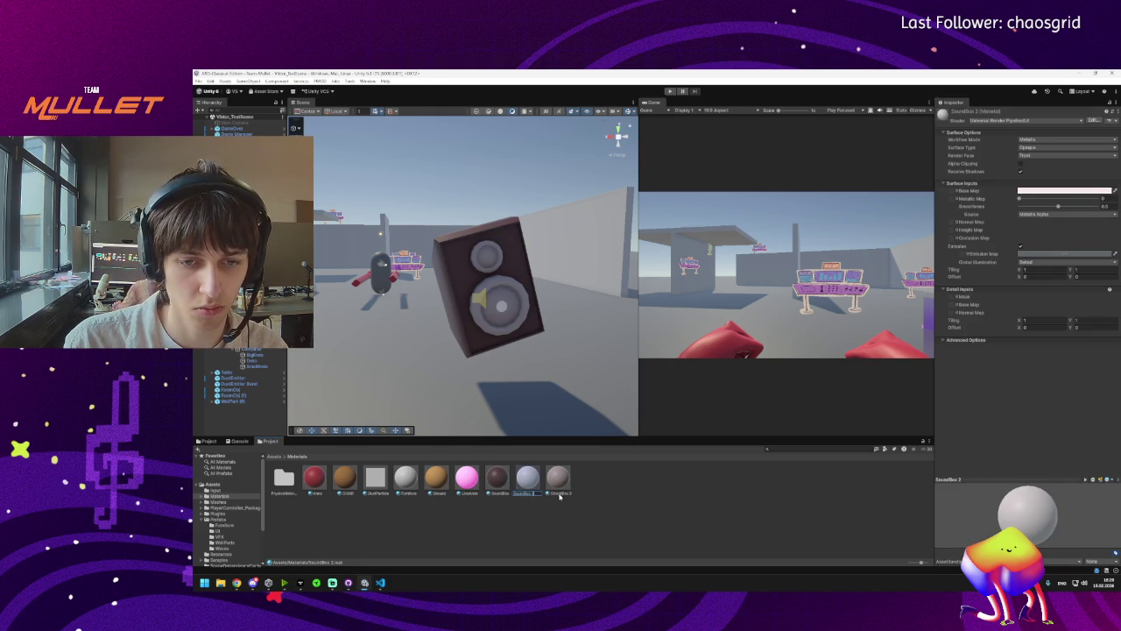
pyautogui.press('Return')
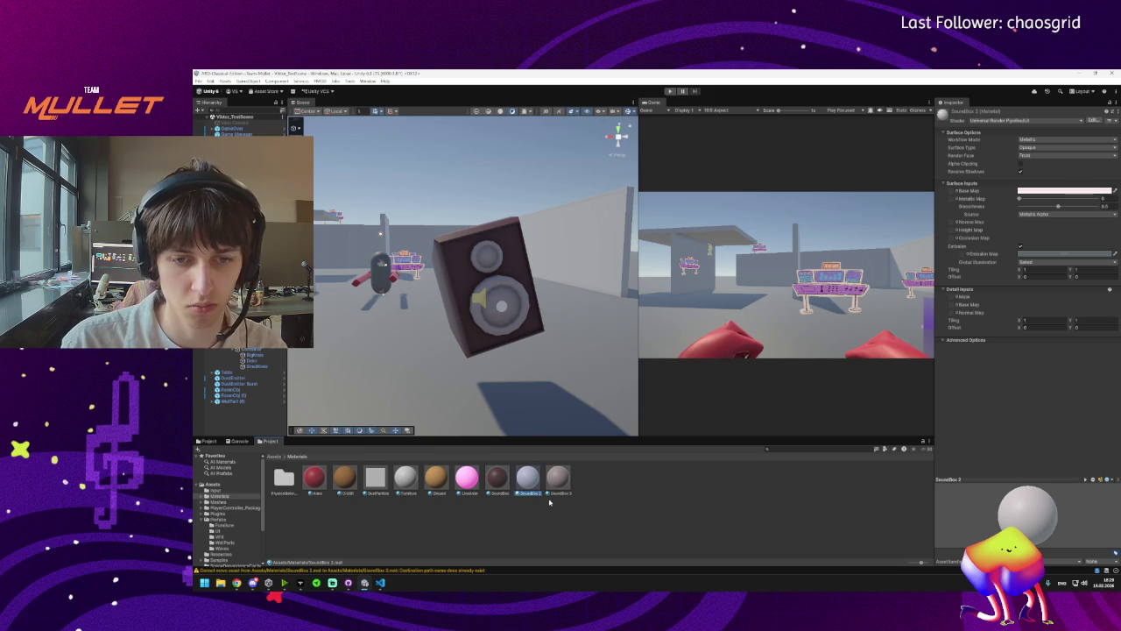
pyautogui.click(557, 492)
pyautogui.click(557, 493)
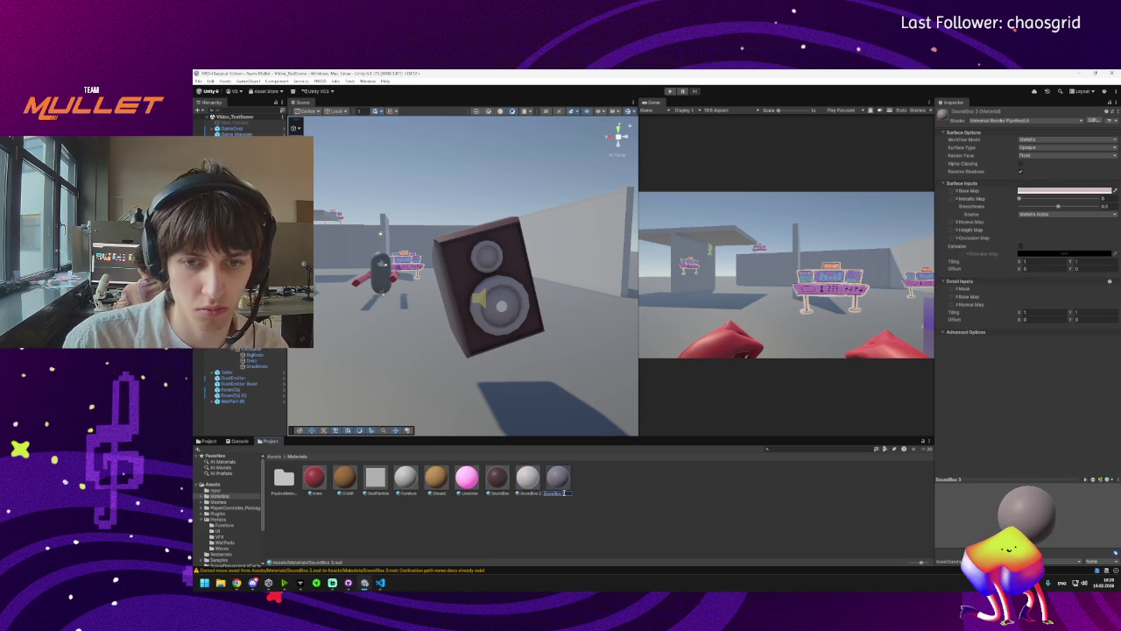
pyautogui.press('Return')
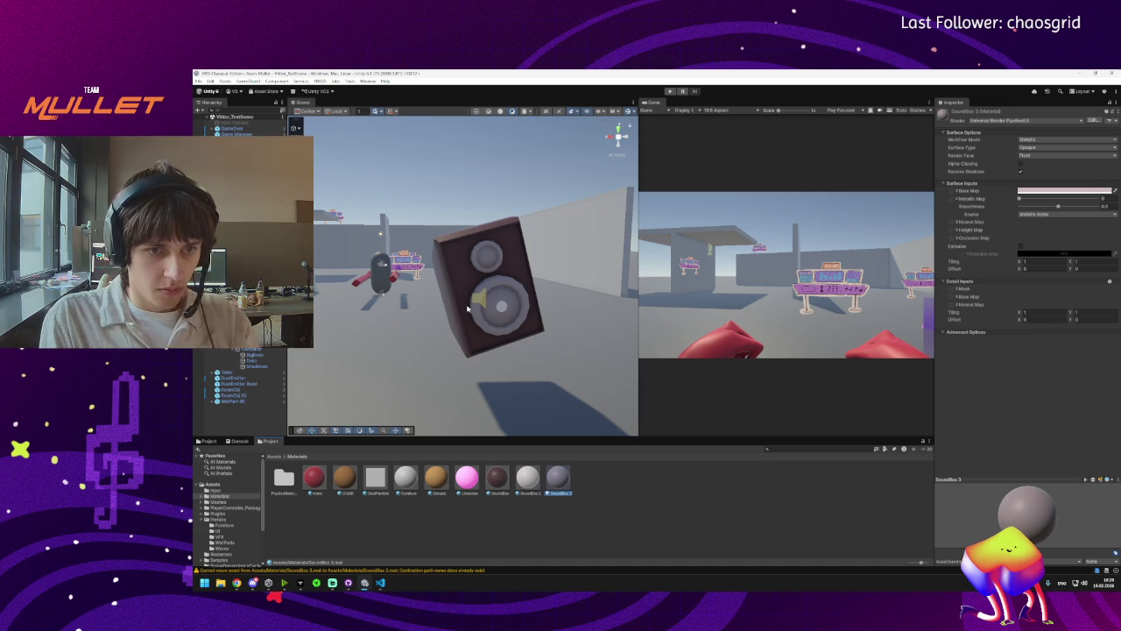
pyautogui.scroll(-5, 468, 308)
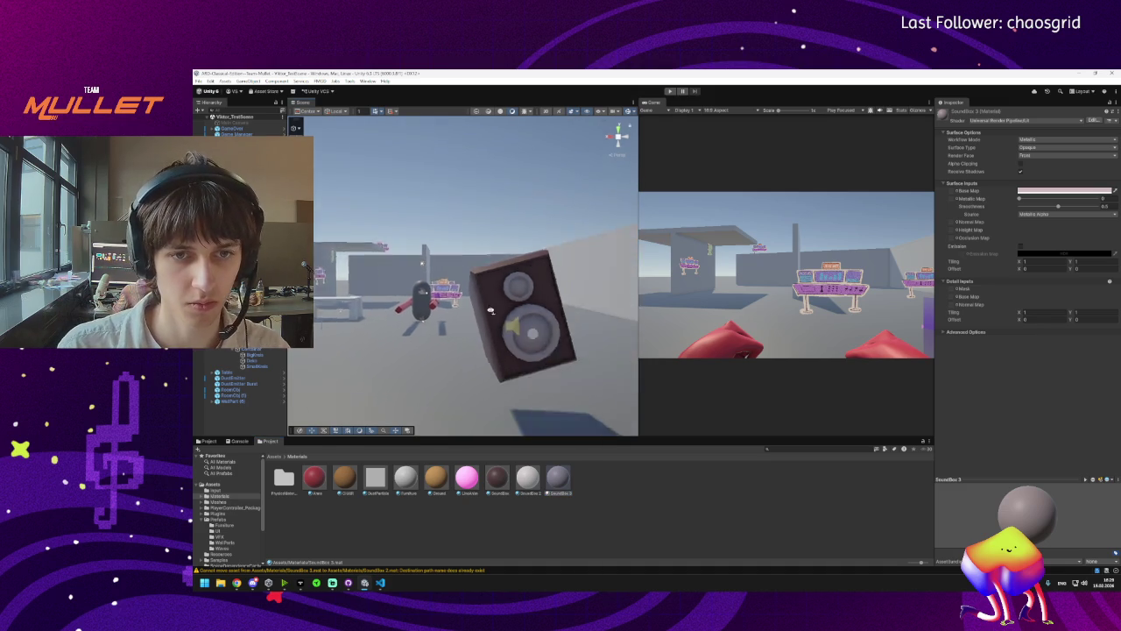
pyautogui.moveTo(466, 328); pyautogui.dragTo(350, 352)
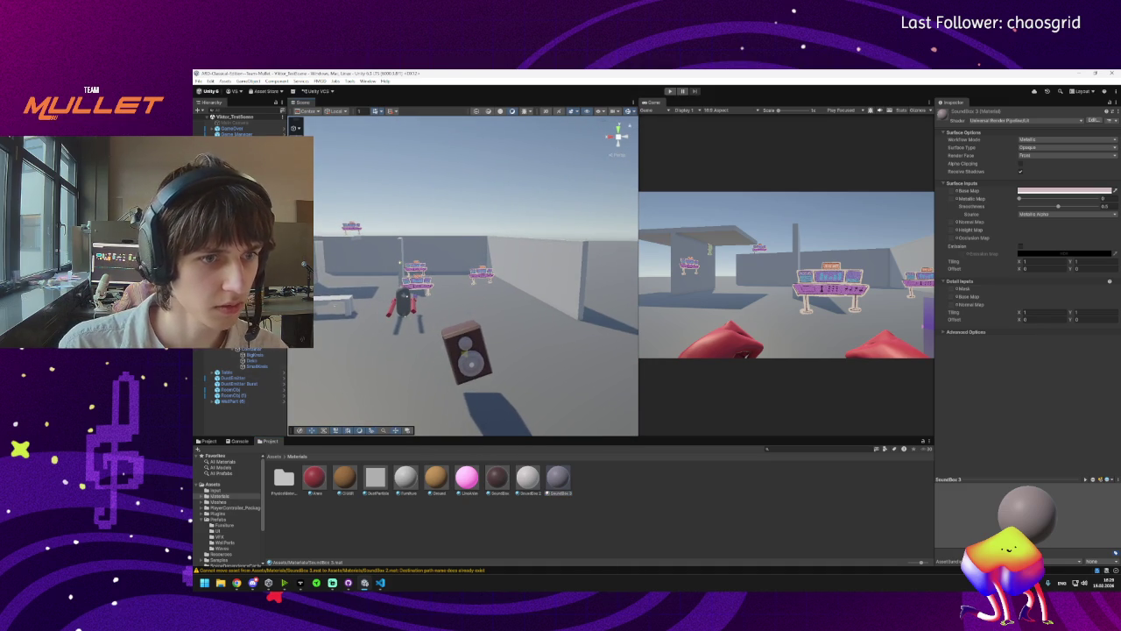
pyautogui.click(468, 351)
# Apply all speaker overrides to the SoundBox prefab and select its Container object.
pyautogui.click(974, 140)
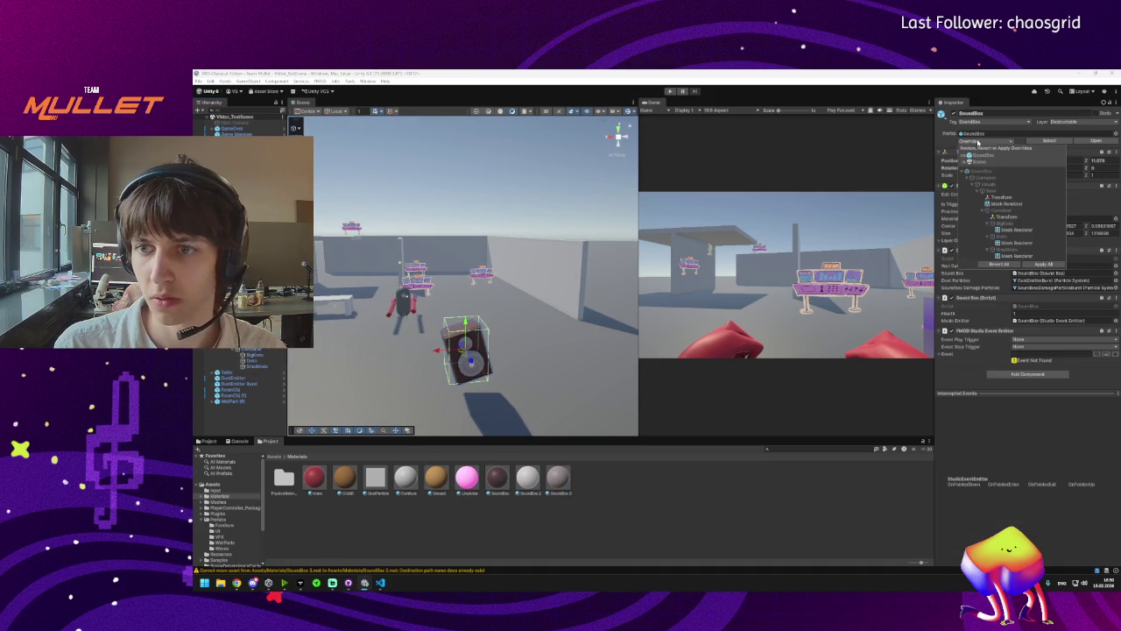
pyautogui.click(1044, 264)
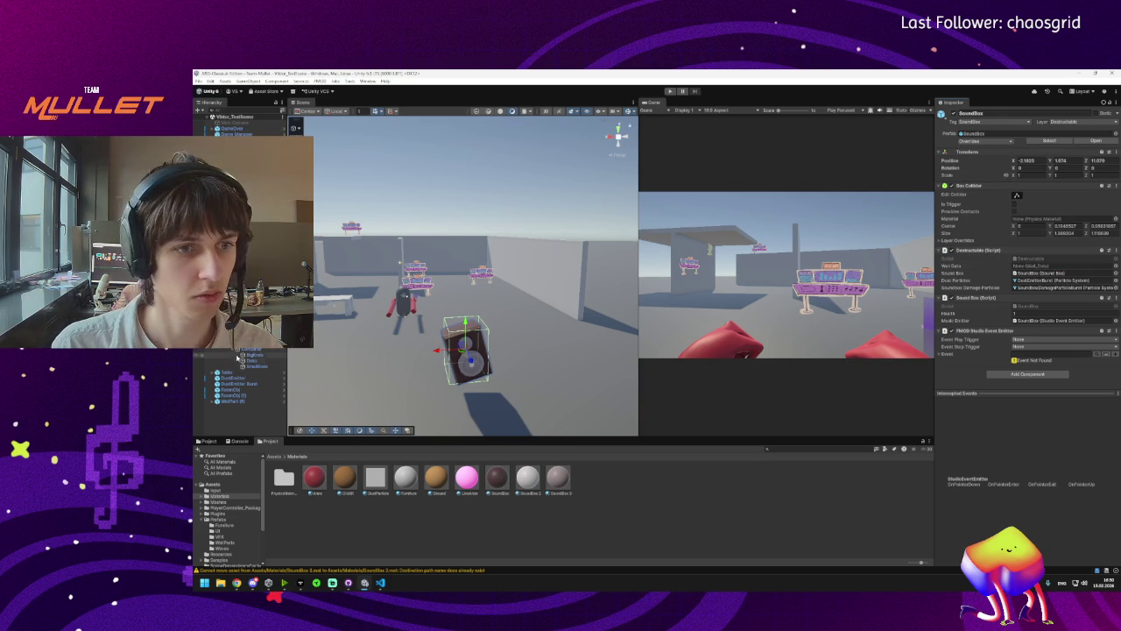
pyautogui.click(468, 350)
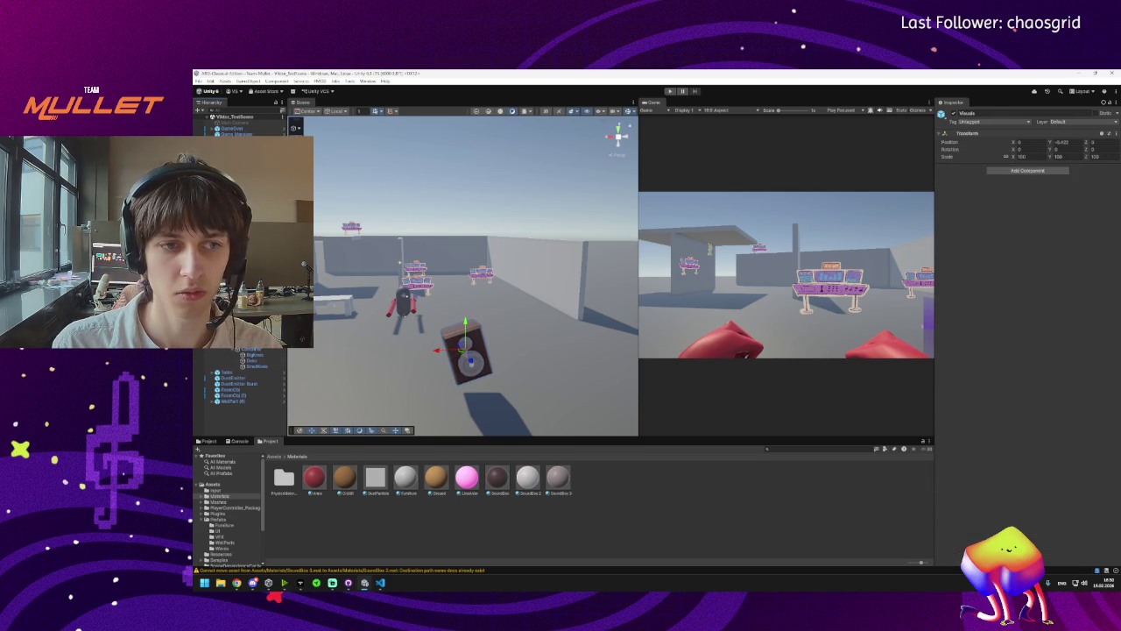
pyautogui.click(468, 354)
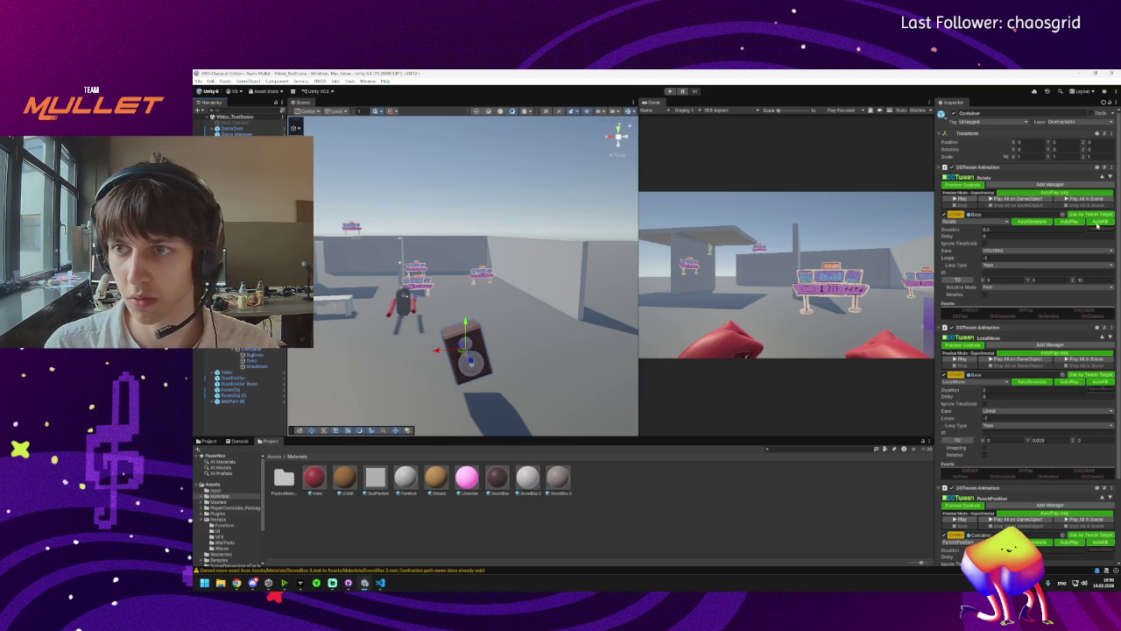
# Preview the Container's rotate, move and punch DOTween tweens, then stop the preview.
pyautogui.scroll(-3, 1099, 385)
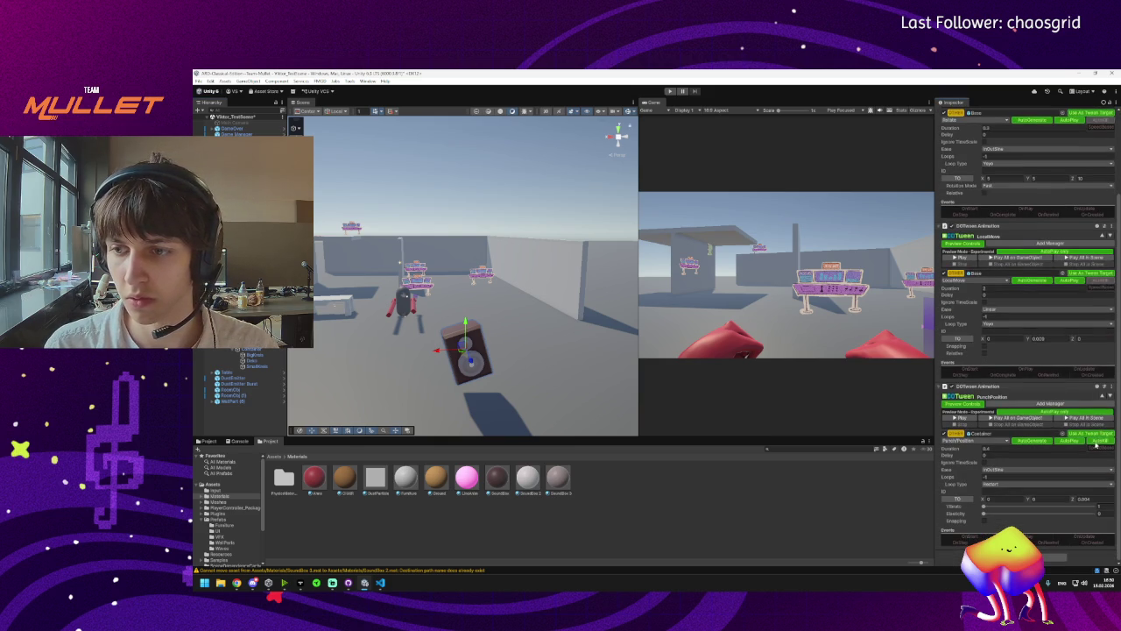
pyautogui.scroll(3, 998, 240)
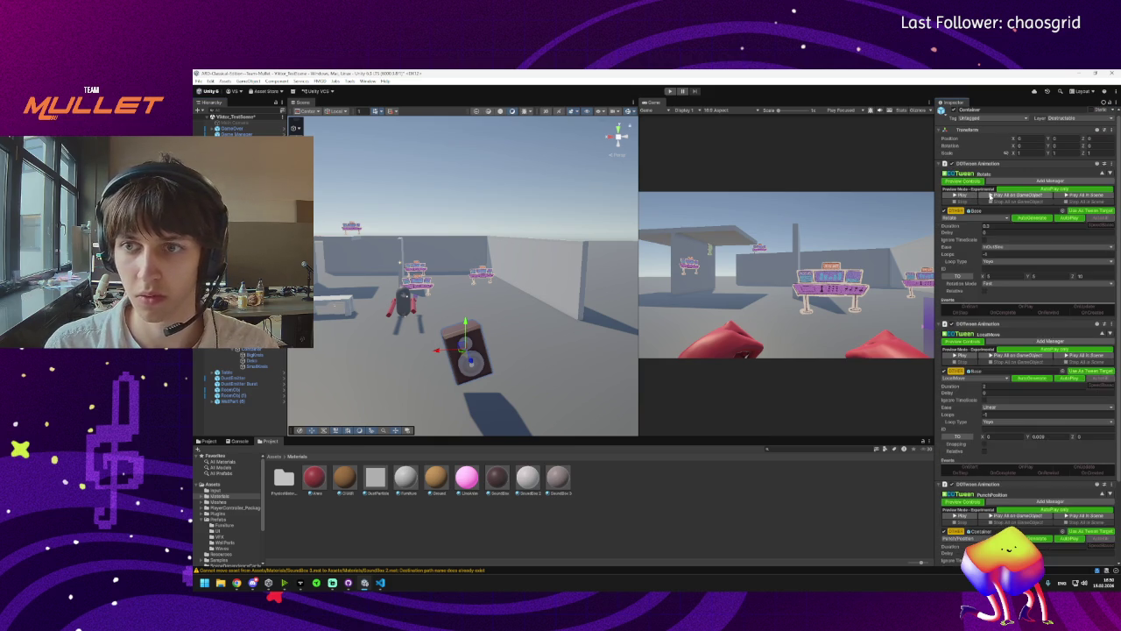
pyautogui.click(984, 195)
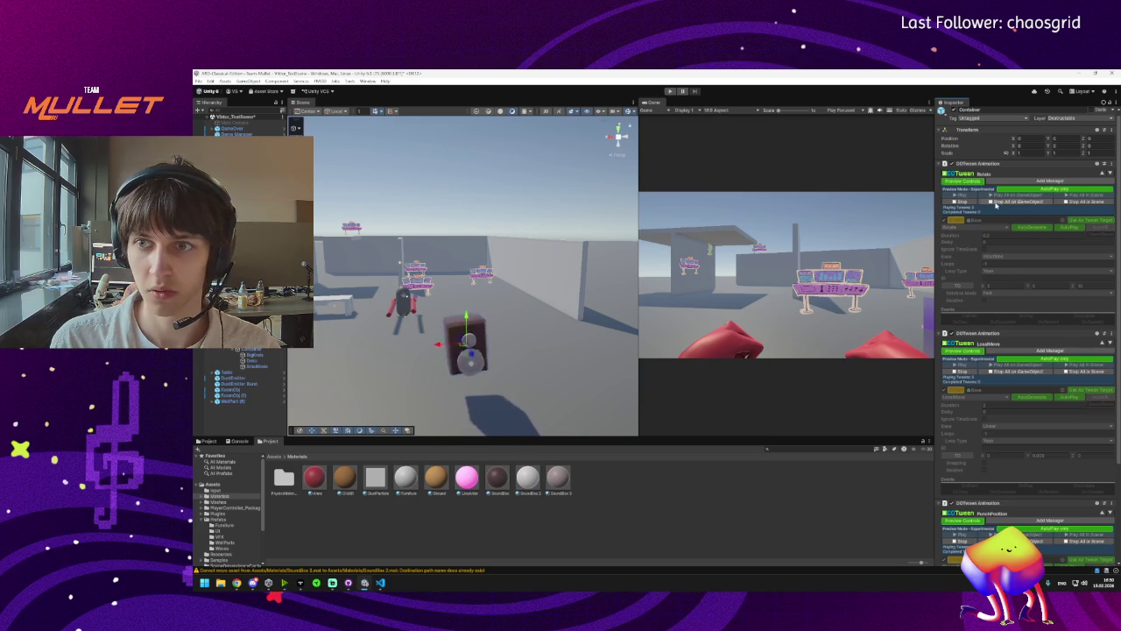
pyautogui.click(997, 203)
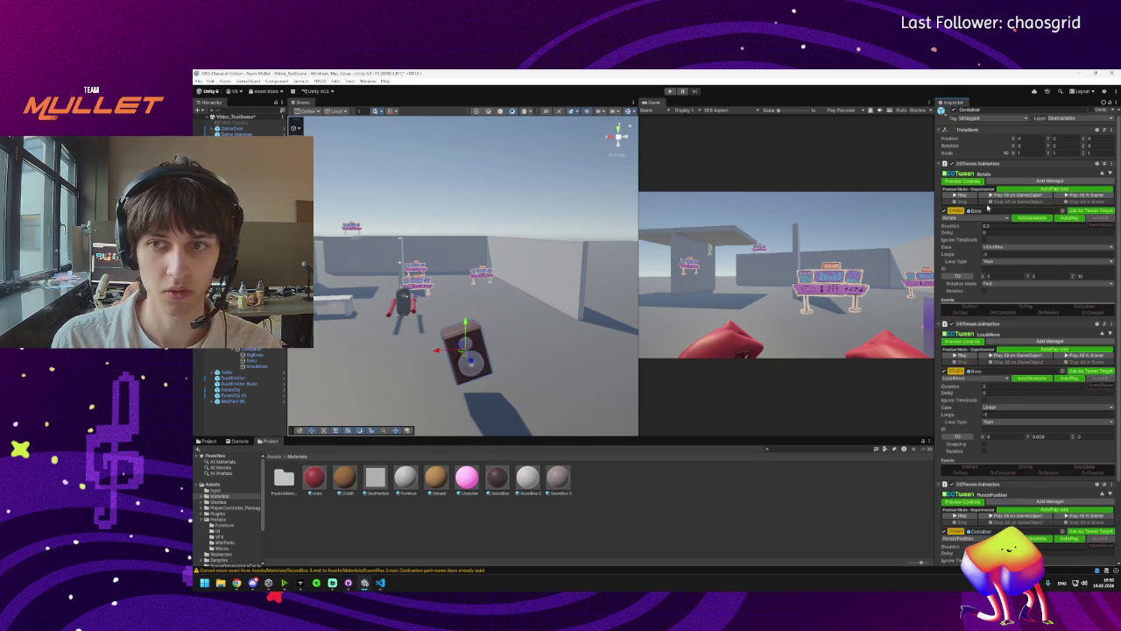
pyautogui.scroll(-3, 997, 203)
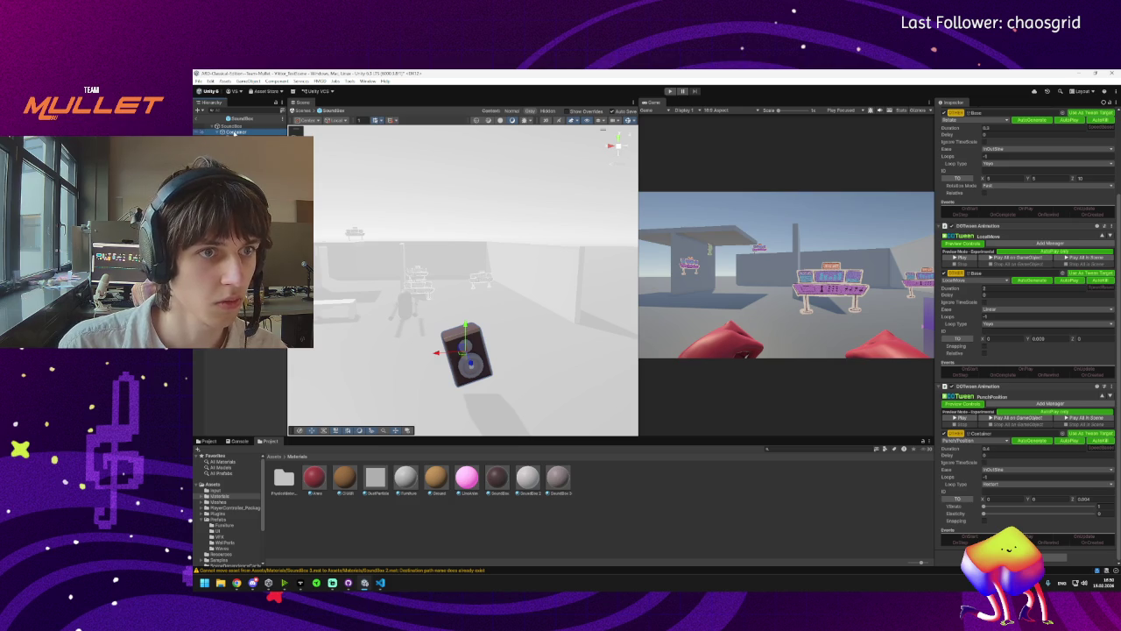
# Create an empty child of Container named Container_Hi.
pyautogui.rightClick(235, 132)
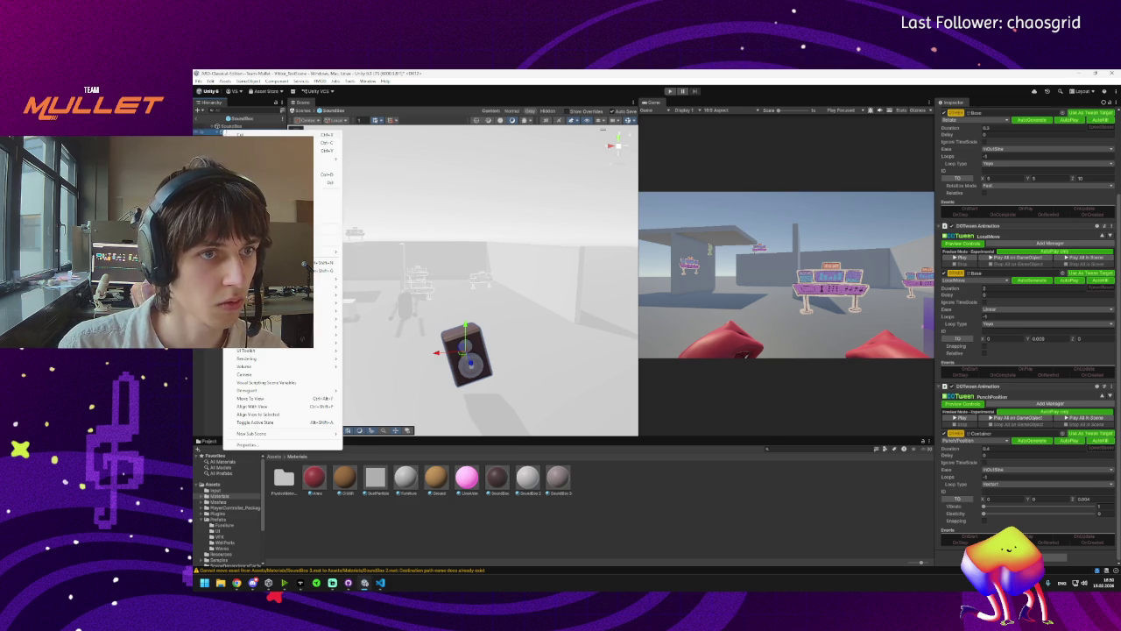
pyautogui.click(263, 263)
pyautogui.write('Container')
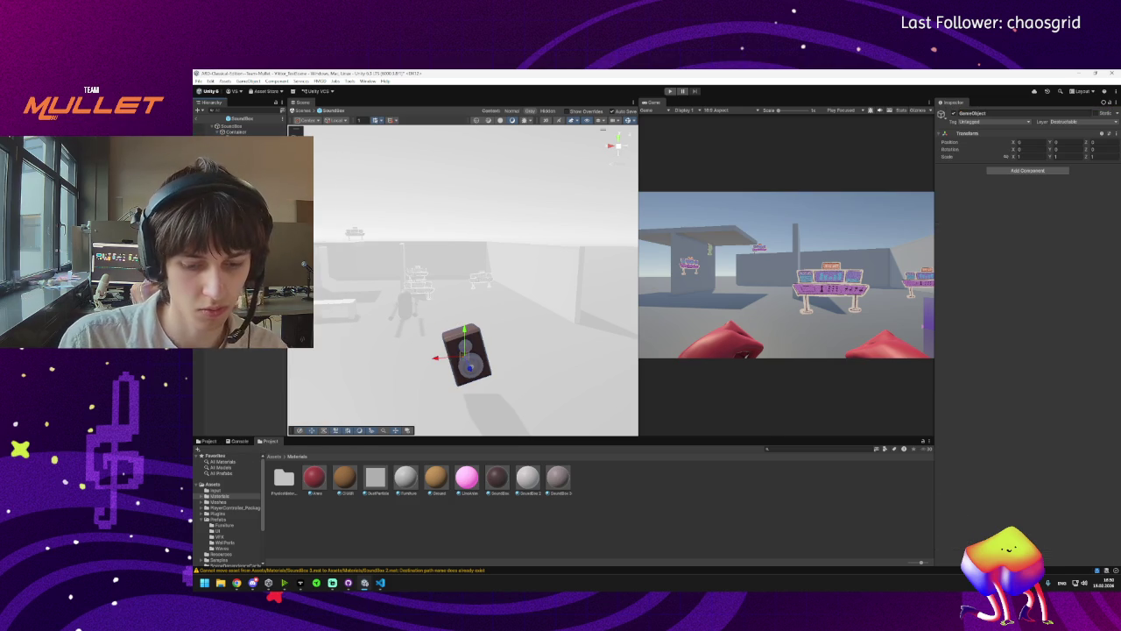
pyautogui.click(235, 131)
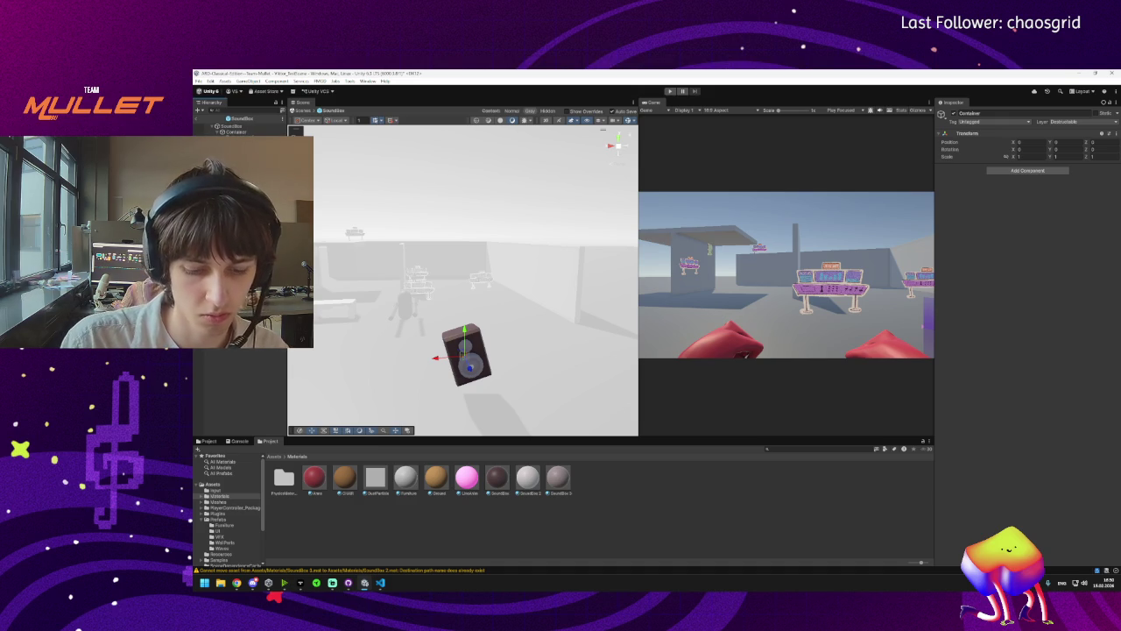
pyautogui.write('_Hit')
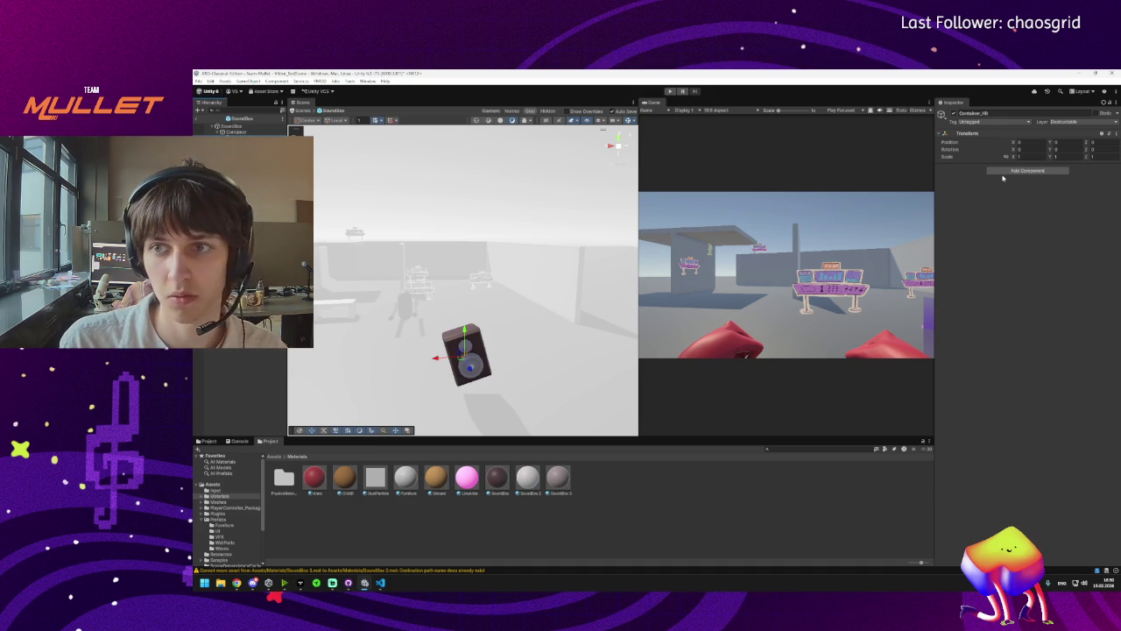
# Add a DOTween Animation component to Container_Hi.
pyautogui.click(1004, 172)
pyautogui.write('dotween')
pyautogui.press('Return')
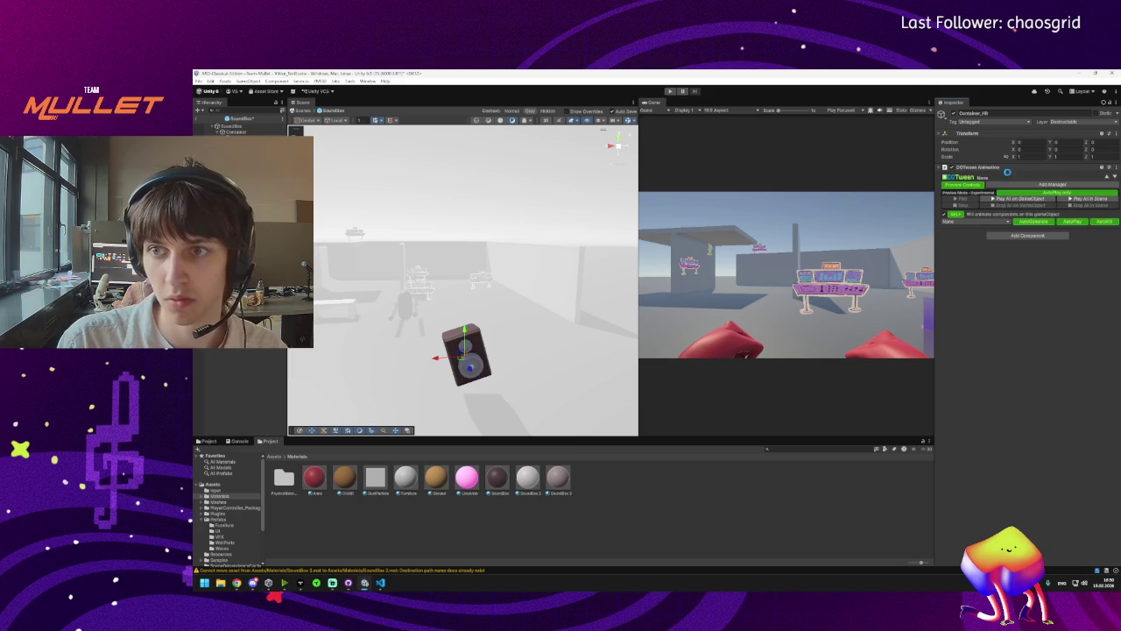
# Copy Container's Rotate tween settings and paste them into Container_Hit's new DOTween Animation.
pyautogui.rightClick(1036, 168)
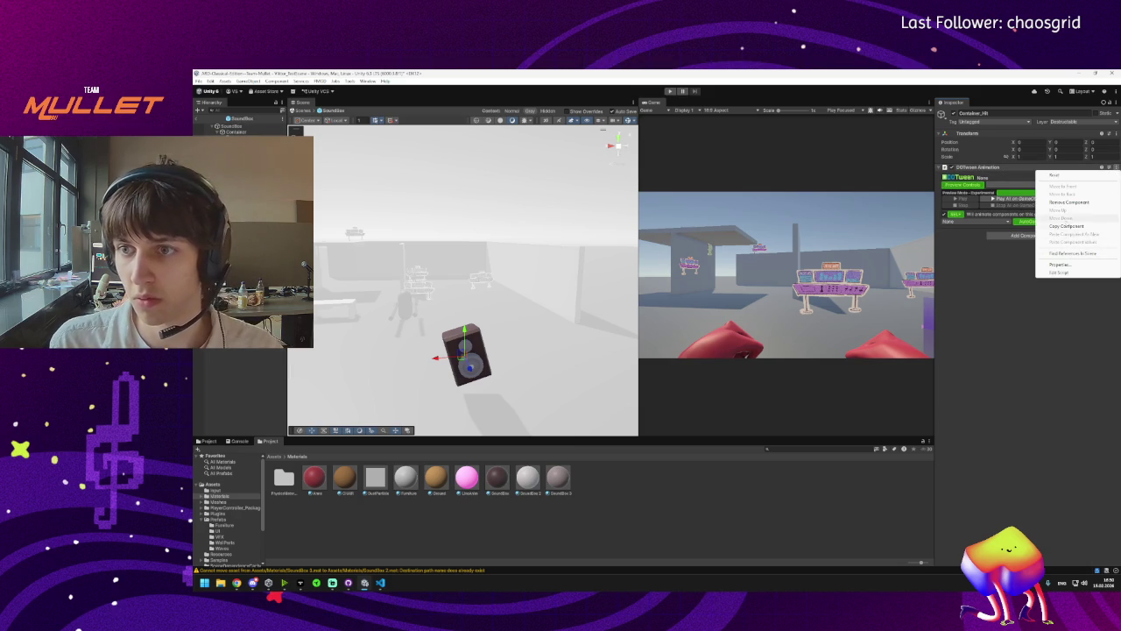
pyautogui.click(1115, 170)
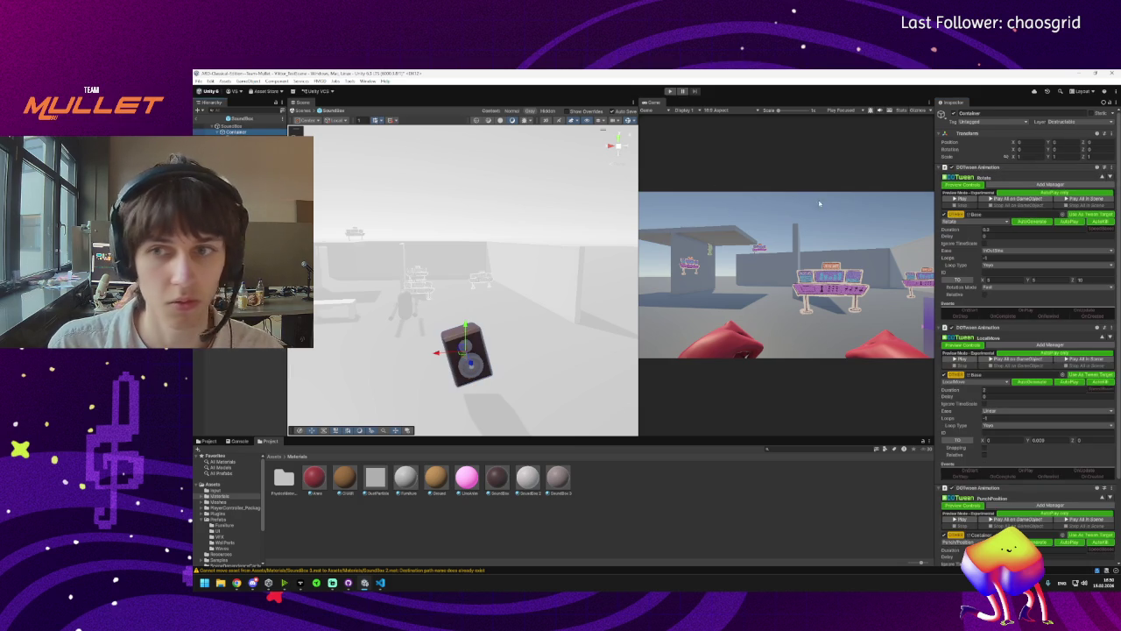
pyautogui.click(1115, 170)
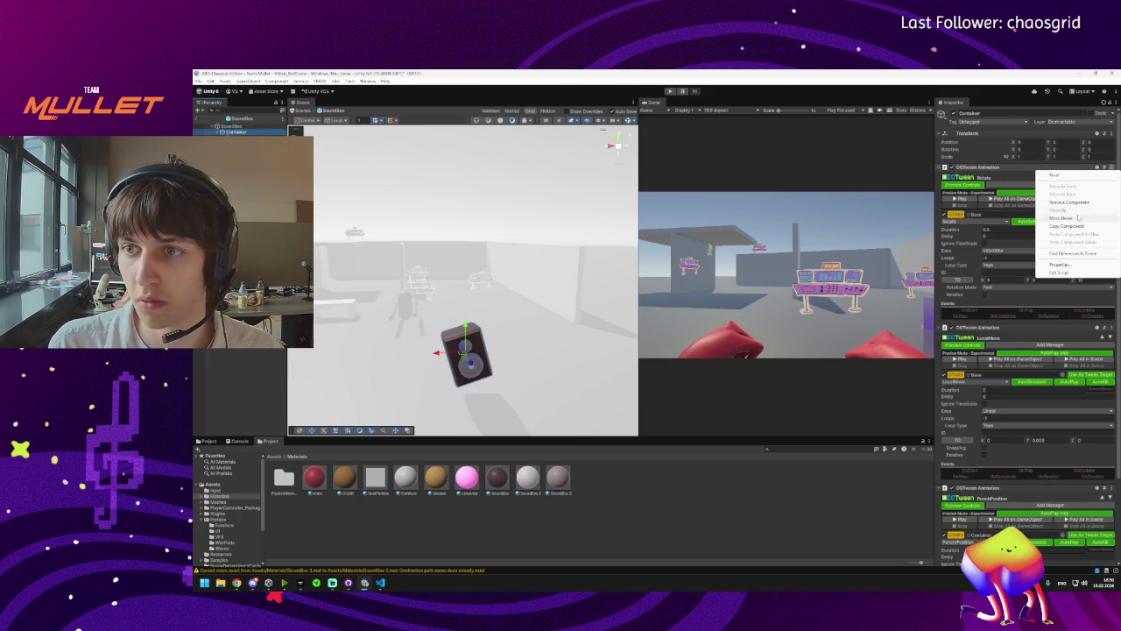
pyautogui.click(517, 204)
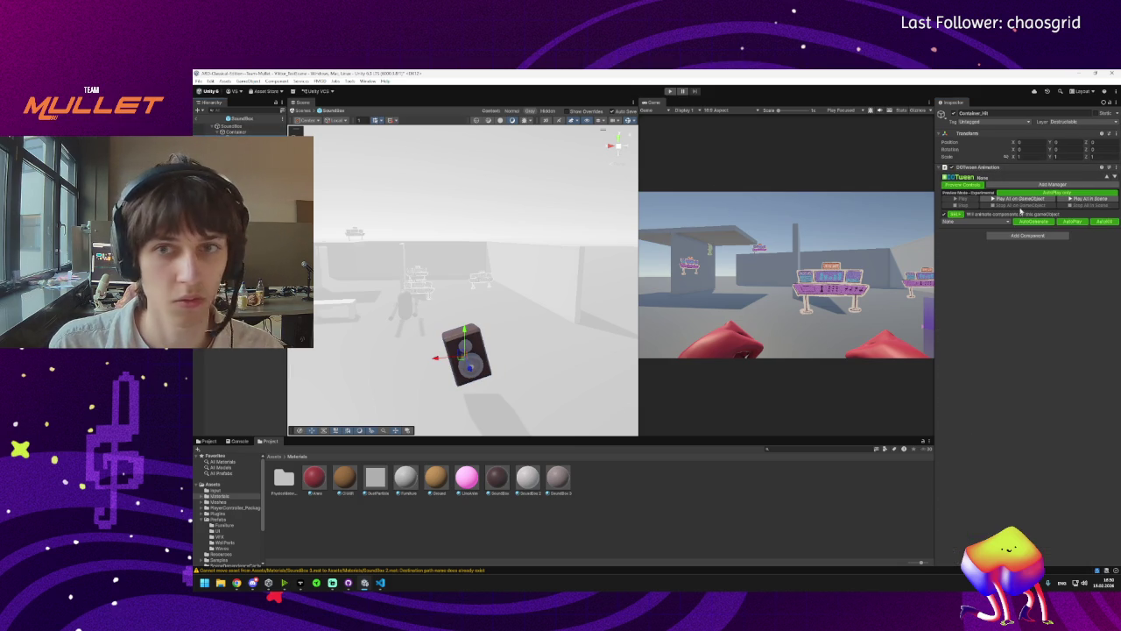
pyautogui.click(1115, 168)
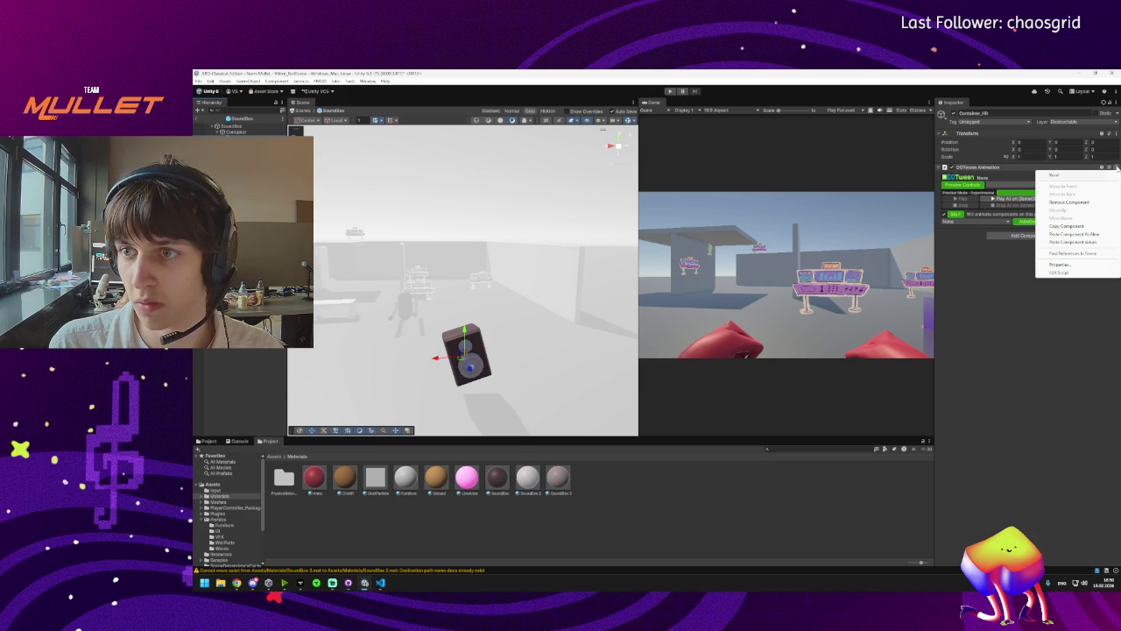
pyautogui.click(1073, 242)
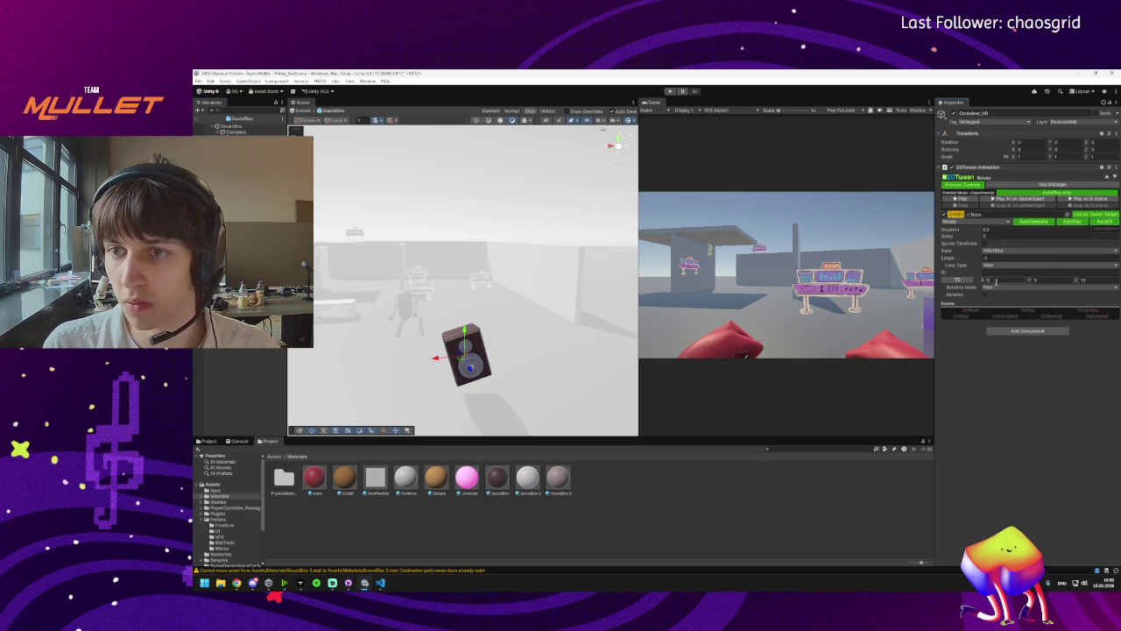
# Change the tween type to PunchScale and drop elasticity to its minimum.
pyautogui.click(986, 223)
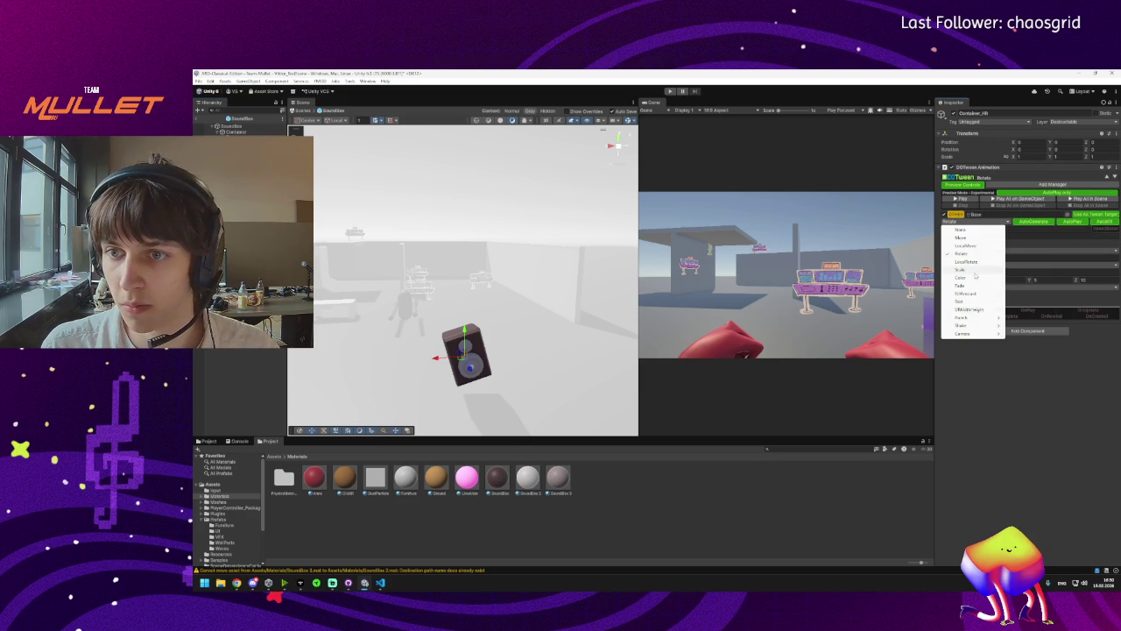
pyautogui.moveTo(969, 319)
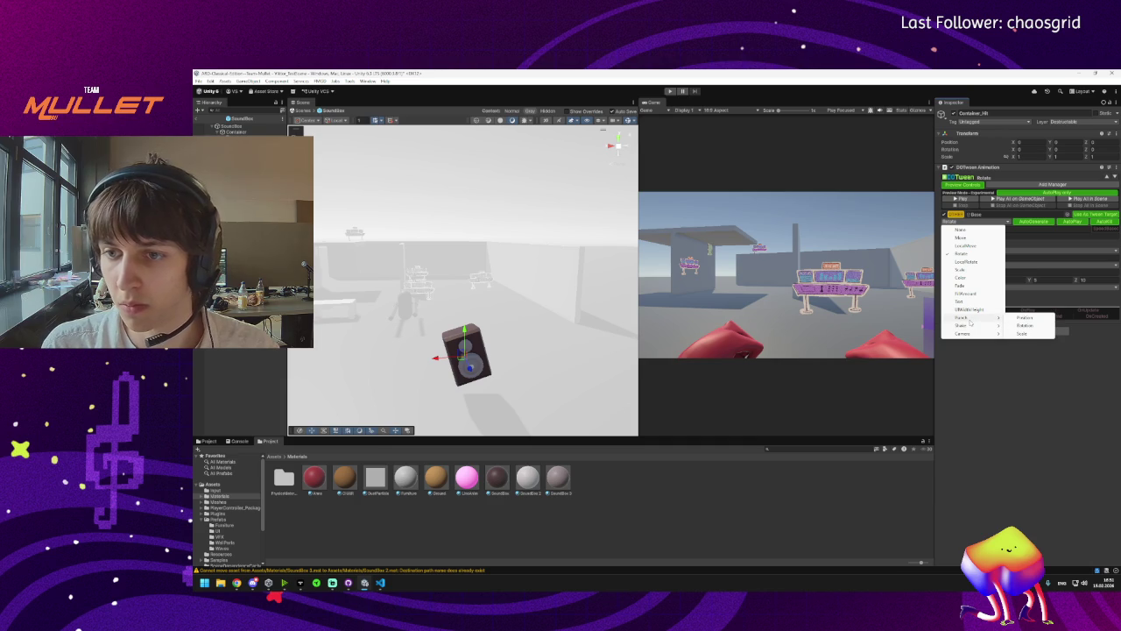
pyautogui.click(1024, 332)
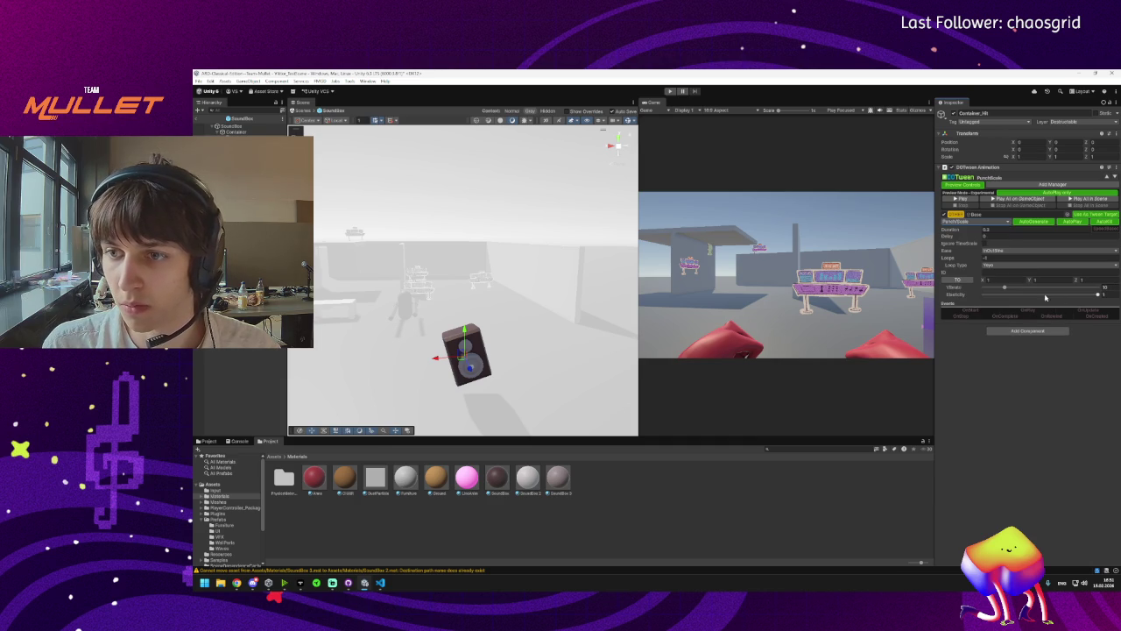
pyautogui.moveTo(1098, 294); pyautogui.dragTo(988, 291)
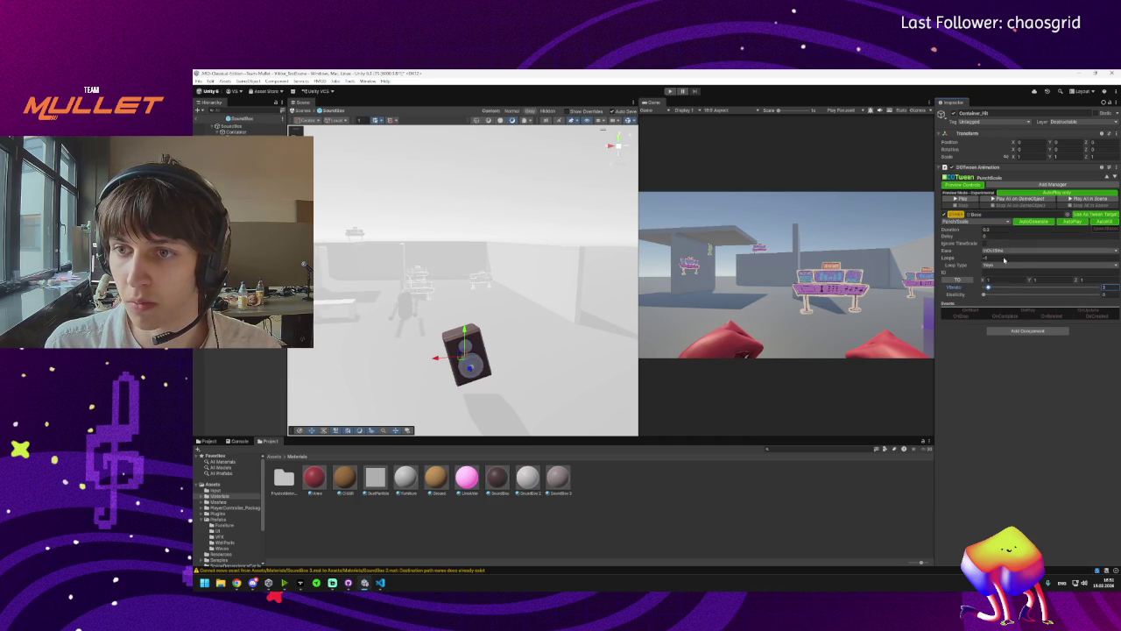
# Set the punch X and Y to 1.2 and preview the tween.
pyautogui.click(1009, 282)
pyautogui.write('1.2')
pyautogui.press('Tab')
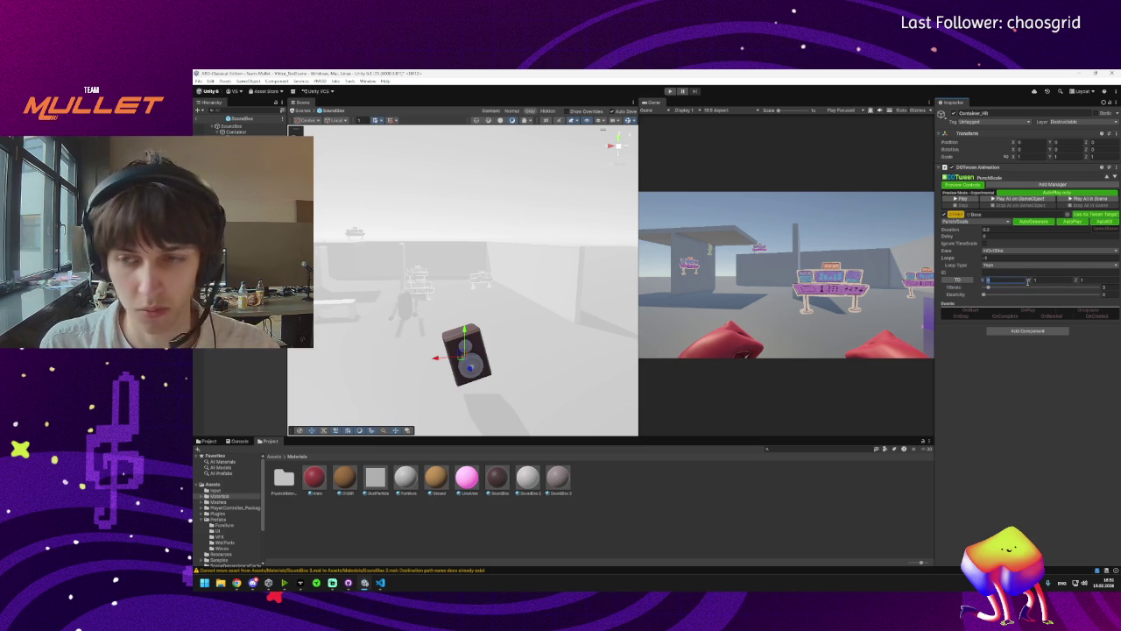
pyautogui.click(1046, 280)
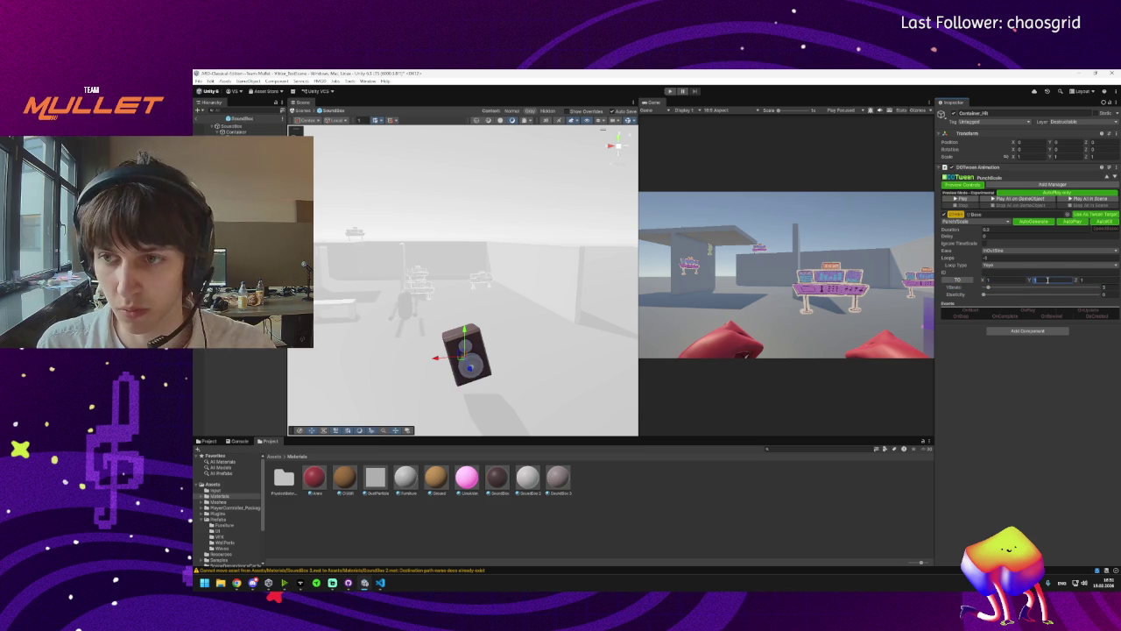
pyautogui.write('1.2')
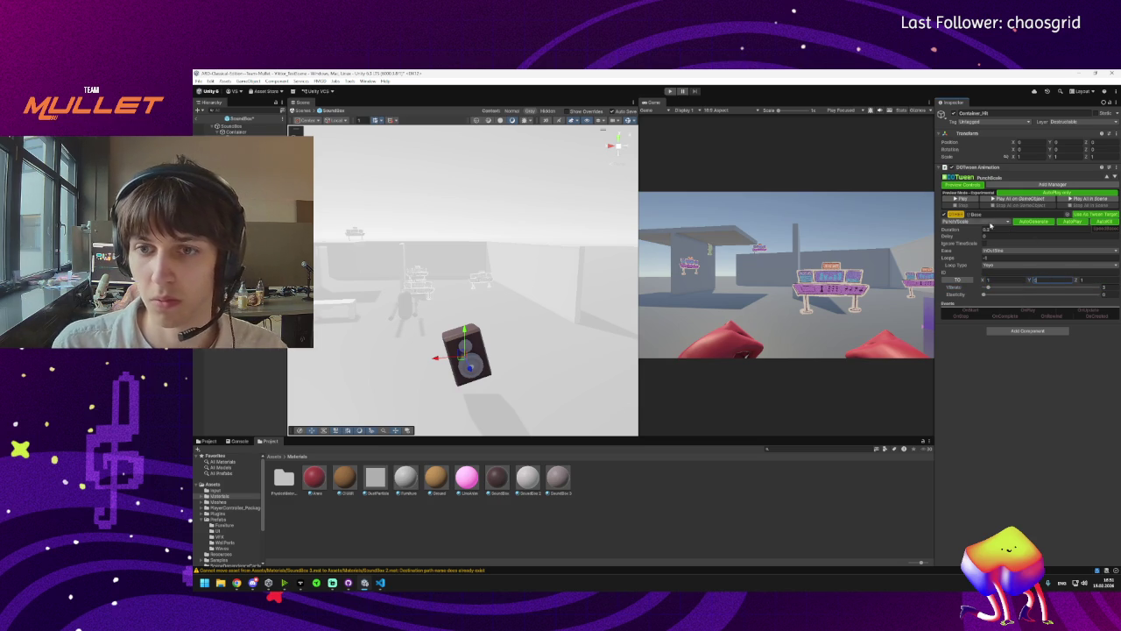
pyautogui.click(959, 199)
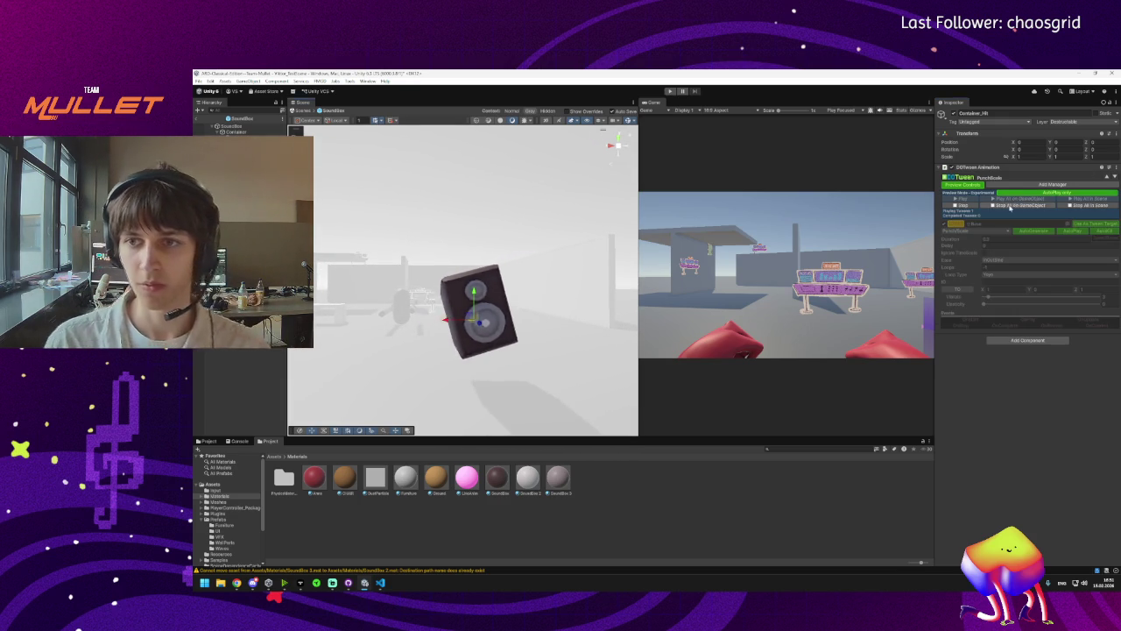
pyautogui.click(1003, 204)
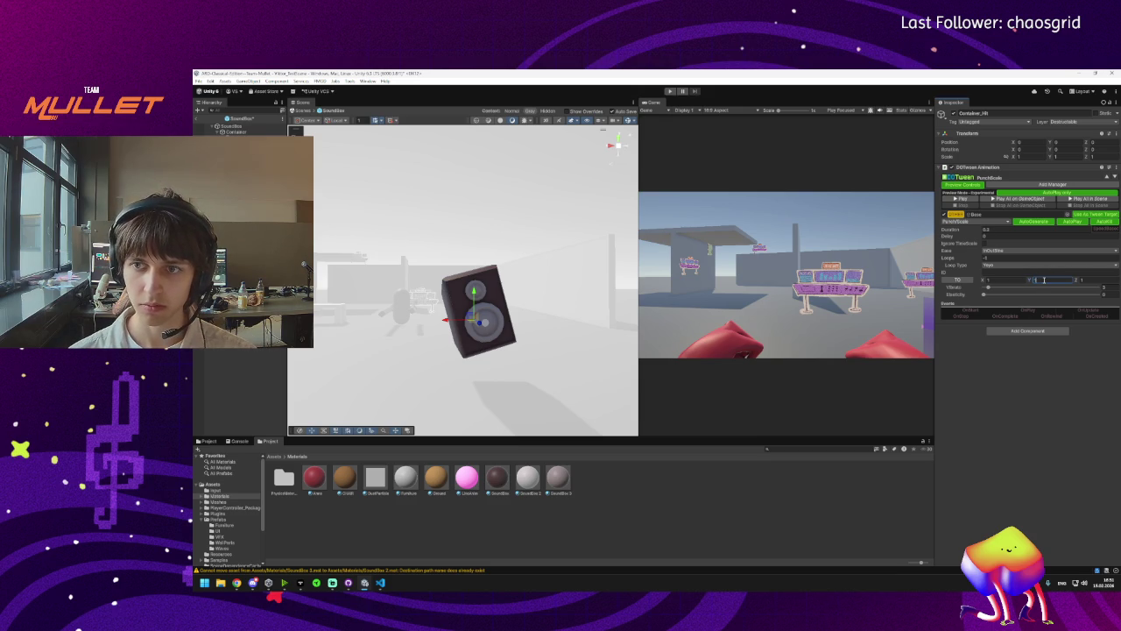
pyautogui.click(962, 199)
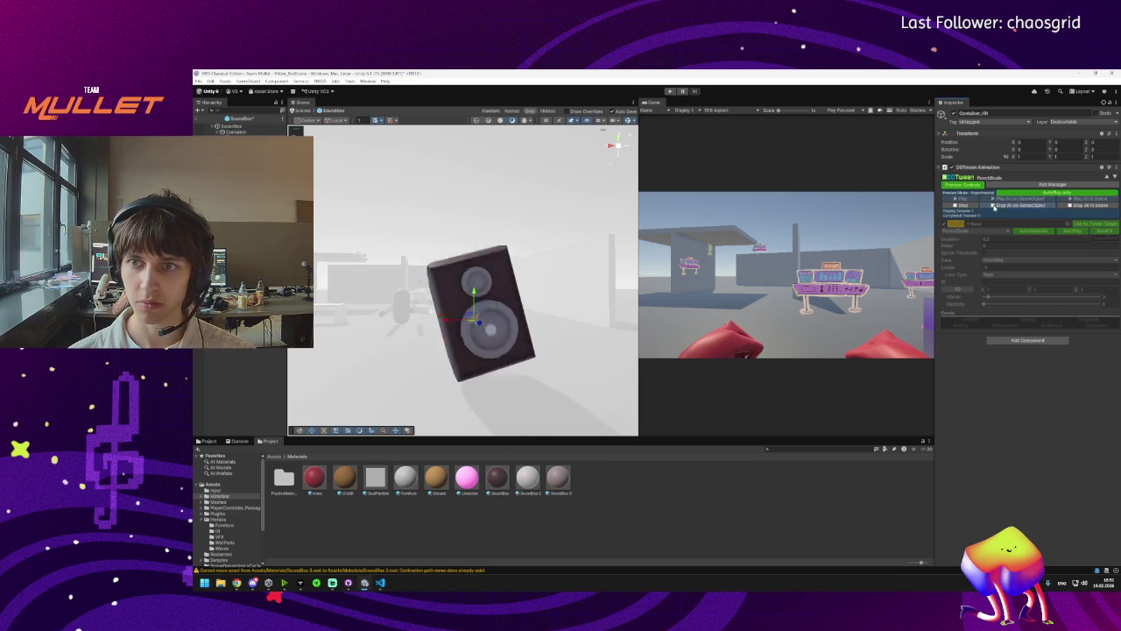
pyautogui.click(993, 207)
# Revise the punch X and Y values and preview the tween again.
pyautogui.click(999, 280)
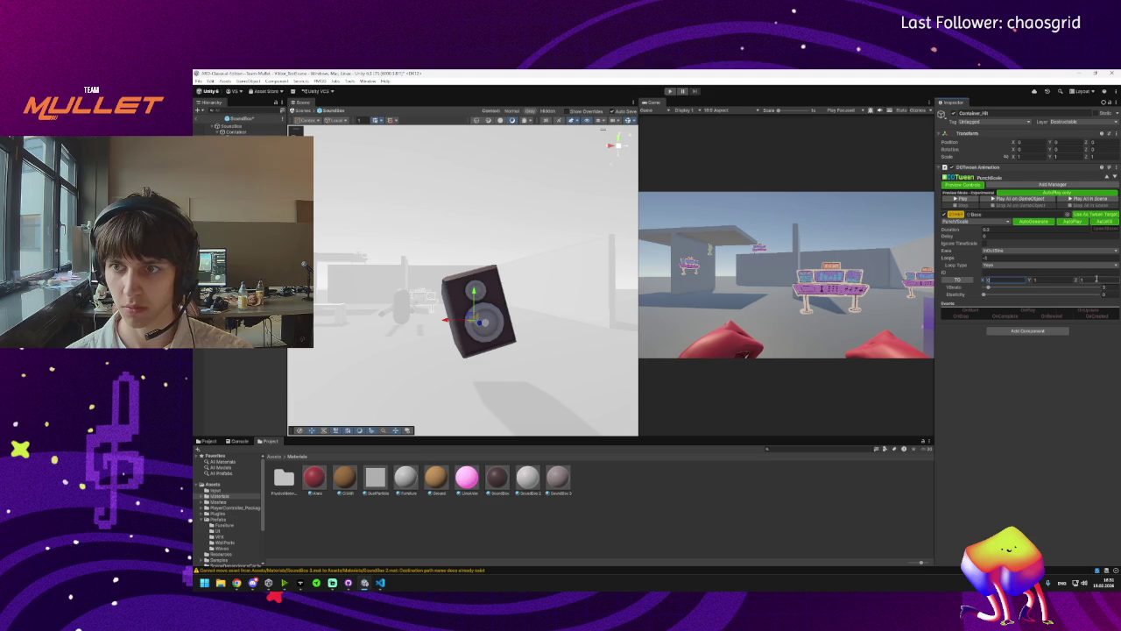
pyautogui.click(1044, 280)
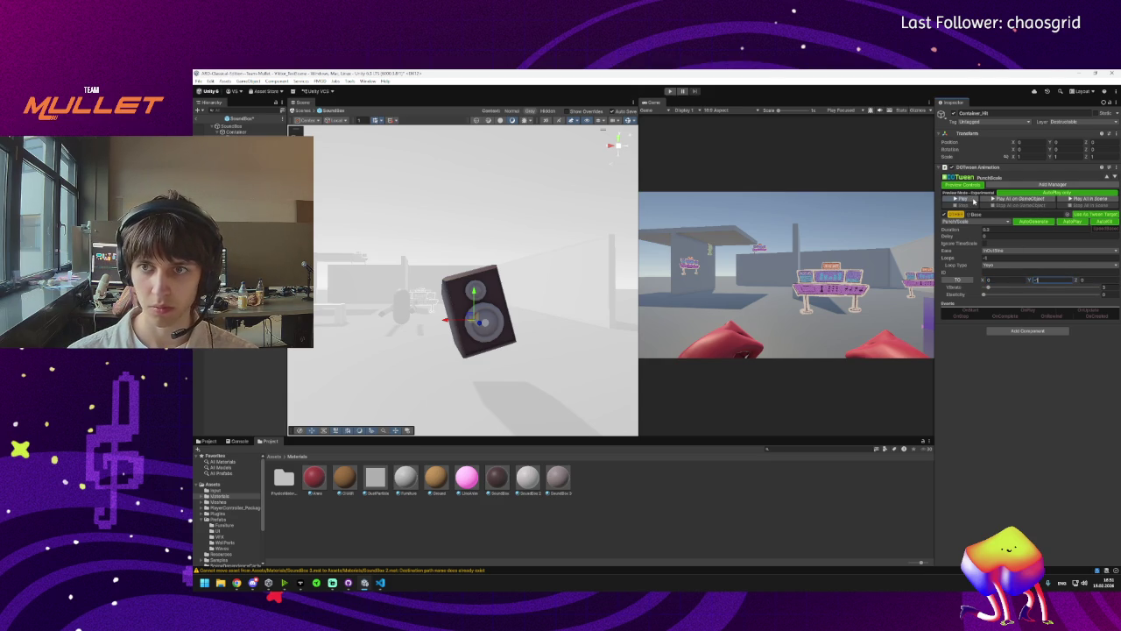
pyautogui.click(993, 200)
pyautogui.click(993, 207)
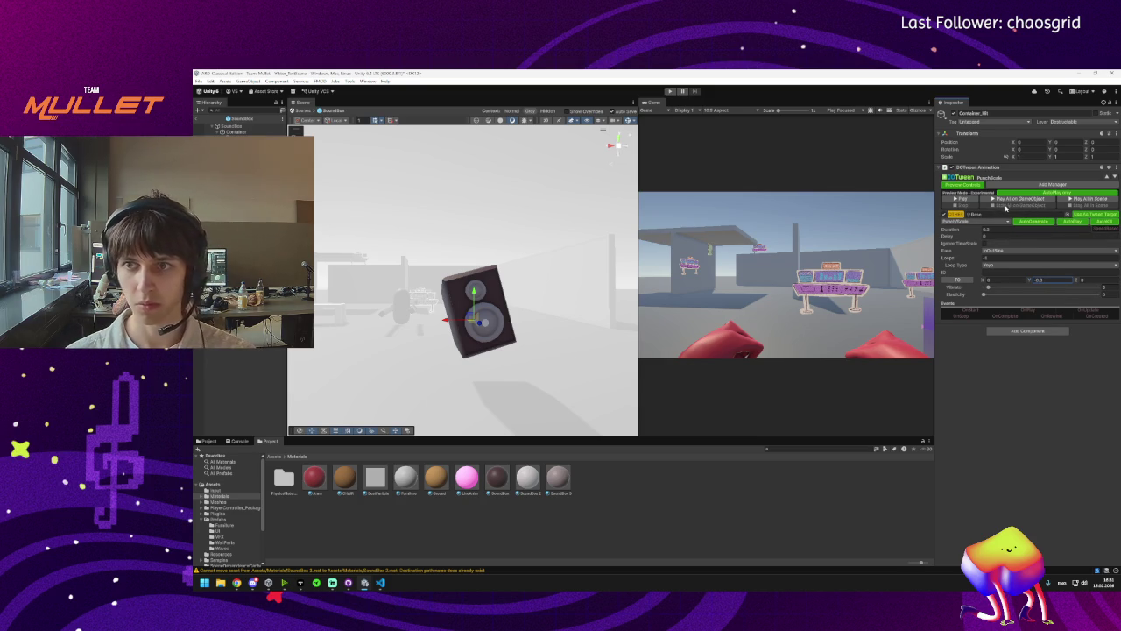
pyautogui.click(1004, 203)
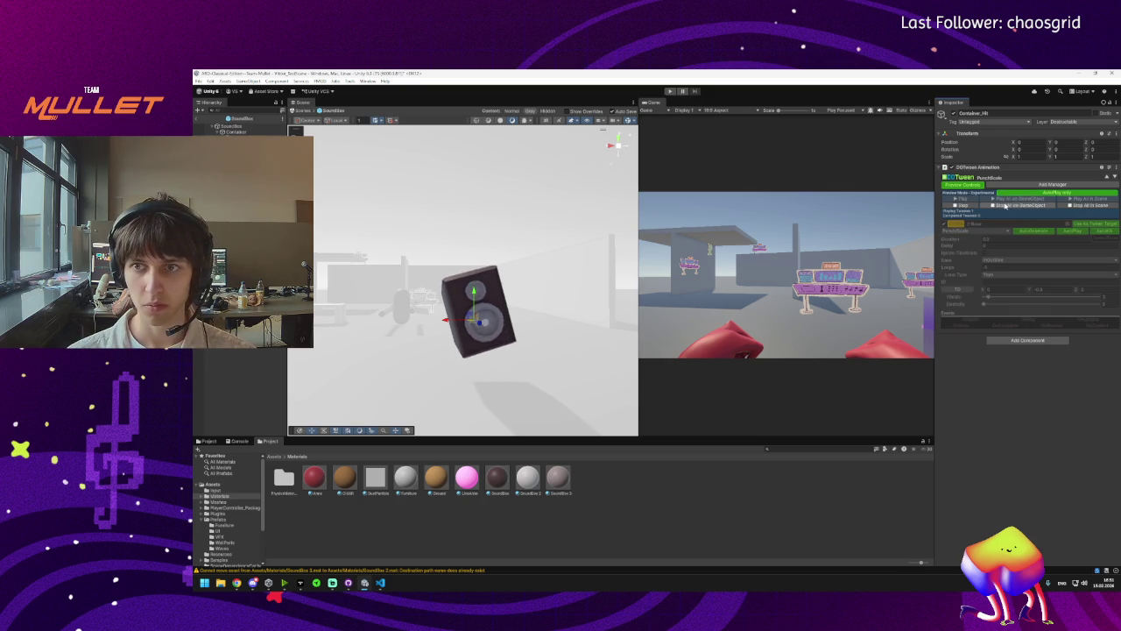
pyautogui.click(1004, 205)
# Set the punch to -0.5 on all axes and preview it.
pyautogui.click(1049, 281)
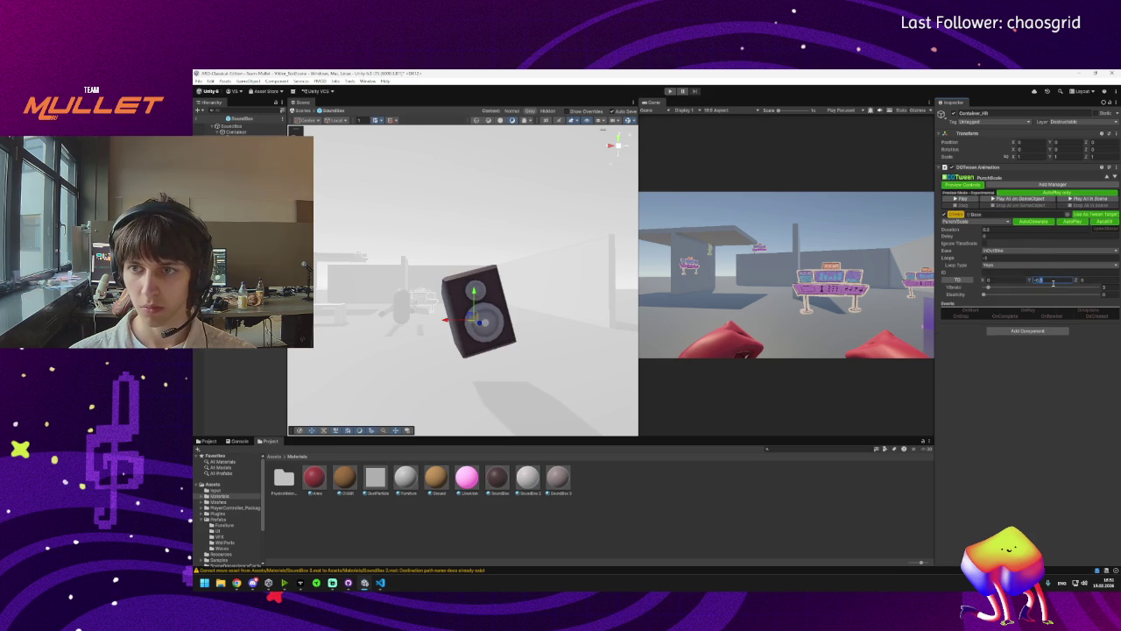
pyautogui.hotkey('shift', 'Tab')
pyautogui.write('-0.5')
pyautogui.press('Tab')
pyautogui.press('Tab')
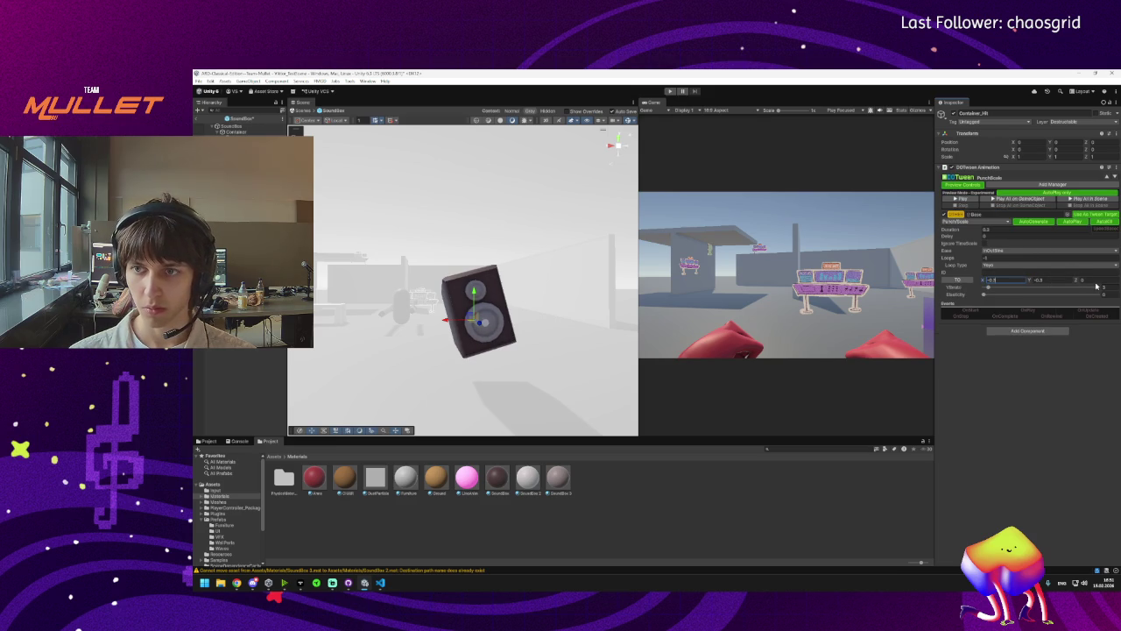
pyautogui.write('-0.5')
pyautogui.click(1016, 294)
pyautogui.click(966, 200)
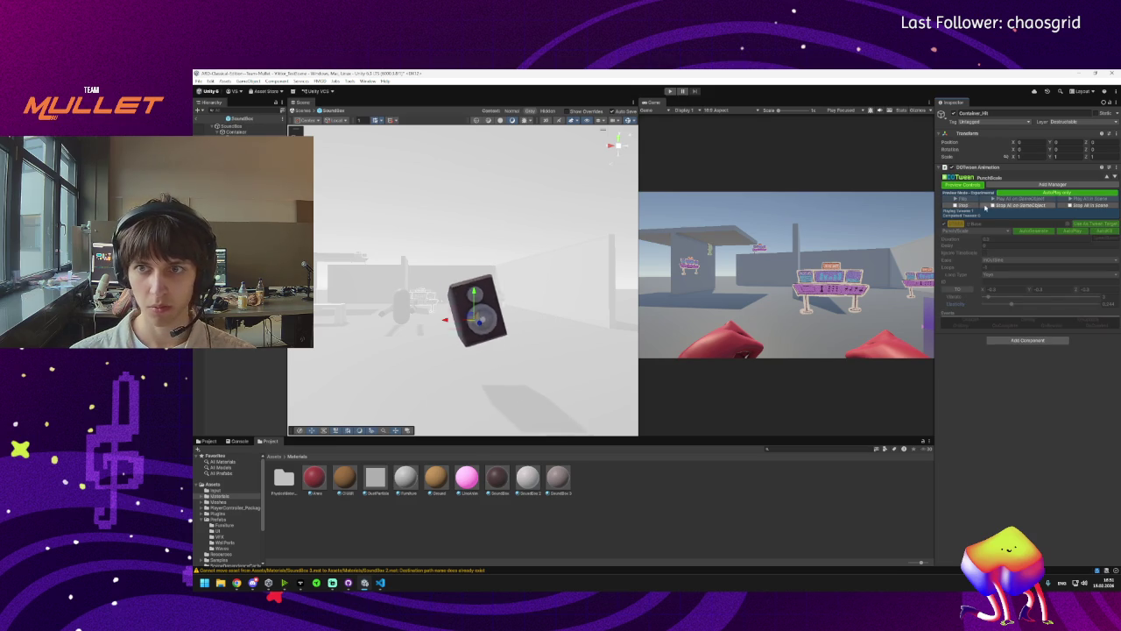
pyautogui.click(966, 205)
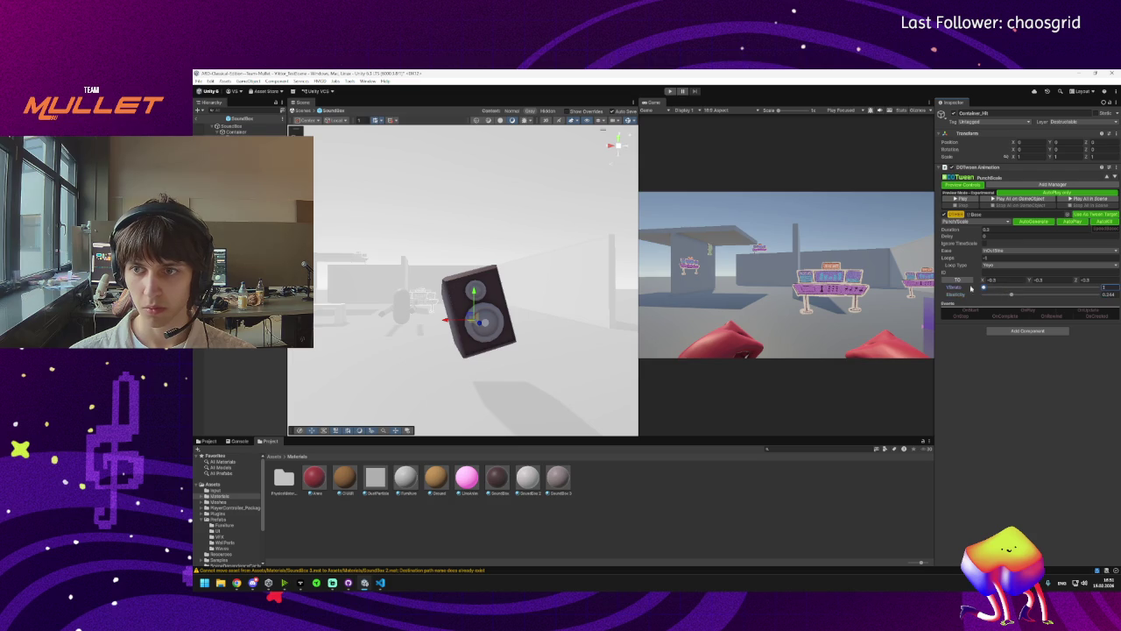
pyautogui.click(958, 199)
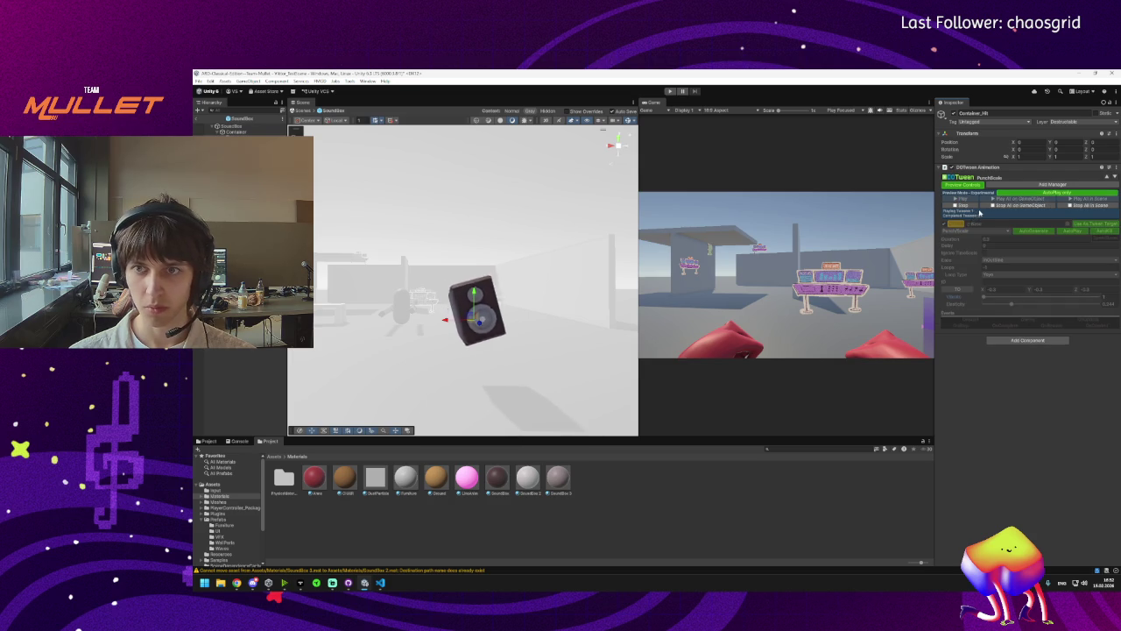
pyautogui.click(972, 207)
# Lower the tween's elasticity and preview the result.
pyautogui.moveTo(1019, 296); pyautogui.dragTo(995, 294)
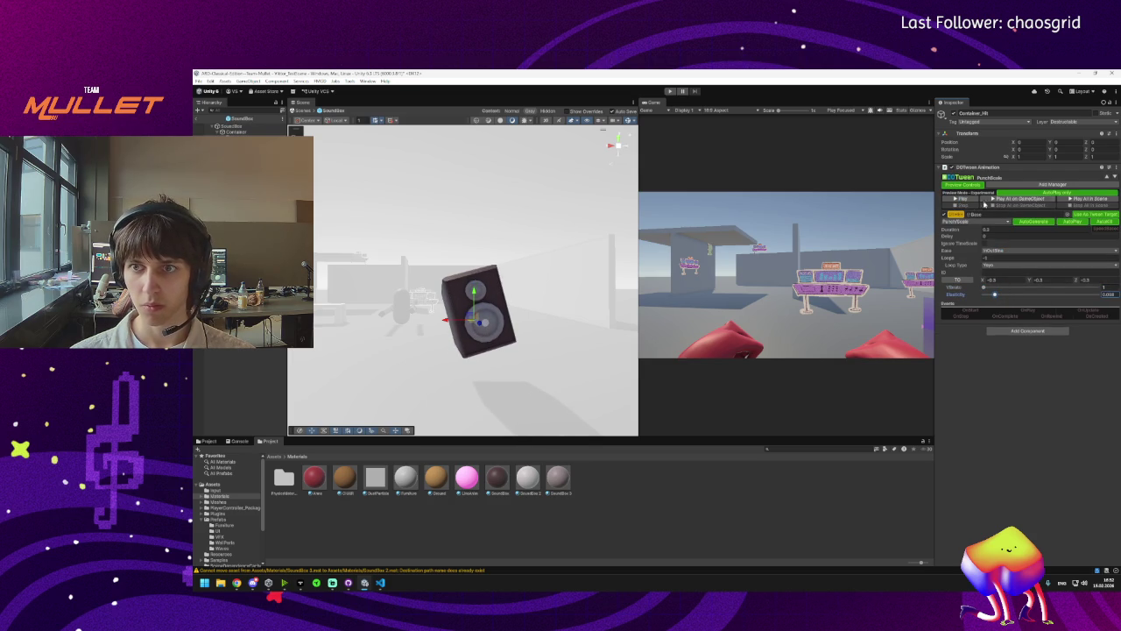
pyautogui.click(977, 200)
pyautogui.click(971, 207)
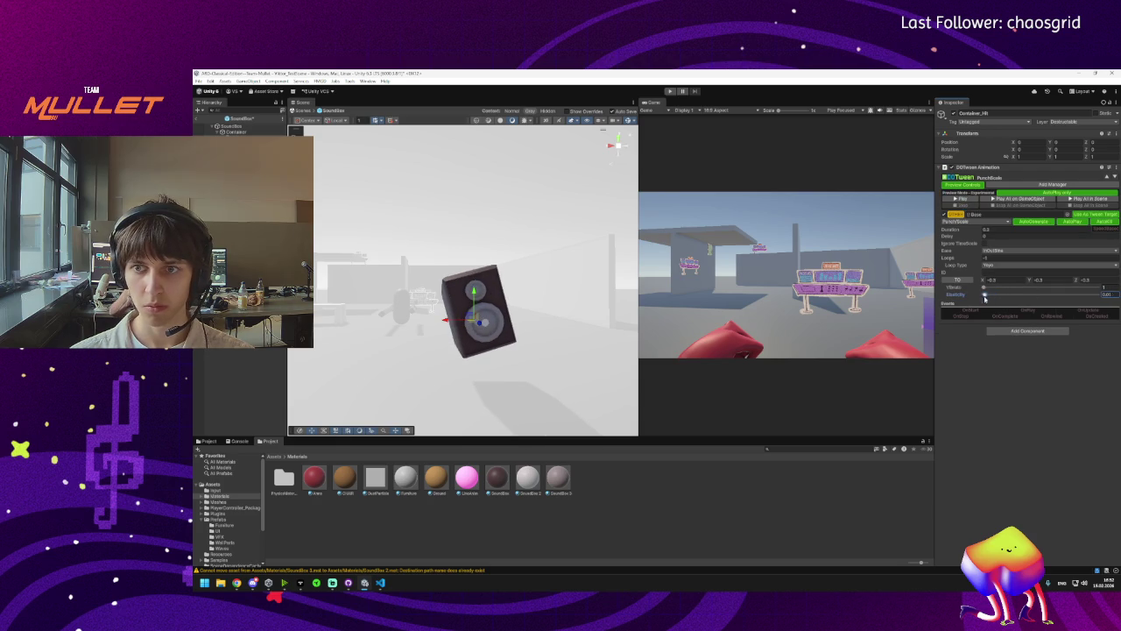
pyautogui.click(966, 202)
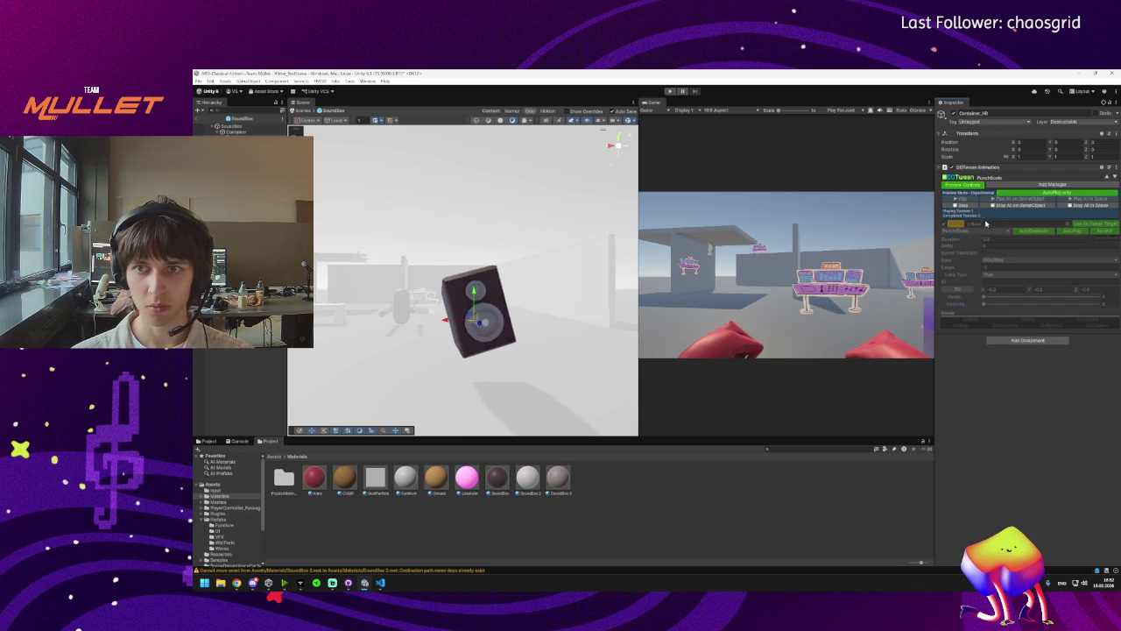
pyautogui.click(967, 205)
# Shrink the punch to -0.1, then -0.2 per axis, previewing each.
pyautogui.click(1003, 281)
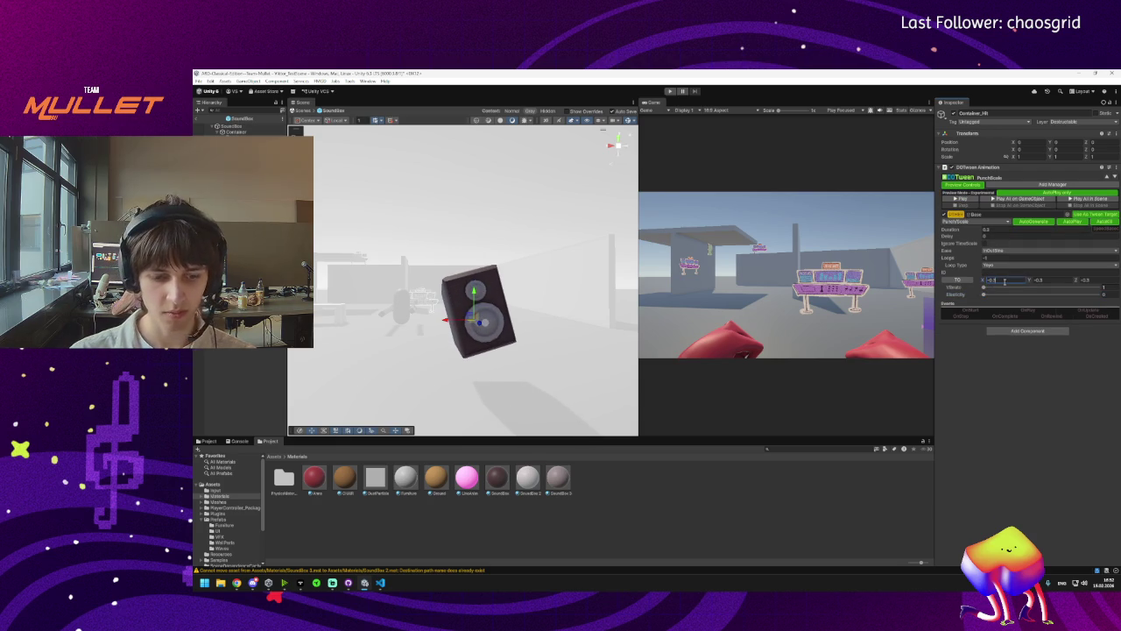
pyautogui.press('Tab')
pyautogui.press('Tab')
pyautogui.write('-0.1')
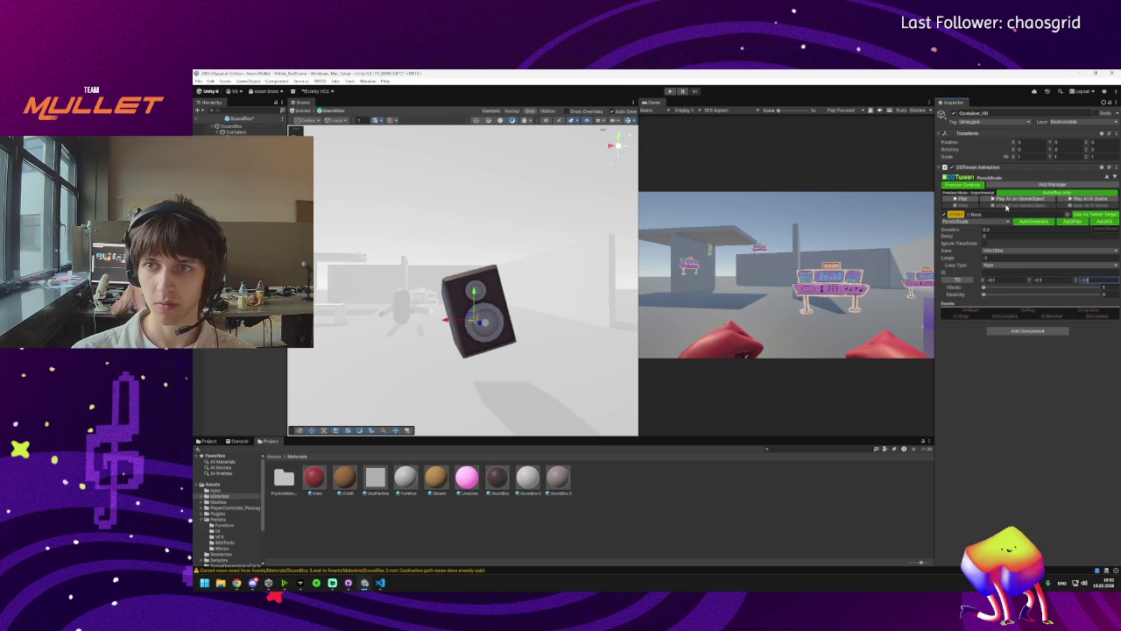
pyautogui.click(959, 200)
pyautogui.click(963, 201)
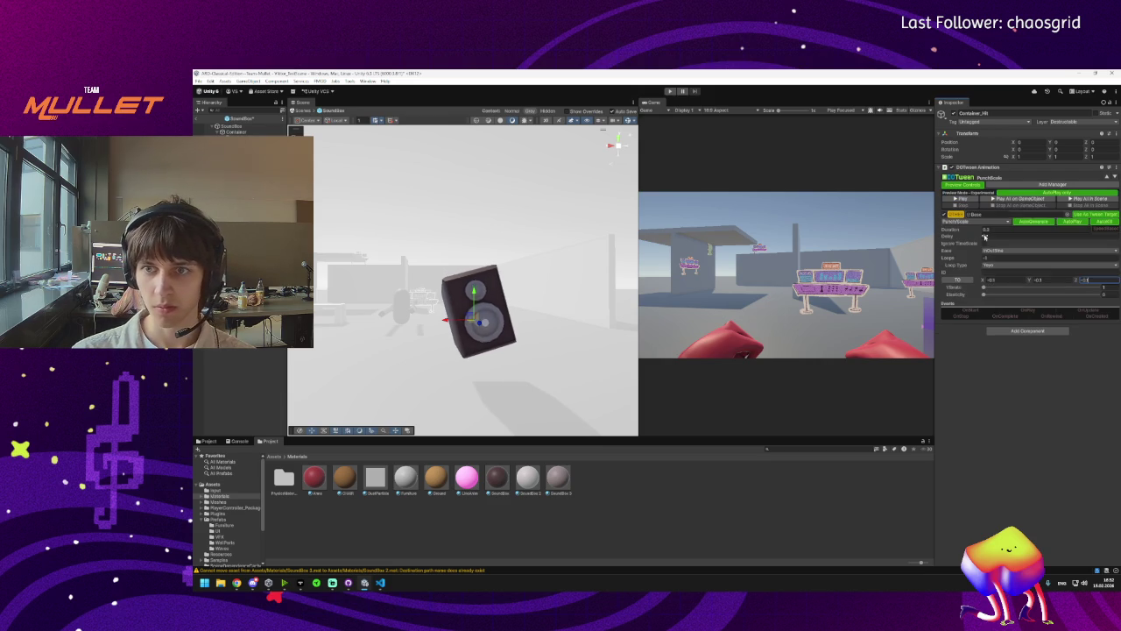
pyautogui.click(1000, 279)
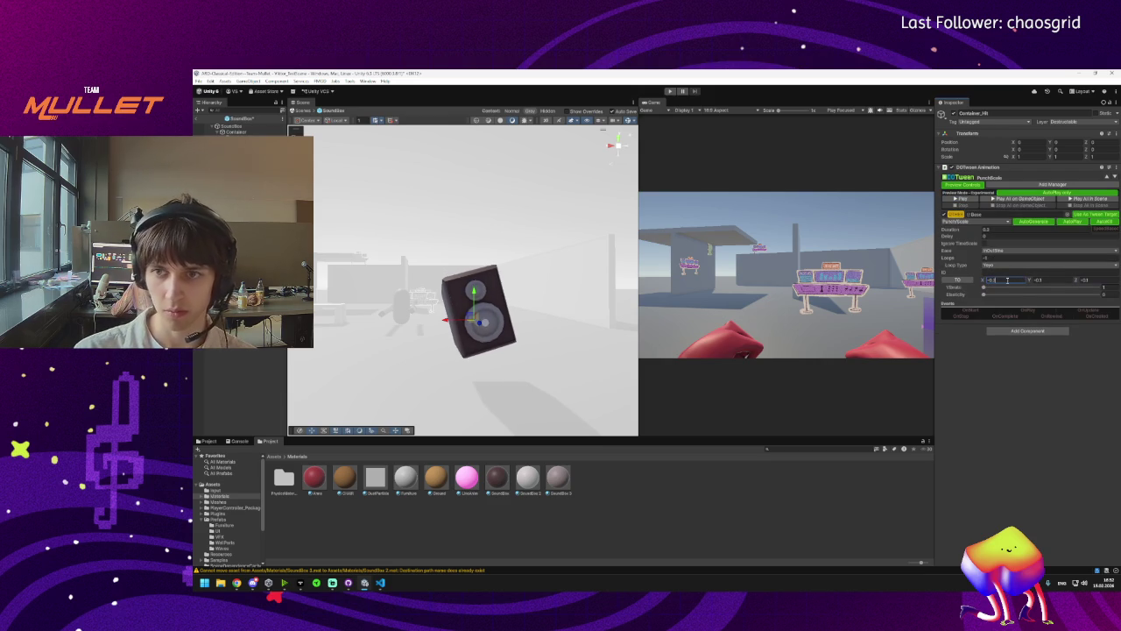
pyautogui.click(1059, 279)
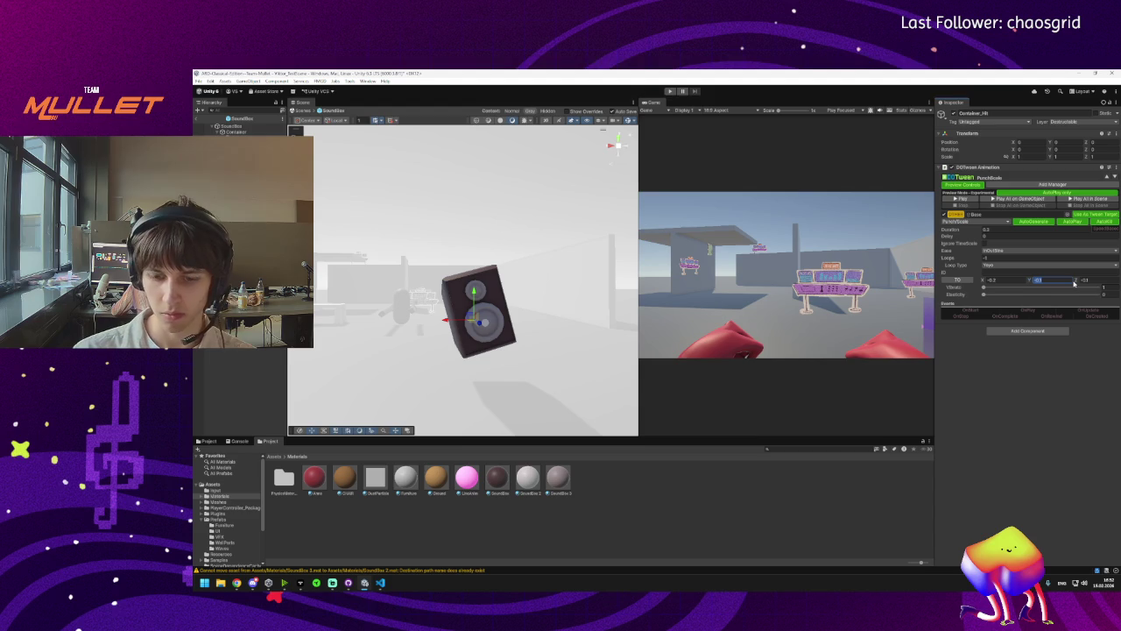
pyautogui.press('Tab')
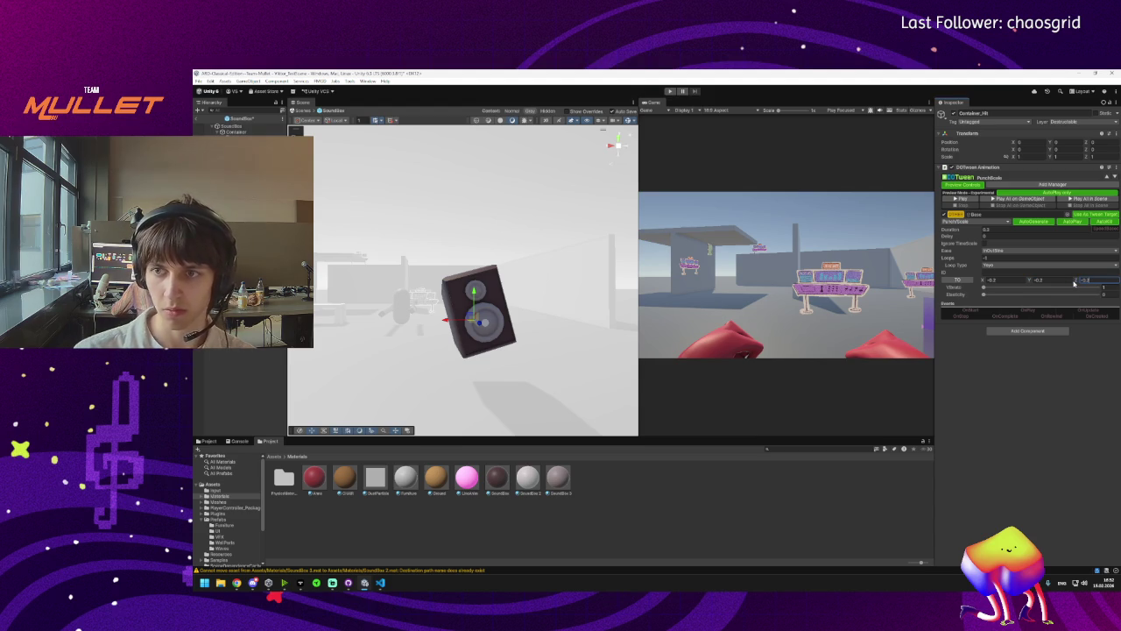
pyautogui.click(958, 199)
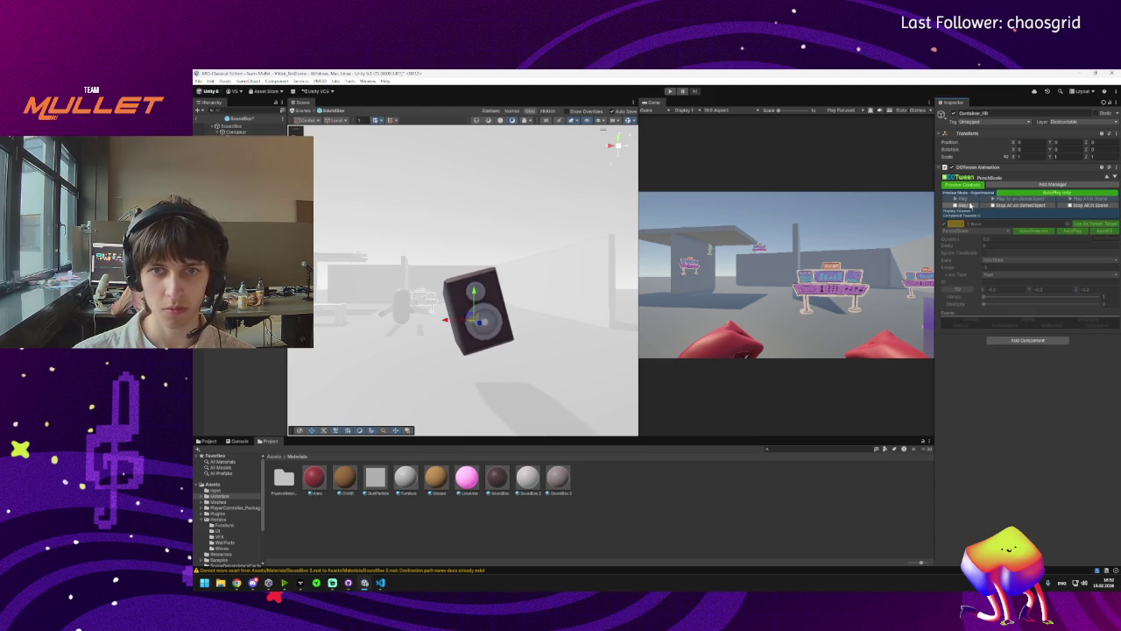
pyautogui.click(961, 205)
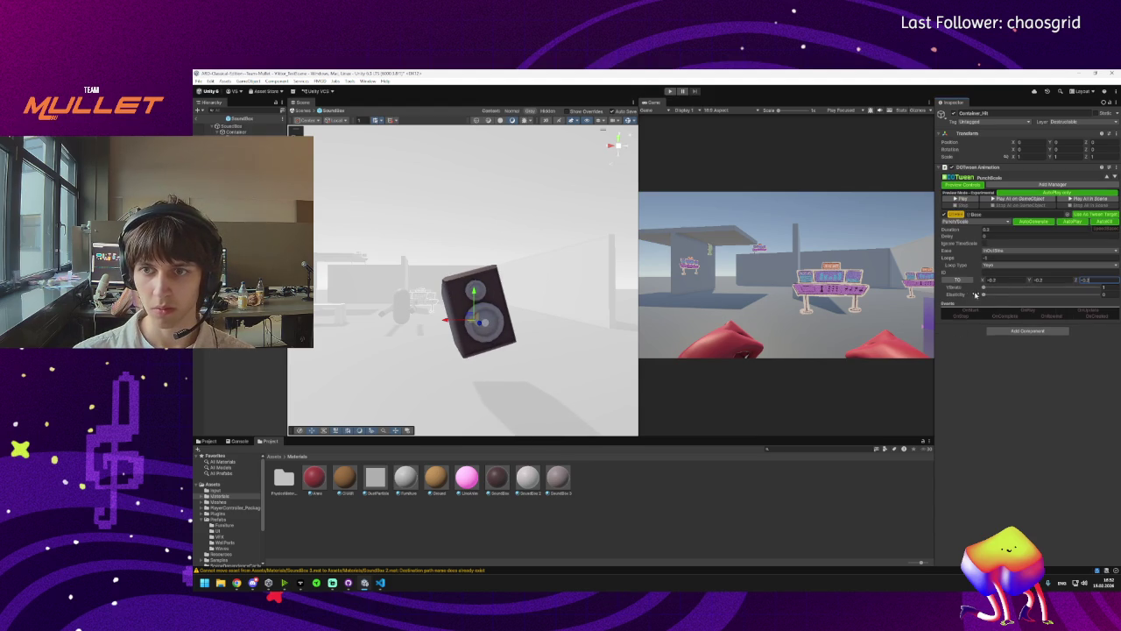
# Raise vibrato to 5 and preview the punch-scale tween.
pyautogui.moveTo(984, 290); pyautogui.dragTo(993, 291)
pyautogui.click(961, 199)
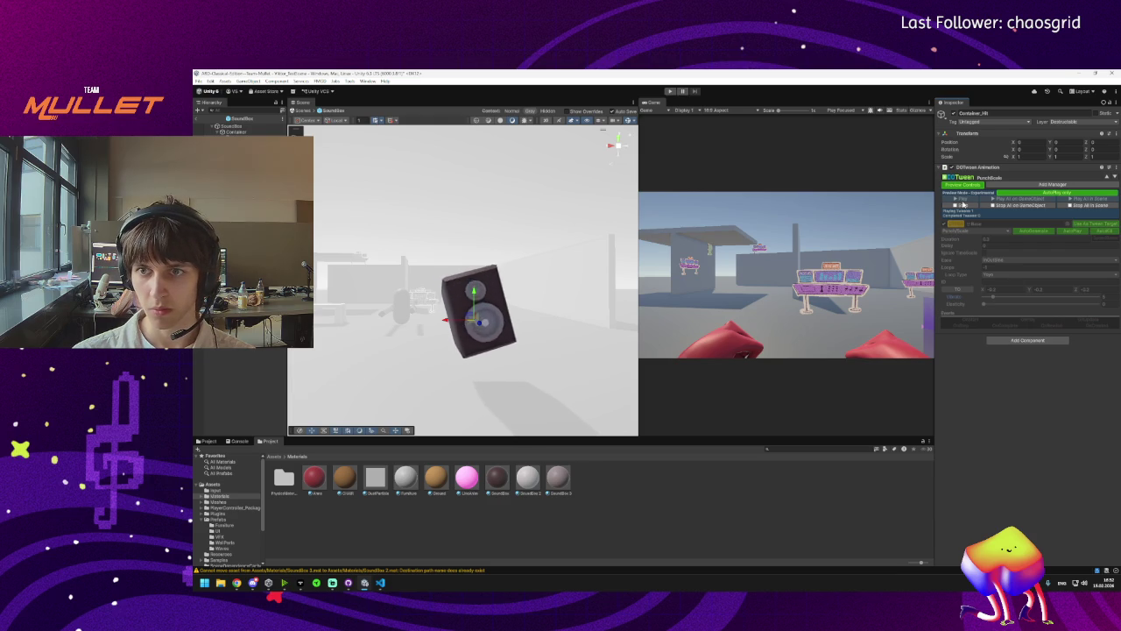
pyautogui.click(1004, 232)
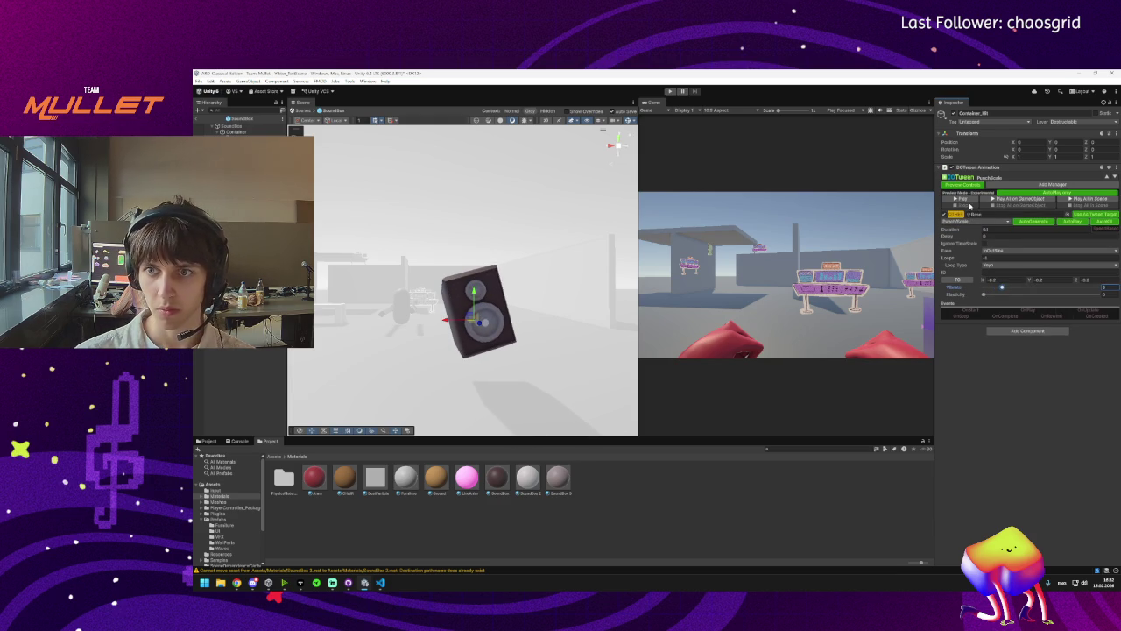
pyautogui.click(961, 199)
pyautogui.click(963, 207)
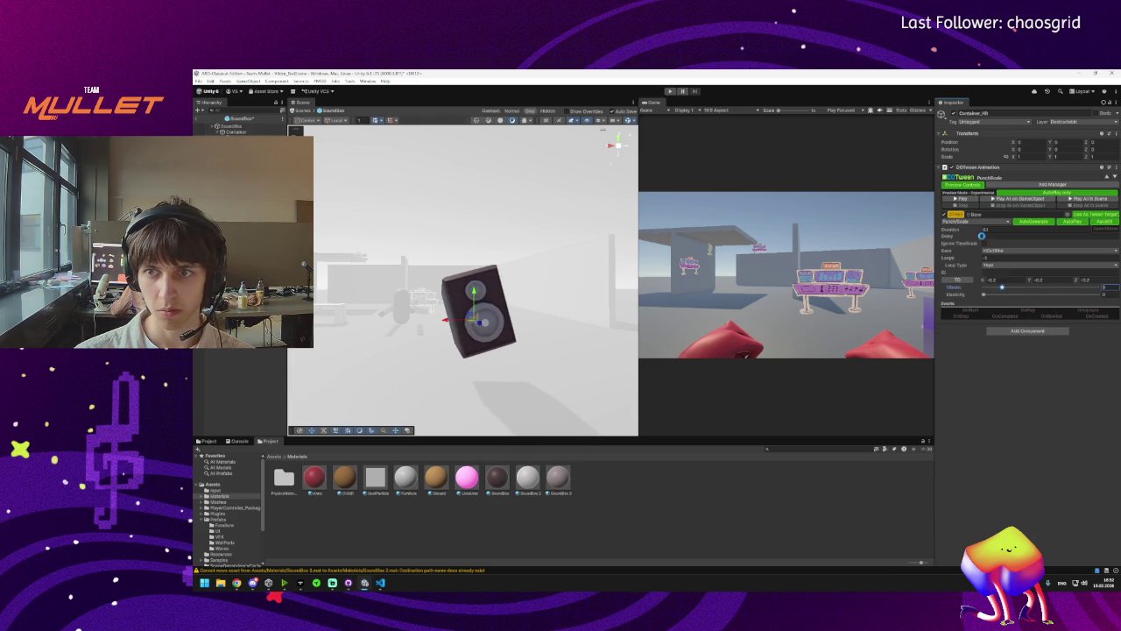
pyautogui.click(990, 260)
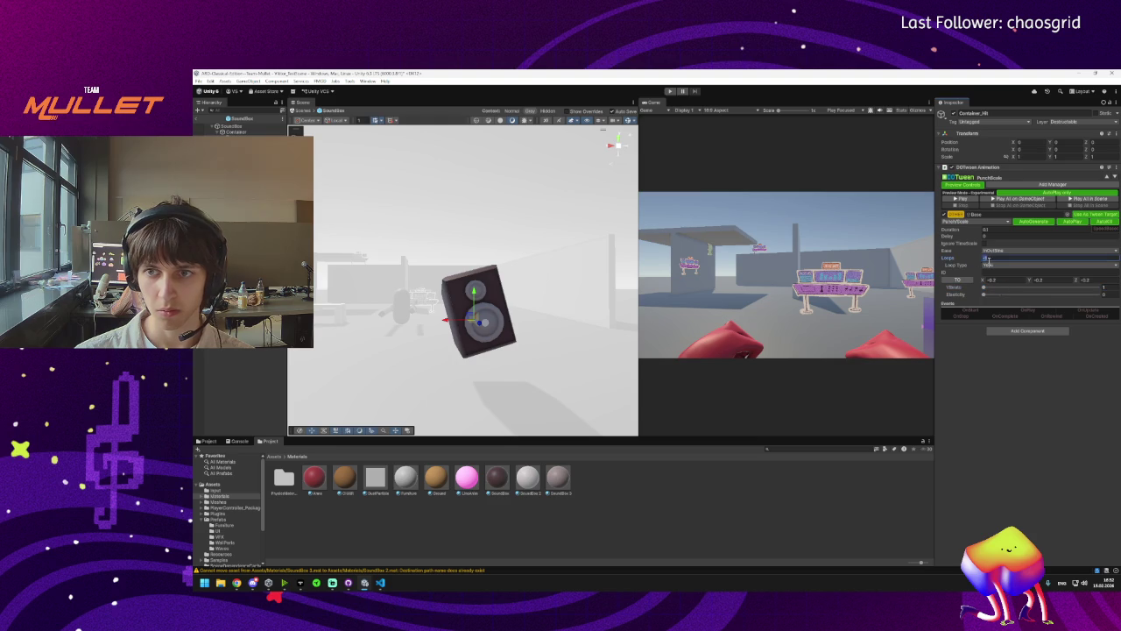
# Set loops to 1 and duration to 2, then preview the tween.
pyautogui.write('1')
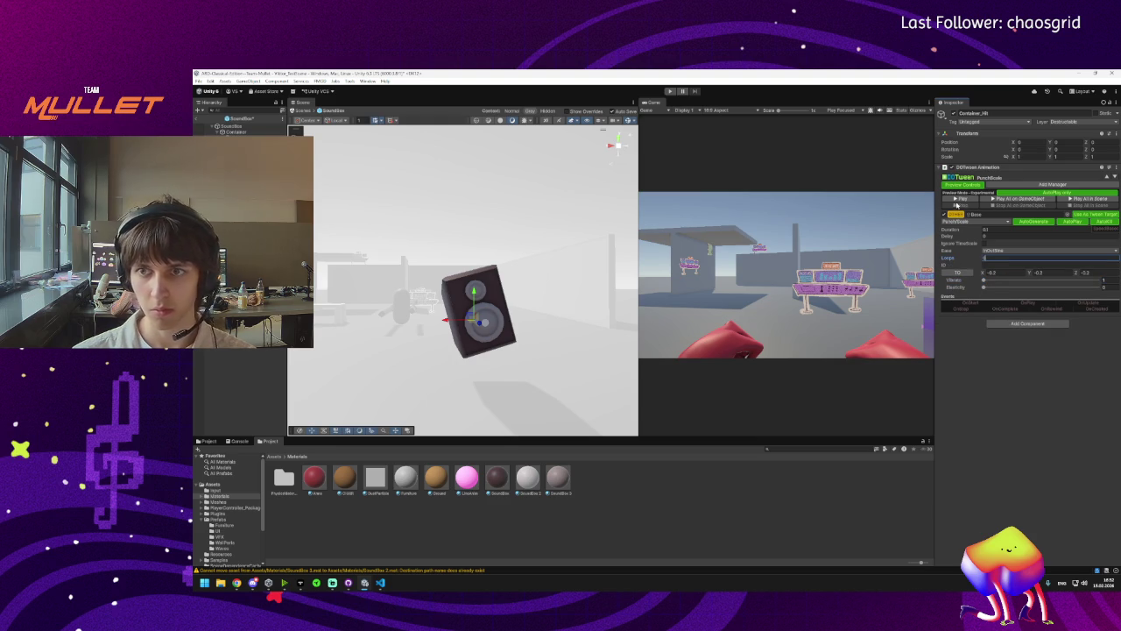
pyautogui.click(956, 199)
pyautogui.click(959, 207)
pyautogui.click(1014, 230)
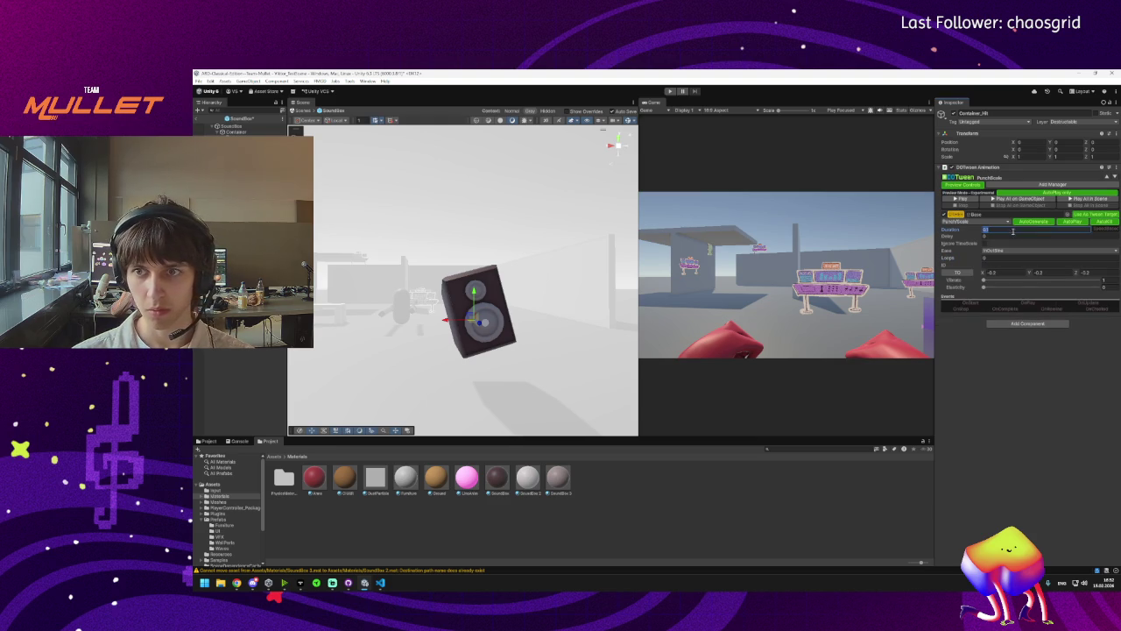
pyautogui.write('2')
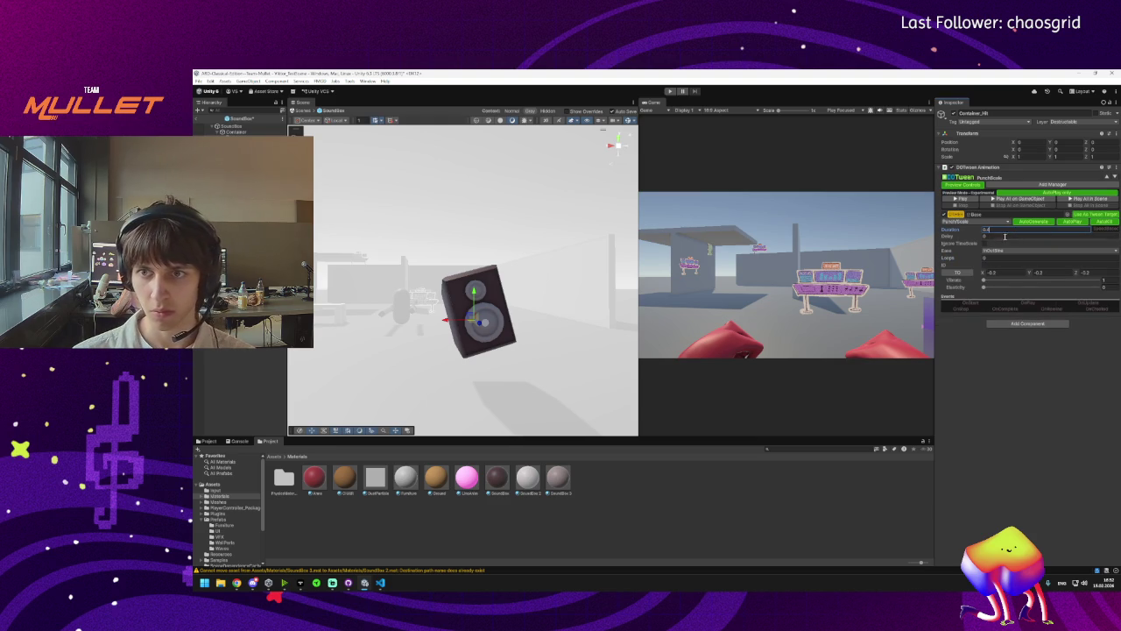
pyautogui.click(985, 273)
pyautogui.click(956, 200)
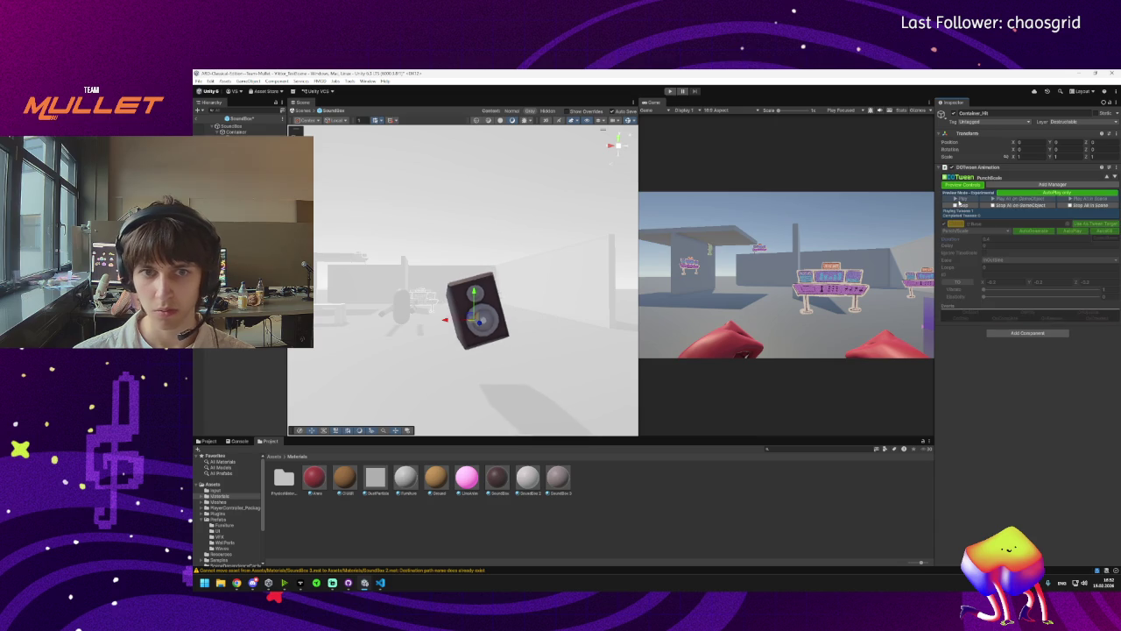
pyautogui.click(959, 207)
# Adjust the punch vibrato to 10, previewing the hit animation repeatedly.
pyautogui.click(1016, 280)
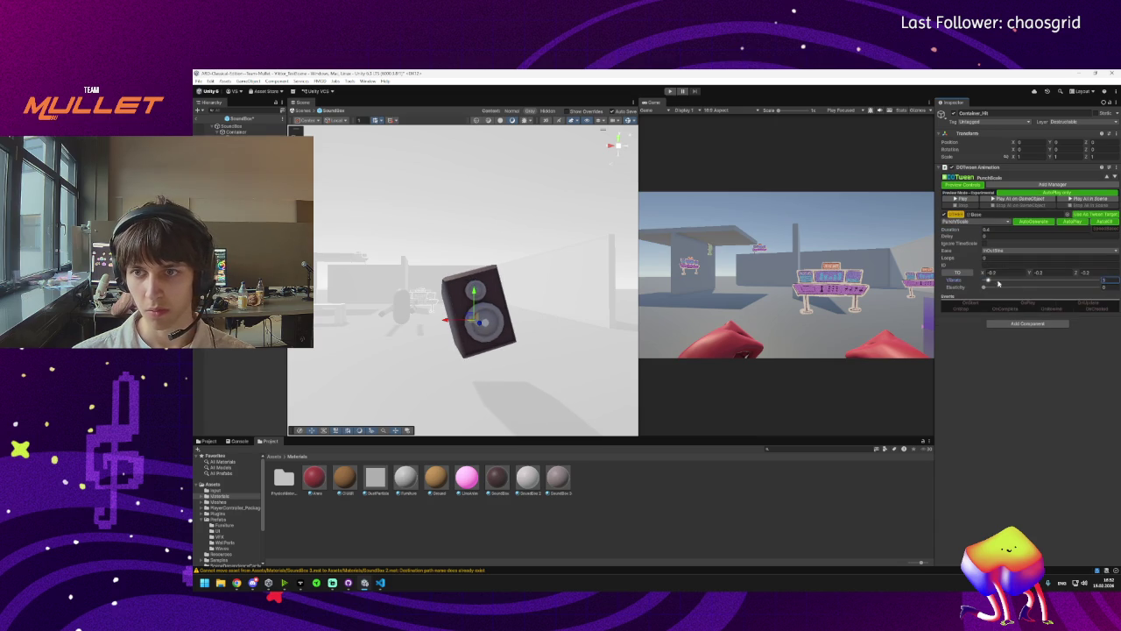
pyautogui.click(957, 199)
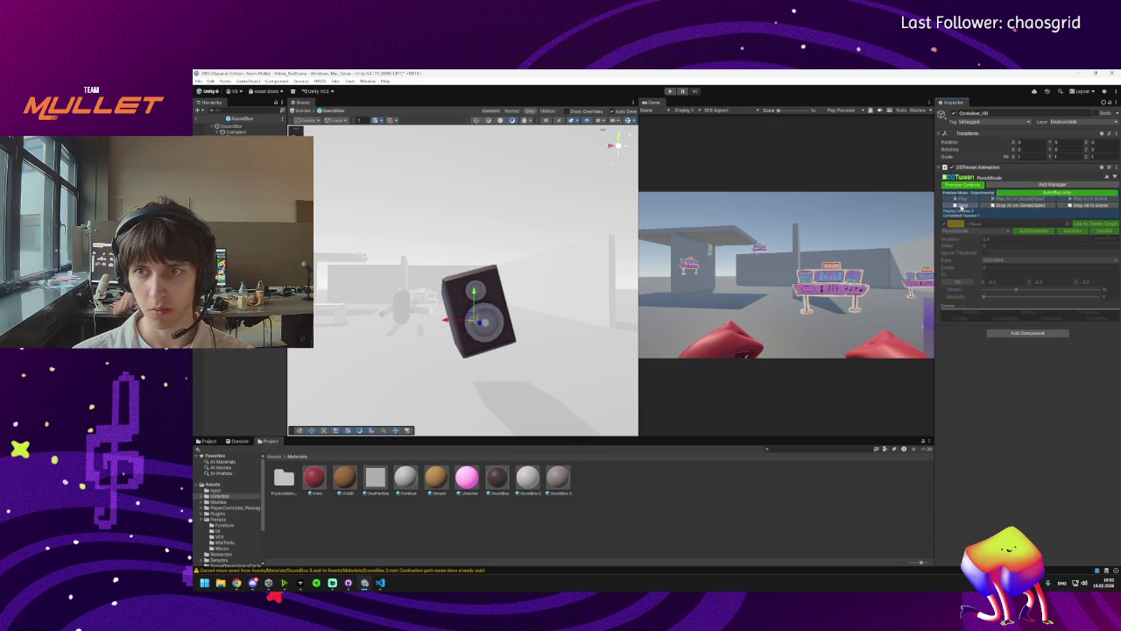
pyautogui.click(1004, 279)
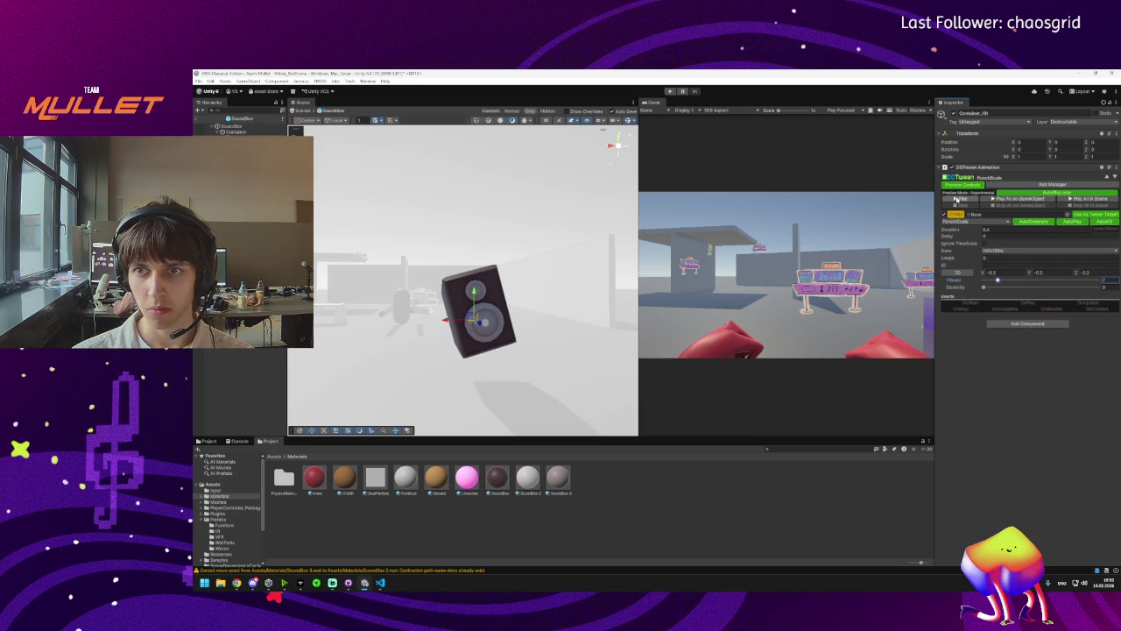
pyautogui.click(956, 199)
pyautogui.click(970, 208)
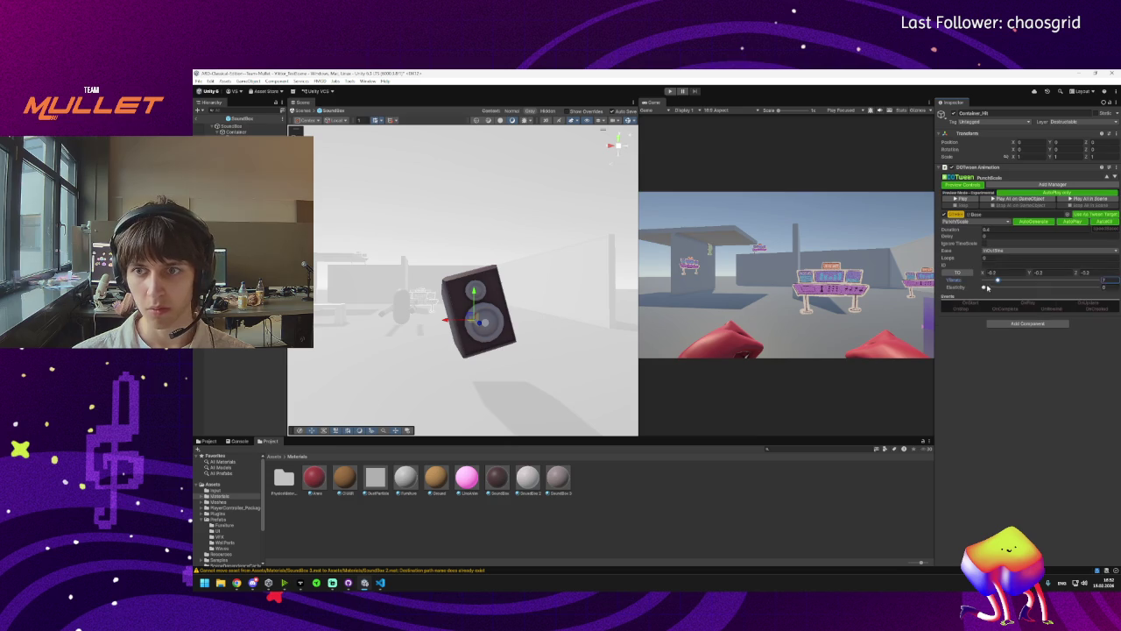
pyautogui.click(959, 200)
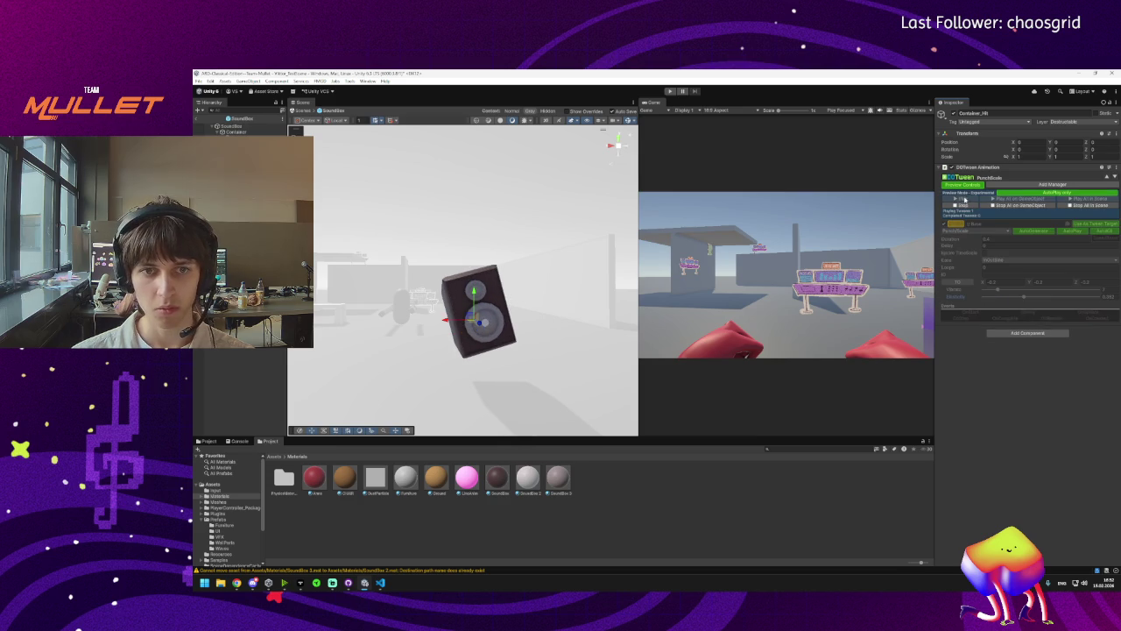
pyautogui.click(970, 207)
pyautogui.moveTo(997, 280); pyautogui.dragTo(1004, 279)
pyautogui.click(963, 199)
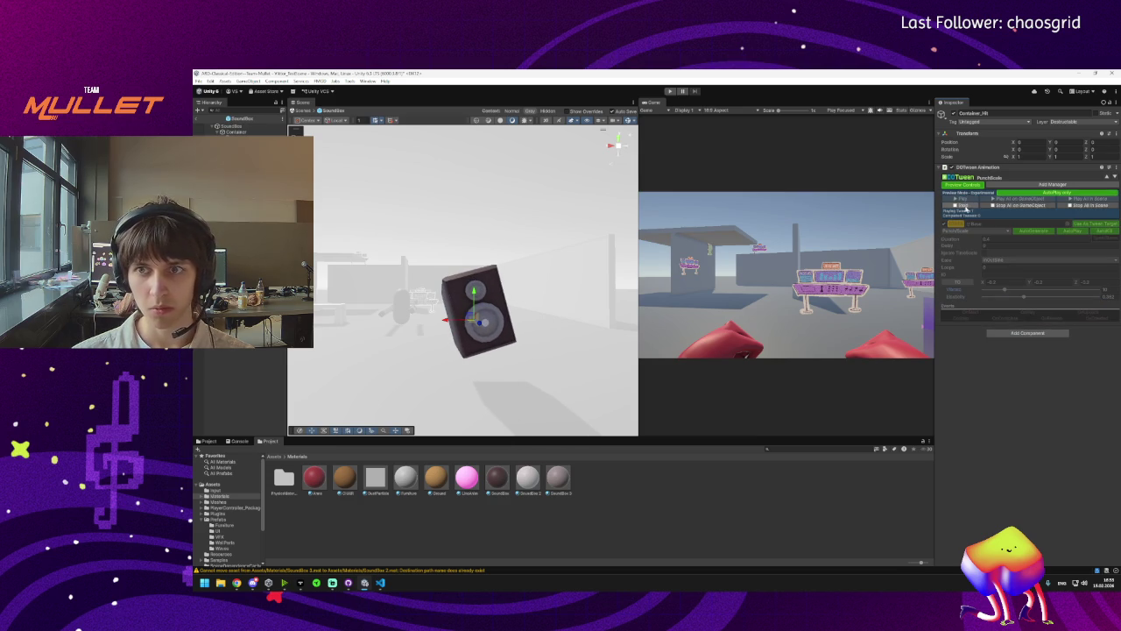
pyautogui.click(970, 209)
# Lower elasticity to about 0.11 and switch the ease to InOutFlash, previewing it.
pyautogui.moveTo(1022, 290); pyautogui.dragTo(1007, 289)
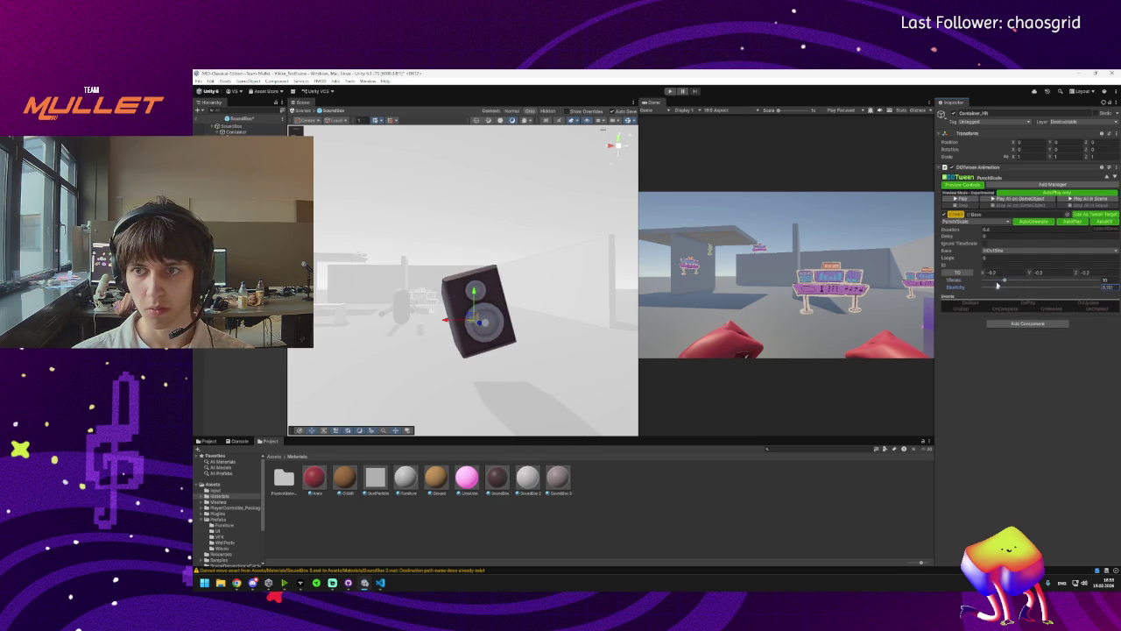
pyautogui.click(1006, 250)
pyautogui.click(1009, 505)
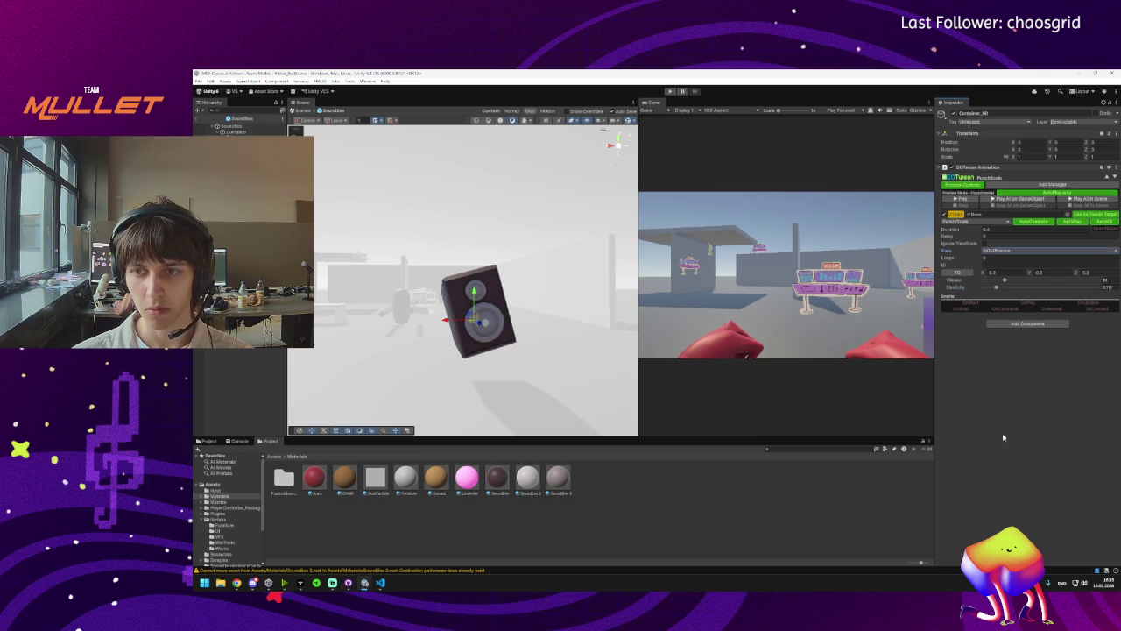
pyautogui.click(963, 199)
pyautogui.click(964, 205)
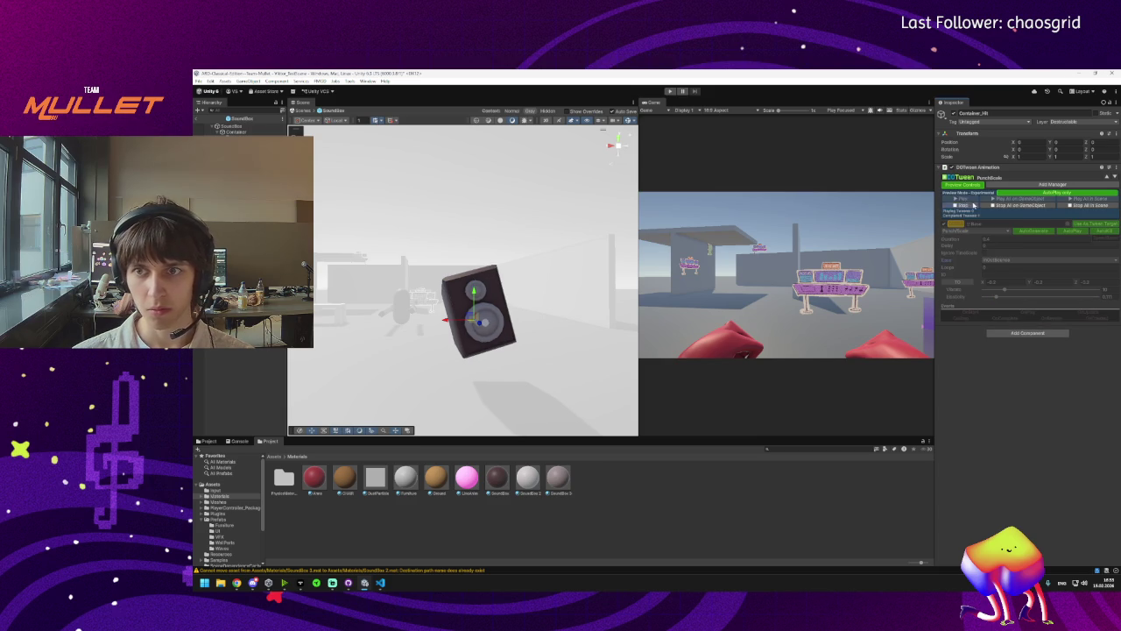
pyautogui.click(1008, 251)
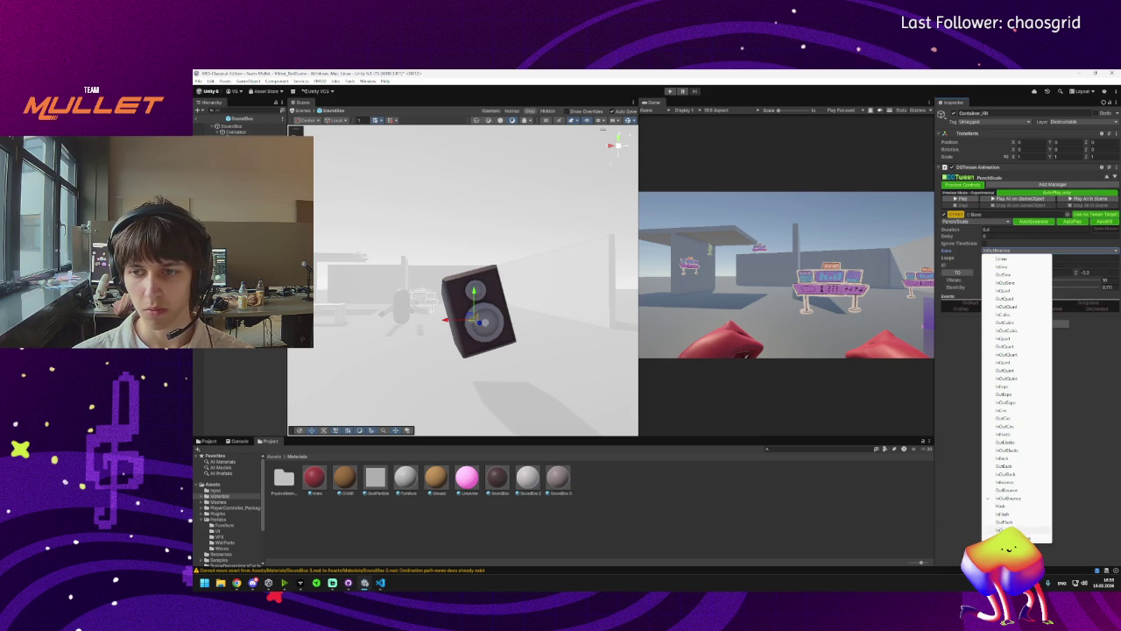
pyautogui.click(1007, 529)
pyautogui.click(962, 200)
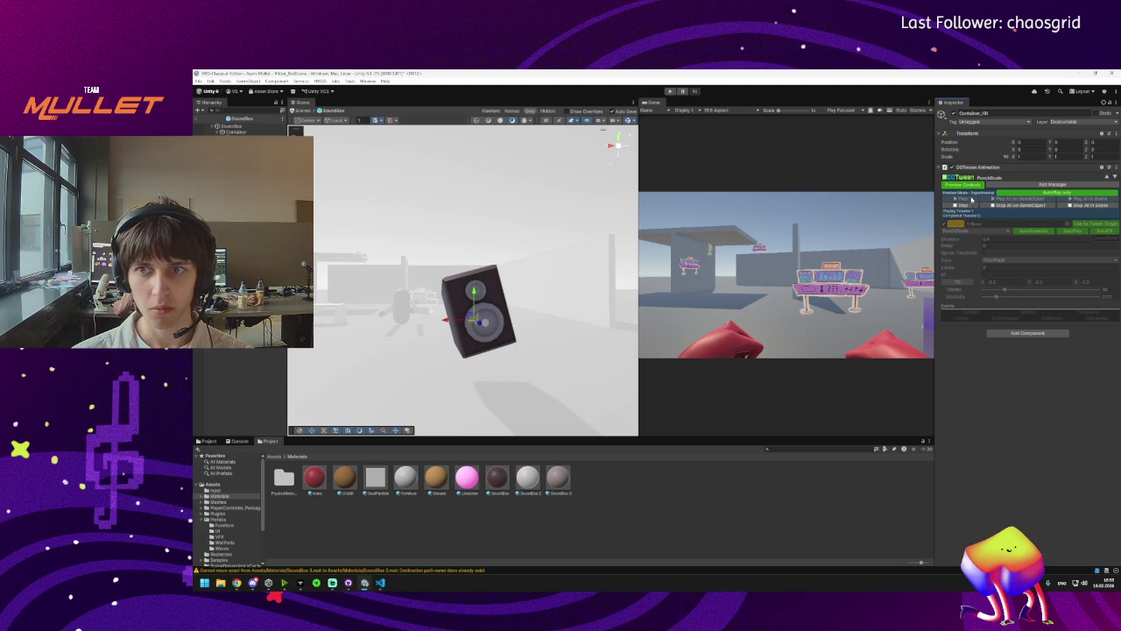
pyautogui.click(963, 205)
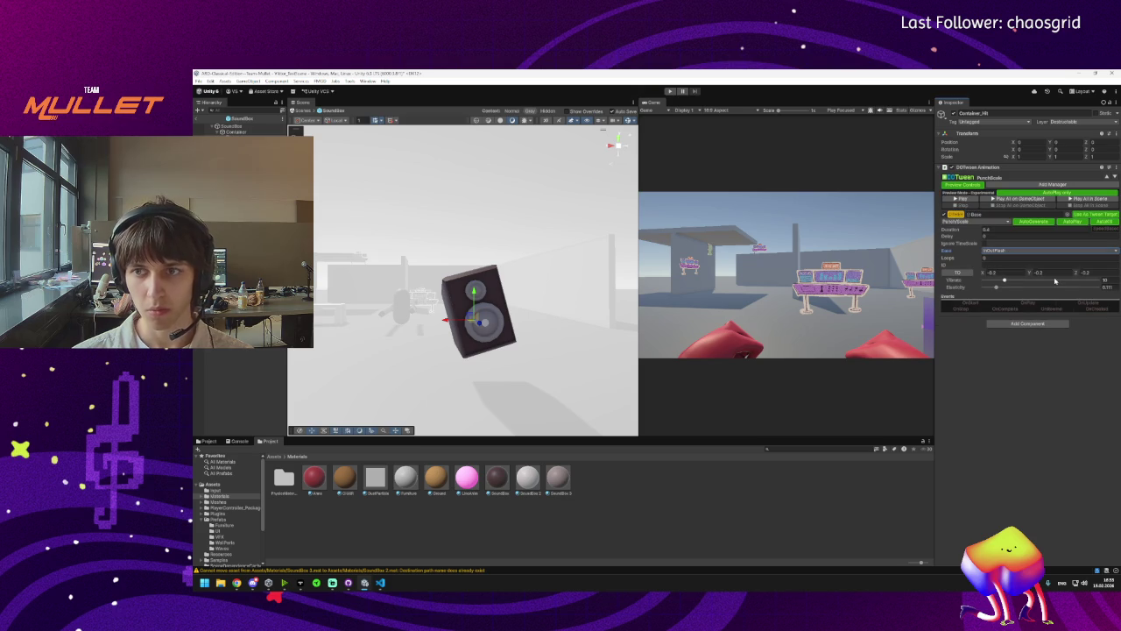
pyautogui.click(1028, 323)
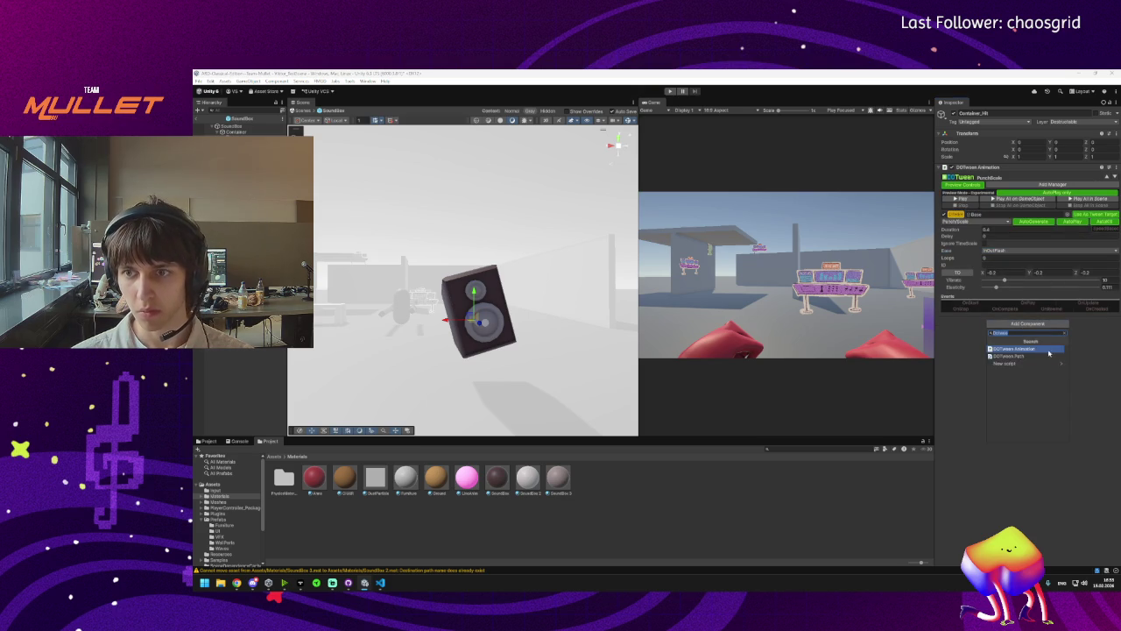
# Add a second DOTween Animation, paste the first tween's values, and set loops to 0.
pyautogui.click(999, 349)
pyautogui.click(1113, 320)
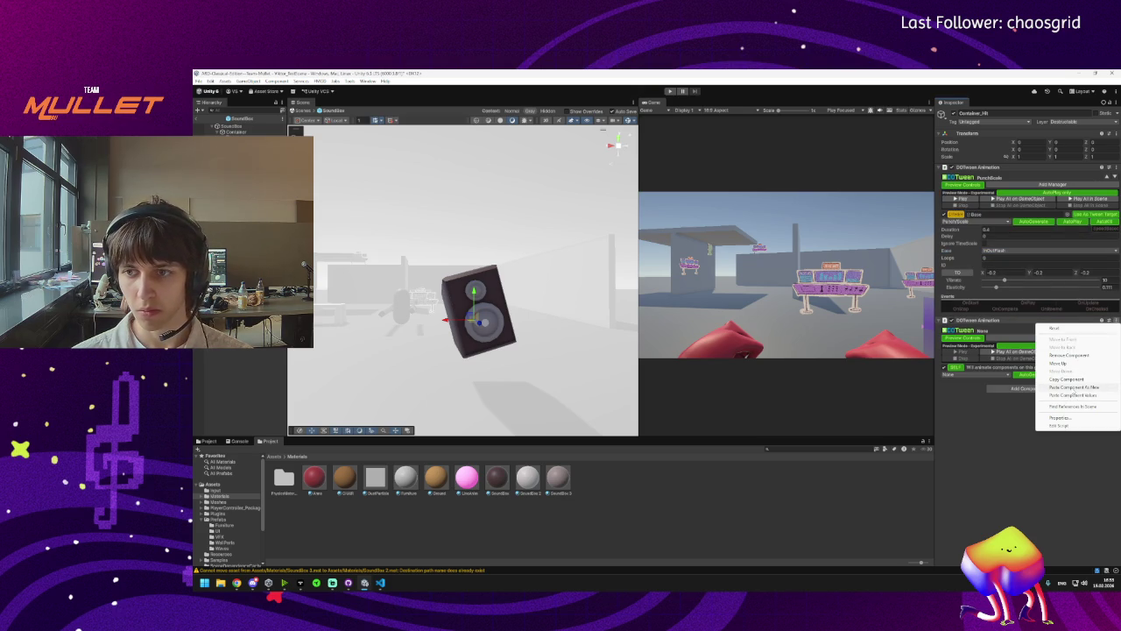
pyautogui.click(1075, 395)
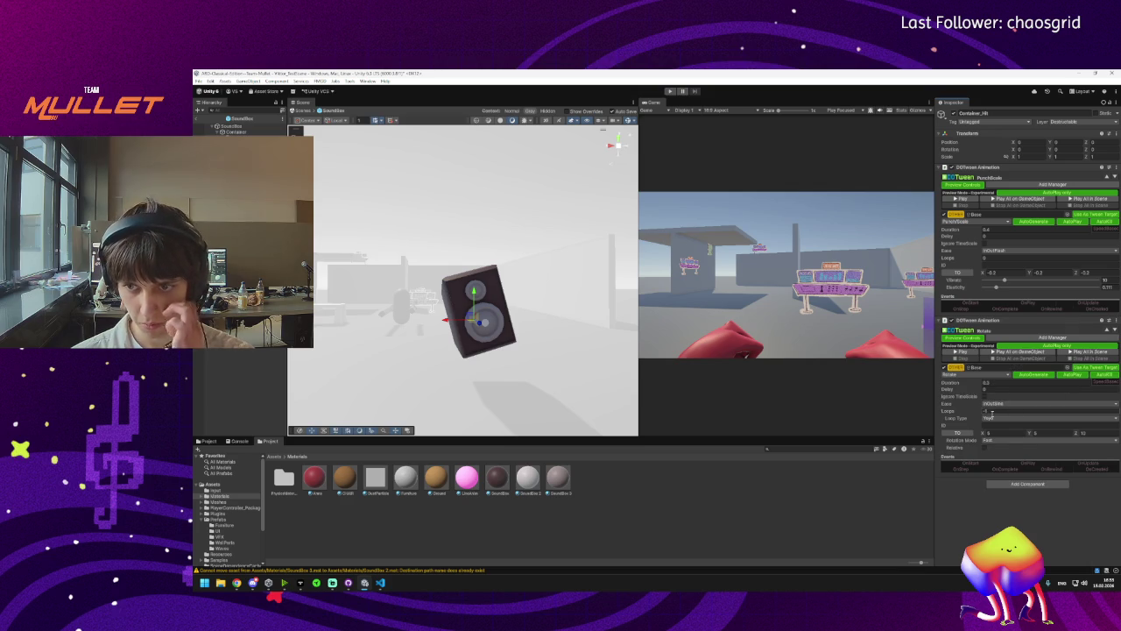
pyautogui.write('0')
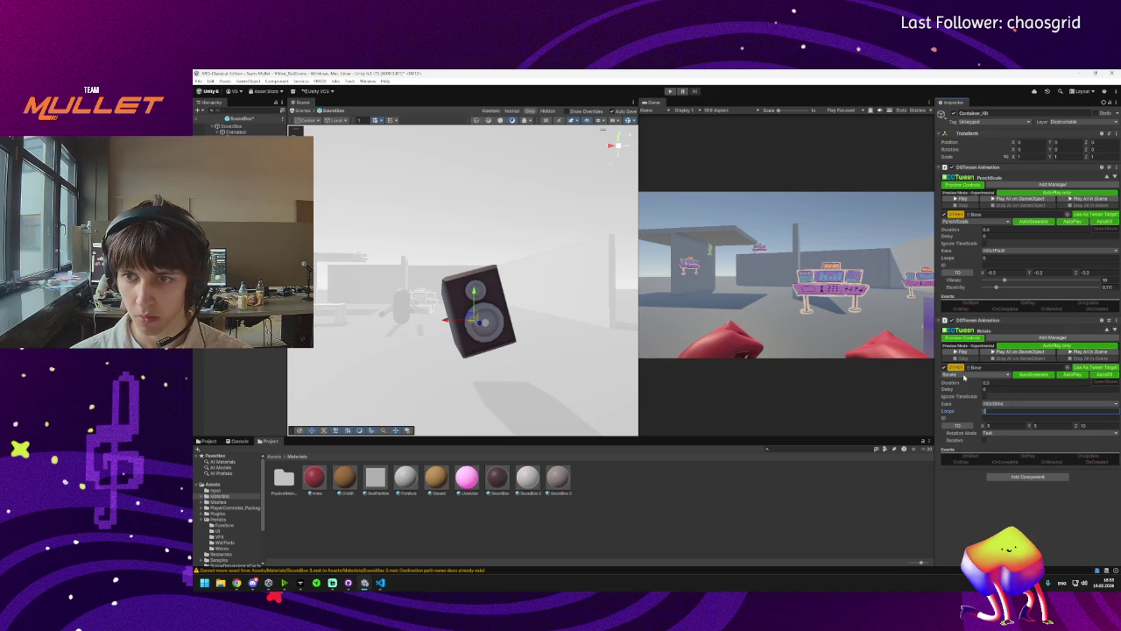
# Make the second tween a LocalMove with target X -40 and preview it.
pyautogui.click(964, 376)
pyautogui.click(974, 392)
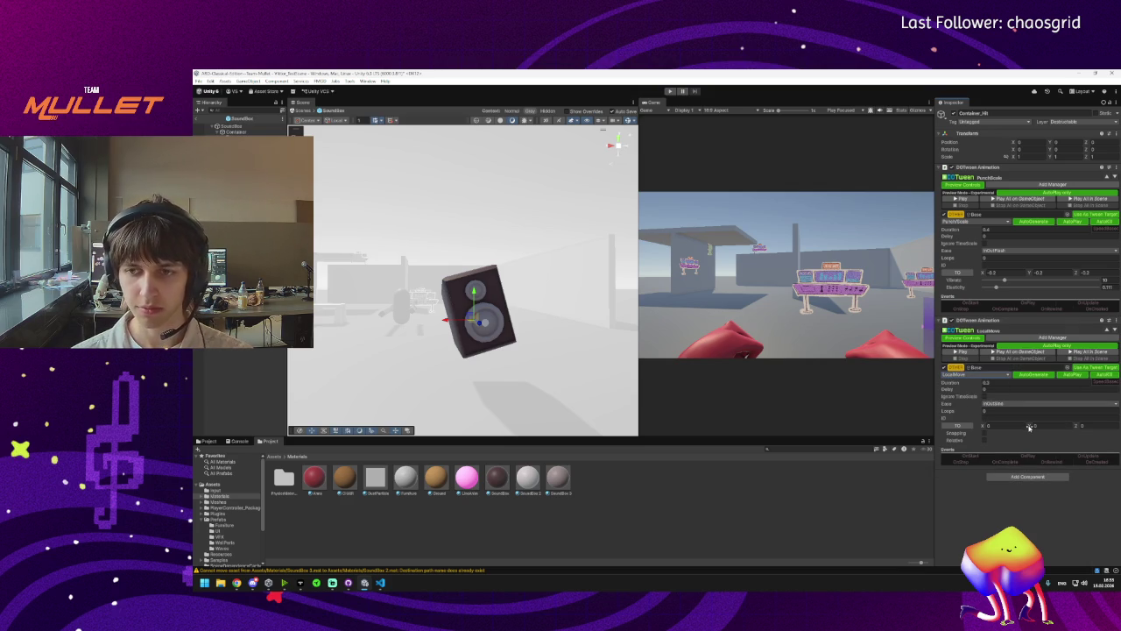
pyautogui.click(993, 427)
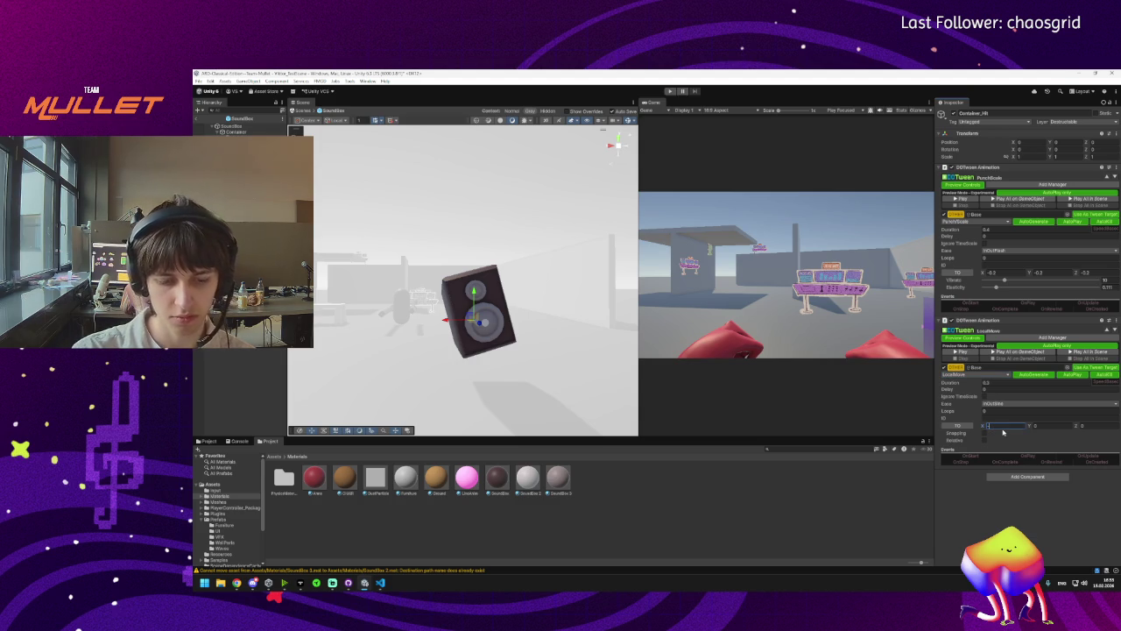
pyautogui.write('-6')
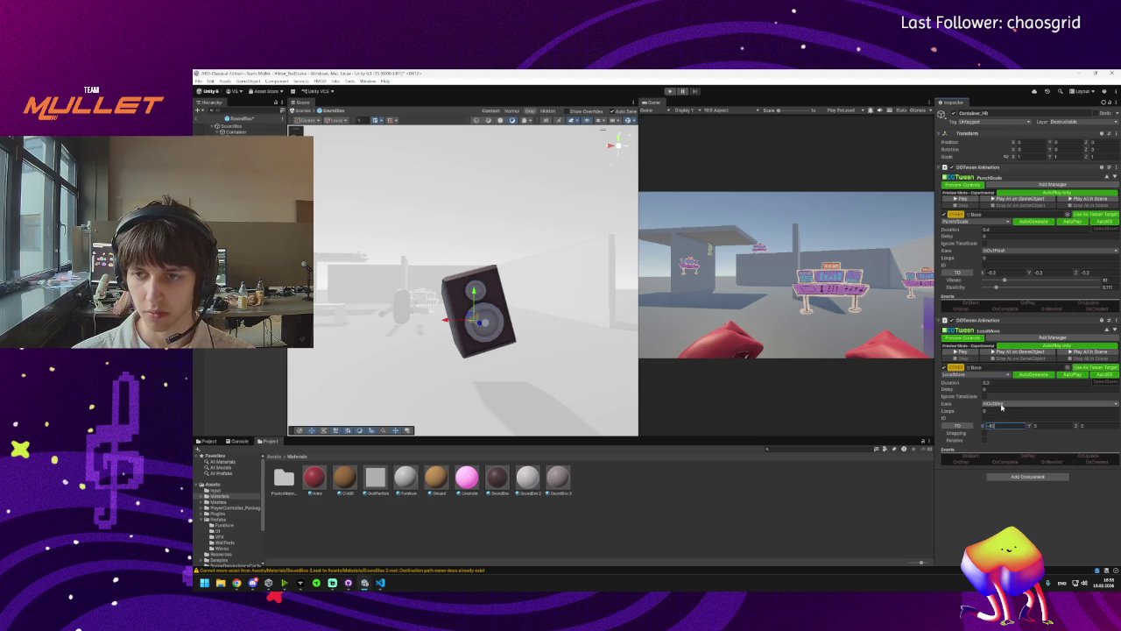
pyautogui.click(1001, 406)
pyautogui.click(967, 353)
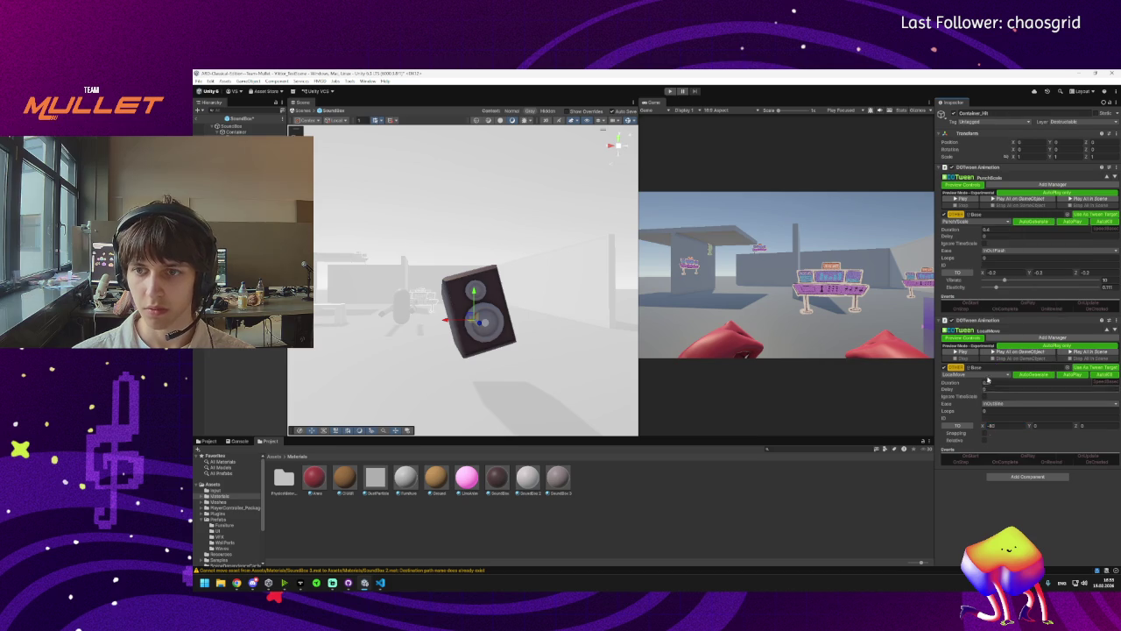
pyautogui.click(968, 353)
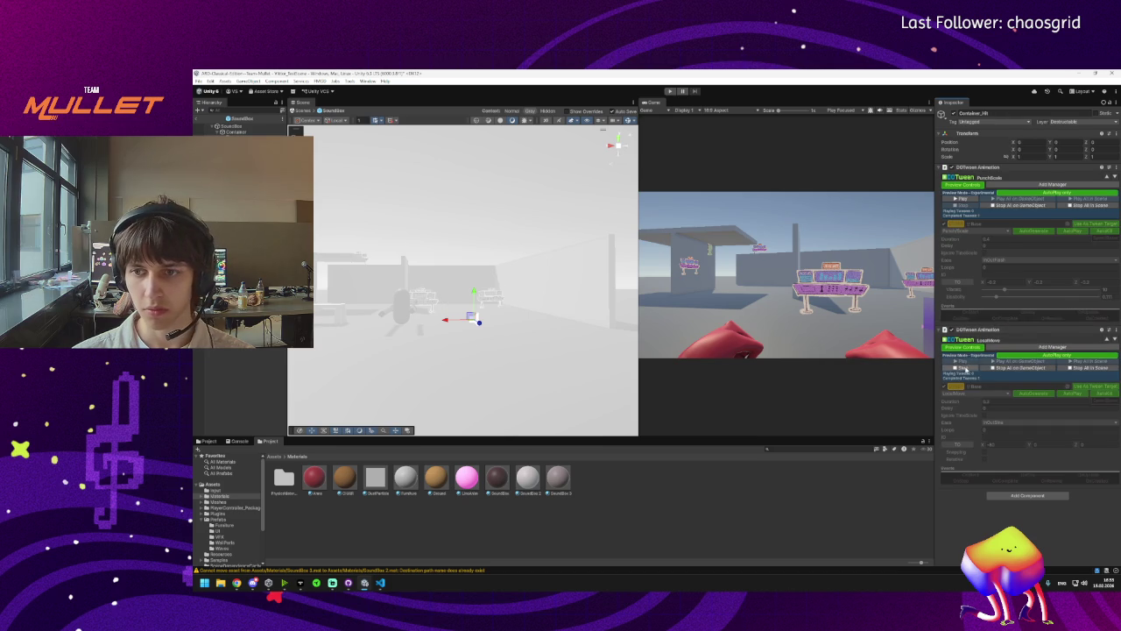
pyautogui.click(963, 367)
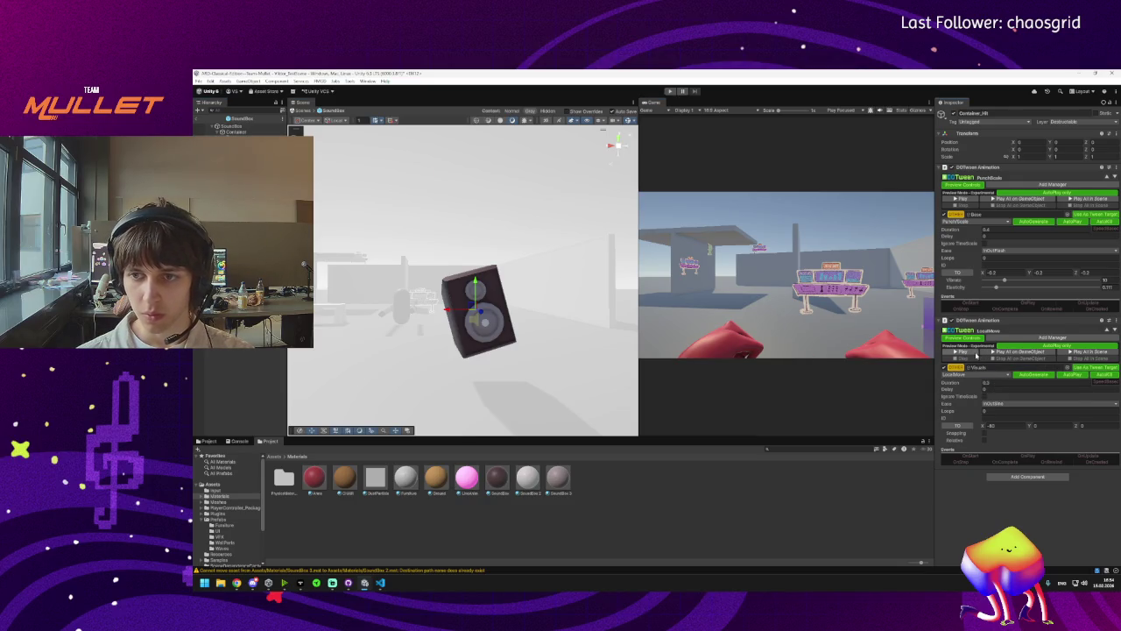
pyautogui.click(972, 351)
pyautogui.click(965, 368)
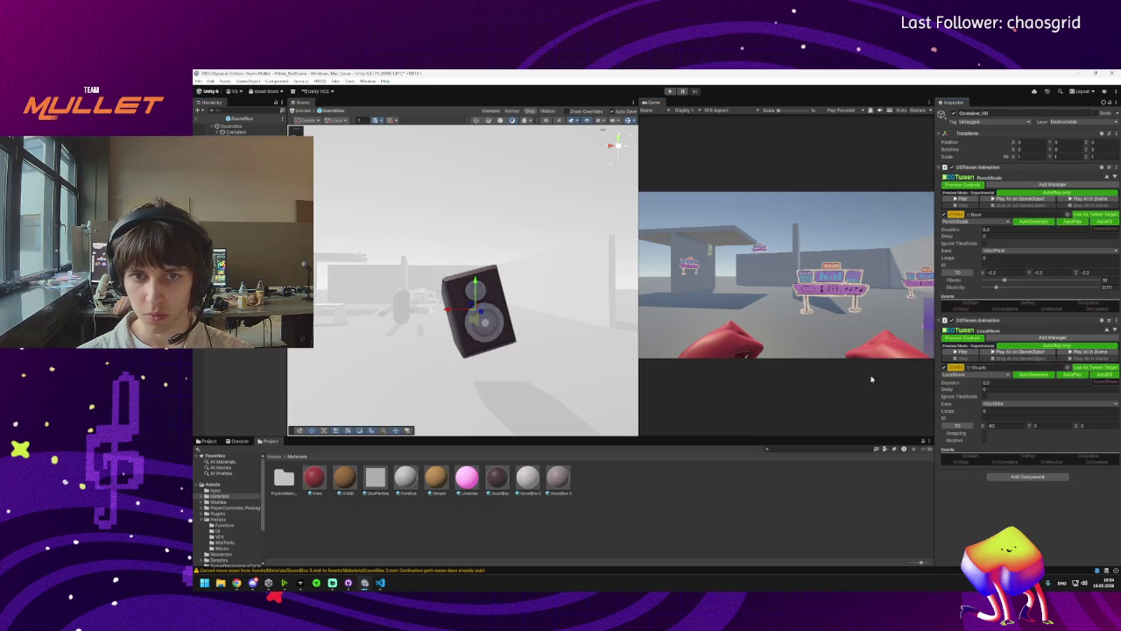
# Retarget the LocalMove tween to the Base object and preview the move.
pyautogui.click(241, 139)
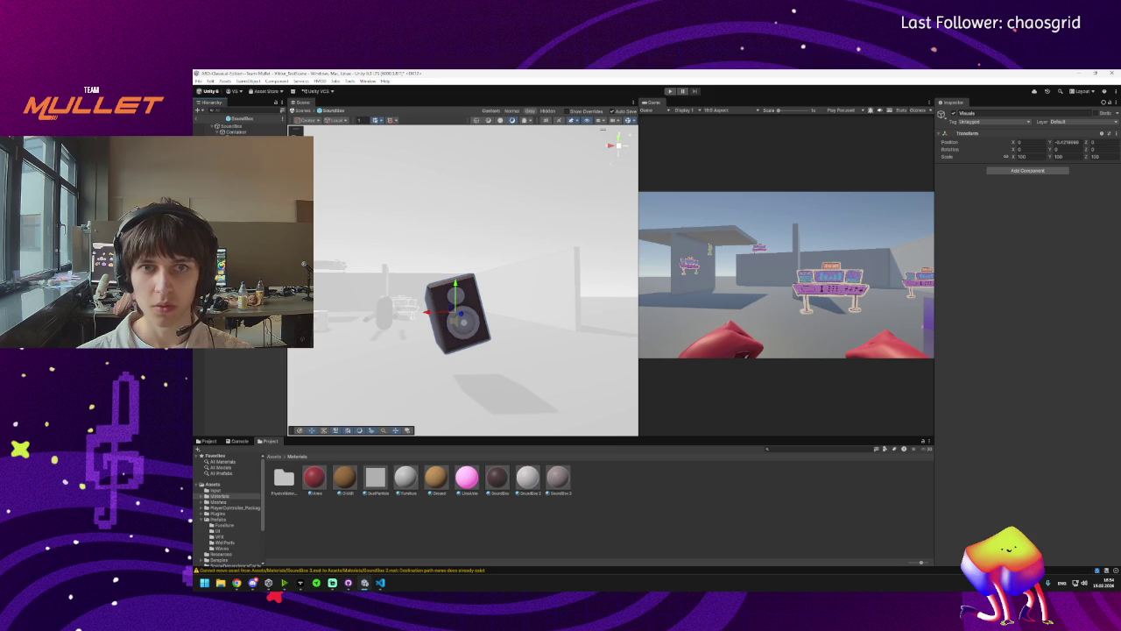
pyautogui.click(459, 316)
pyautogui.click(237, 132)
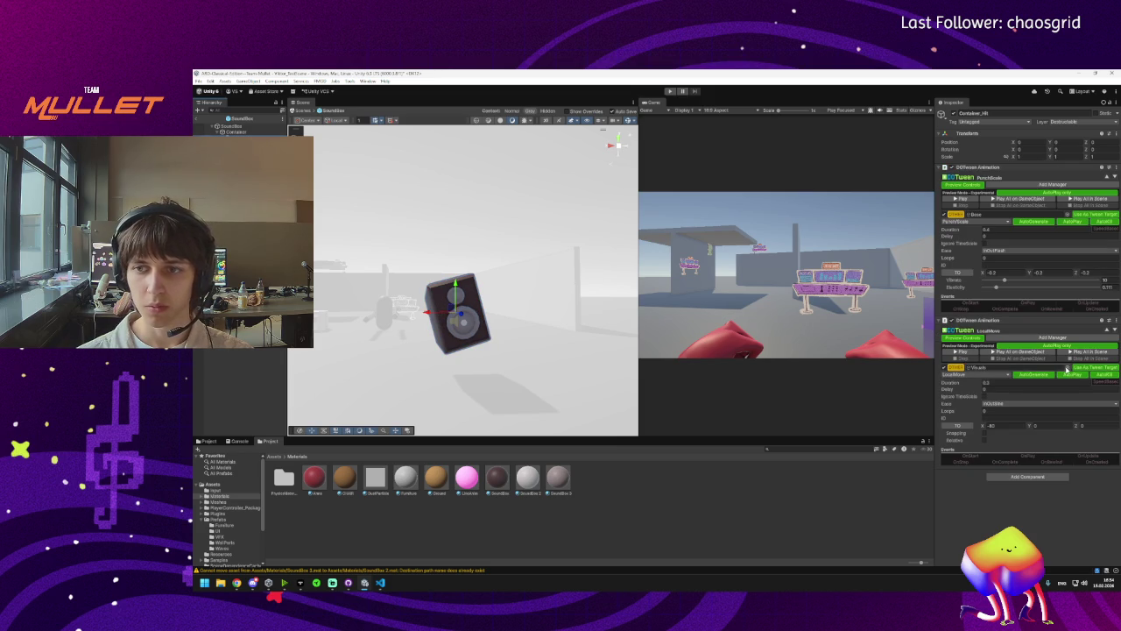
pyautogui.click(1065, 368)
pyautogui.doubleClick(1062, 390)
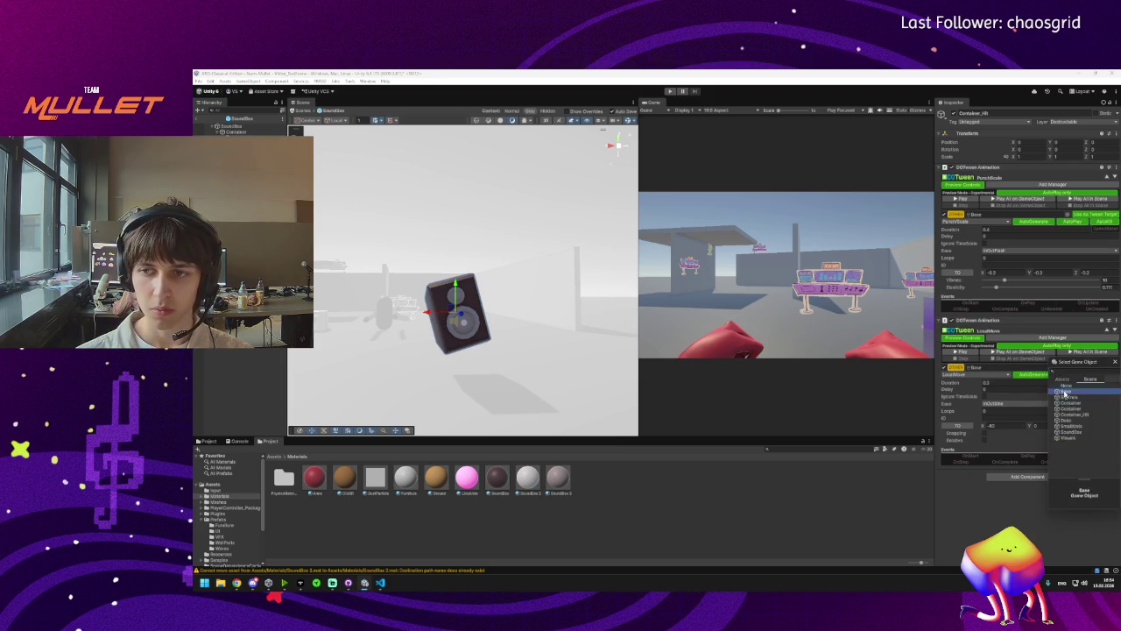
pyautogui.click(976, 354)
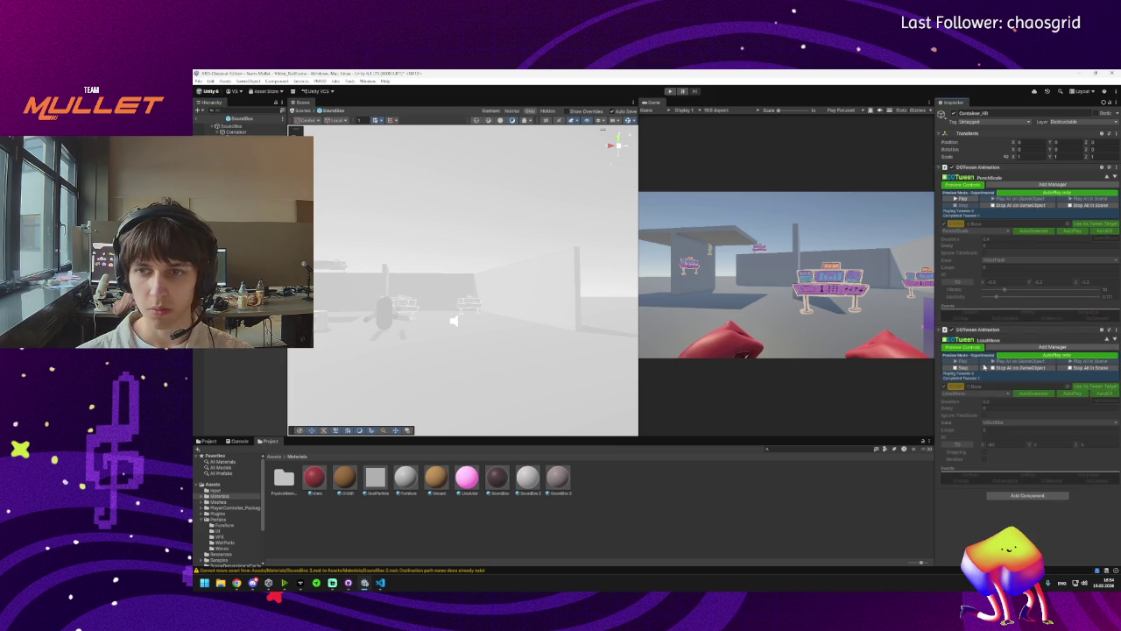
pyautogui.click(1005, 427)
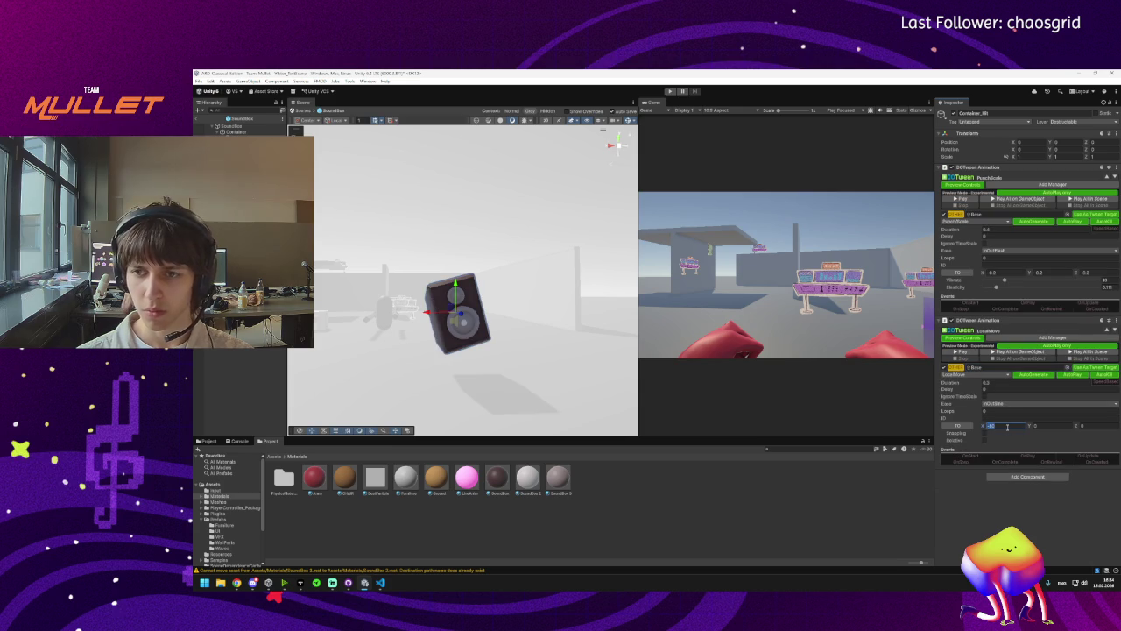
pyautogui.click(973, 374)
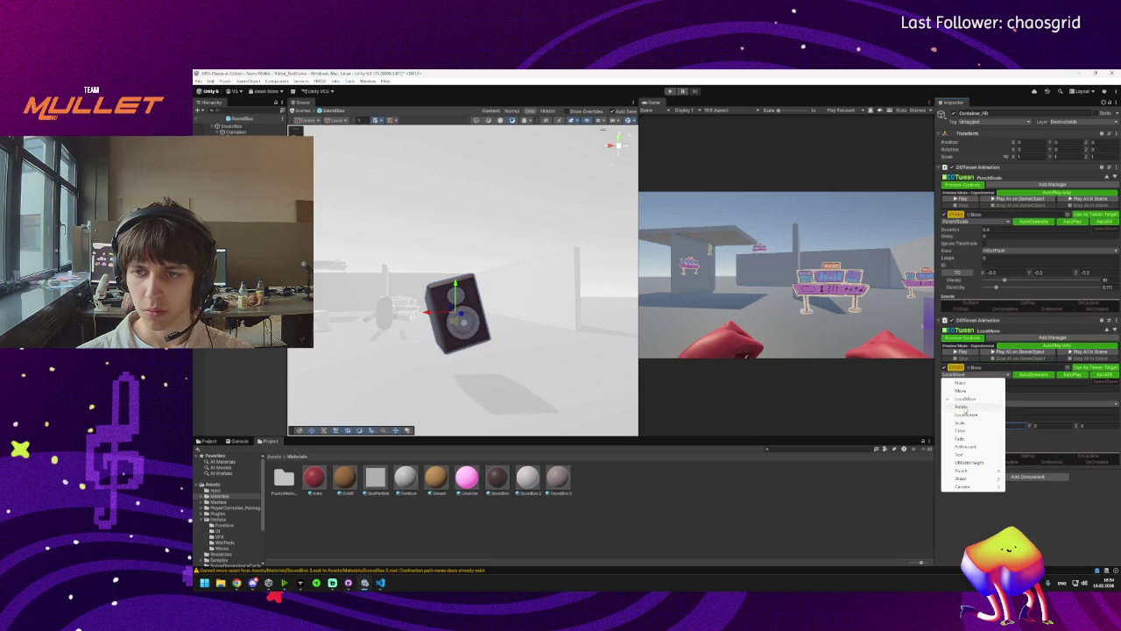
# Switch the second tween to Rotate with an X angle of -45 and preview it.
pyautogui.click(963, 408)
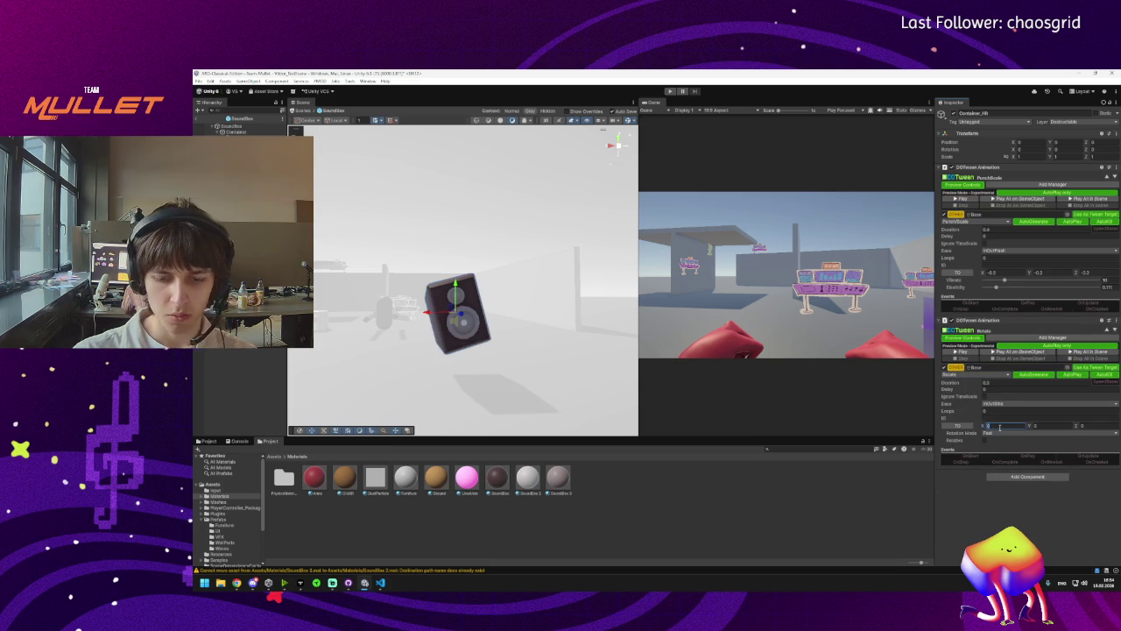
pyautogui.write('-45')
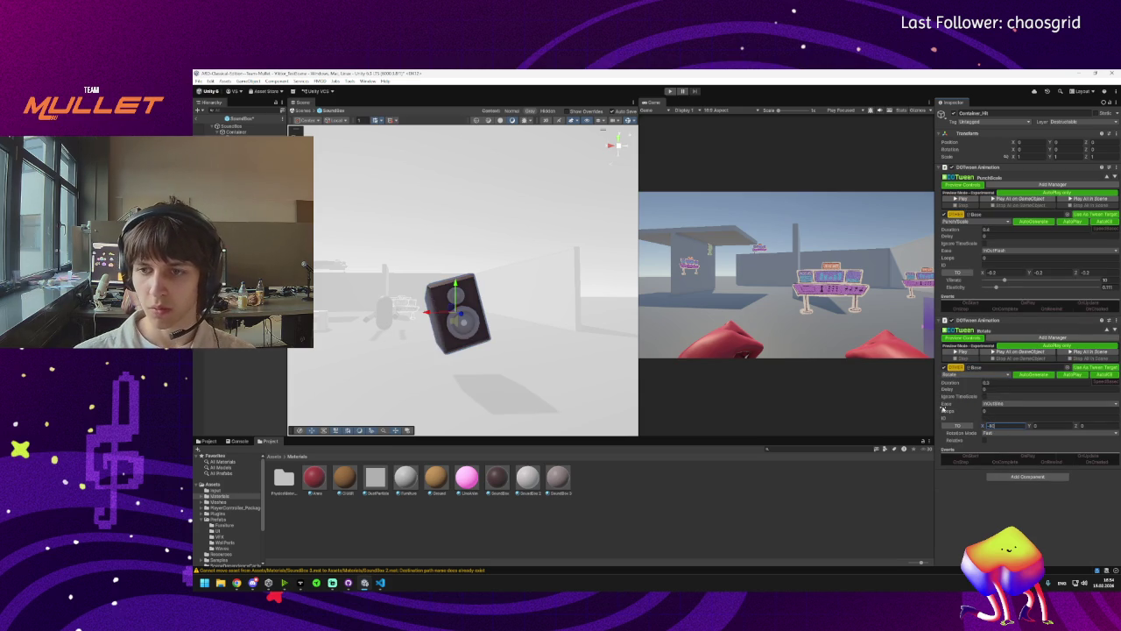
pyautogui.click(953, 351)
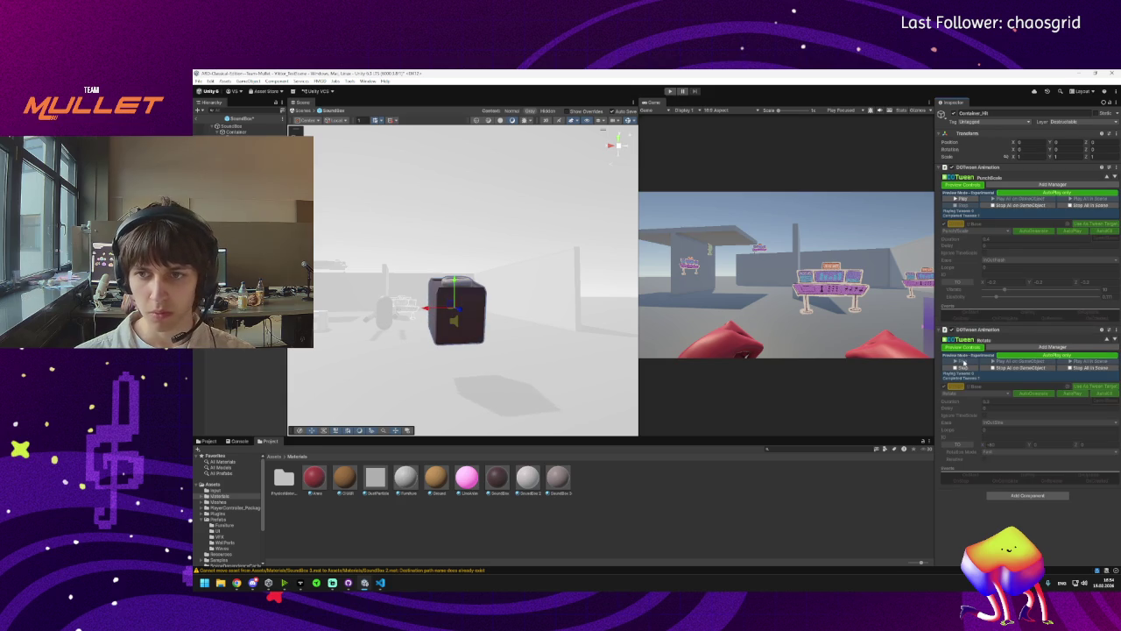
pyautogui.click(953, 358)
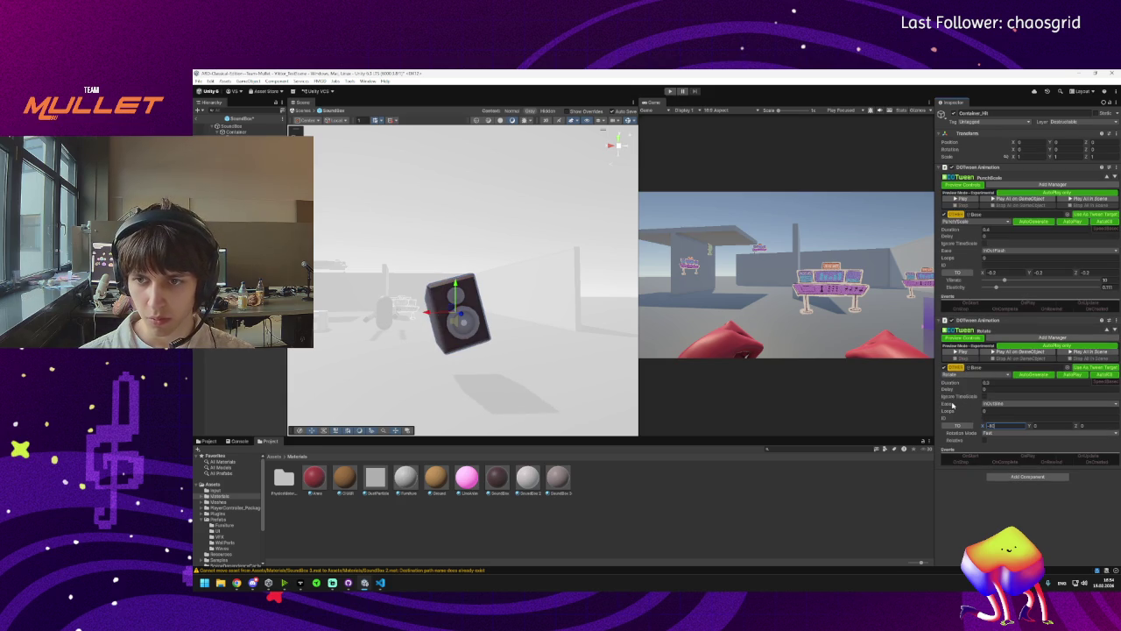
# Set the rotation's Loops to 2 and preview the back-and-forth rotation.
pyautogui.click(978, 411)
pyautogui.write('5')
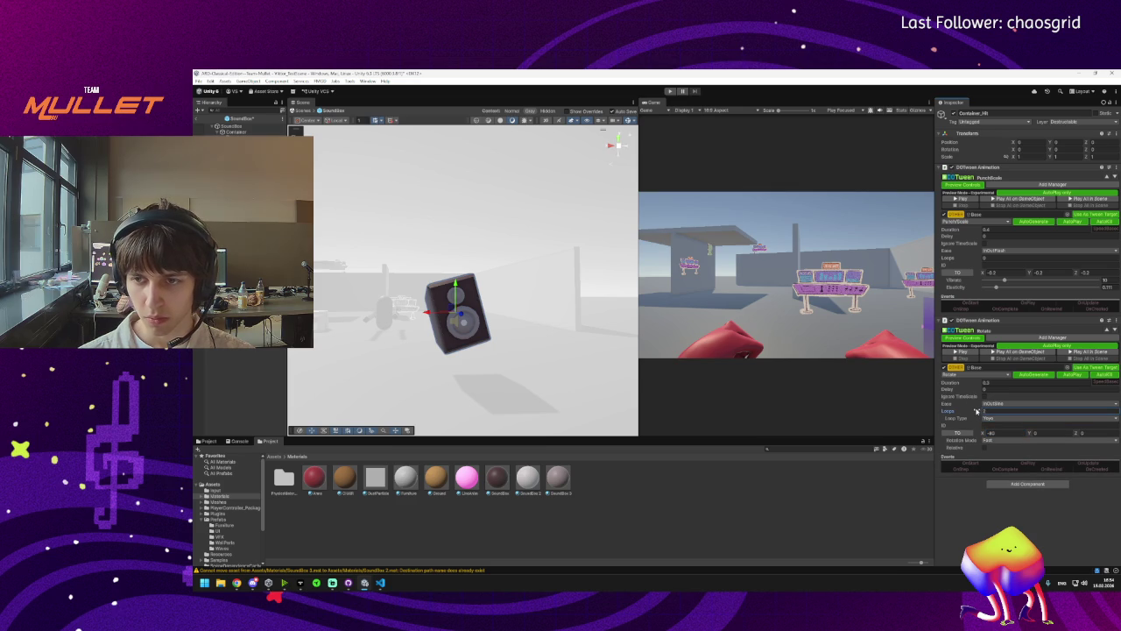
pyautogui.press('BackSpace')
pyautogui.click(962, 352)
pyautogui.click(963, 366)
pyautogui.write('2')
pyautogui.click(958, 352)
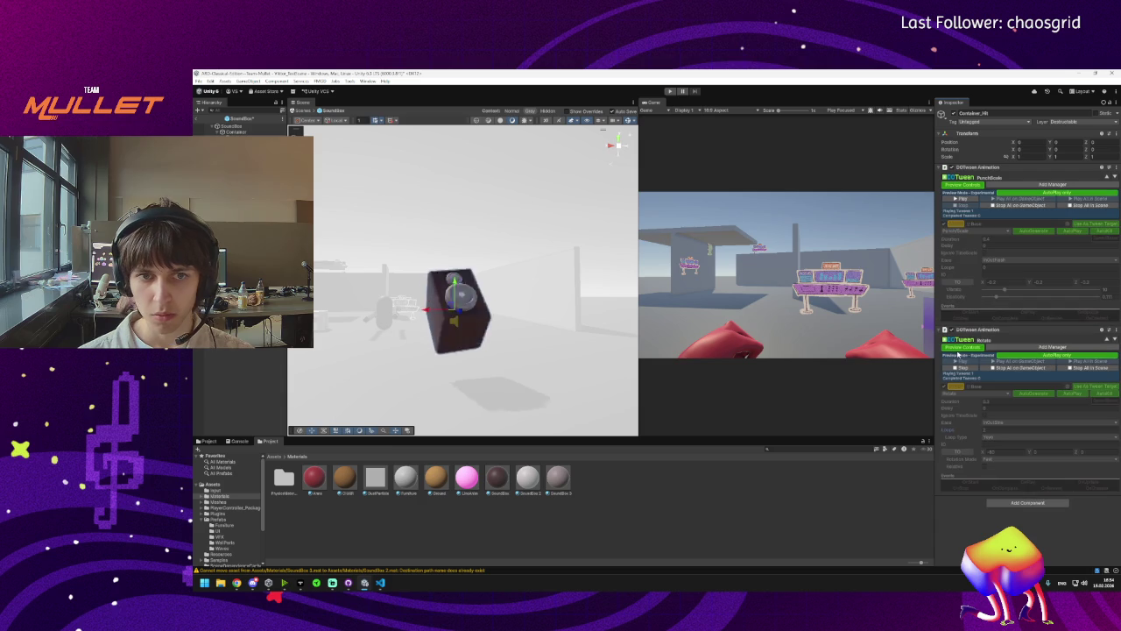
pyautogui.click(962, 368)
# Shorten the rotation's Duration to 0.2 and preview the faster rotation.
pyautogui.click(995, 384)
pyautogui.write('1')
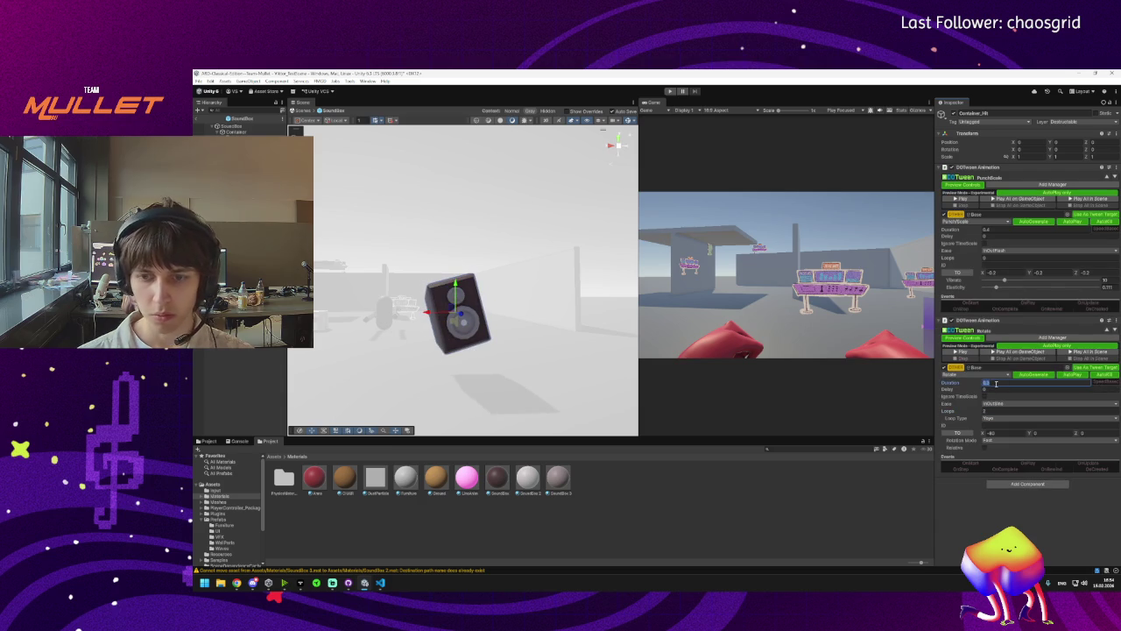
pyautogui.click(958, 354)
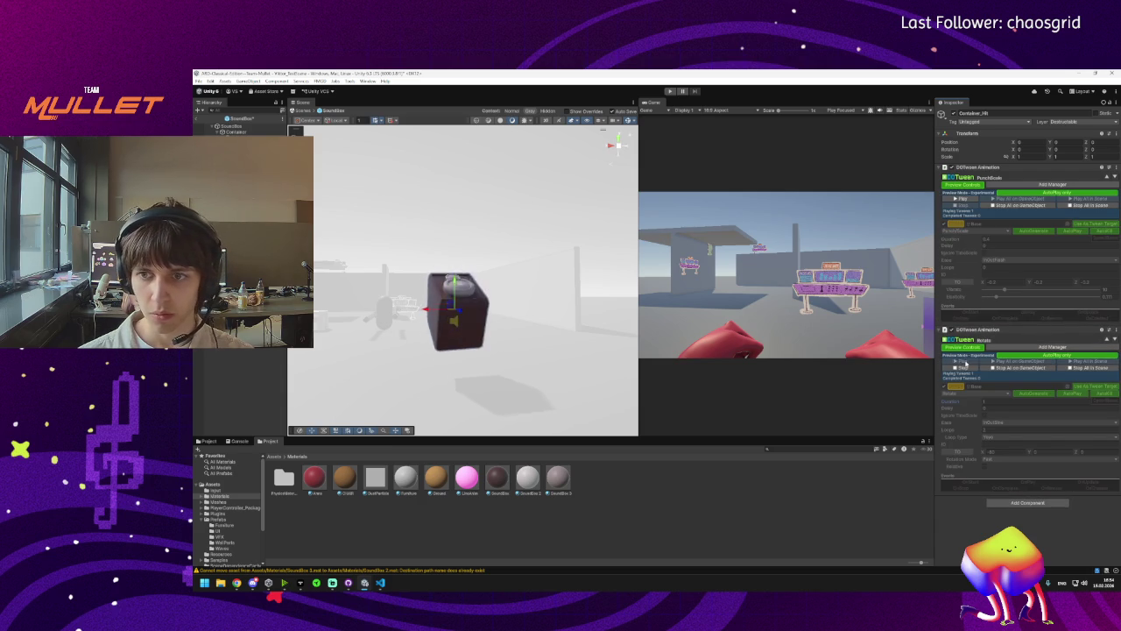
pyautogui.click(965, 368)
pyautogui.click(994, 384)
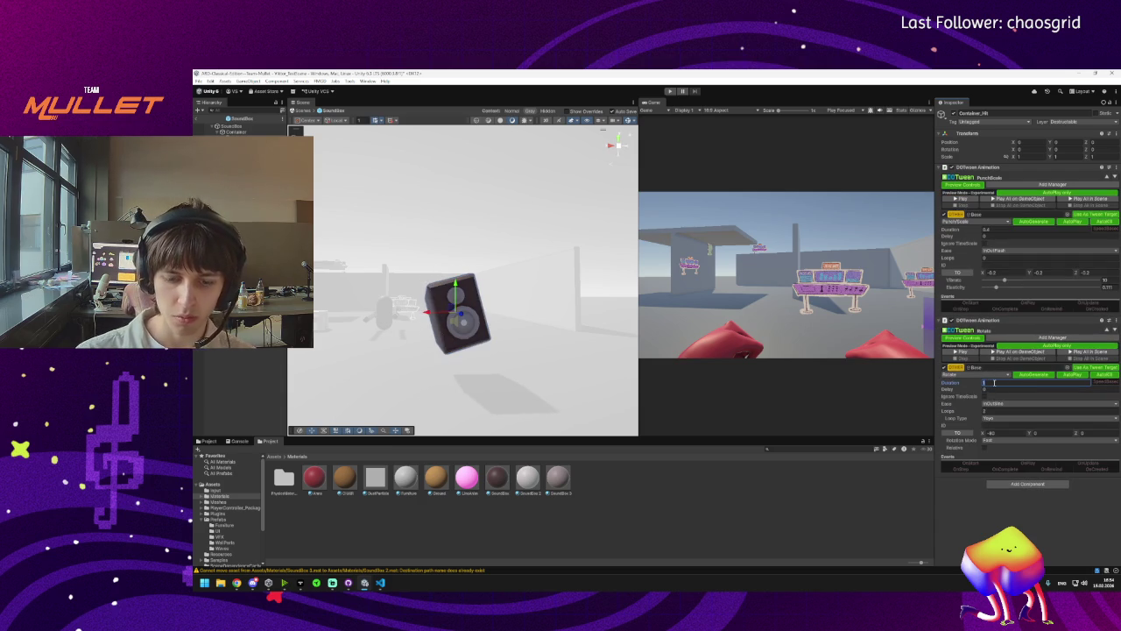
pyautogui.click(961, 353)
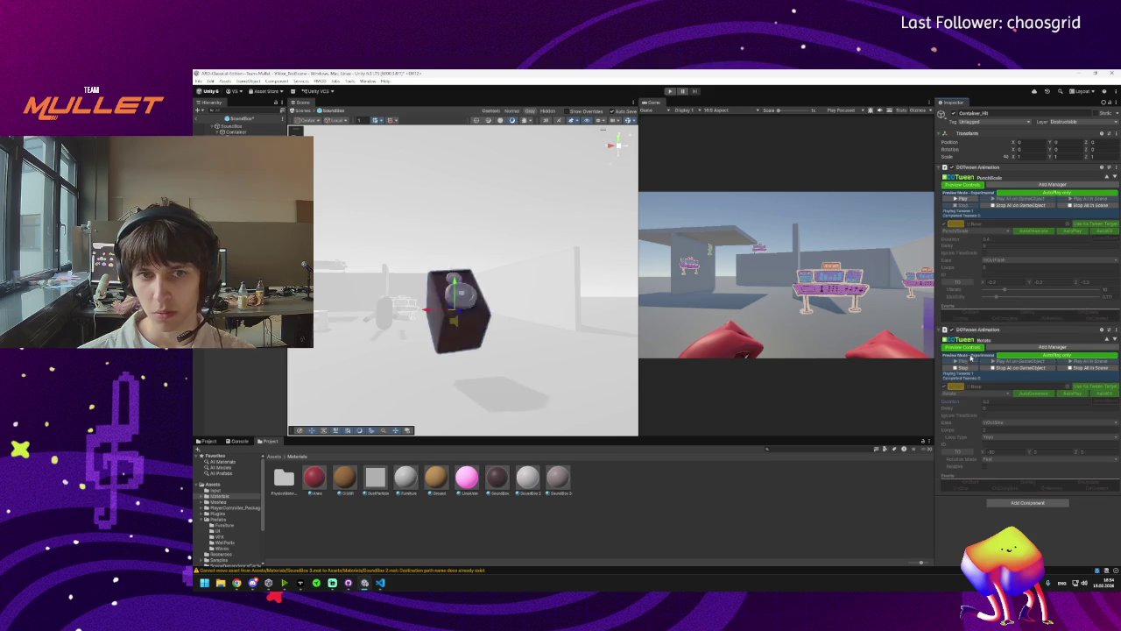
pyautogui.click(965, 369)
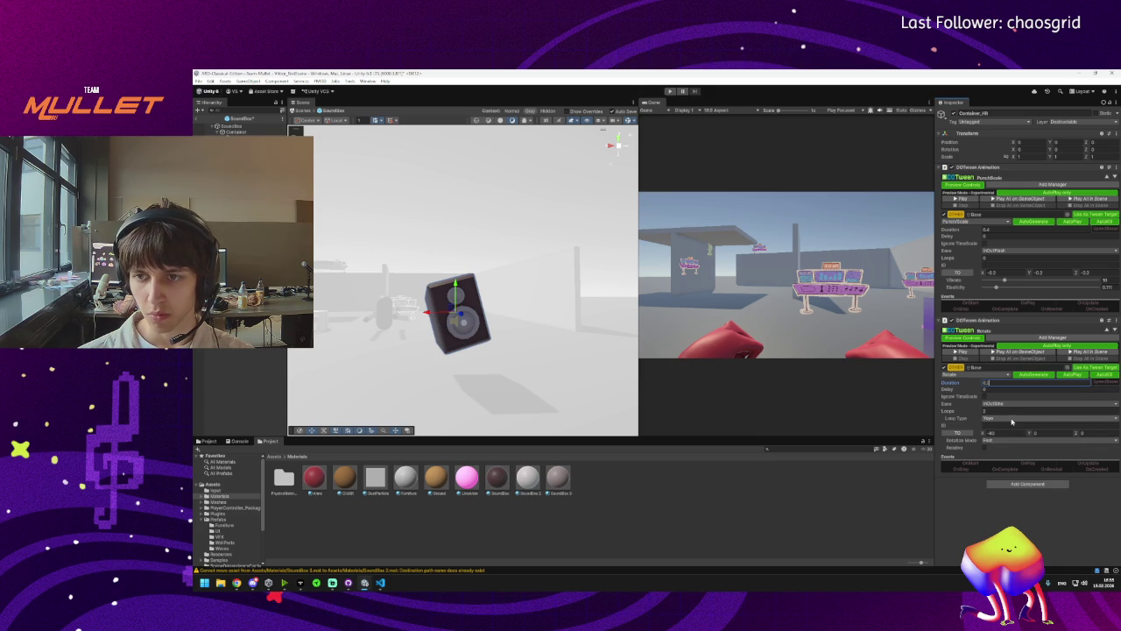
pyautogui.click(1006, 434)
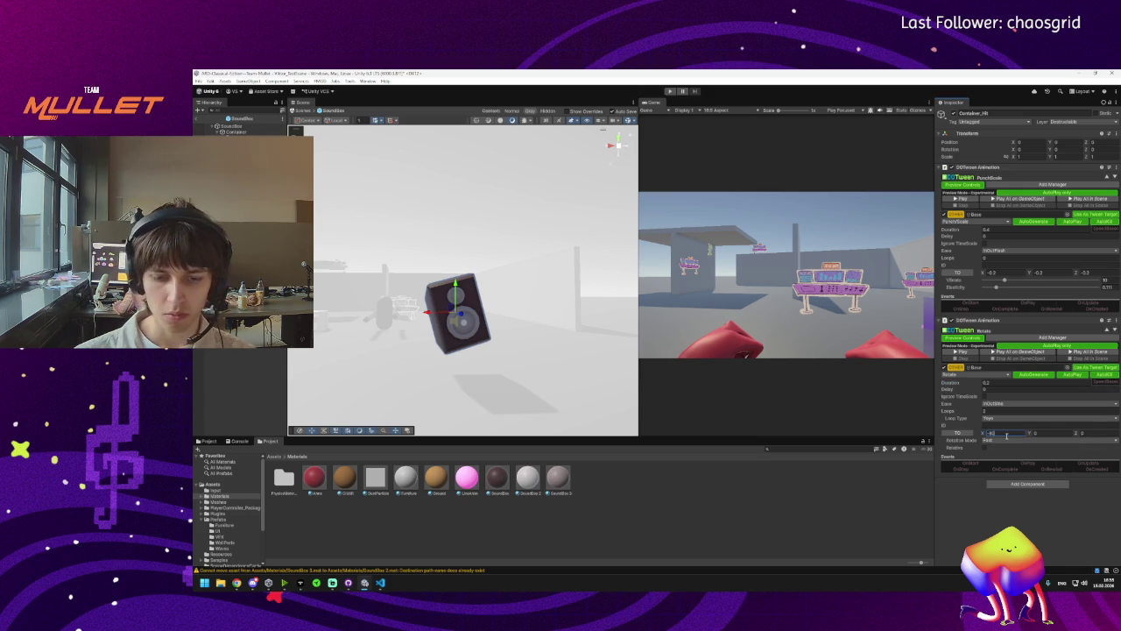
pyautogui.click(964, 352)
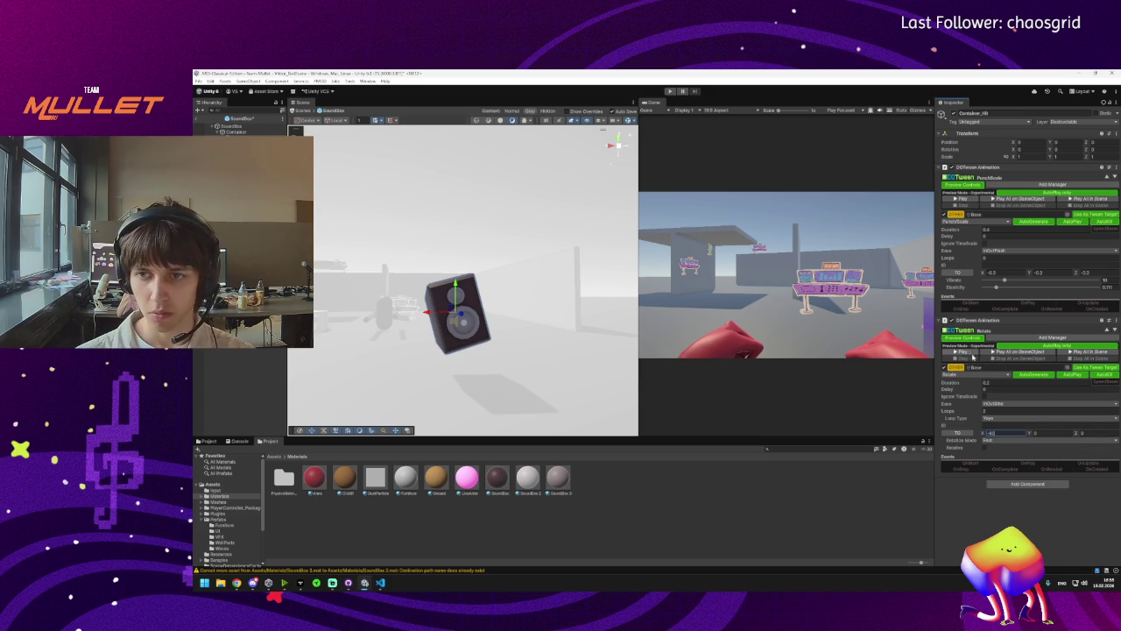
pyautogui.click(966, 365)
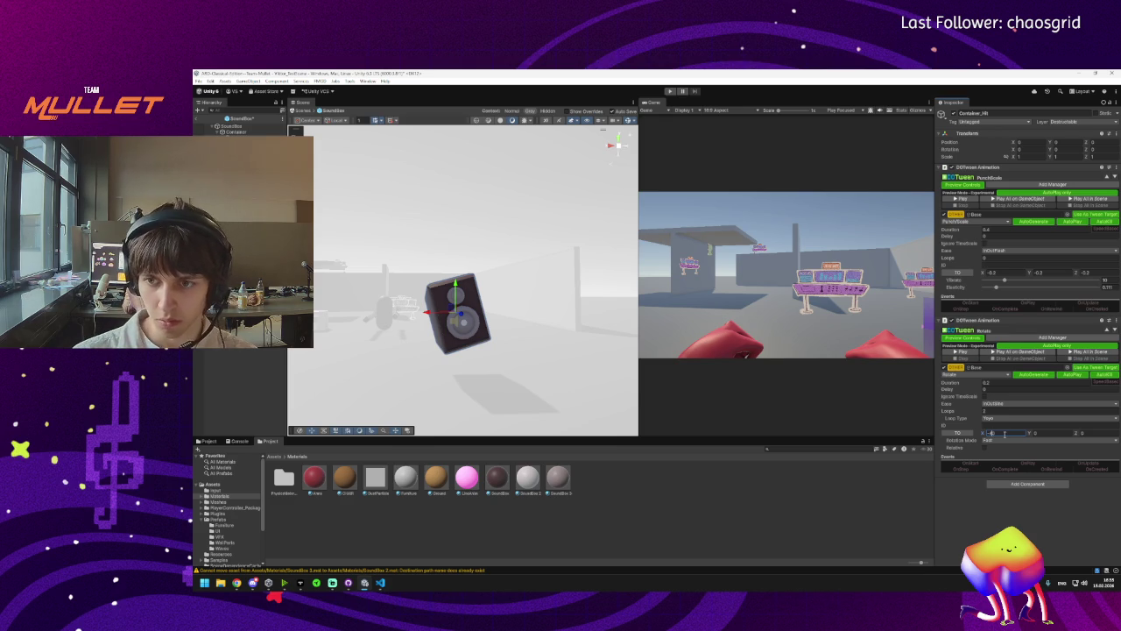
pyautogui.click(964, 351)
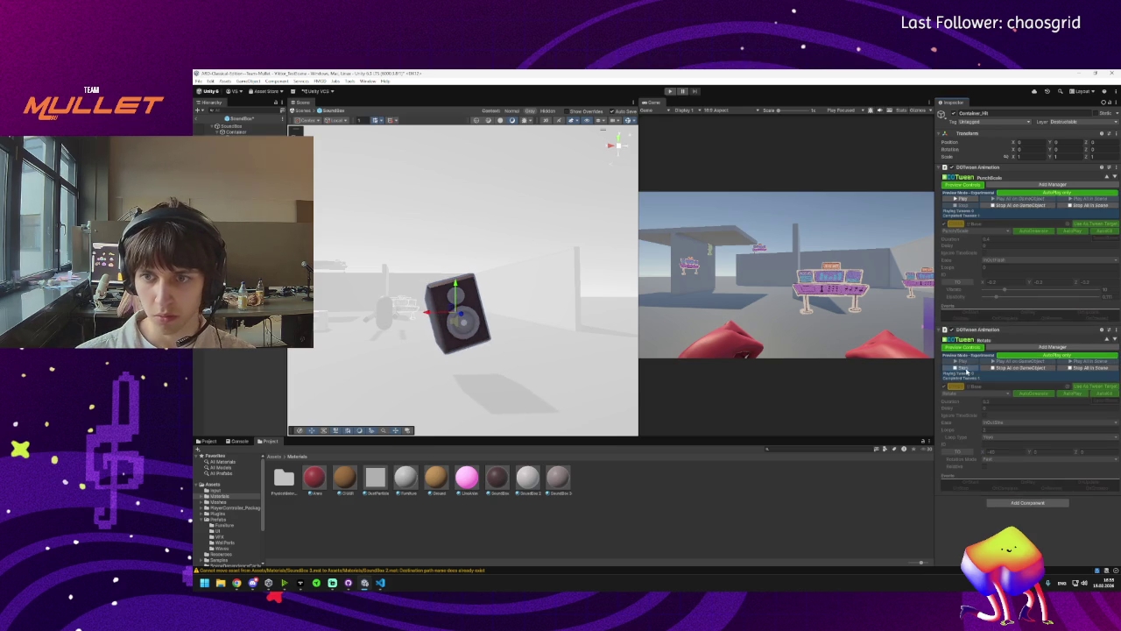
pyautogui.click(967, 368)
# Preview Rotation Modes Fast Beyond 360 and World Axis Add, then keep Fast.
pyautogui.click(999, 432)
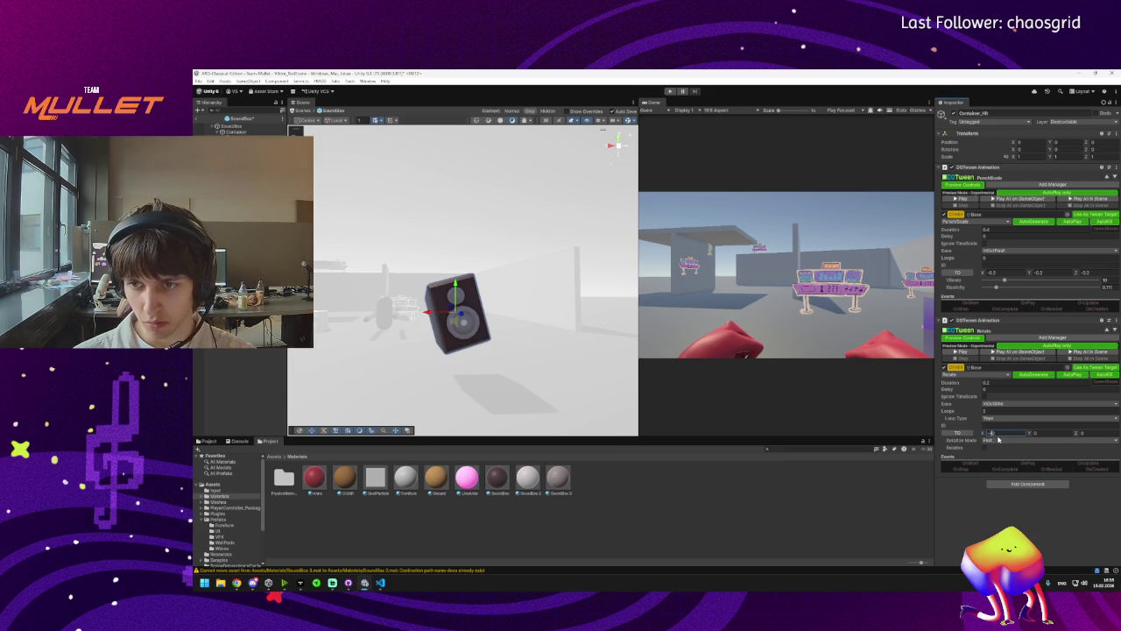
pyautogui.click(998, 439)
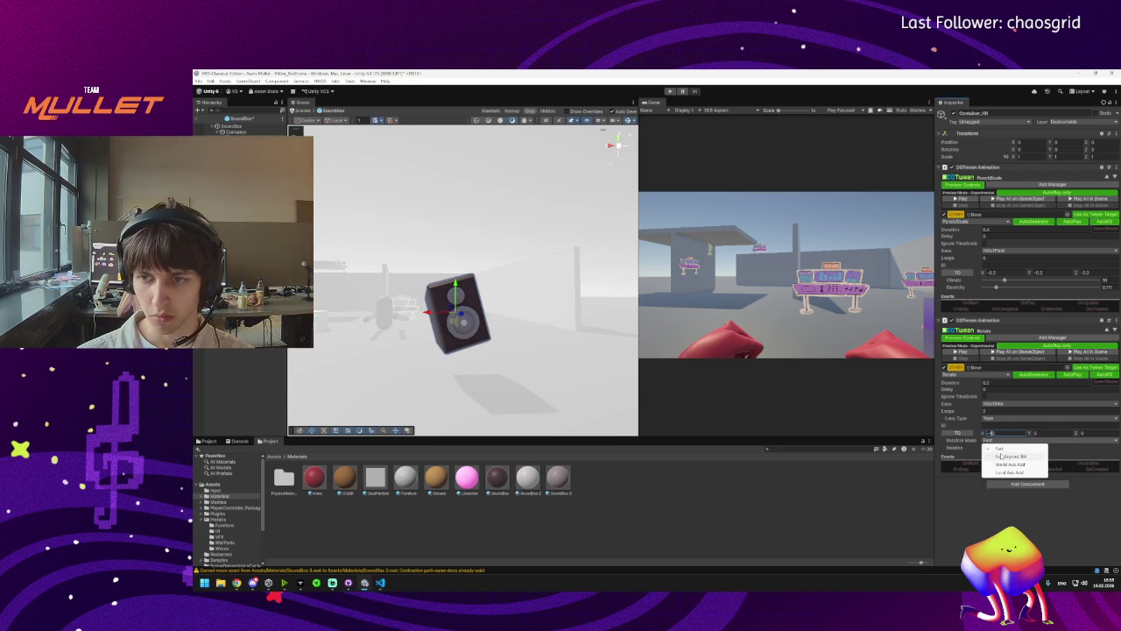
pyautogui.click(999, 456)
pyautogui.click(960, 353)
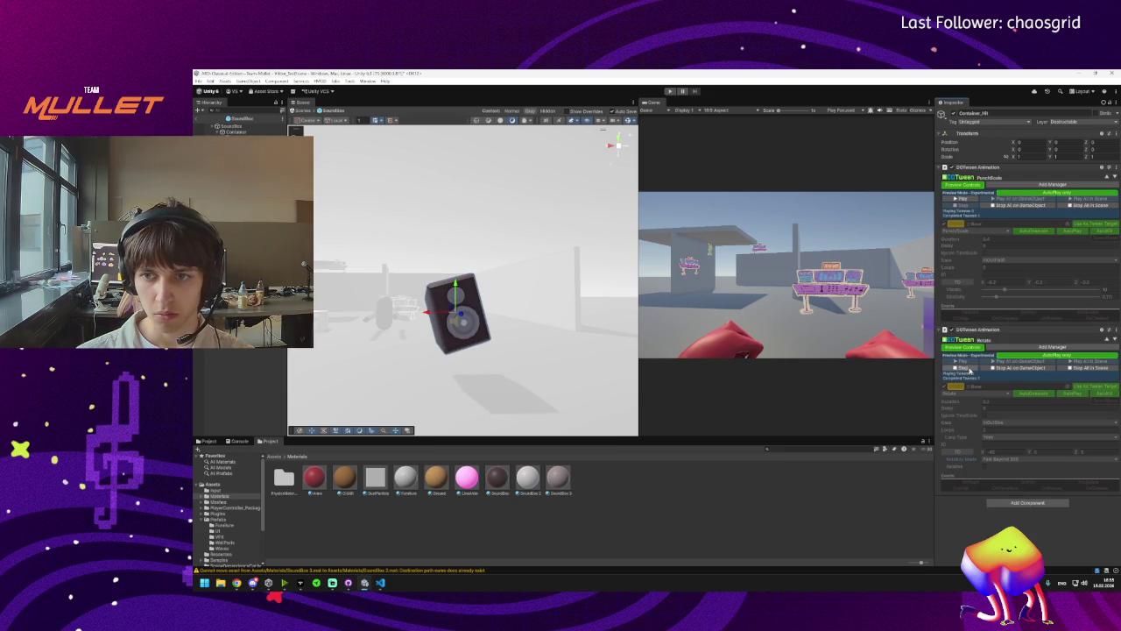
pyautogui.click(969, 370)
pyautogui.click(1007, 439)
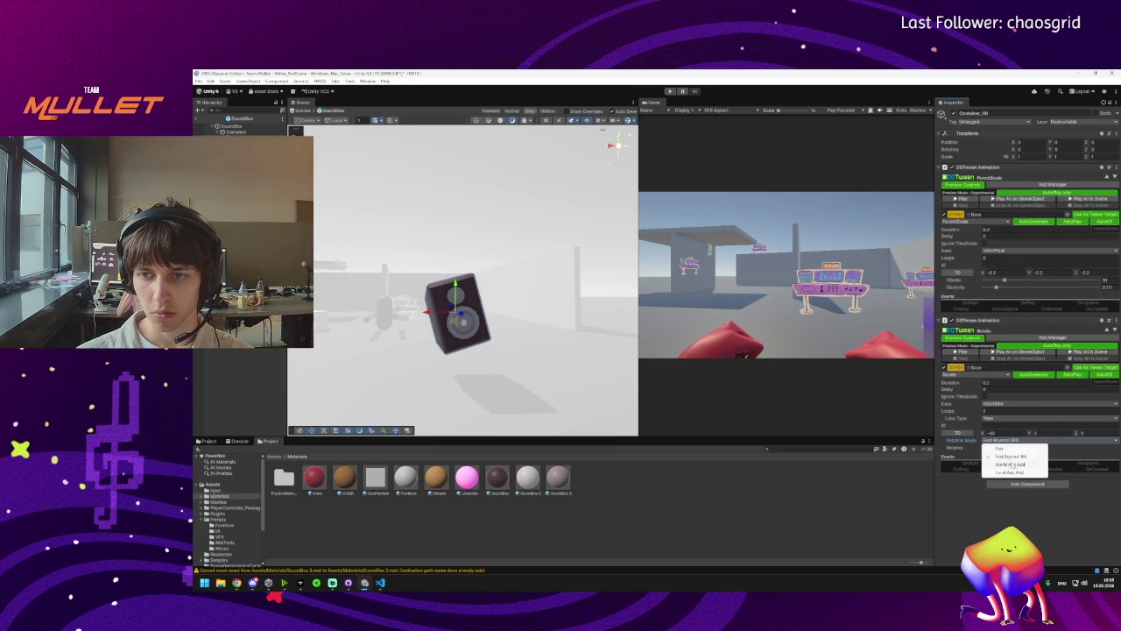
pyautogui.click(1011, 464)
pyautogui.click(958, 352)
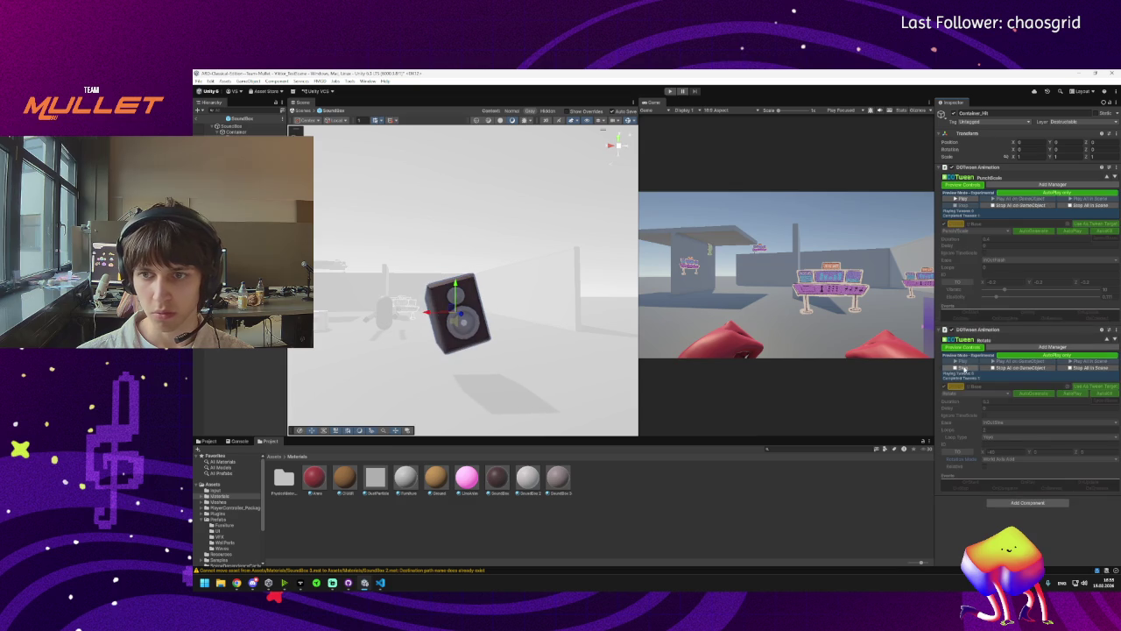
pyautogui.click(963, 368)
pyautogui.click(998, 439)
pyautogui.click(997, 444)
pyautogui.click(994, 411)
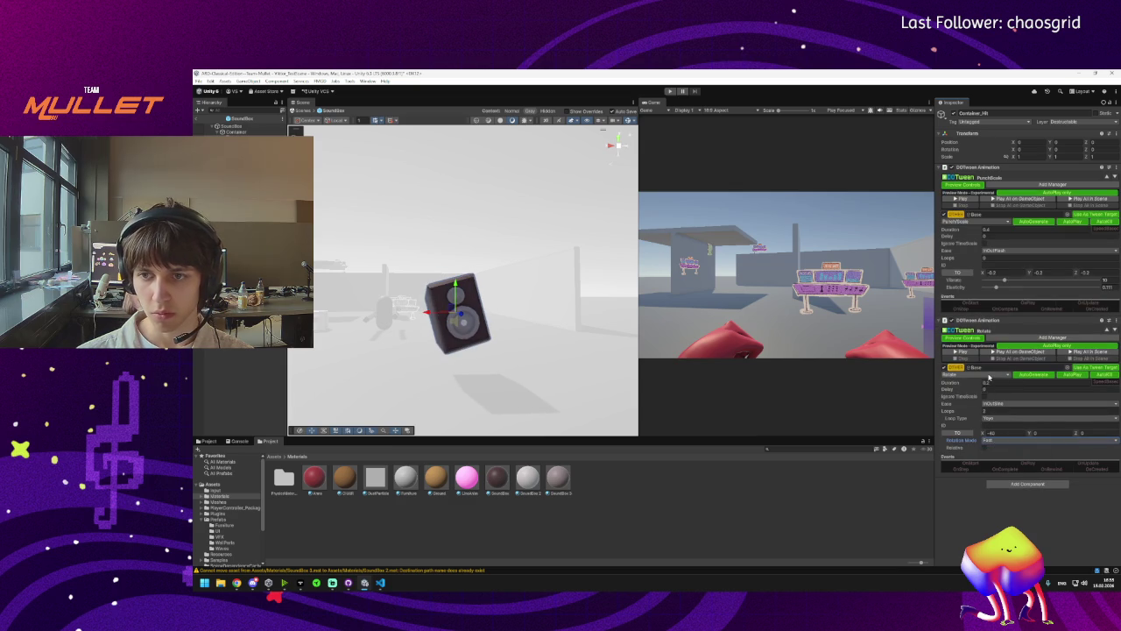
pyautogui.click(989, 375)
# Change the second tween to PunchRotation with X -40 and preview it.
pyautogui.moveTo(973, 471)
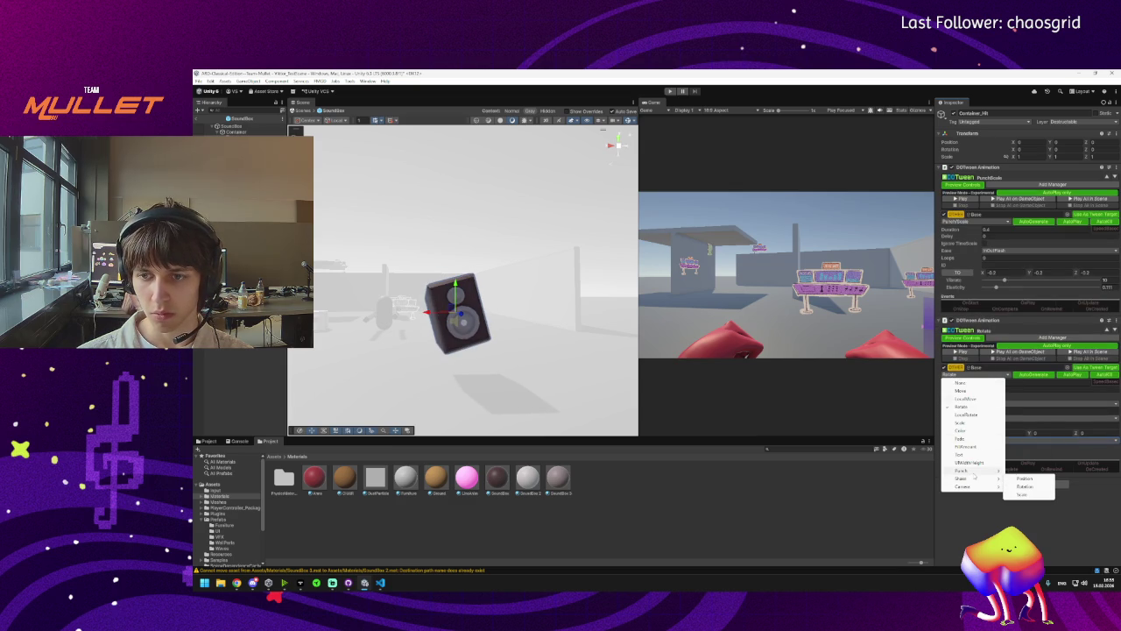
pyautogui.click(1027, 486)
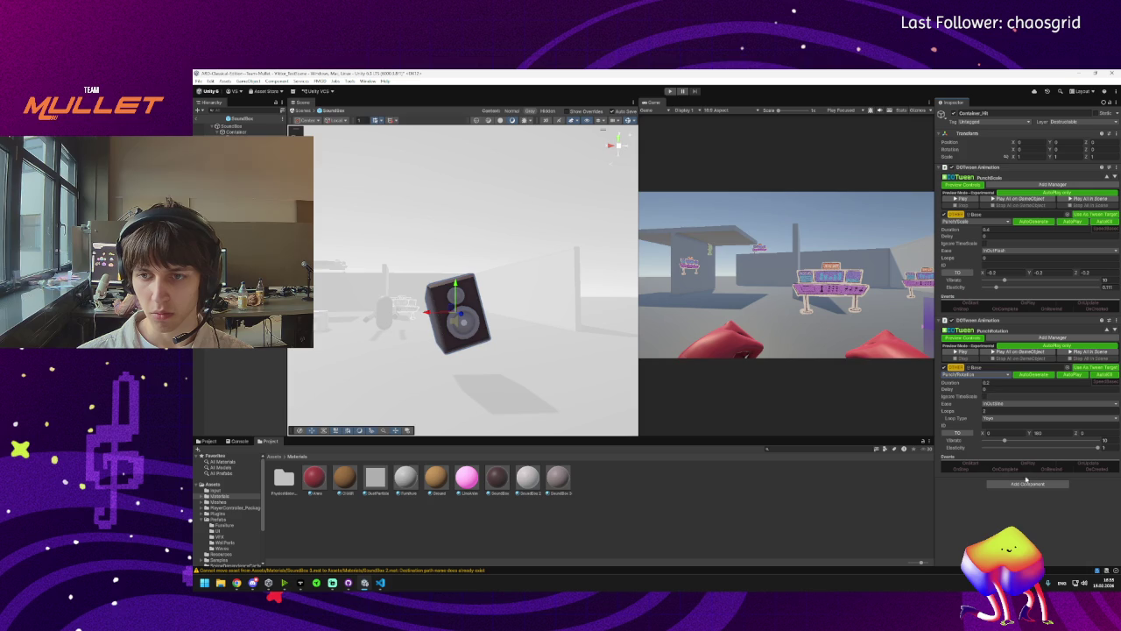
pyautogui.click(1000, 433)
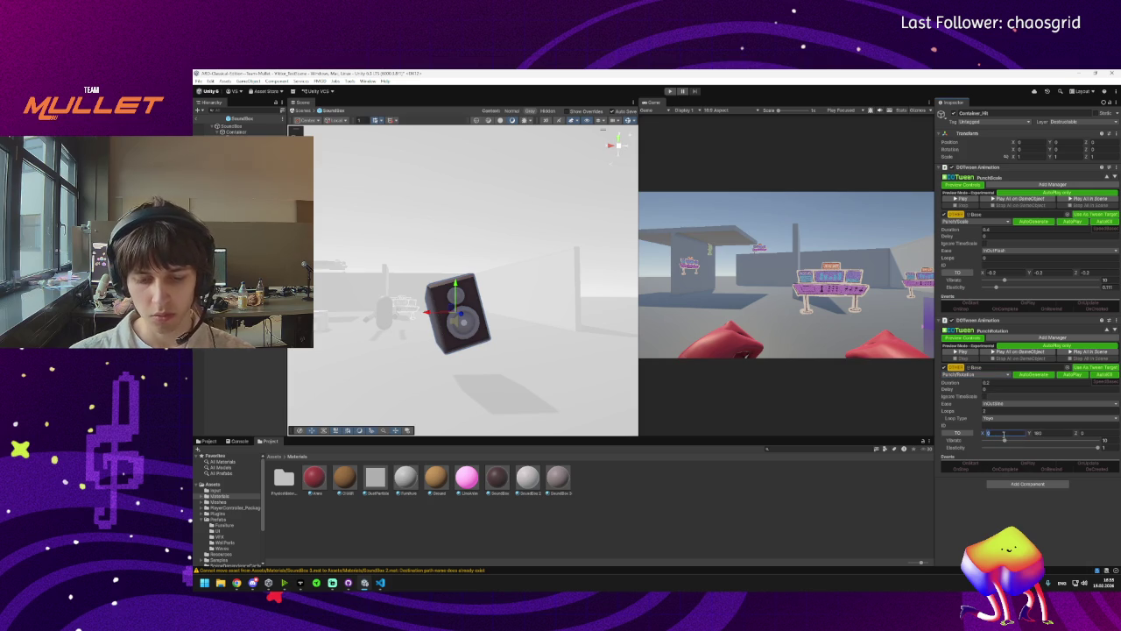
pyautogui.write('-40')
pyautogui.click(1040, 432)
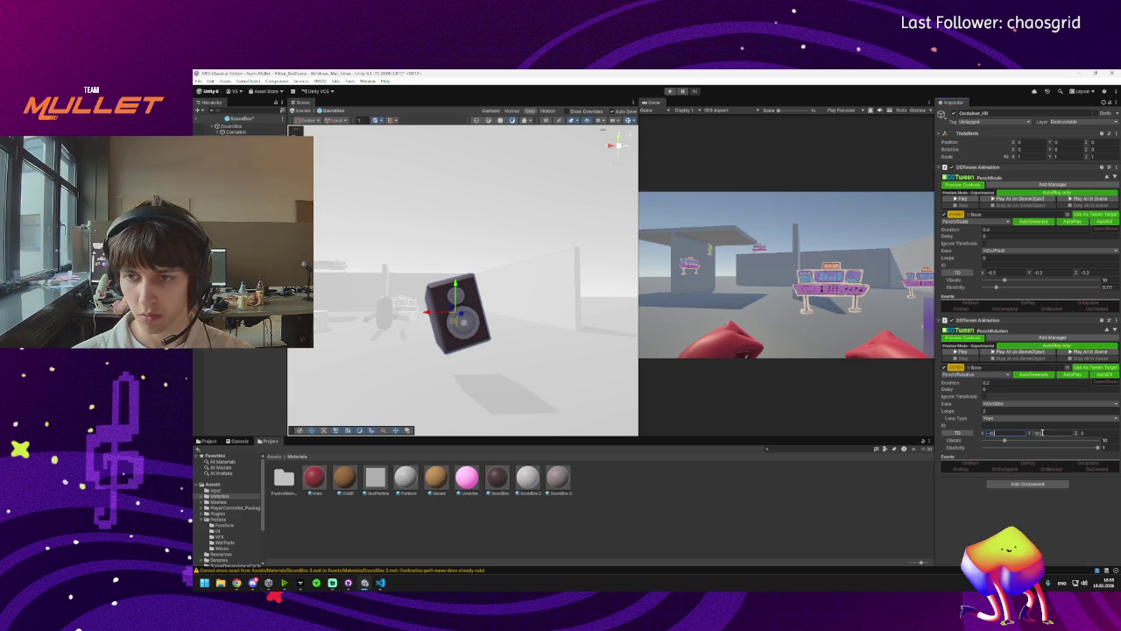
pyautogui.click(962, 353)
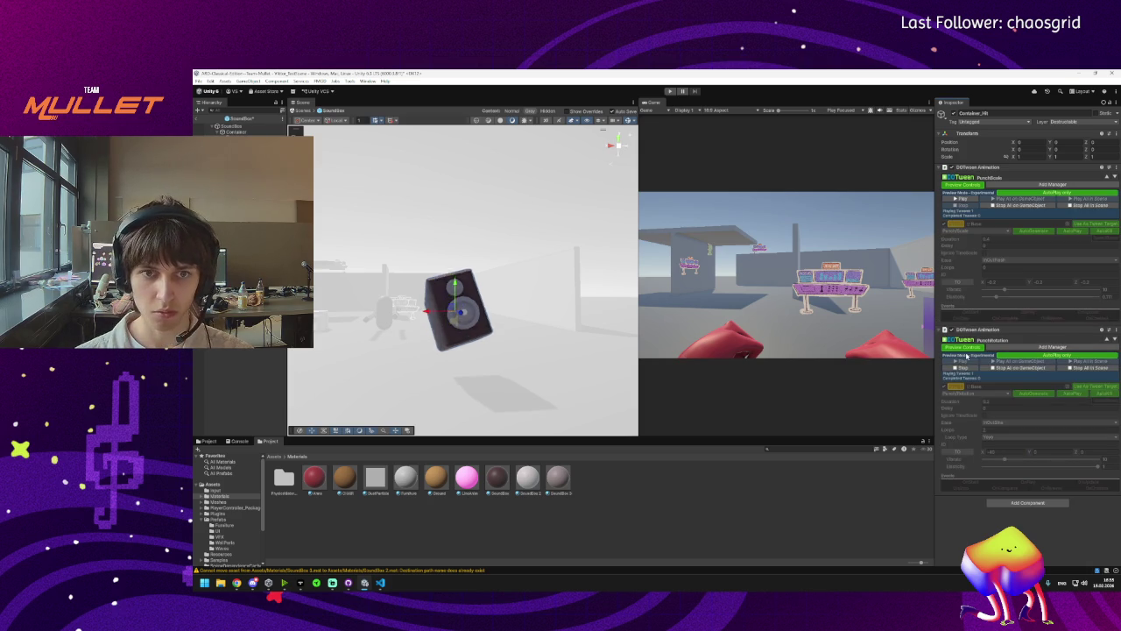
pyautogui.click(961, 367)
# Preview the punch rotation with InOutBounce and InOutElastic easing.
pyautogui.click(986, 376)
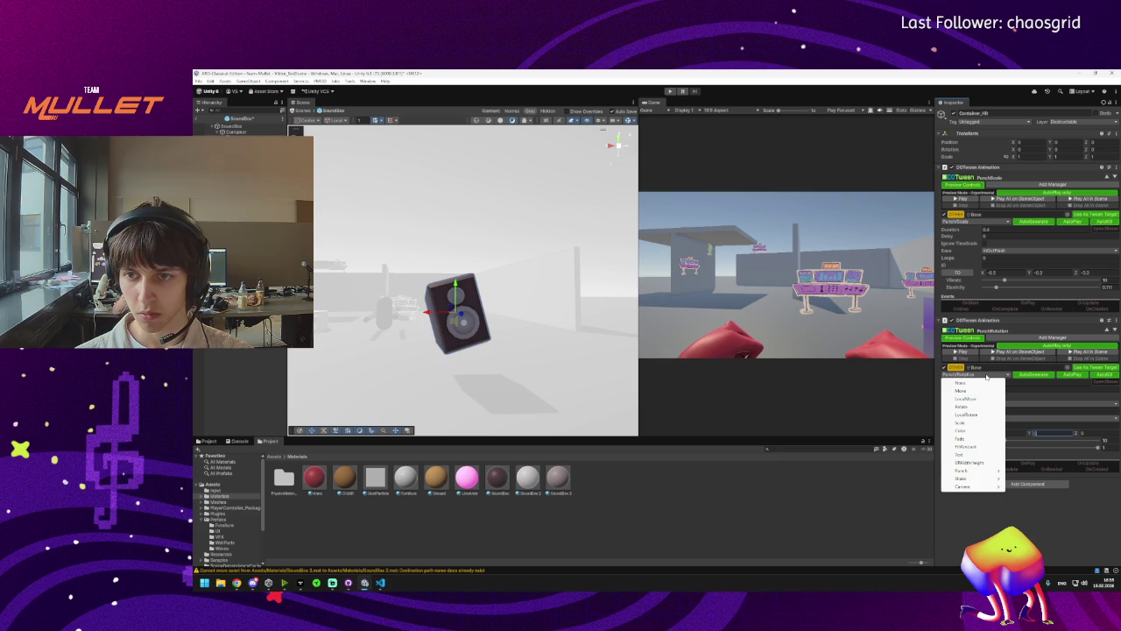
pyautogui.press('Escape')
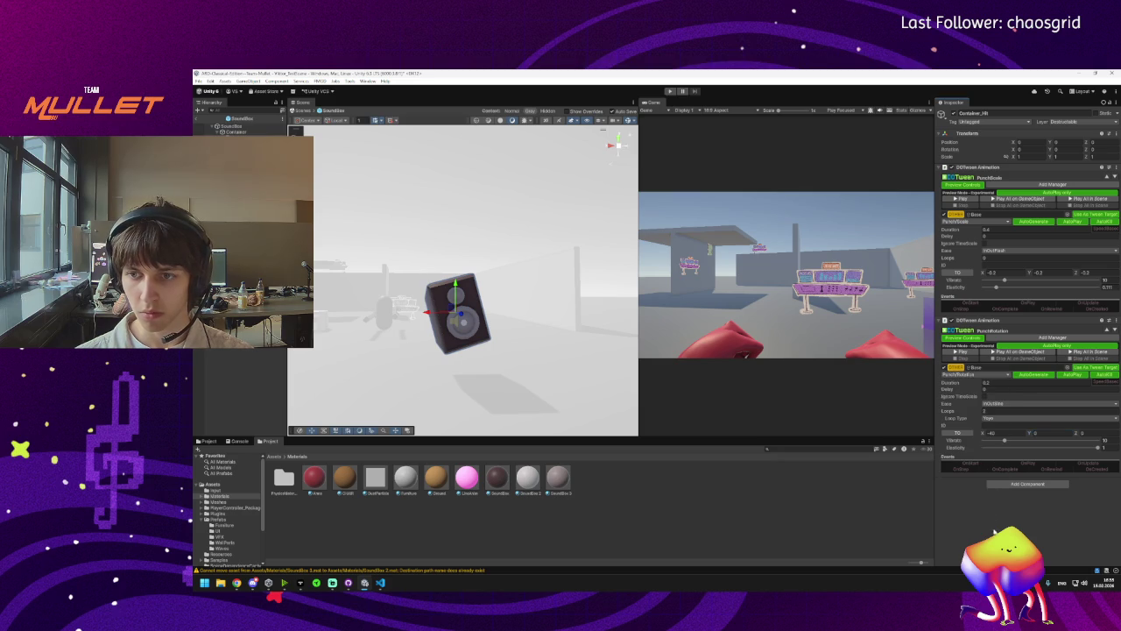
pyautogui.click(996, 386)
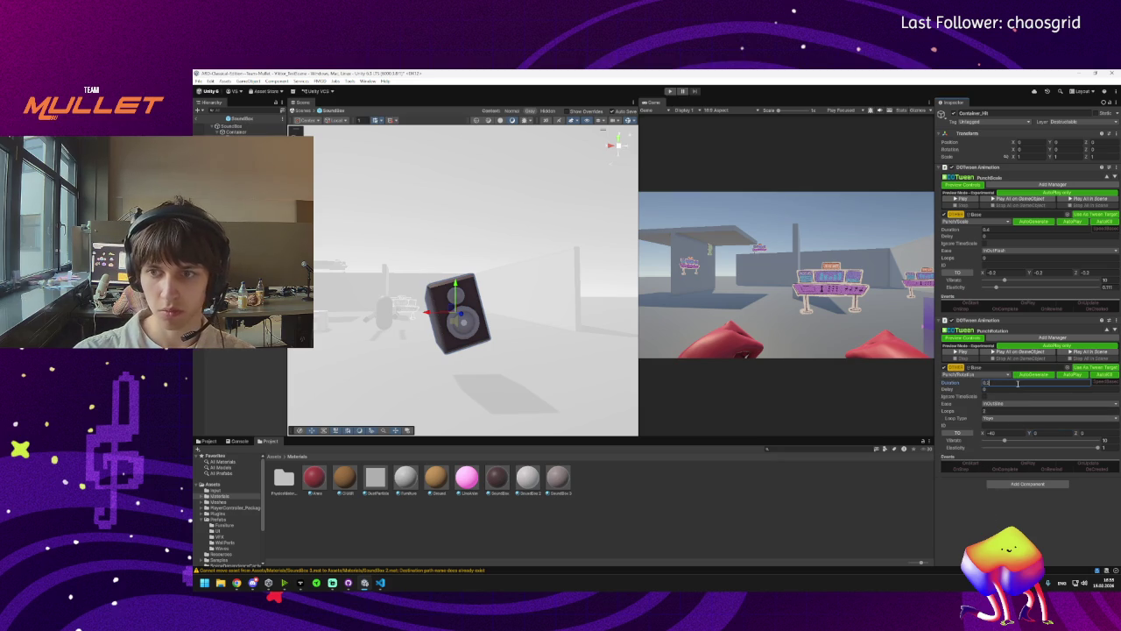
pyautogui.click(1007, 403)
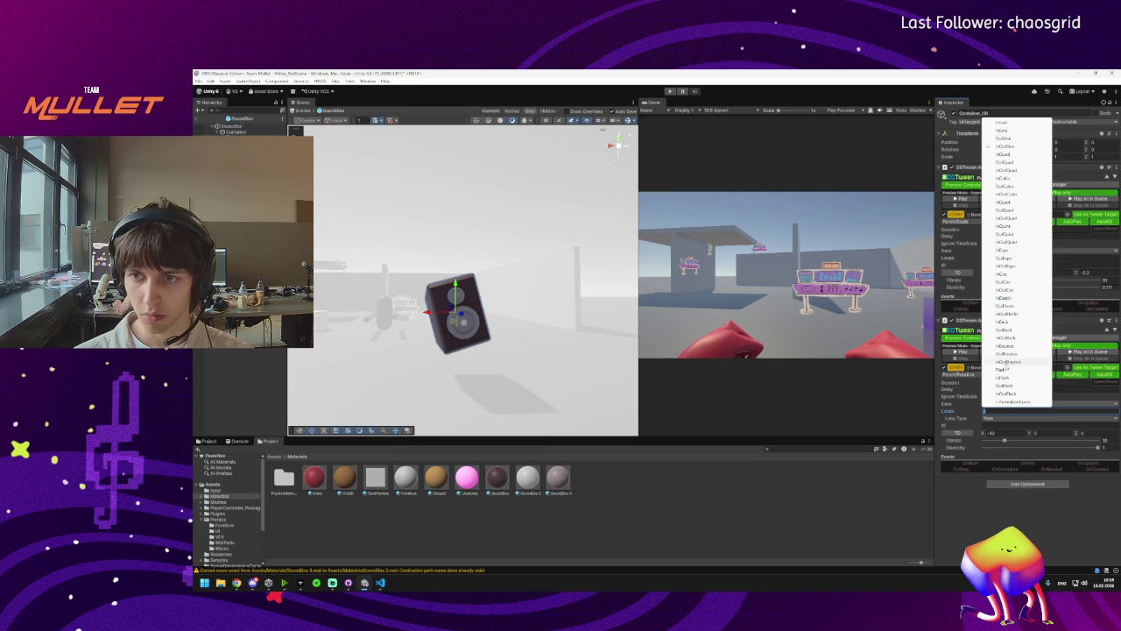
pyautogui.click(1006, 362)
pyautogui.click(962, 351)
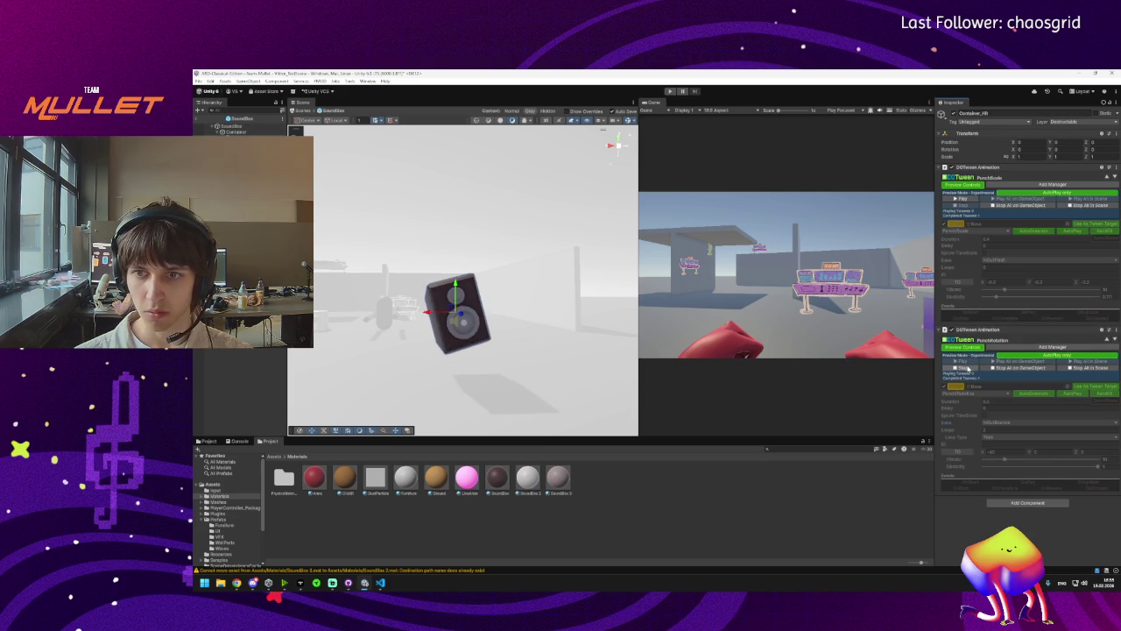
pyautogui.click(963, 369)
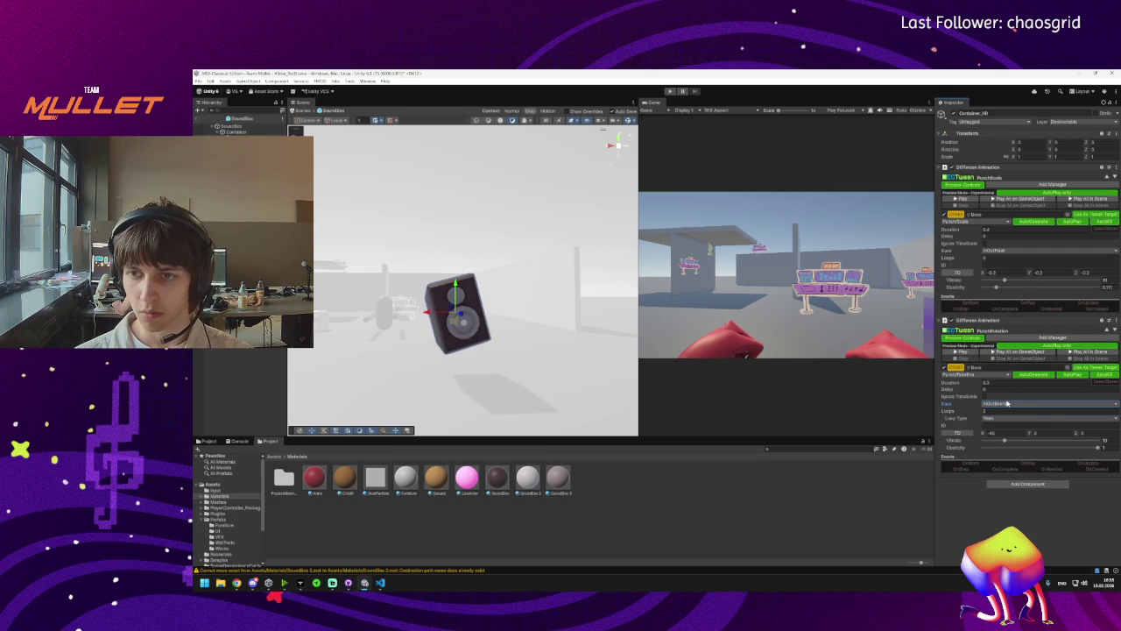
pyautogui.click(1007, 404)
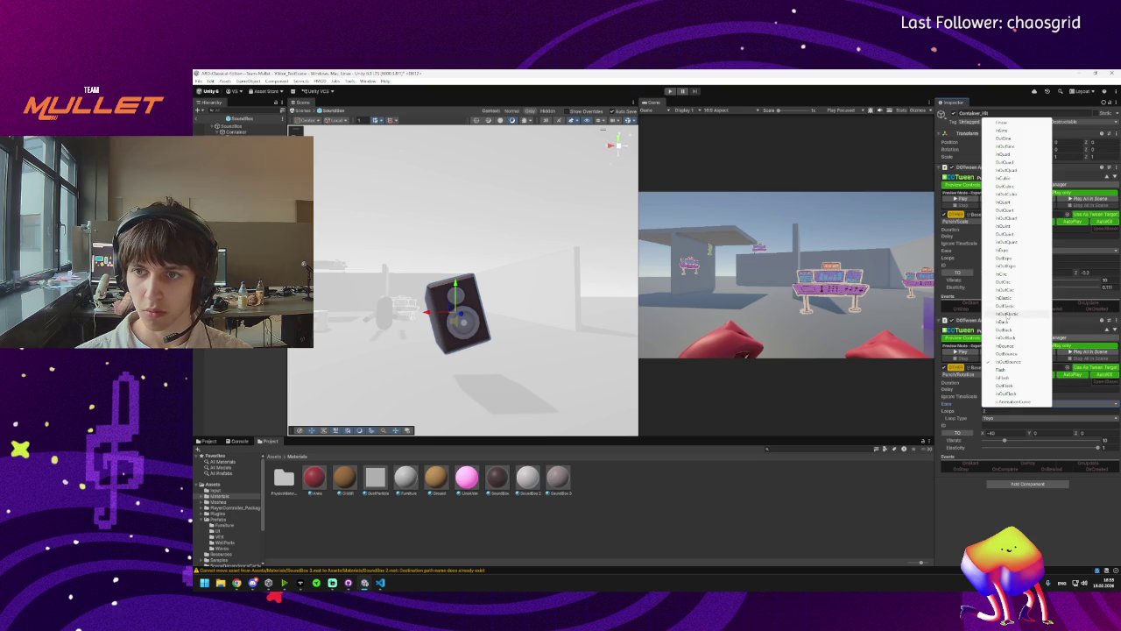
pyautogui.click(1007, 314)
pyautogui.click(963, 361)
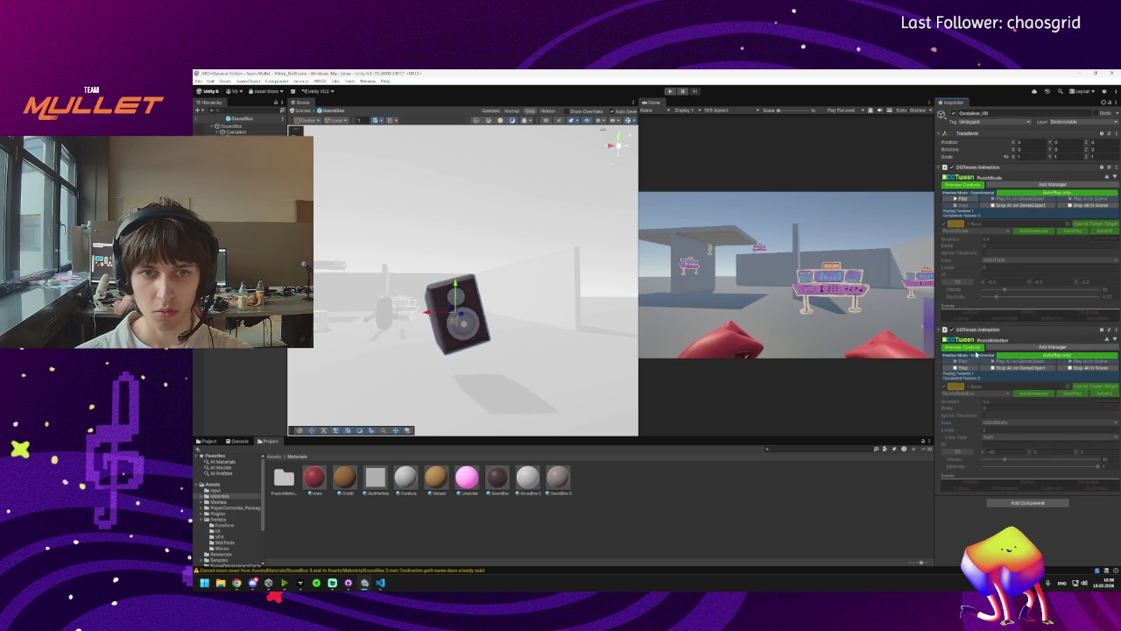
pyautogui.click(974, 367)
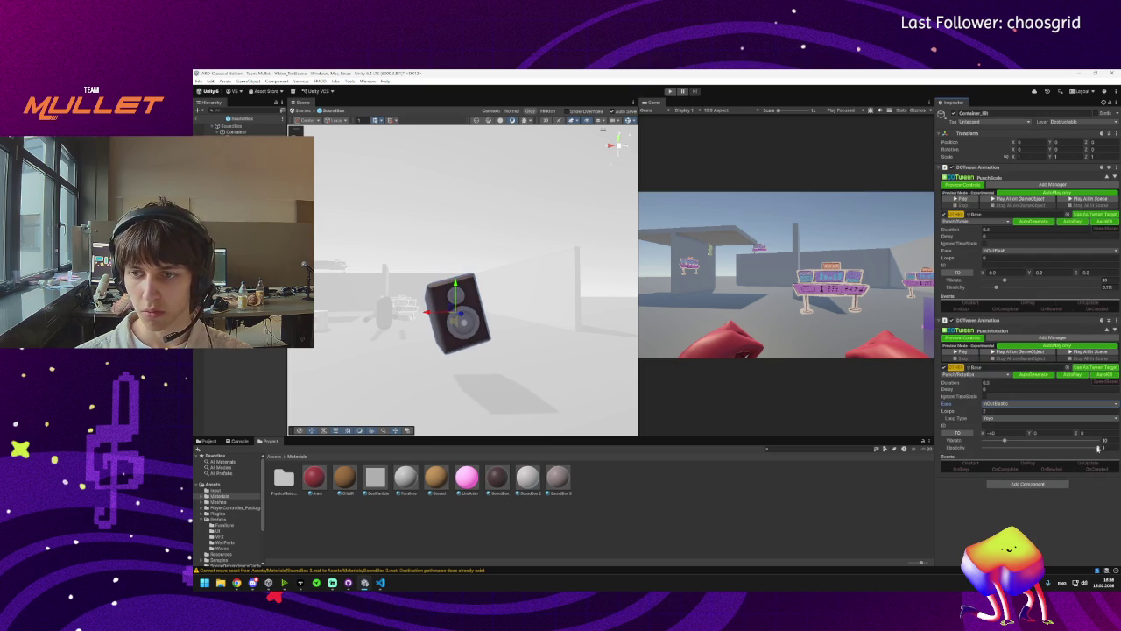
pyautogui.click(971, 355)
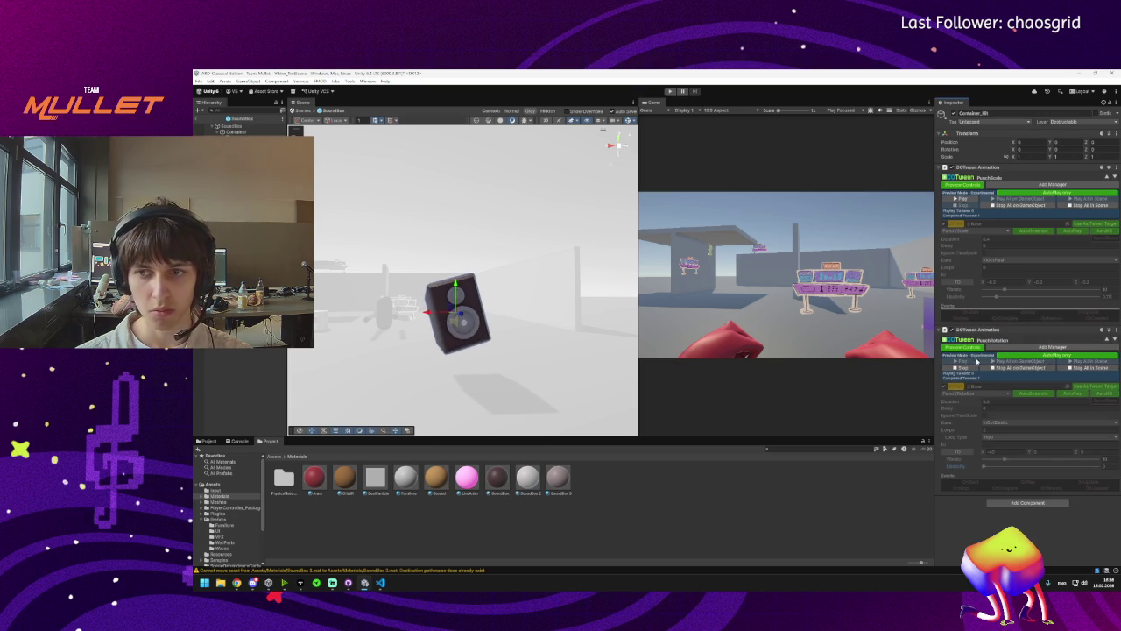
pyautogui.click(964, 368)
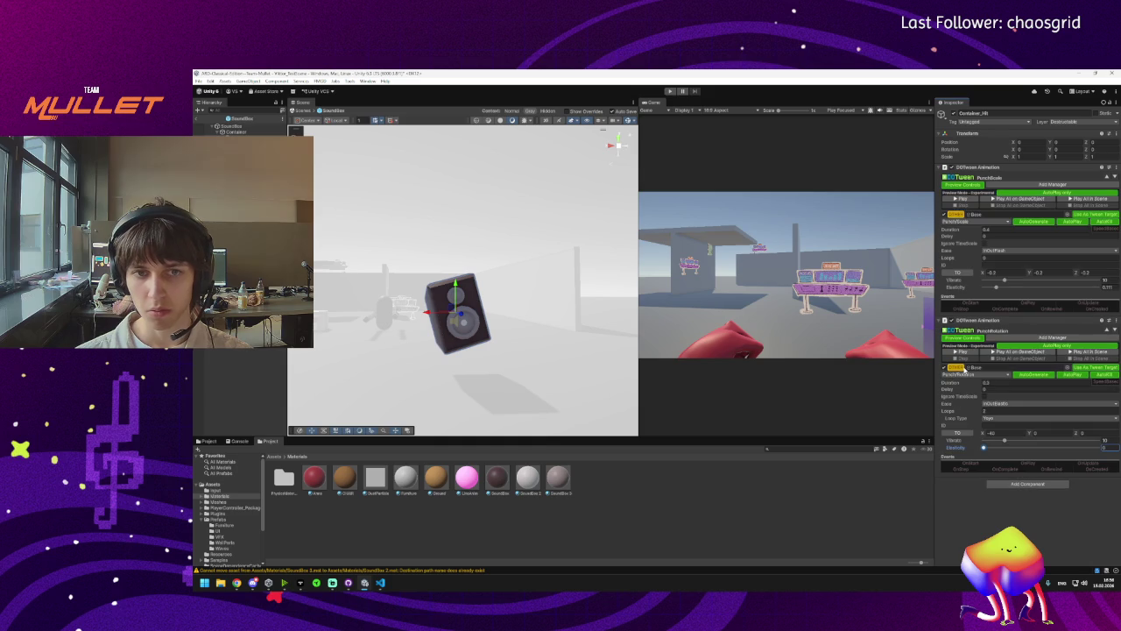
# Make the second tween a Rotate of X -40, Duration 0.2, with OutBack easing.
pyautogui.click(981, 375)
pyautogui.click(971, 406)
pyautogui.click(998, 432)
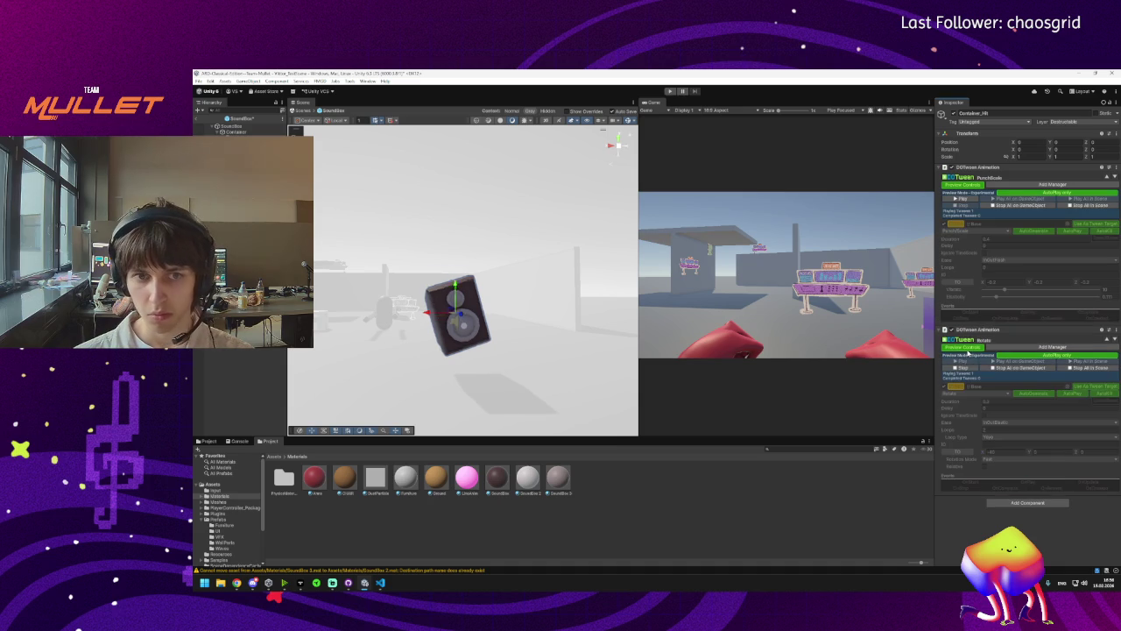
pyautogui.click(998, 383)
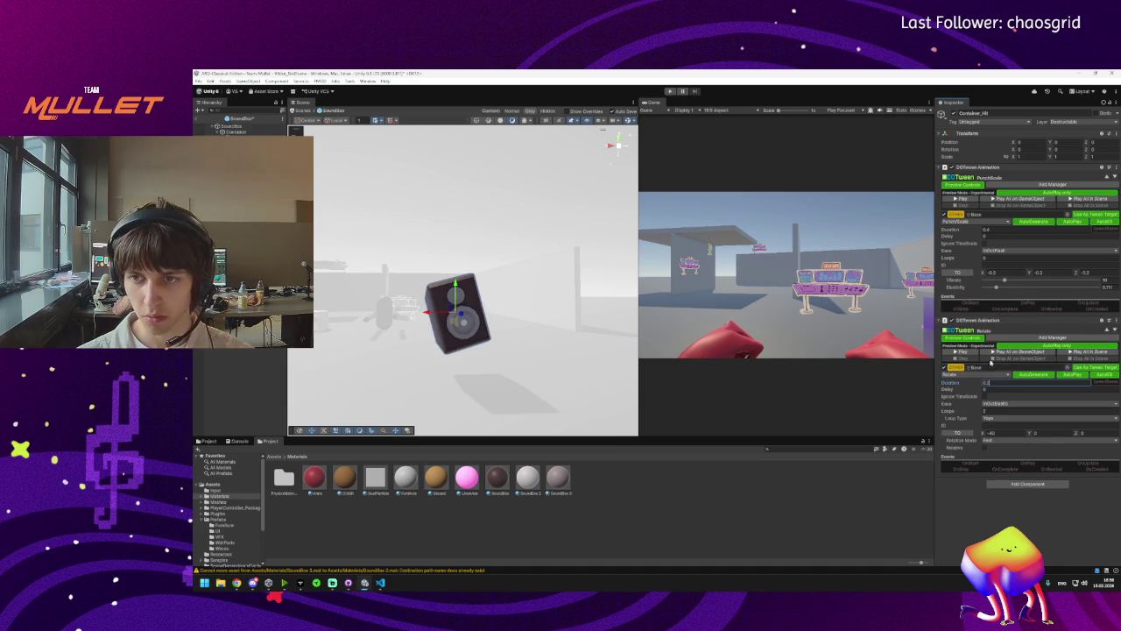
pyautogui.click(971, 351)
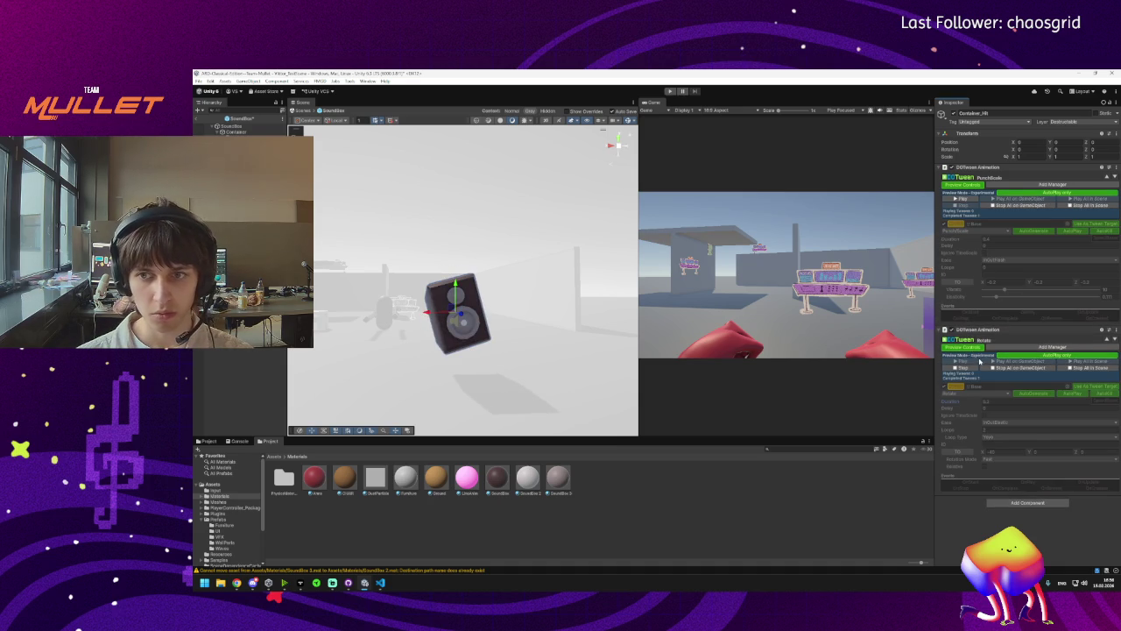
pyautogui.click(963, 367)
pyautogui.click(1020, 404)
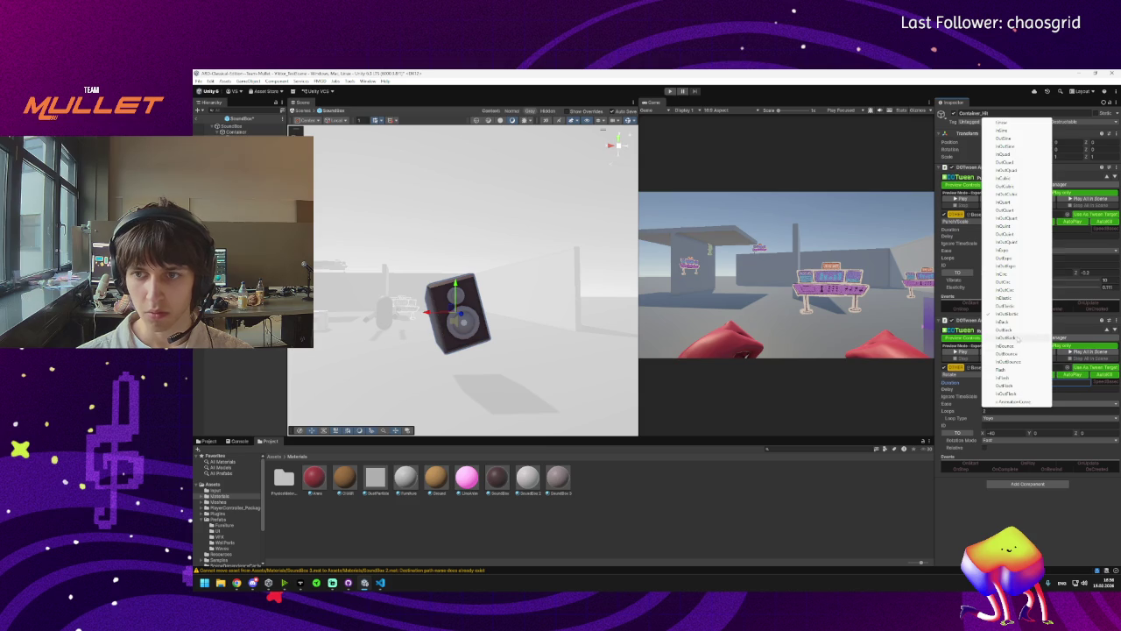
pyautogui.click(1016, 330)
pyautogui.click(959, 351)
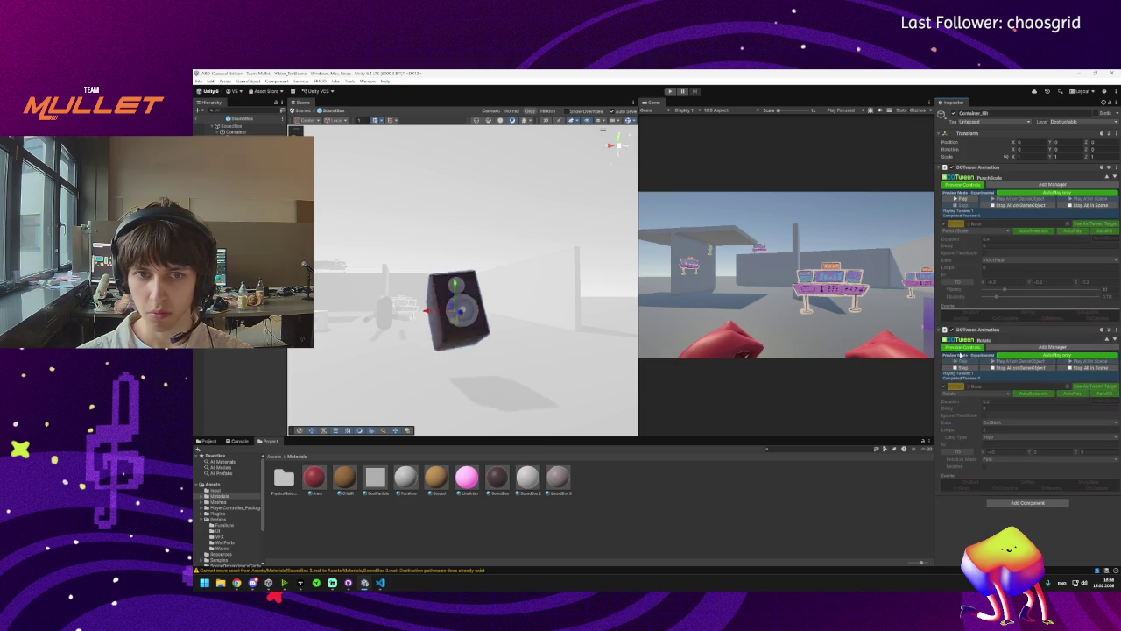
pyautogui.click(967, 368)
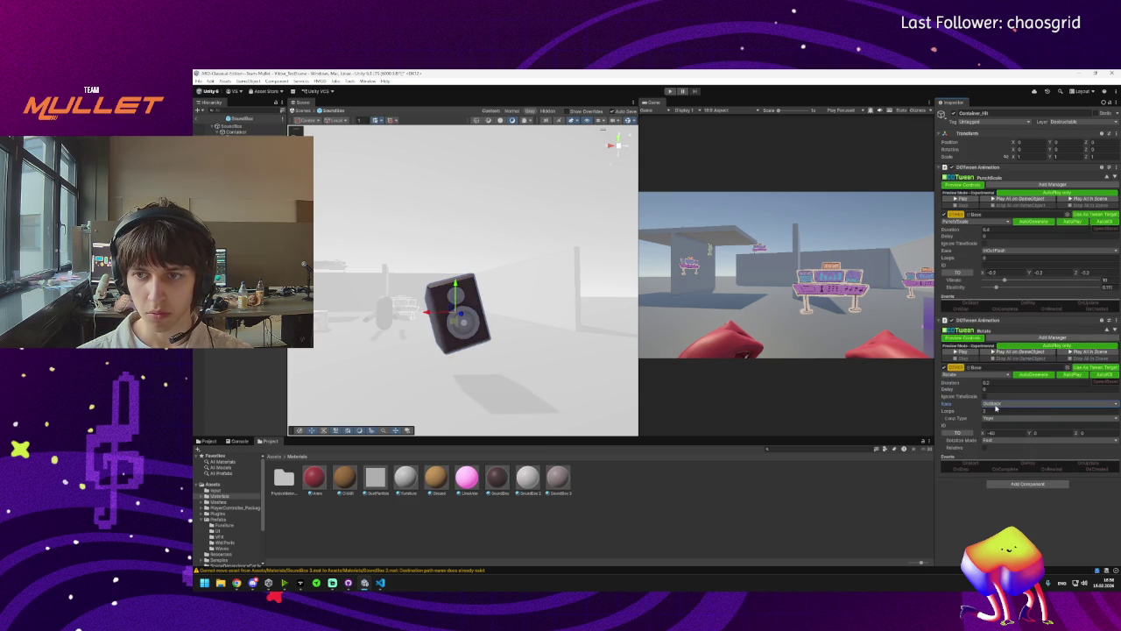
# Preview the rotation with Linear, InOutSine and OutFlash easing.
pyautogui.click(996, 403)
pyautogui.click(998, 125)
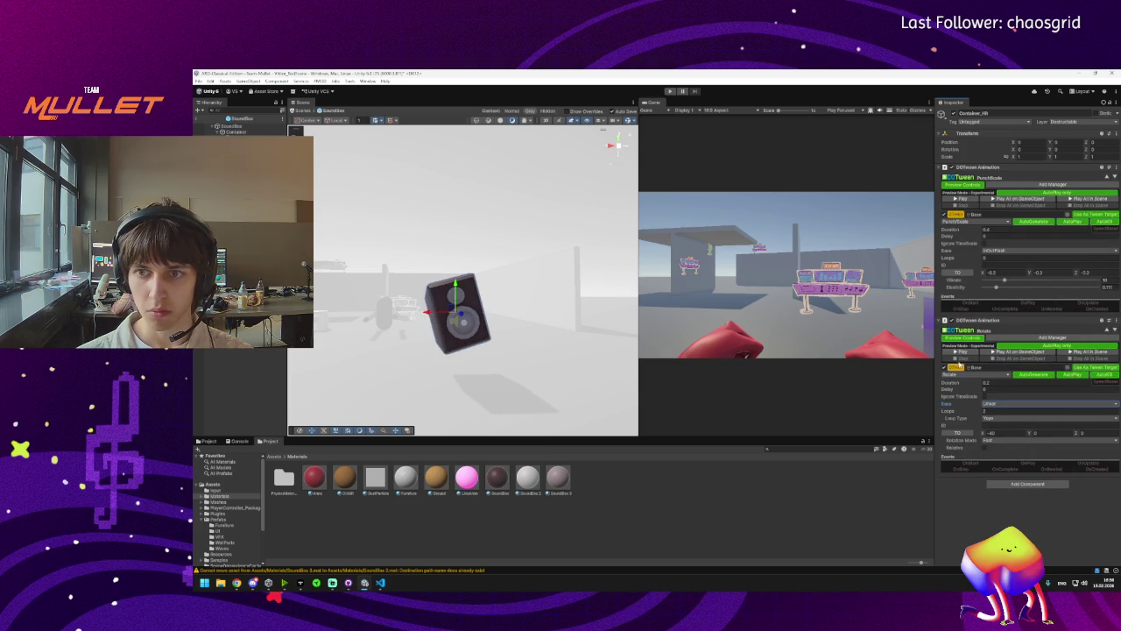
pyautogui.click(960, 352)
pyautogui.click(967, 368)
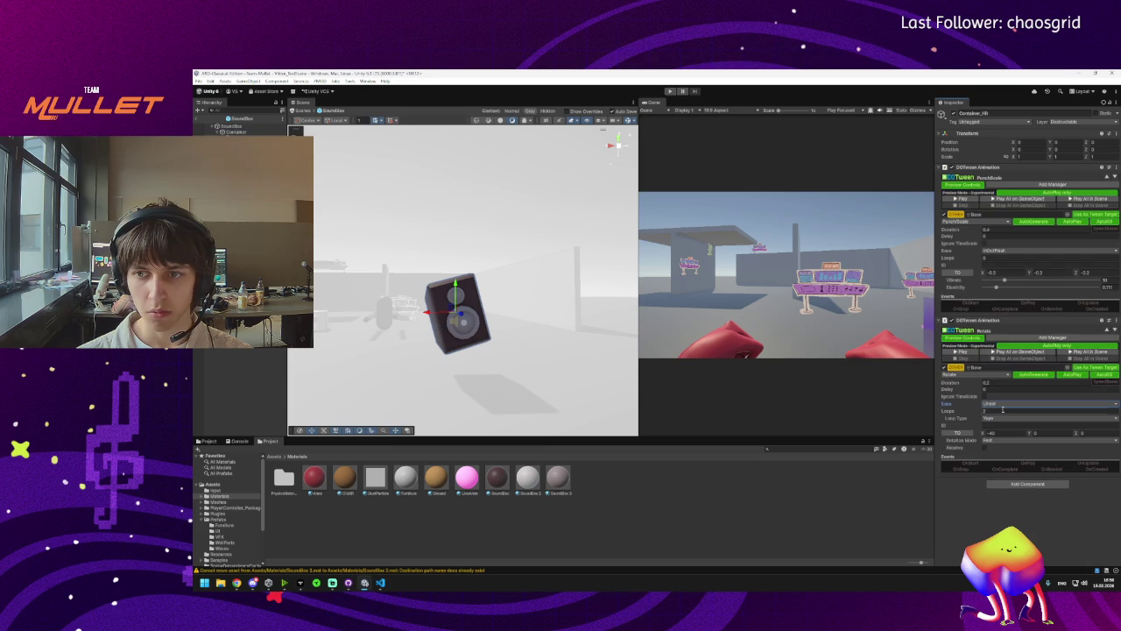
pyautogui.click(1003, 406)
pyautogui.click(1024, 151)
pyautogui.click(961, 351)
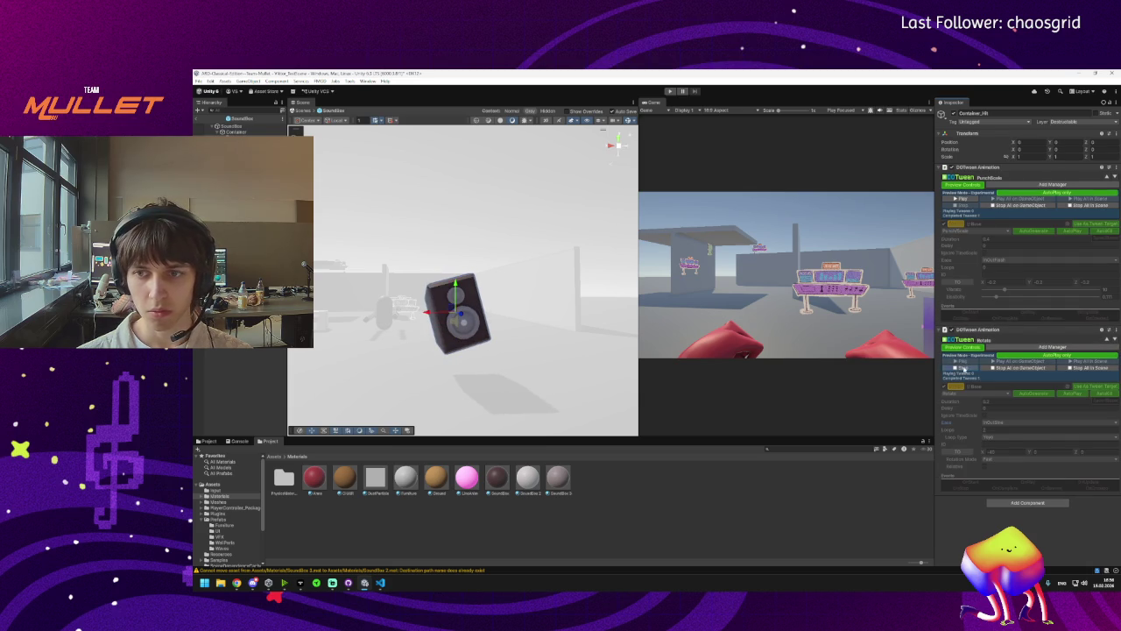
pyautogui.click(962, 368)
pyautogui.click(1003, 404)
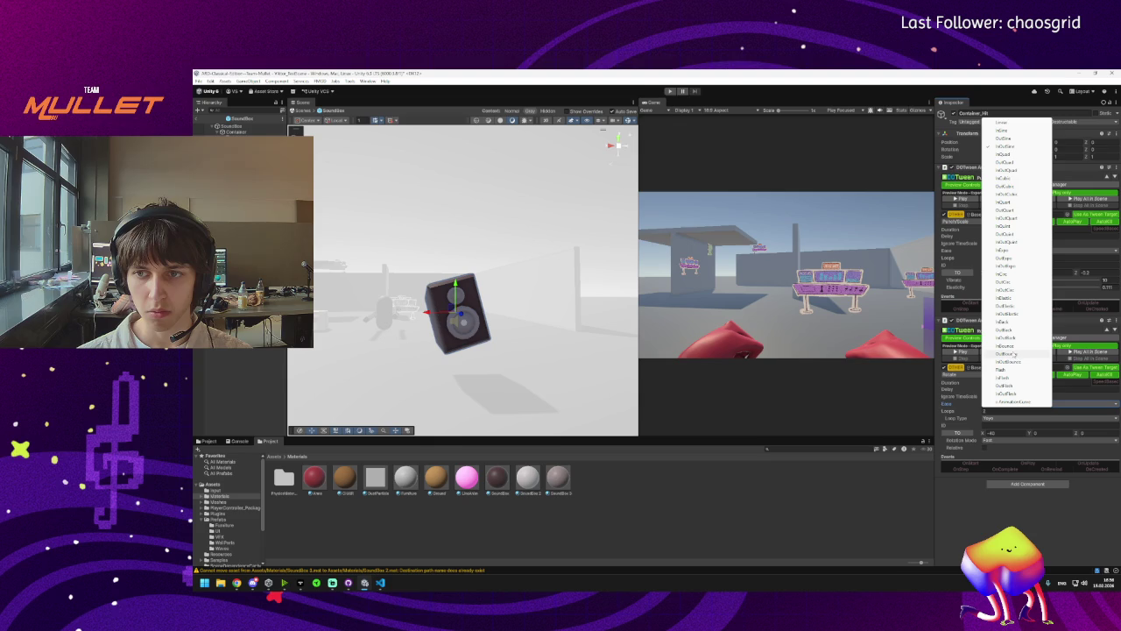
pyautogui.click(1009, 385)
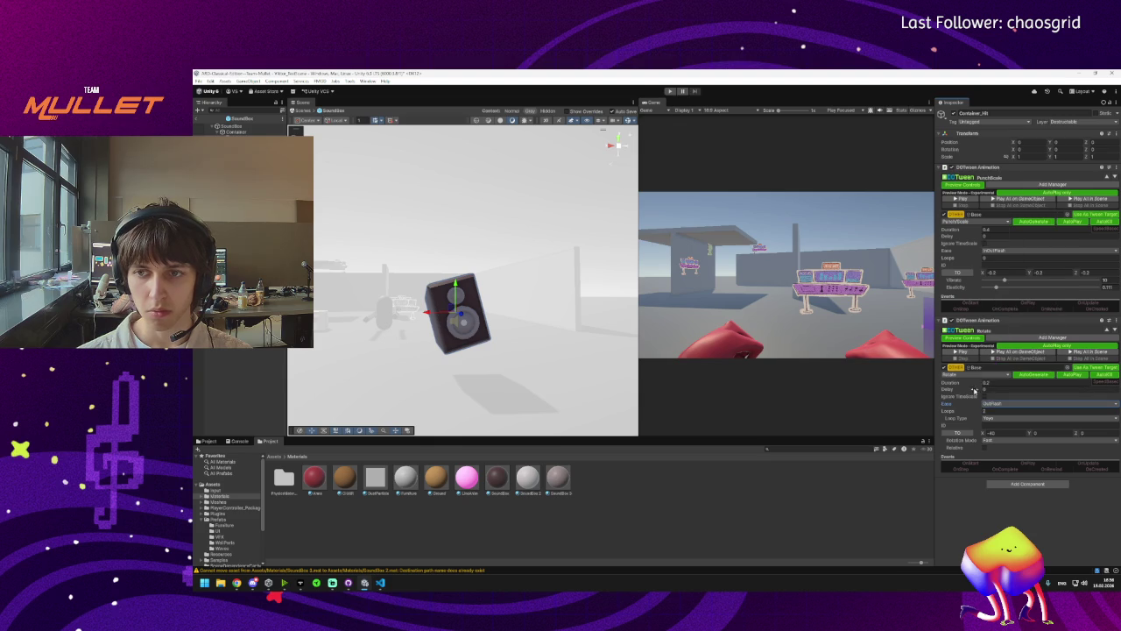
pyautogui.click(962, 352)
pyautogui.click(963, 369)
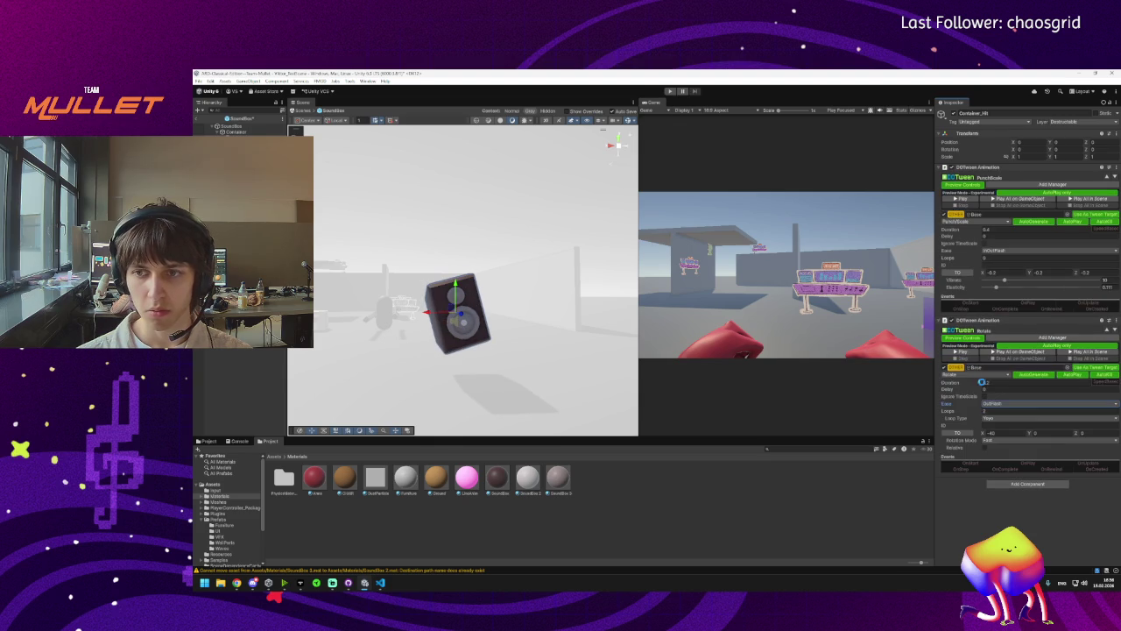
# Try AnimationCurve and InFlash easing, then settle on OutBack.
pyautogui.click(1004, 408)
pyautogui.click(1005, 401)
pyautogui.click(1003, 404)
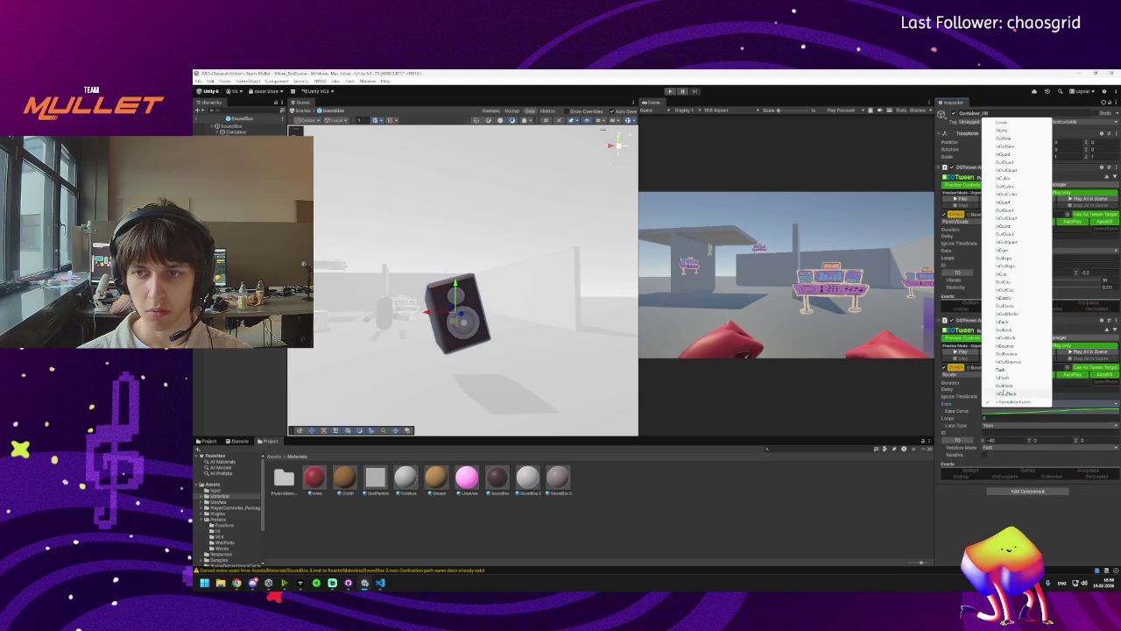
pyautogui.click(1007, 379)
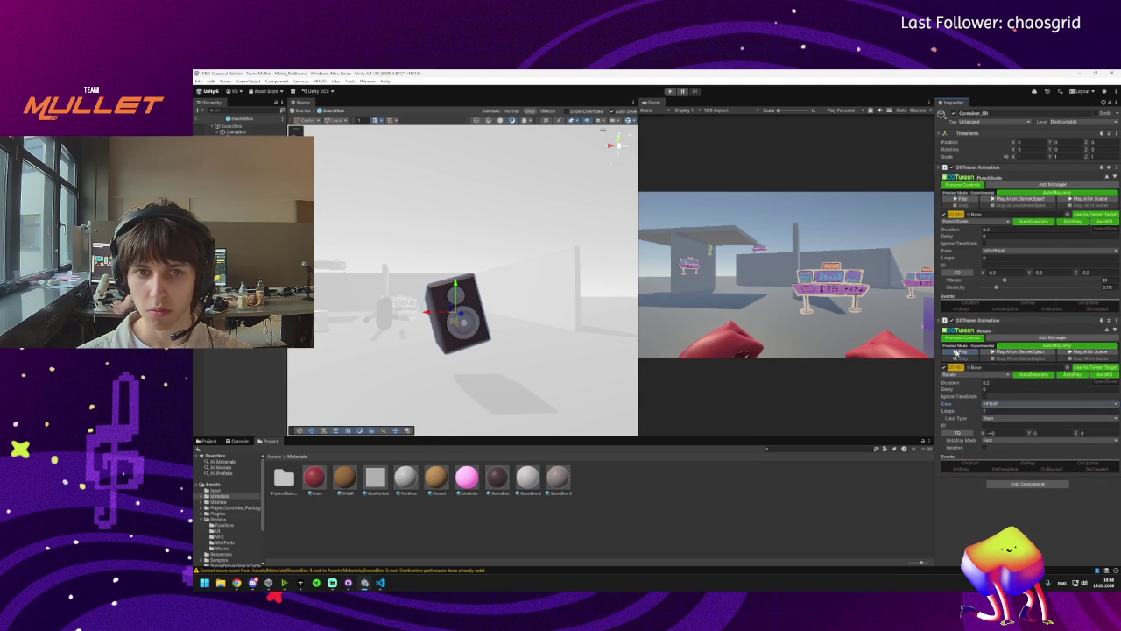
pyautogui.click(957, 355)
pyautogui.click(964, 367)
pyautogui.click(1003, 404)
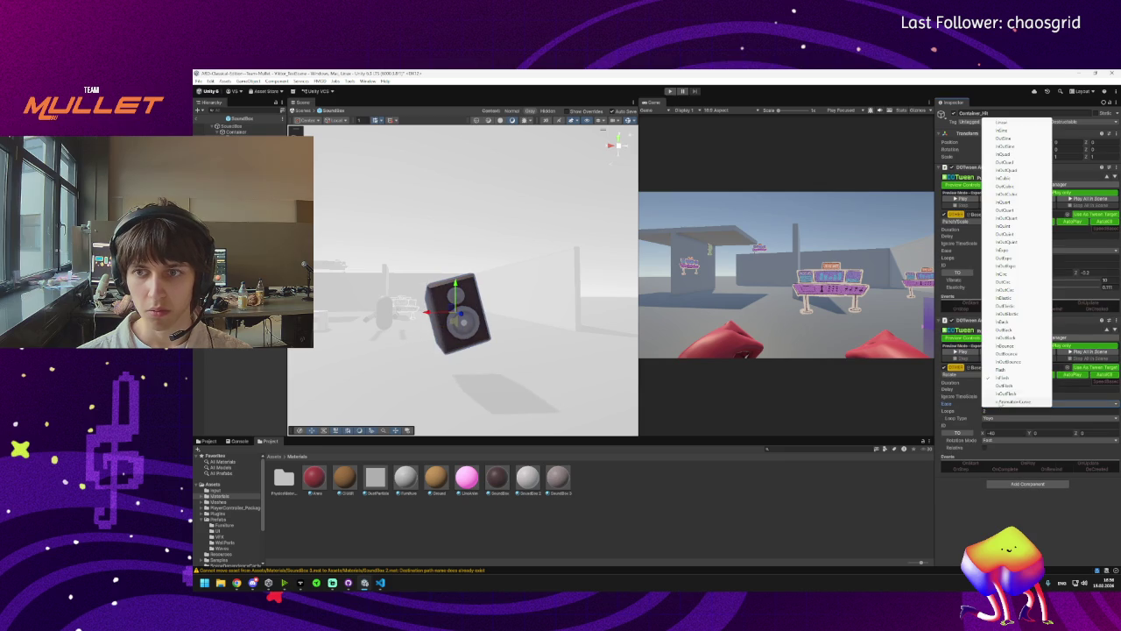
pyautogui.click(1005, 329)
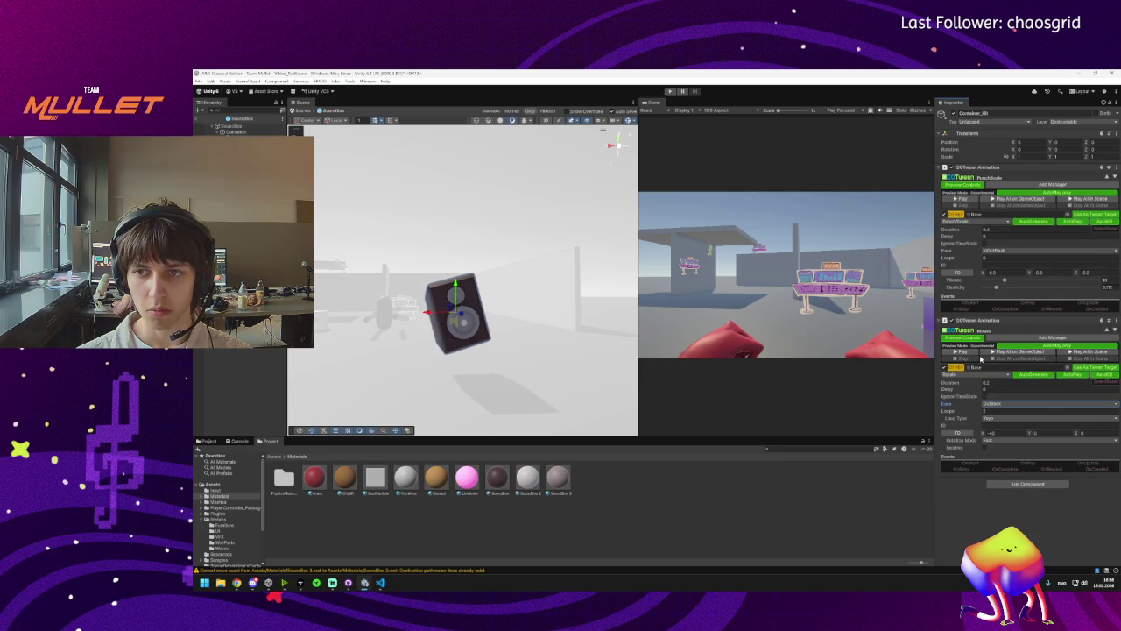
pyautogui.click(960, 352)
pyautogui.click(973, 368)
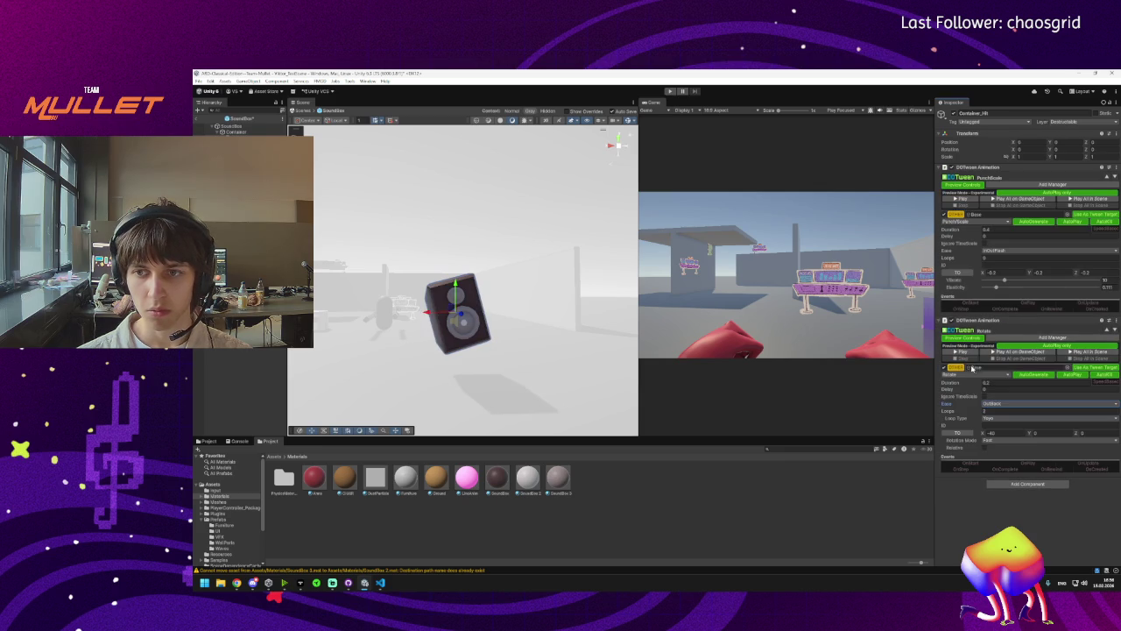
# Turn off AutoPlay on the Rotate and PunchScale tweens and AutoKill on PunchScale.
pyautogui.click(1075, 374)
pyautogui.click(1103, 221)
pyautogui.click(1070, 222)
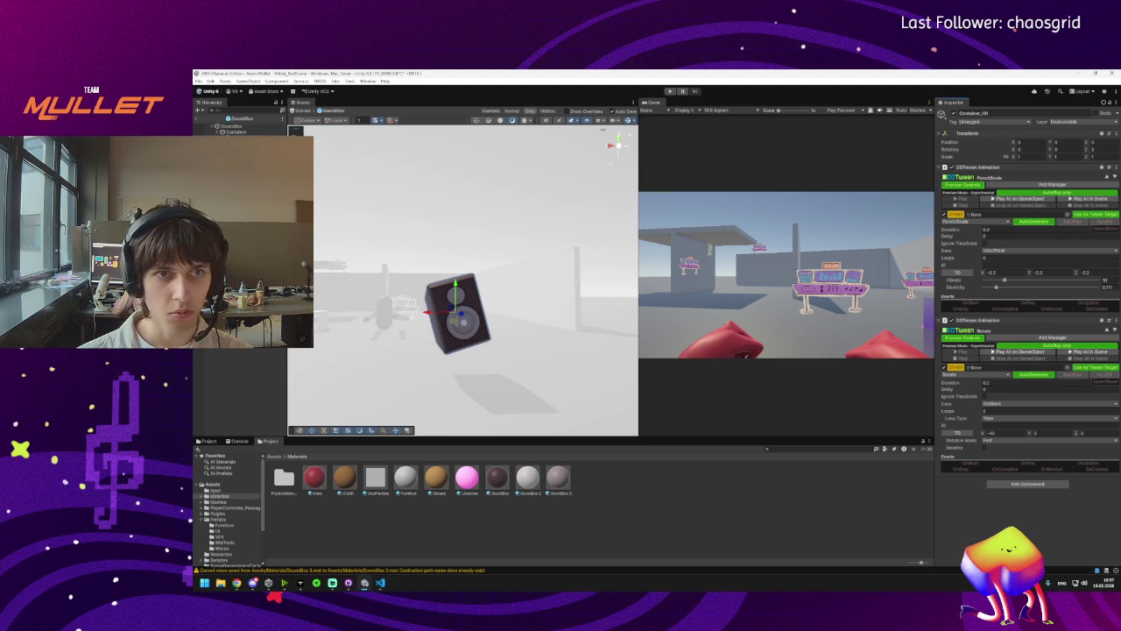
# Turn off AutoKill on the Container's LocalMove and PunchPosition tweens.
pyautogui.click(235, 131)
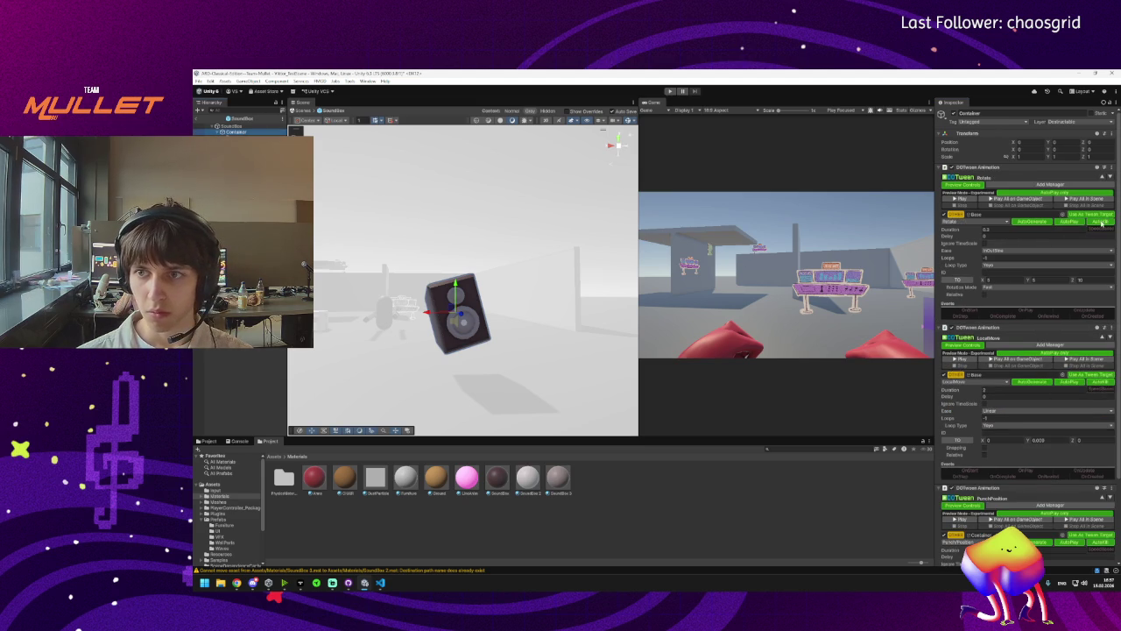
pyautogui.click(1099, 382)
pyautogui.scroll(-3, 1099, 382)
pyautogui.click(1099, 440)
pyautogui.scroll(3, 1086, 306)
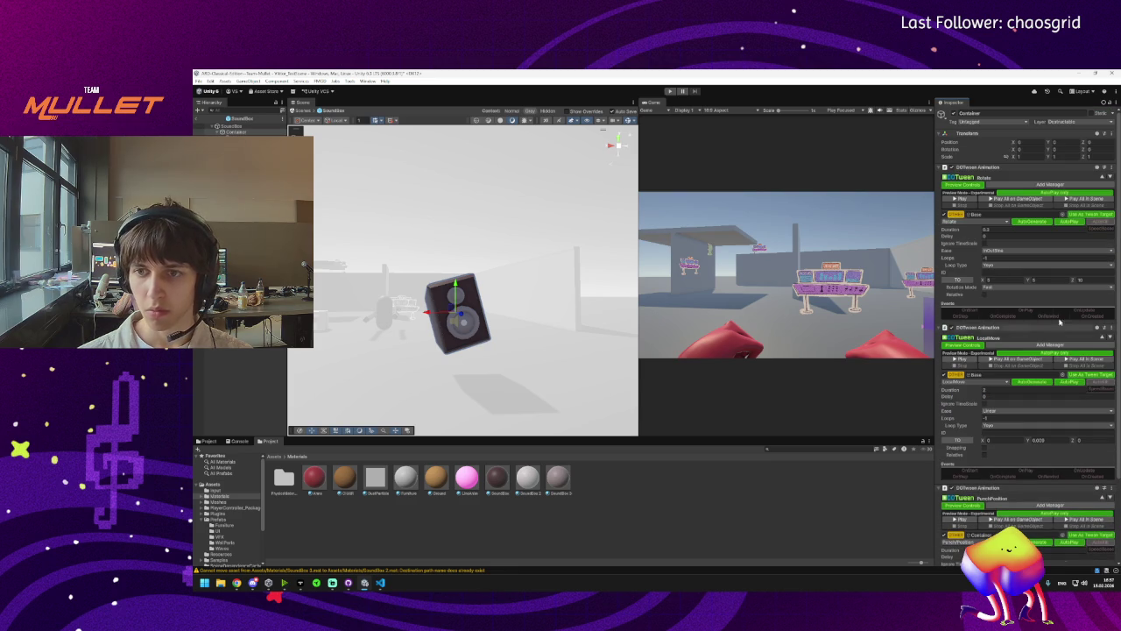
# Return to the level, select the speaker box, and open SoundBox.cs in the code editor.
pyautogui.click(204, 118)
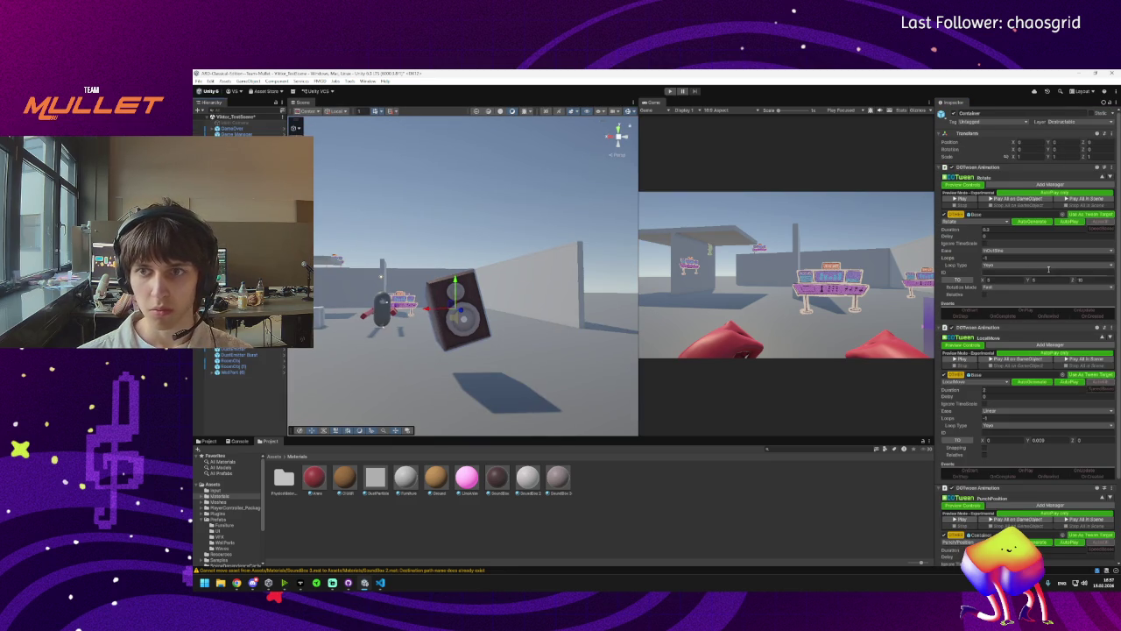
pyautogui.click(457, 308)
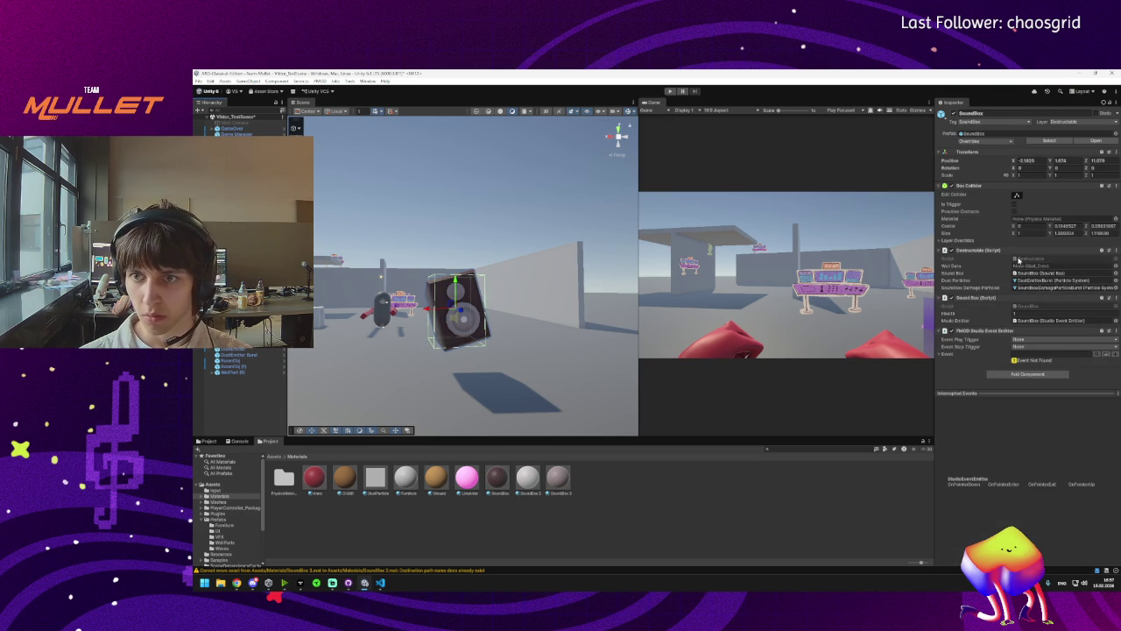
pyautogui.doubleClick(1021, 259)
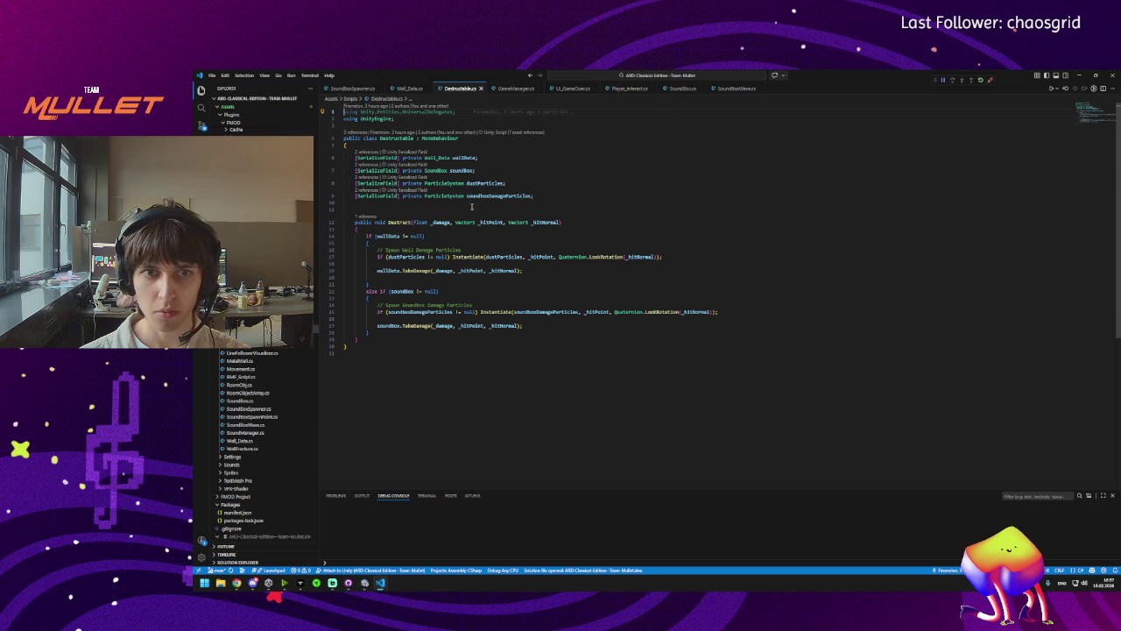
pyautogui.click(1078, 75)
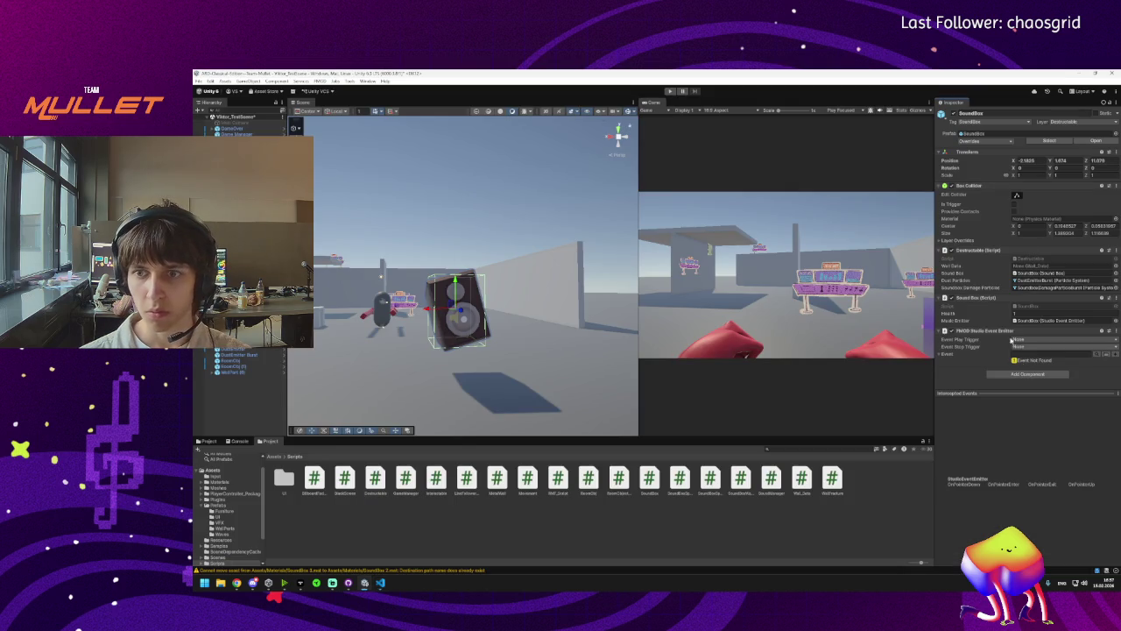
pyautogui.doubleClick(1021, 308)
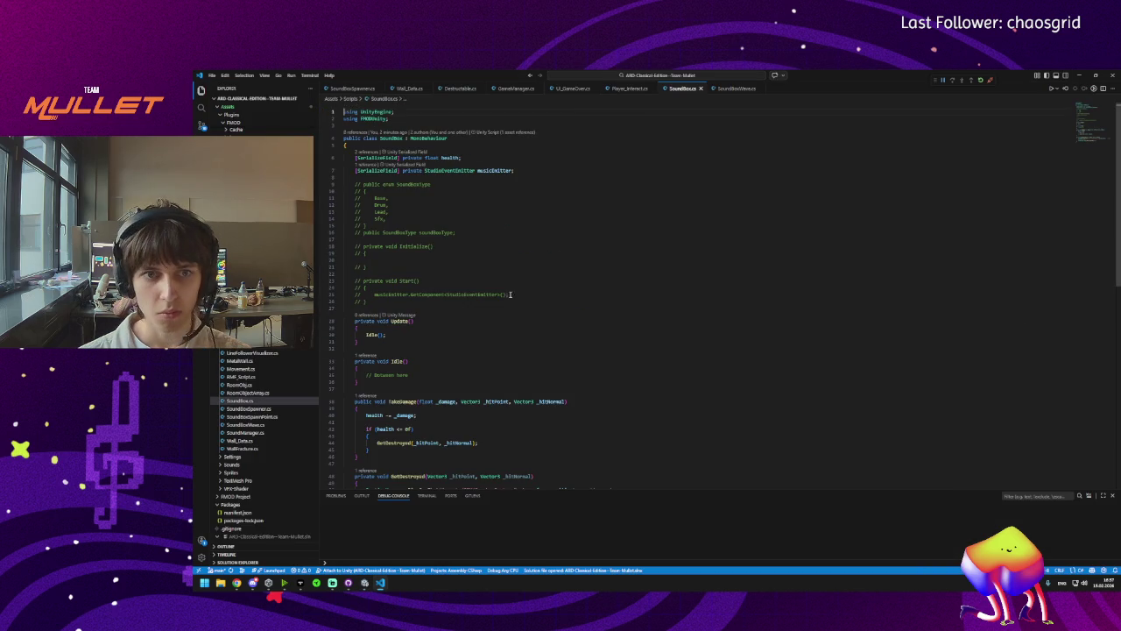
# Add a blank line after the damage subtraction in TakeDamage.
pyautogui.scroll(-5, 437, 324)
pyautogui.click(428, 289)
pyautogui.click(433, 290)
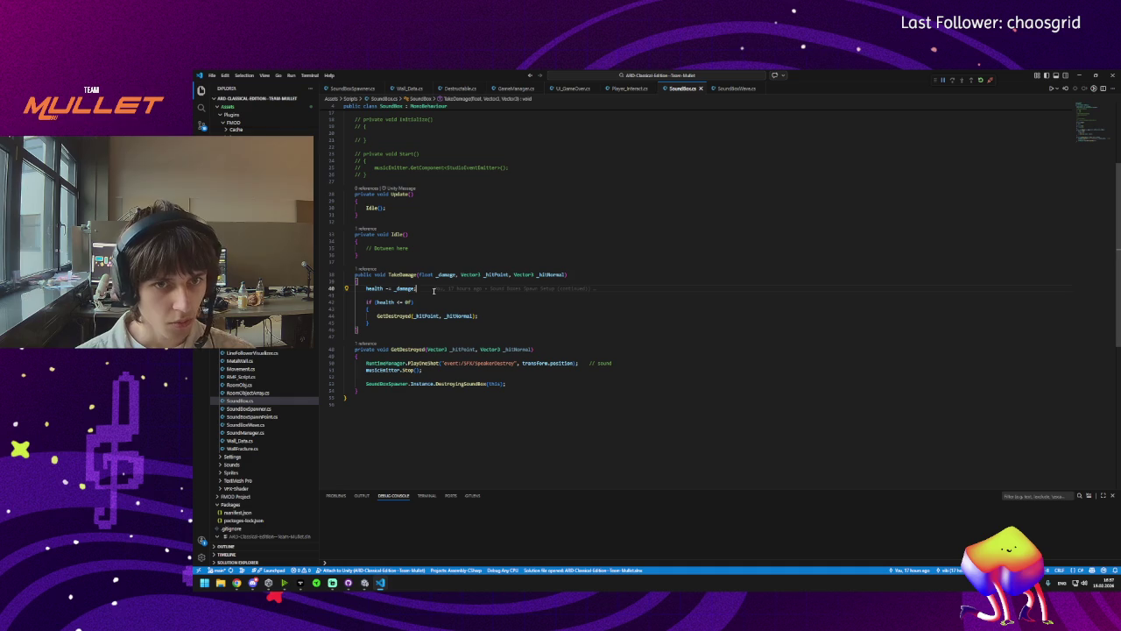
pyautogui.press('Return')
pyautogui.press('Return')
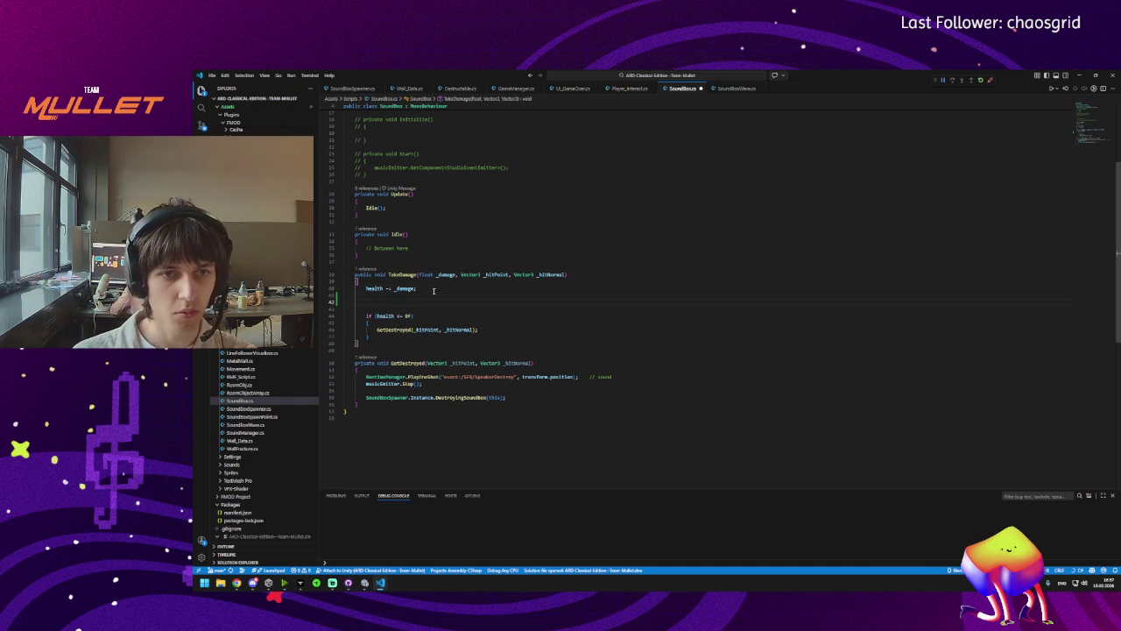
# Below the musicEmitter field, type '[SerializeField] private' using IntelliSense completions.
pyautogui.scroll(5, 442, 288)
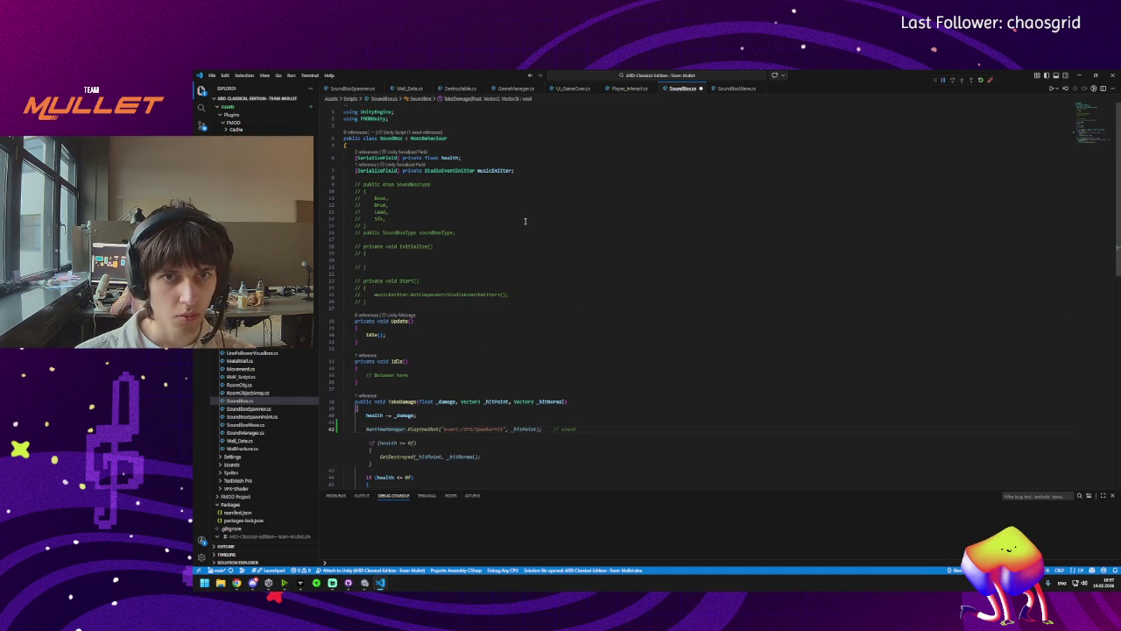
pyautogui.click(529, 170)
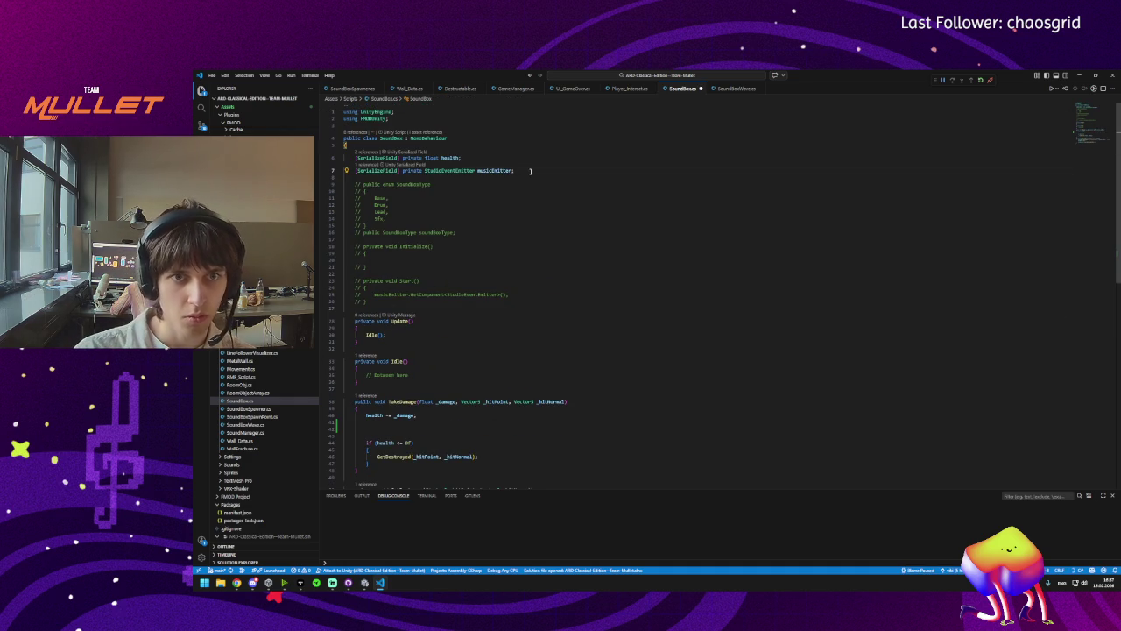
pyautogui.press('Return')
pyautogui.write('[')
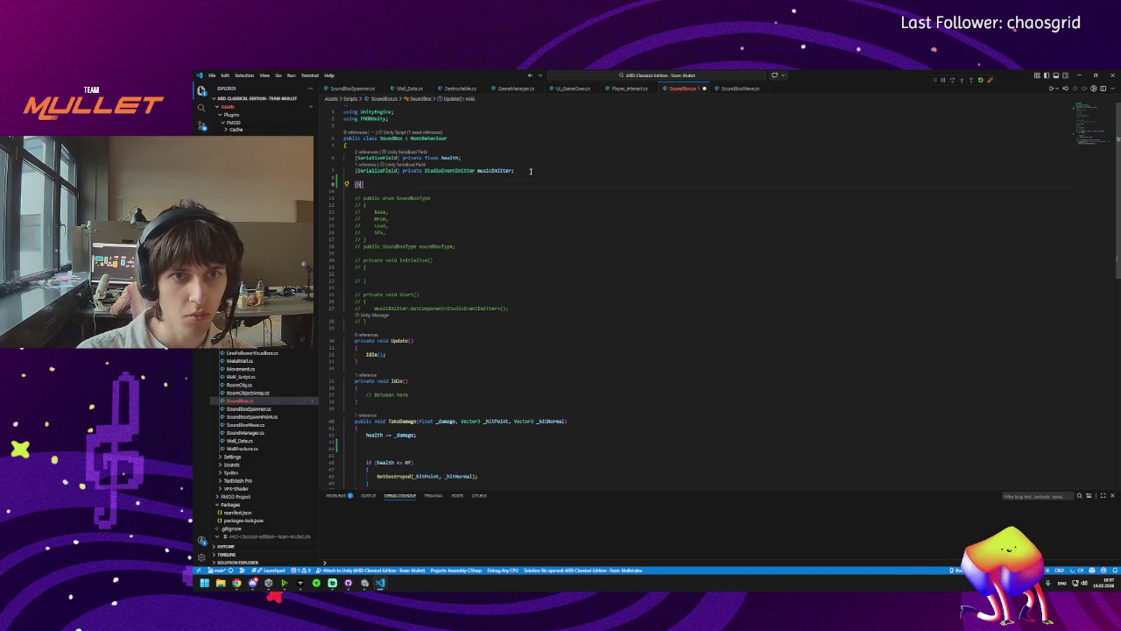
pyautogui.write('Ser')
pyautogui.press('Tab')
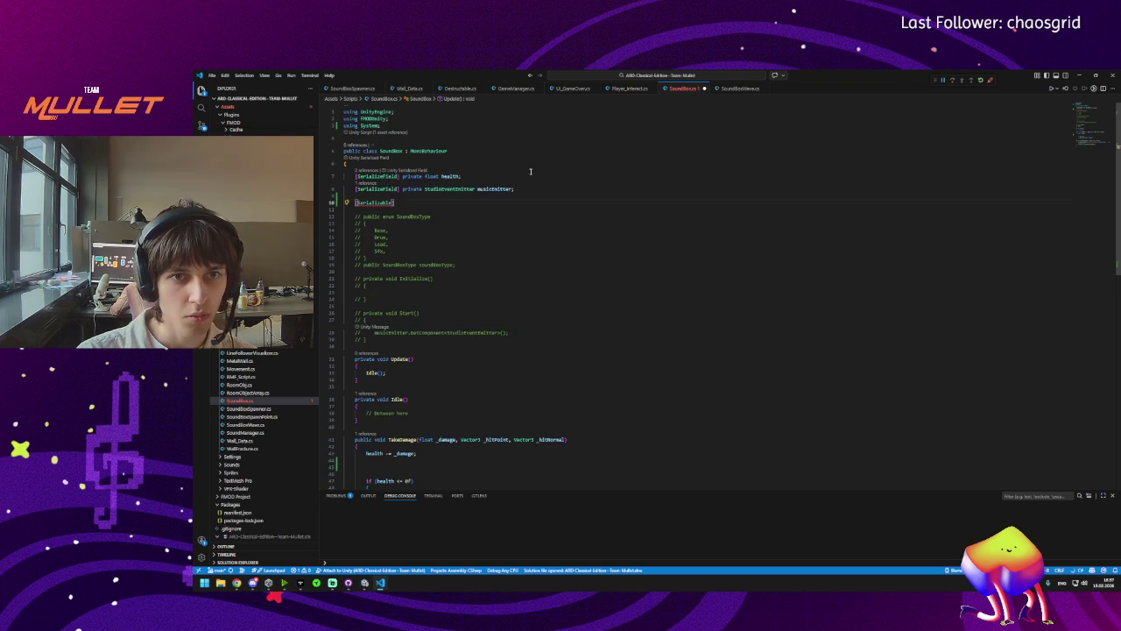
pyautogui.press('BackSpace')
pyautogui.press('BackSpace')
pyautogui.press('BackSpace')
pyautogui.write('eFie')
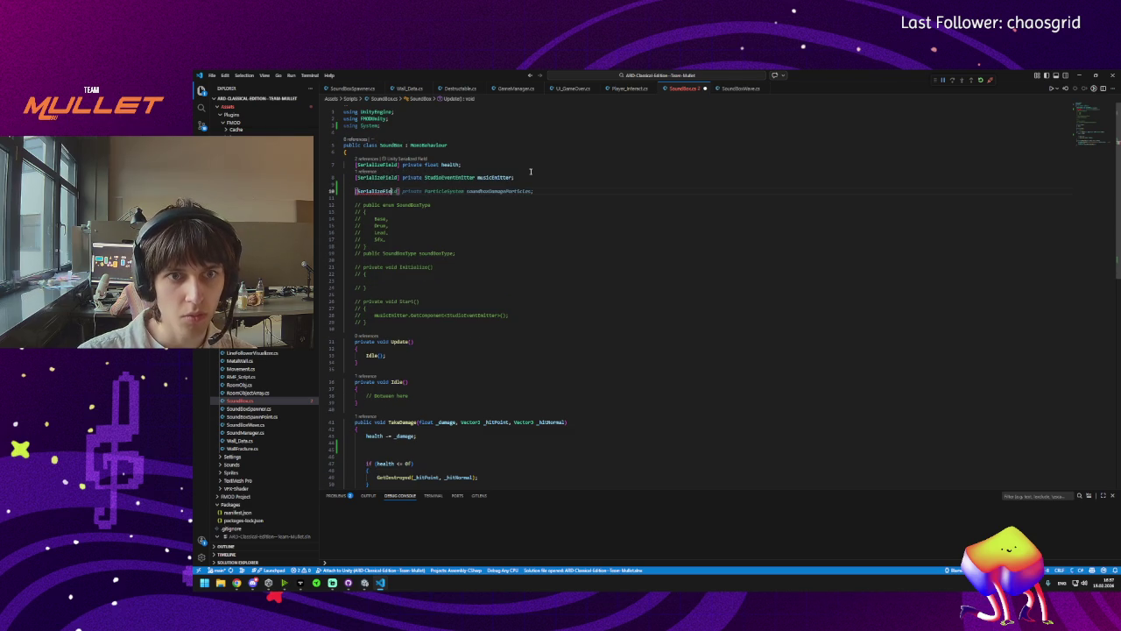
pyautogui.write('ld] privat')
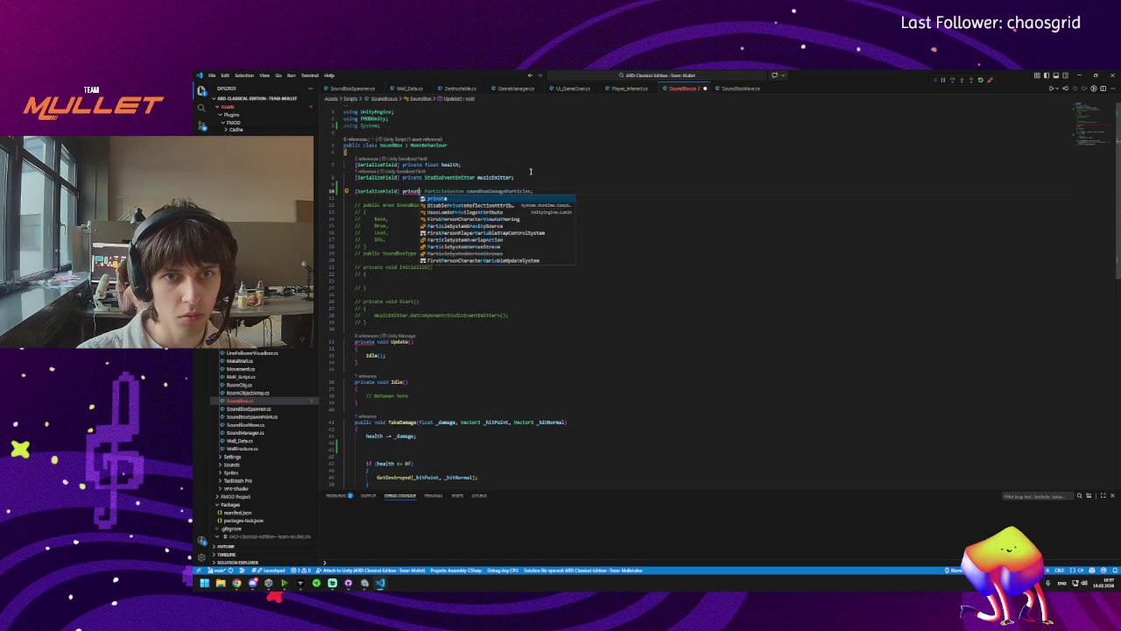
pyautogui.press('Tab')
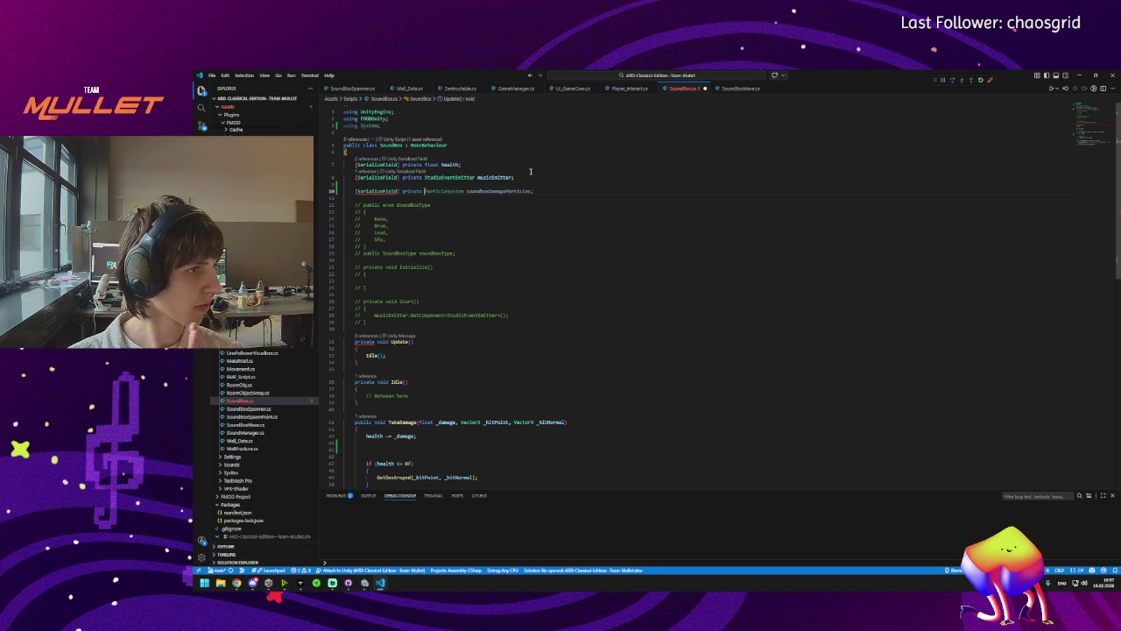
pyautogui.moveTo(252, 584)
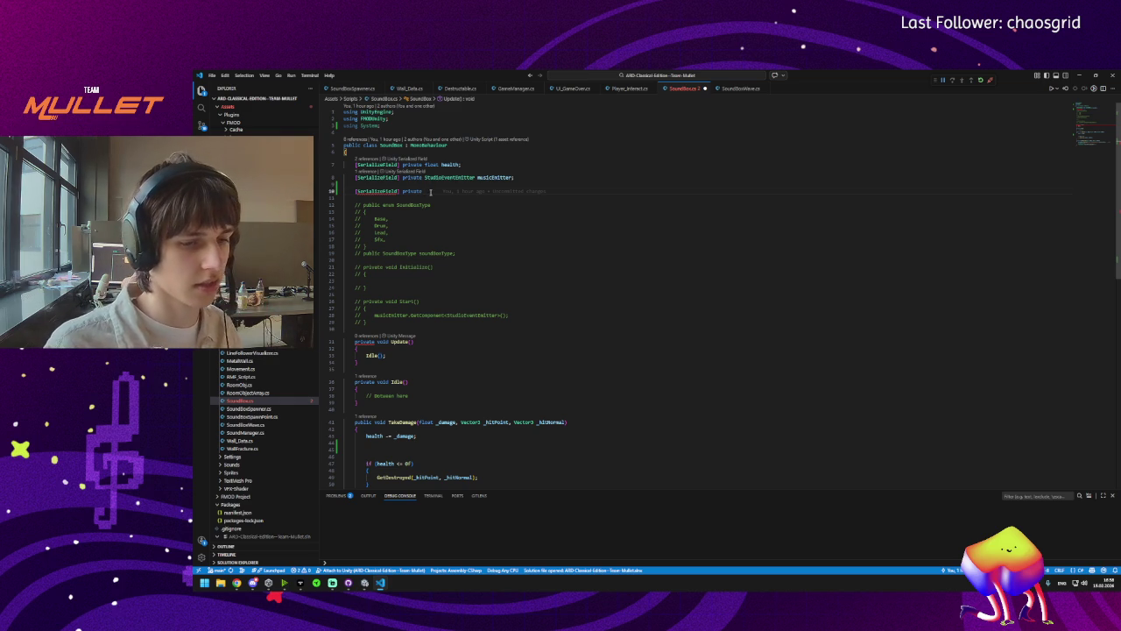
# Switch from Visual Studio Code back to the Unity editor via its taskbar preview.
pyautogui.moveTo(254, 583)
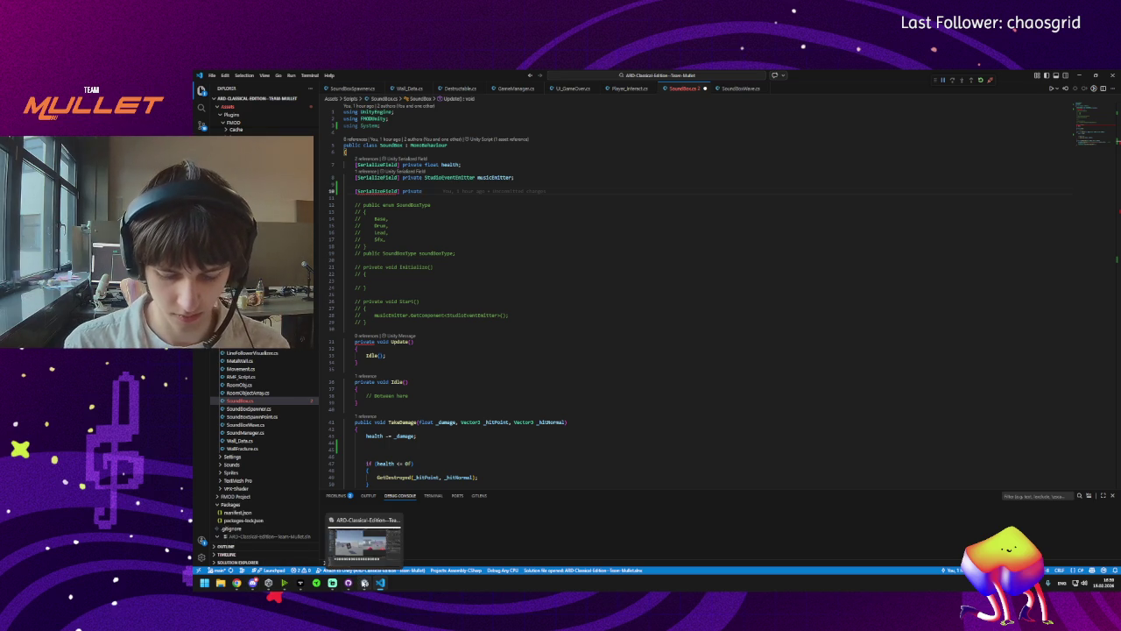
pyautogui.click(362, 584)
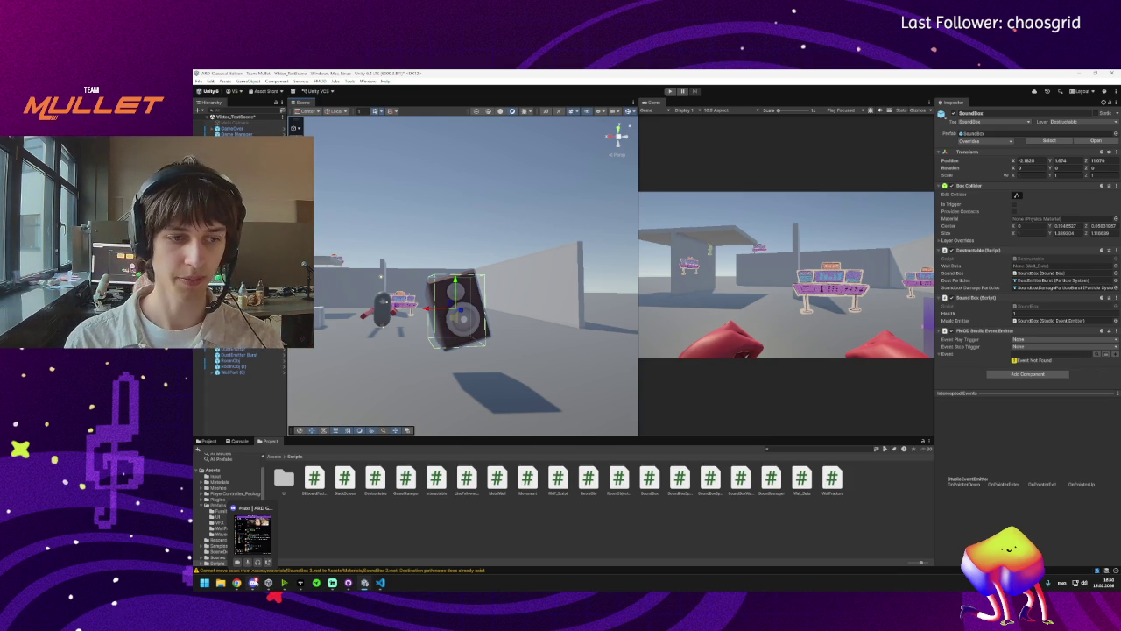
pyautogui.click(1021, 313)
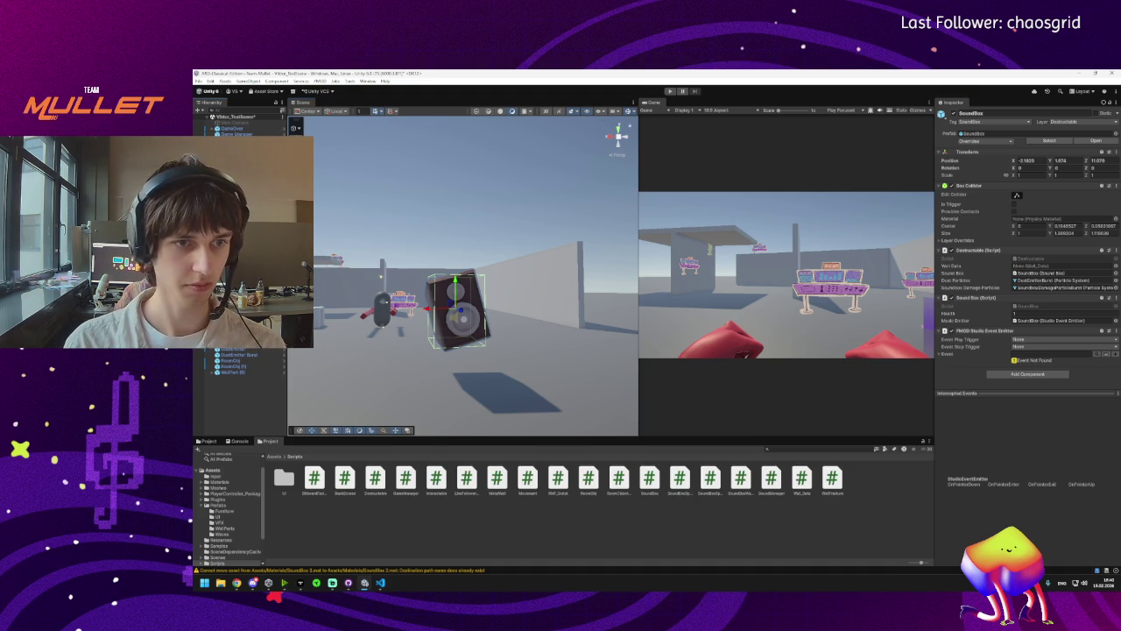
pyautogui.moveTo(254, 593)
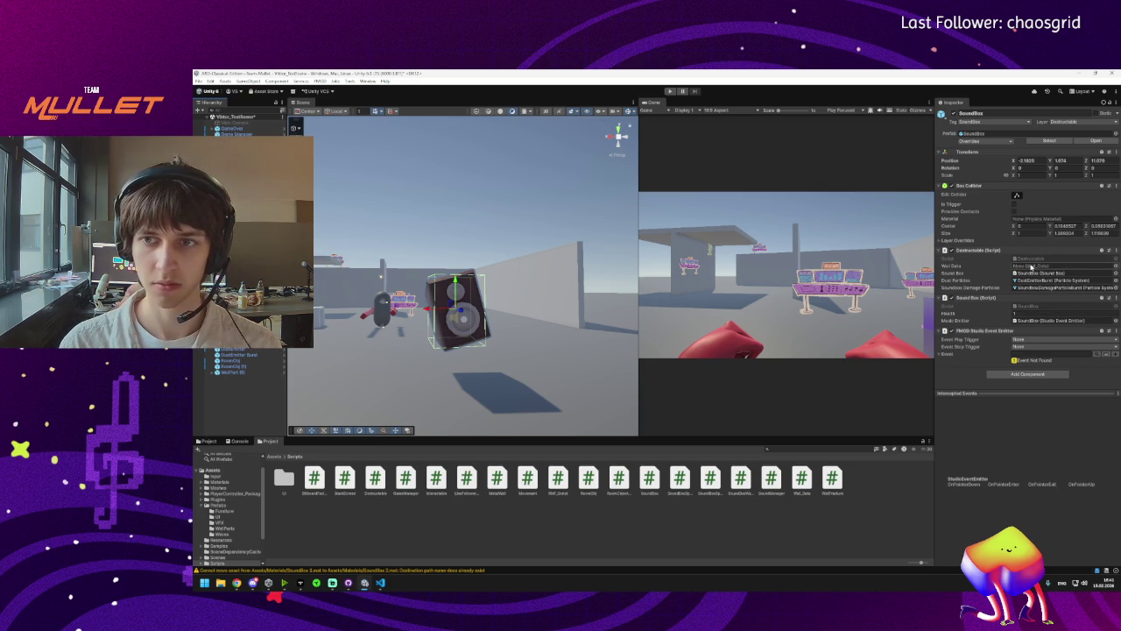
# Open SoundBox.cs and declare a DOTweenAnimation field named idleAnim, then save.
pyautogui.doubleClick(1023, 307)
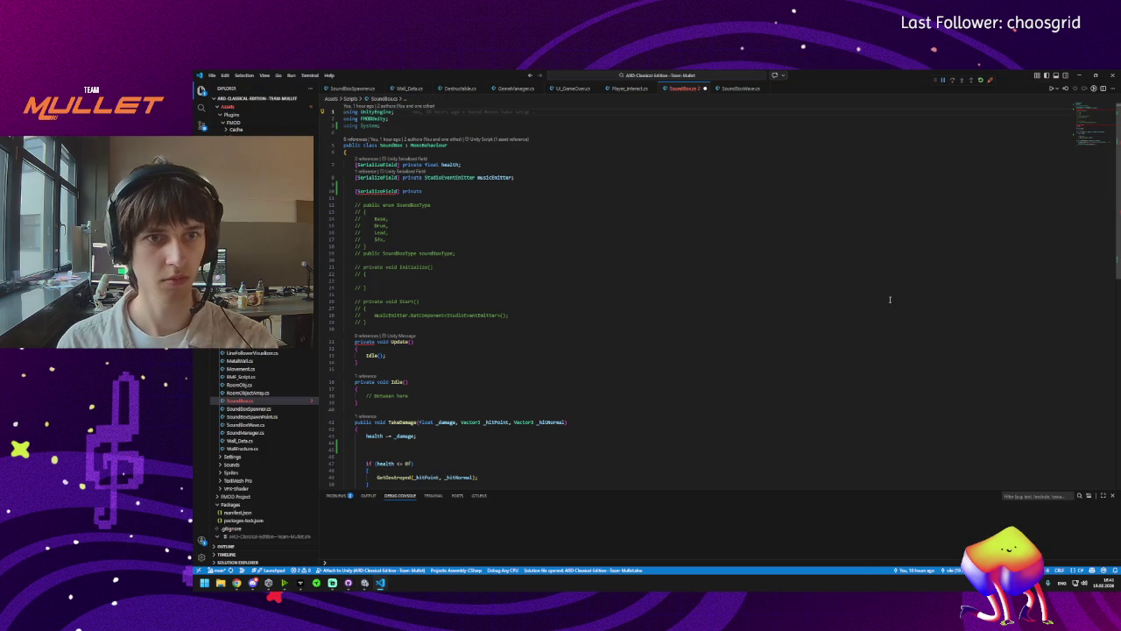
pyautogui.click(455, 191)
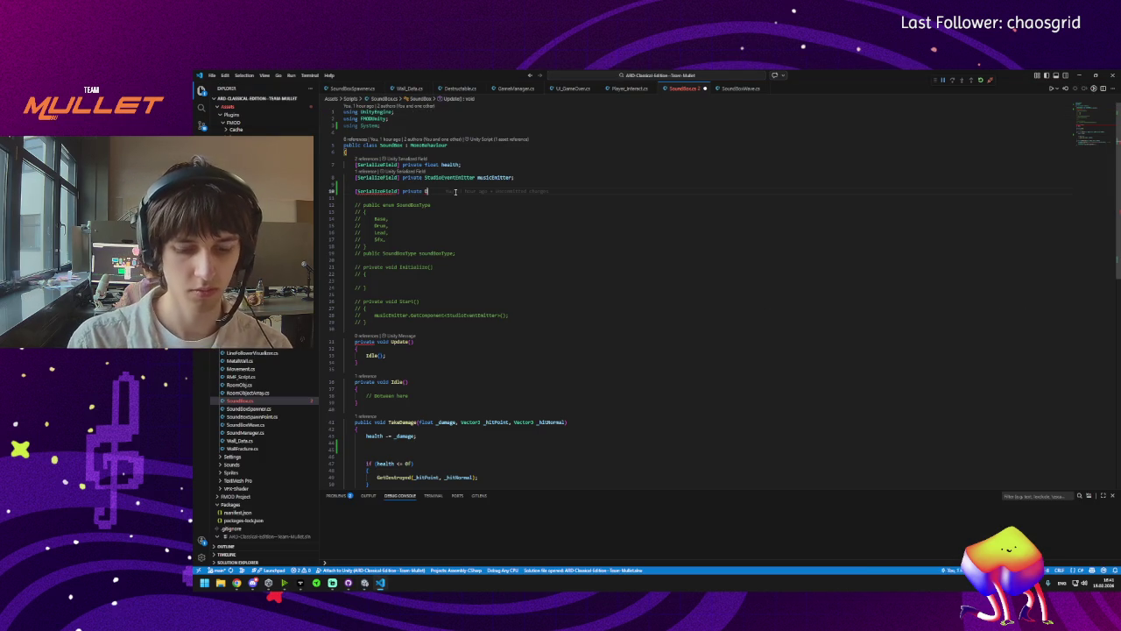
pyautogui.write('Dotween')
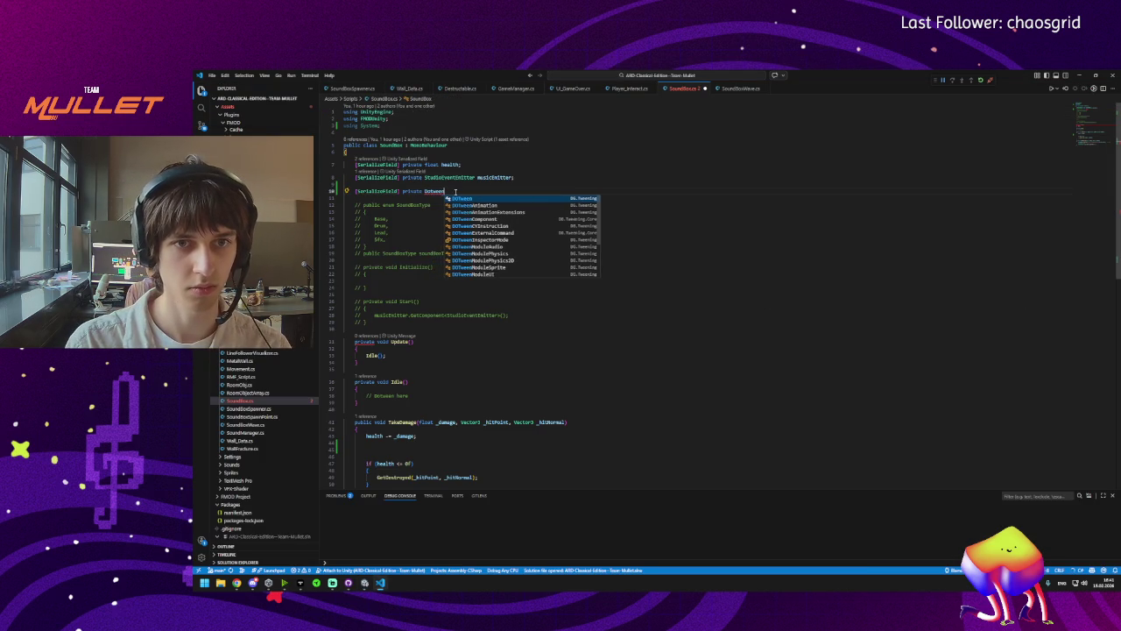
pyautogui.write('A')
pyautogui.press('Return')
pyautogui.write('idleAnim;')
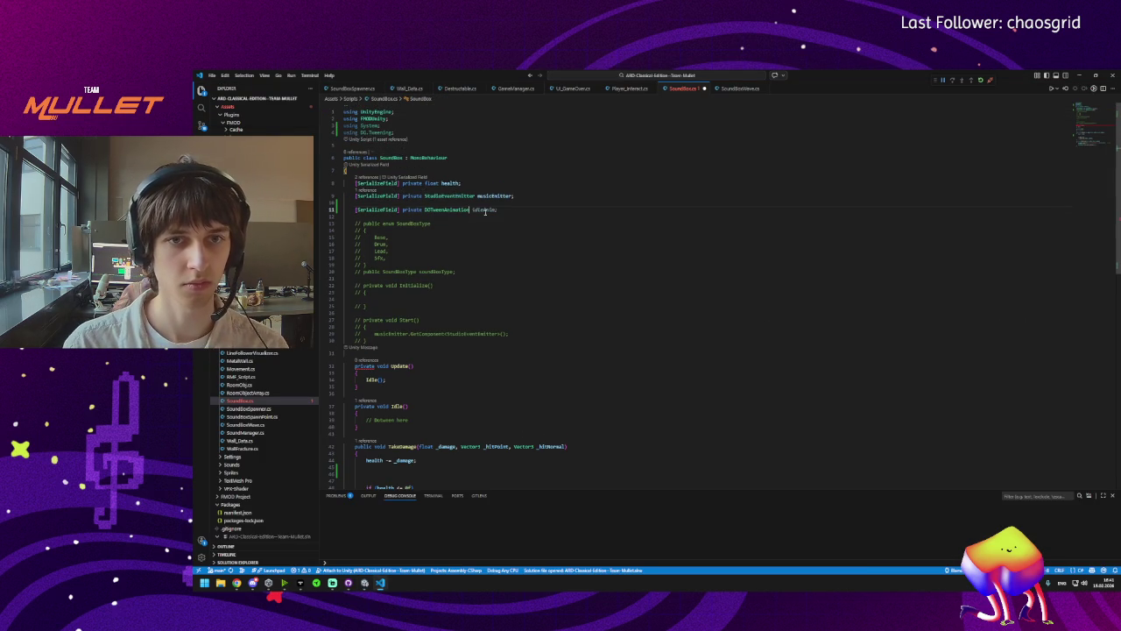
pyautogui.hotkey('ctrl', 's')
# Rename the field to hitAnim and add a second DOTweenAnimation field named hitAnim2.
pyautogui.click(497, 203)
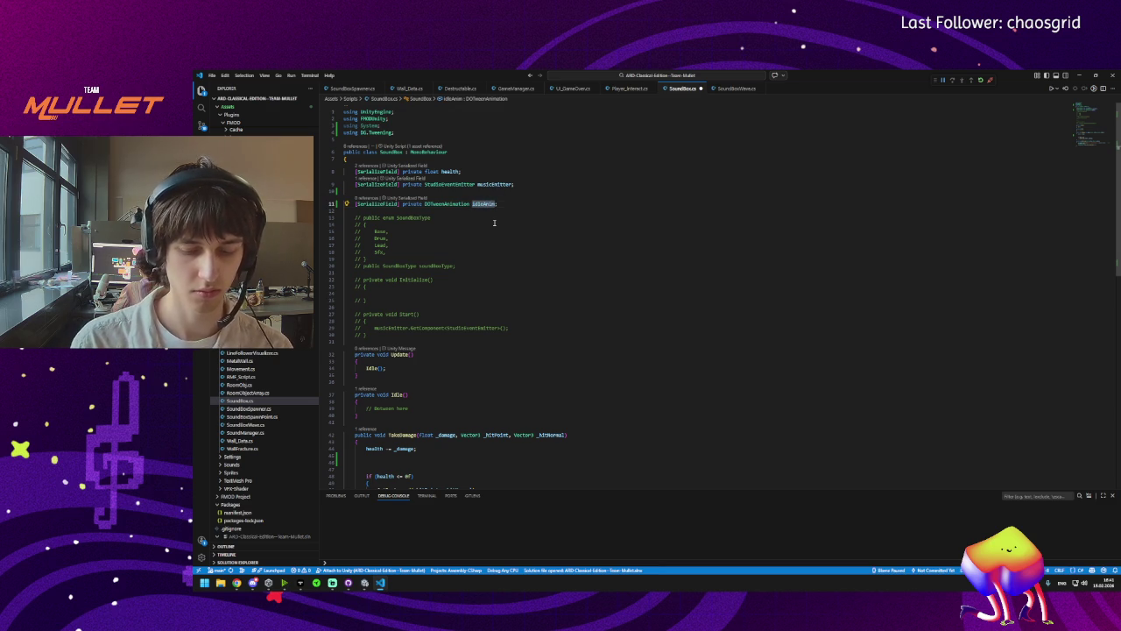
pyautogui.write('hitAnim')
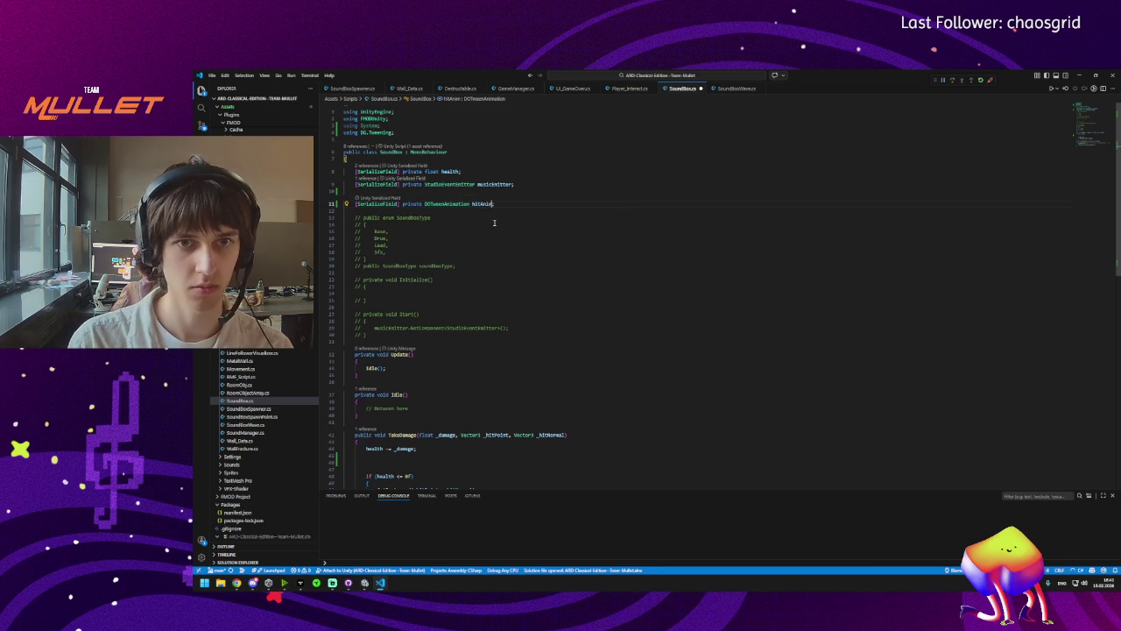
pyautogui.hotkey('ctrl', 'a')
pyautogui.click(519, 204)
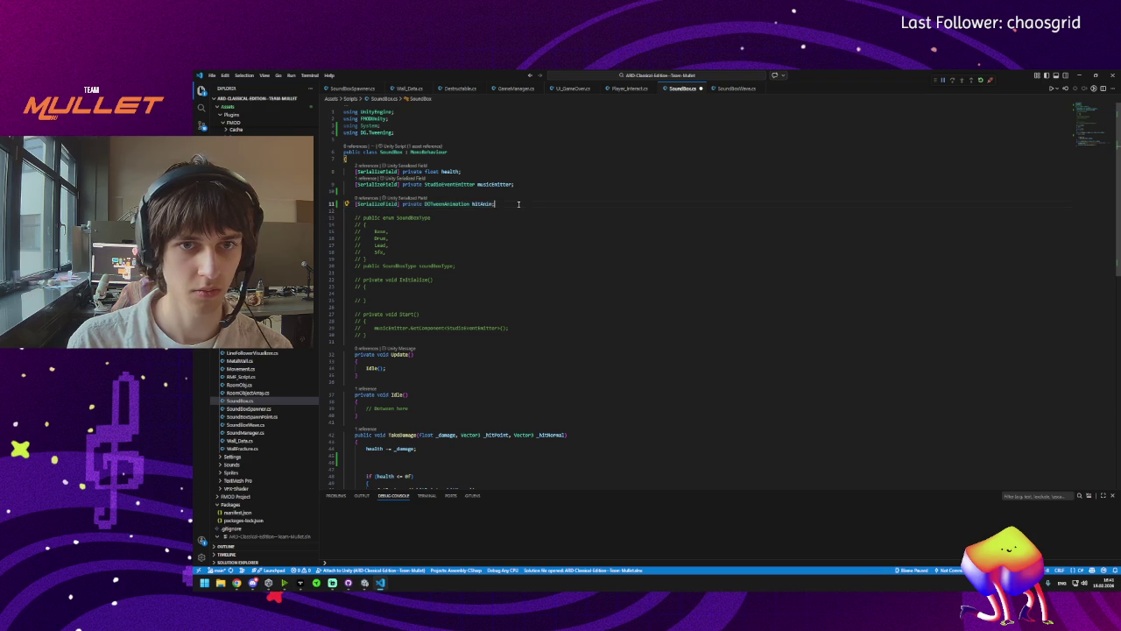
pyautogui.press('Return')
pyautogui.write('[SerializeField] private DOTweenAnimation hitAnim;')
pyautogui.hotkey('ctrl', 's')
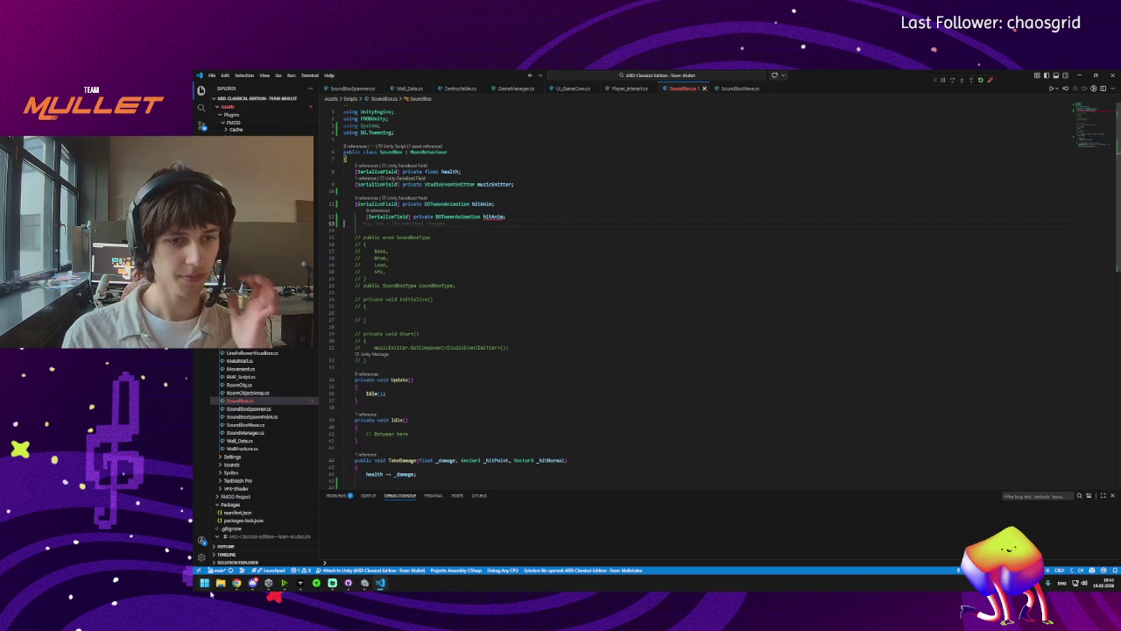
pyautogui.click(366, 217)
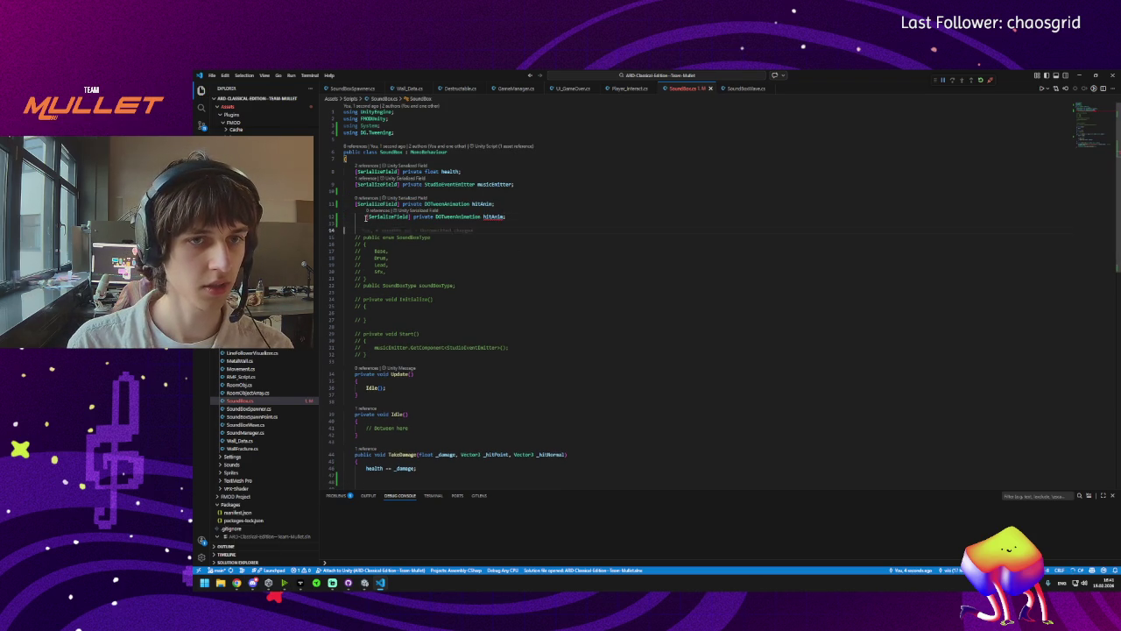
pyautogui.hotkey('shift', 'Tab')
pyautogui.doubleClick(481, 217)
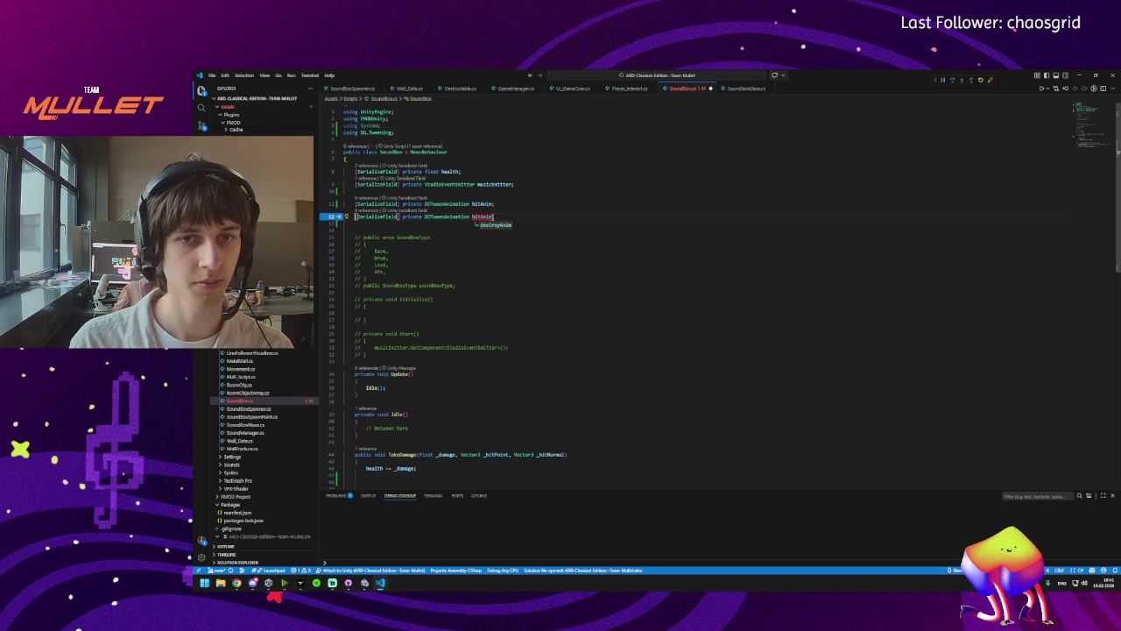
pyautogui.write('hitAnim2;')
pyautogui.hotkey('ctrl', 's')
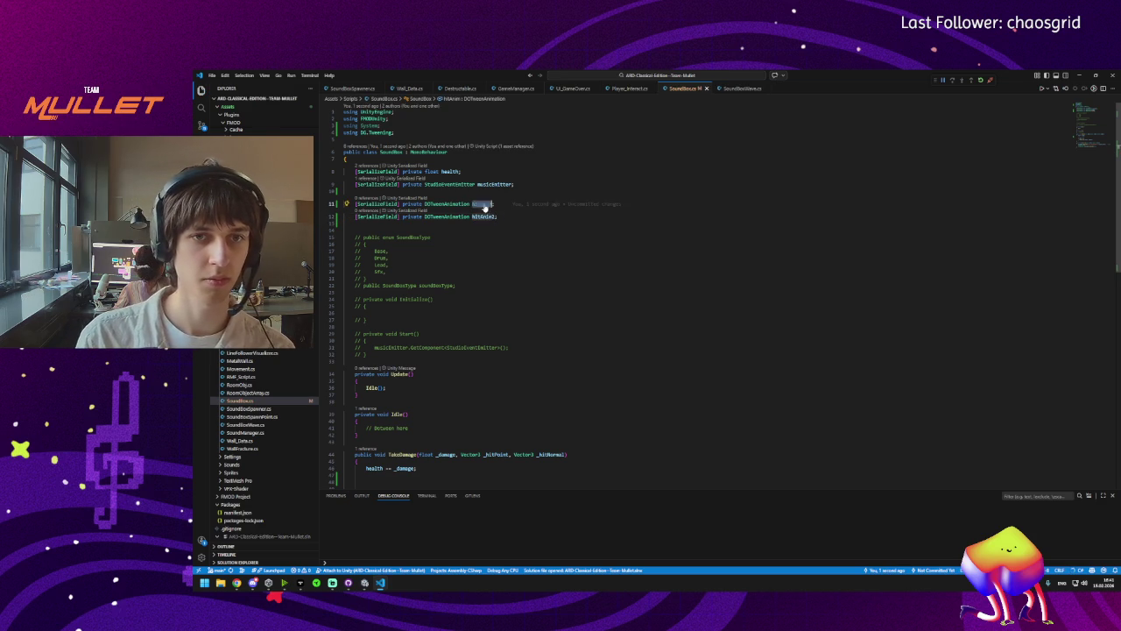
# Call DORestart on hitAnim and hitAnim2 inside TakeDamage, save, and let Unity recompile.
pyautogui.scroll(-8, 349, 361)
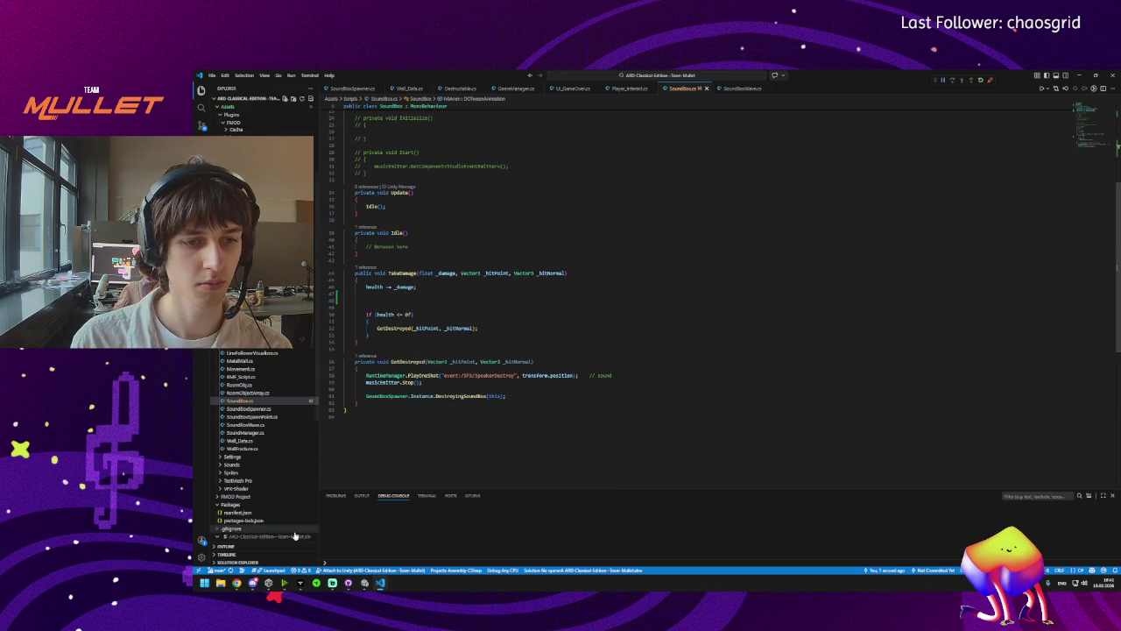
pyautogui.click(420, 301)
pyautogui.write('hitAnim.DORestart();')
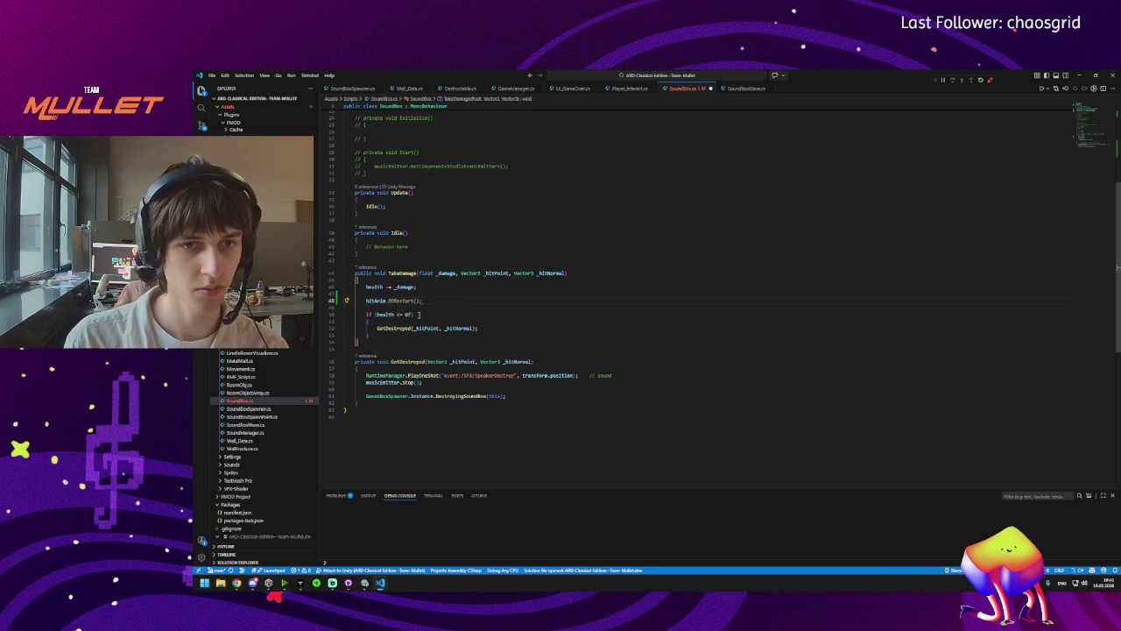
pyautogui.press('Tab')
pyautogui.press('Return')
pyautogui.press('Tab')
pyautogui.hotkey('ctrl', 's')
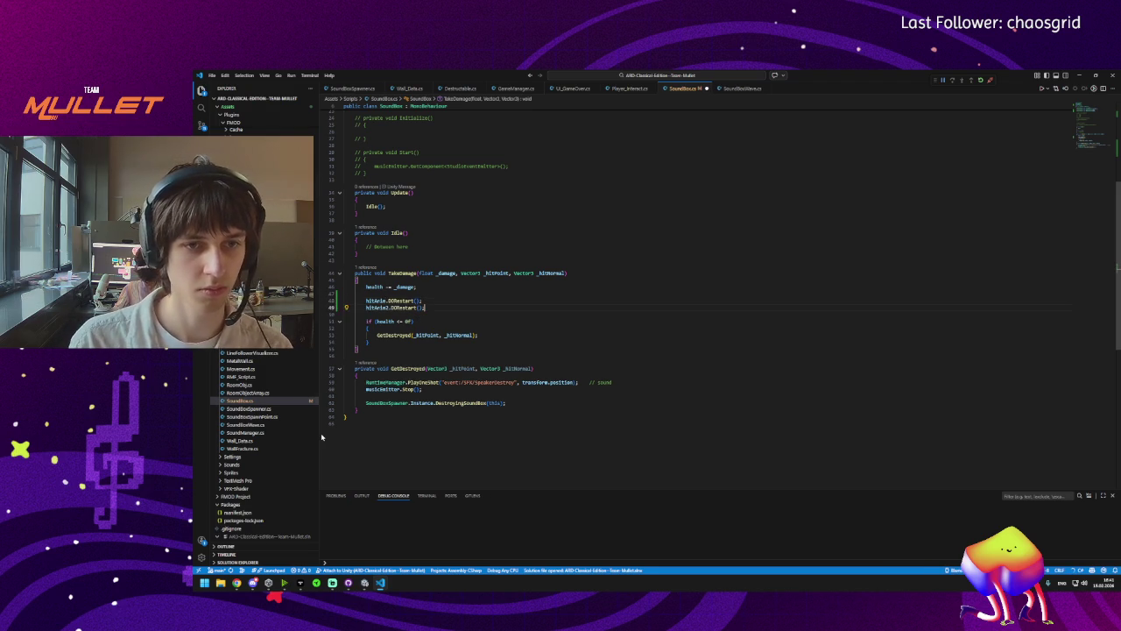
pyautogui.hotkey('alt', 'Tab')
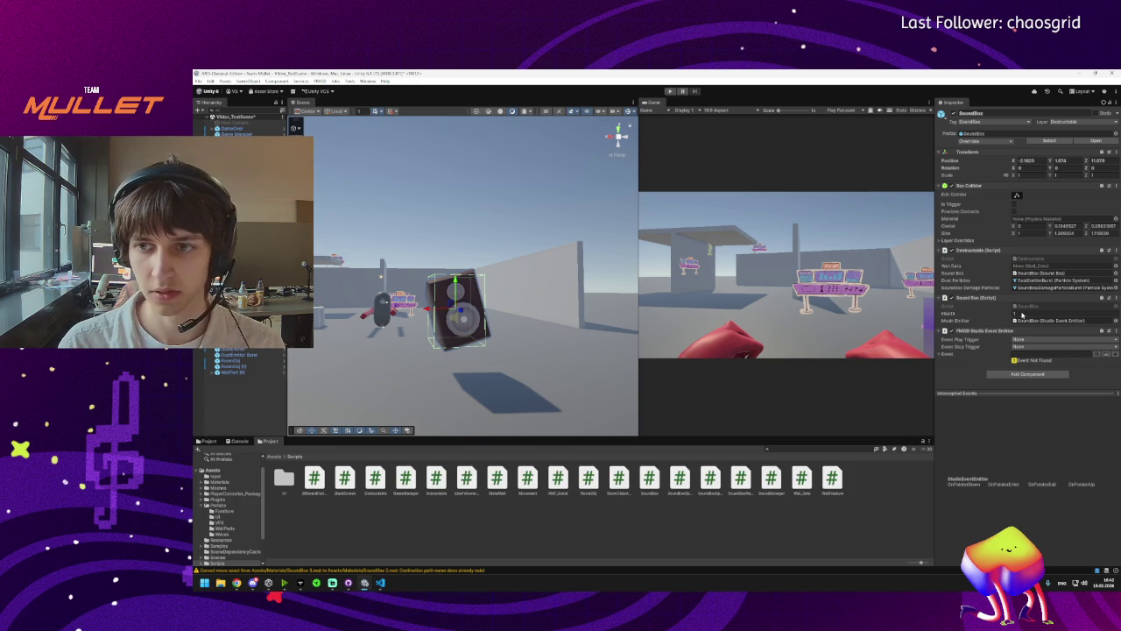
# Assign Container_Hit's DOTween animations to the SoundBox's Hit Anim and Hit Anim 2 slots.
pyautogui.click(1020, 314)
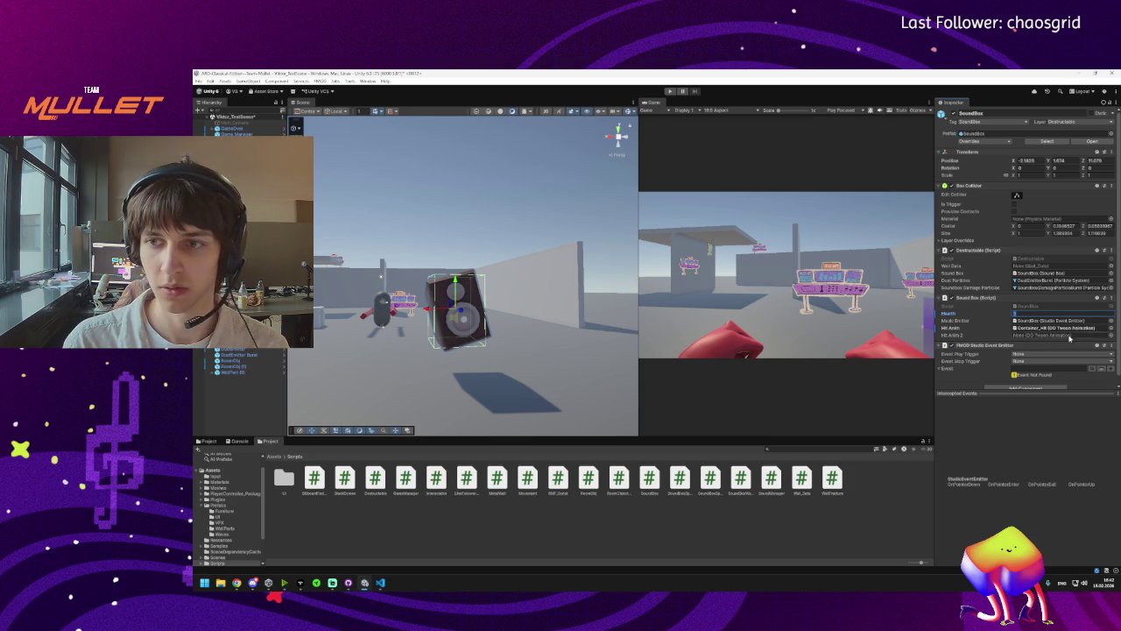
pyautogui.click(1110, 337)
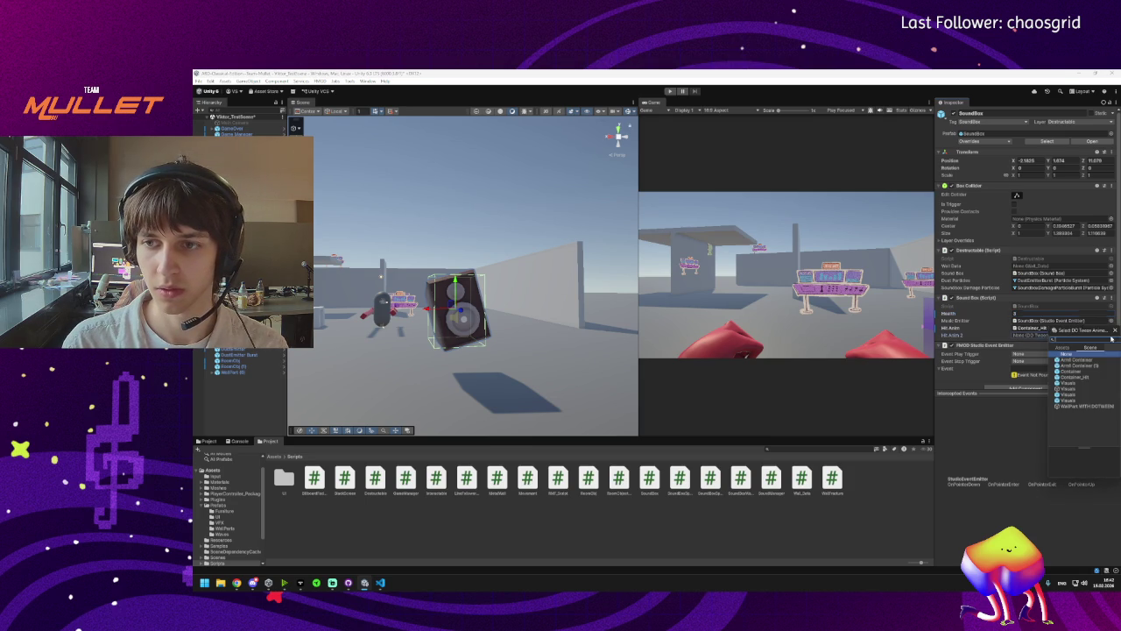
pyautogui.doubleClick(1085, 378)
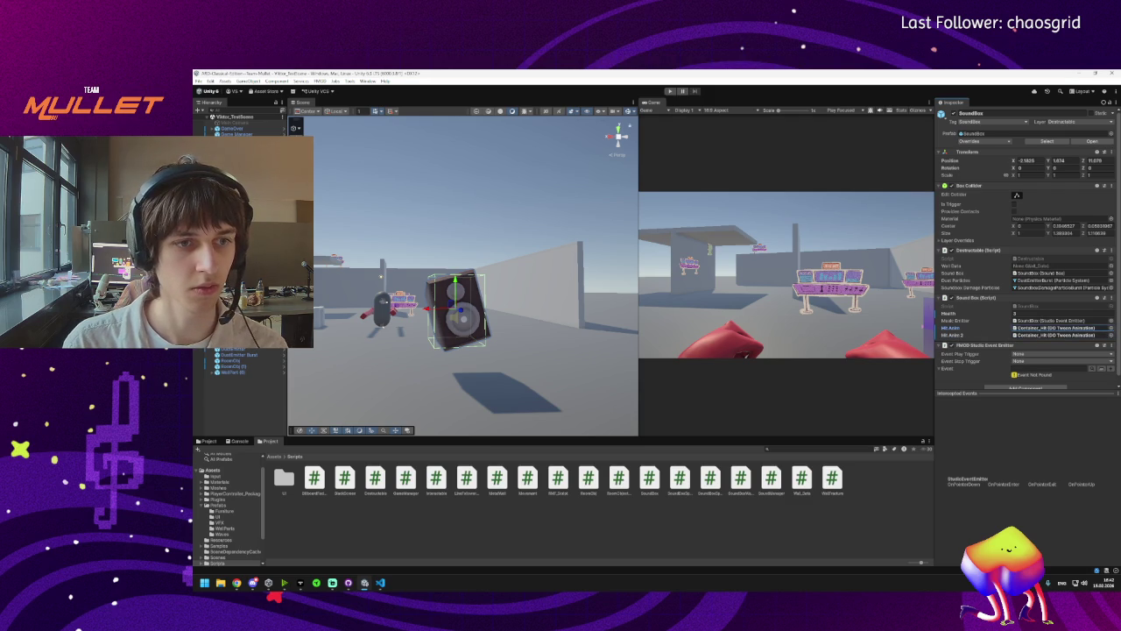
pyautogui.doubleClick(1060, 327)
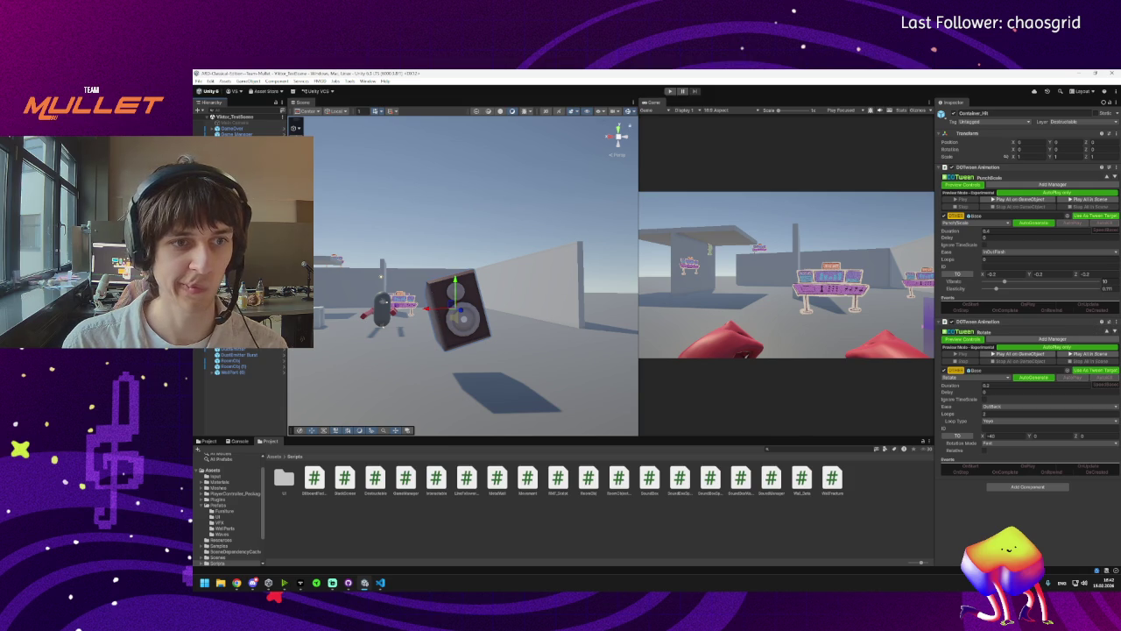
pyautogui.click(457, 311)
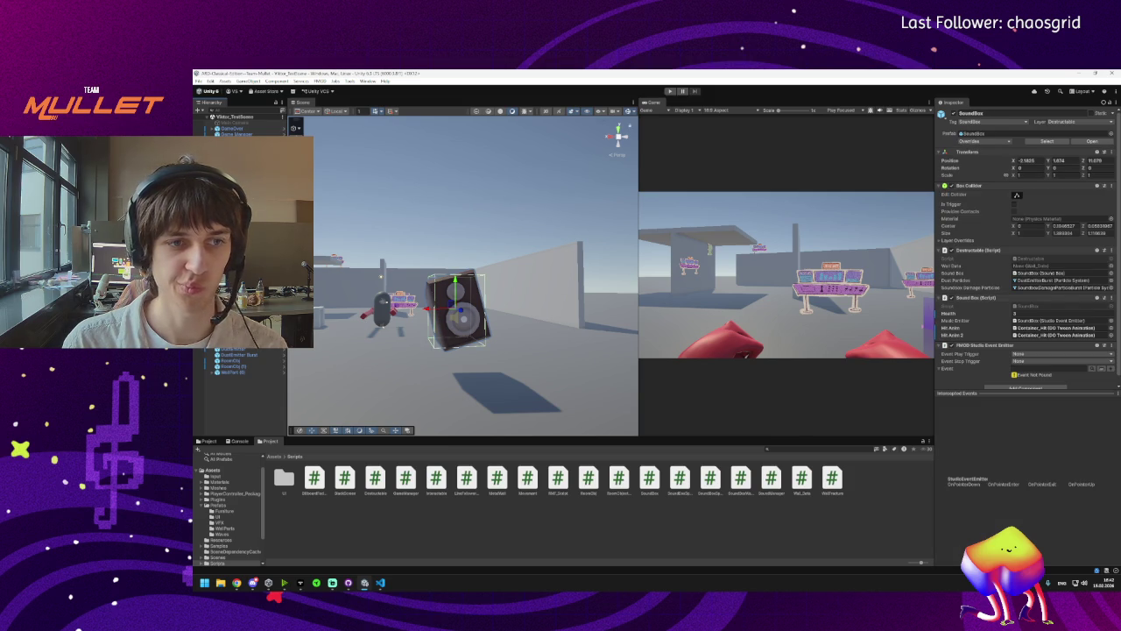
pyautogui.click(380, 582)
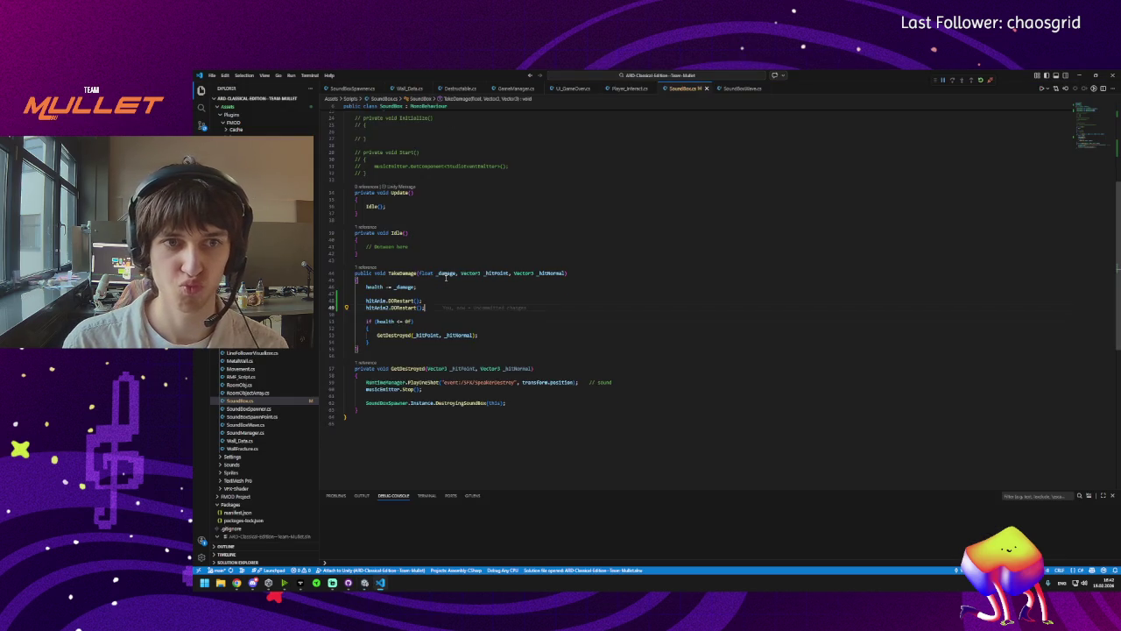
# Change the hitAnim field to a List<DOTweenAnimation> named hitAnims and delete the hitAnim2 field.
pyautogui.click(400, 204)
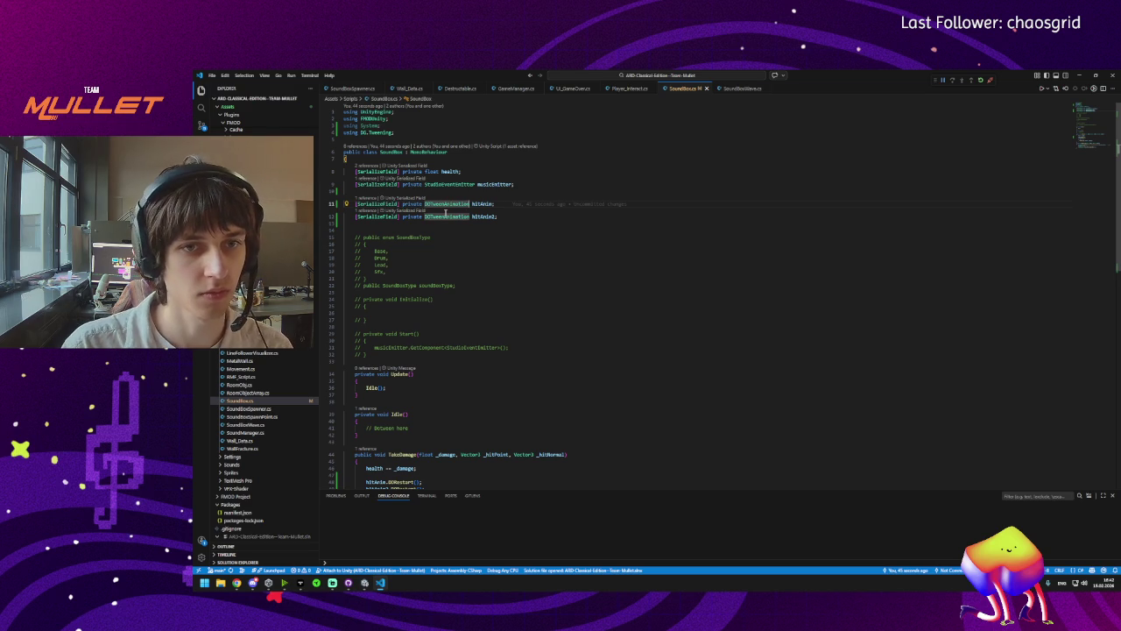
pyautogui.write('List')
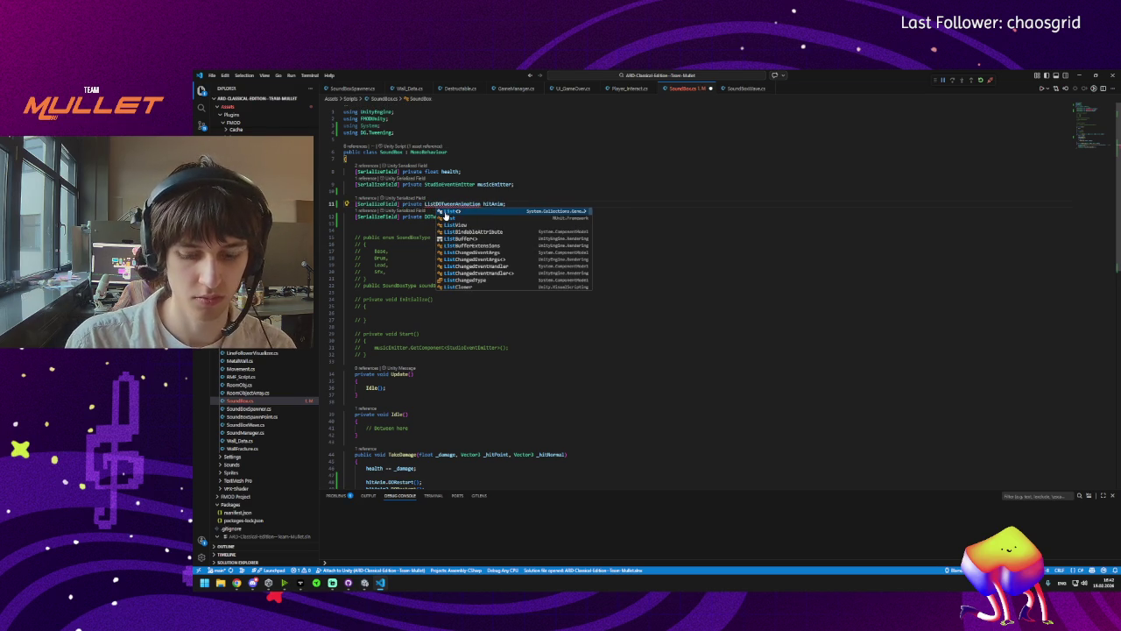
pyautogui.press('Tab')
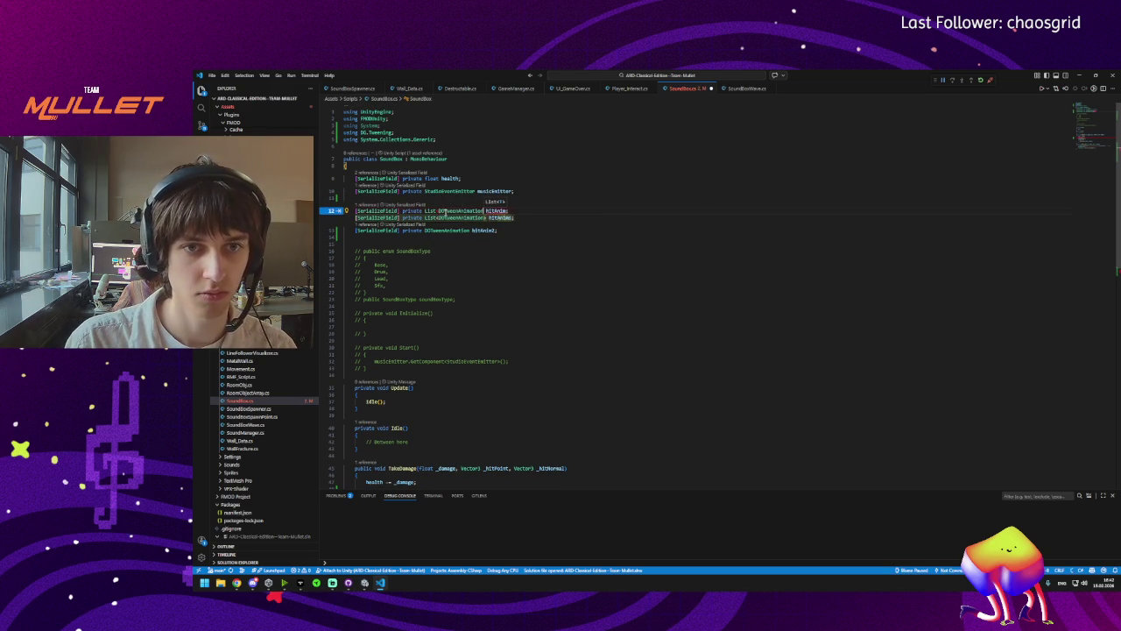
pyautogui.press('Tab')
pyautogui.click(437, 224)
pyautogui.hotkey('ctrl', 'shift', 'k')
pyautogui.click(504, 211)
# Replace the restart calls in TakeDamage with a loop restarting each hitAnims tween, then save.
pyautogui.scroll(-5, 413, 411)
pyautogui.click(385, 277)
pyautogui.write('s[].DORestart();')
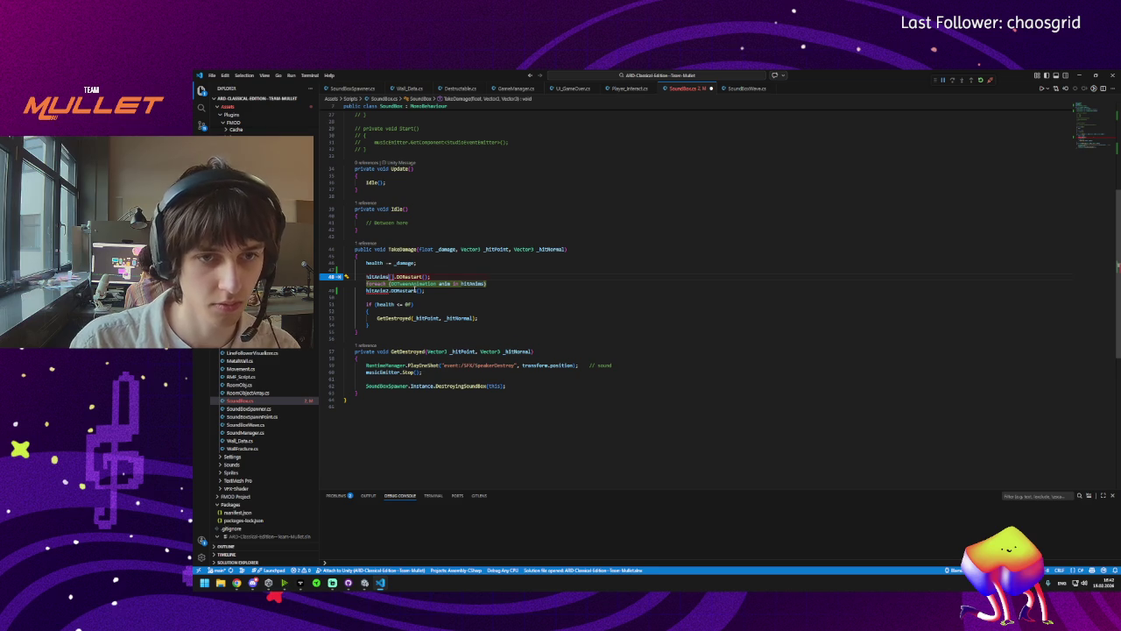
pyautogui.press('Tab')
pyautogui.press('Tab')
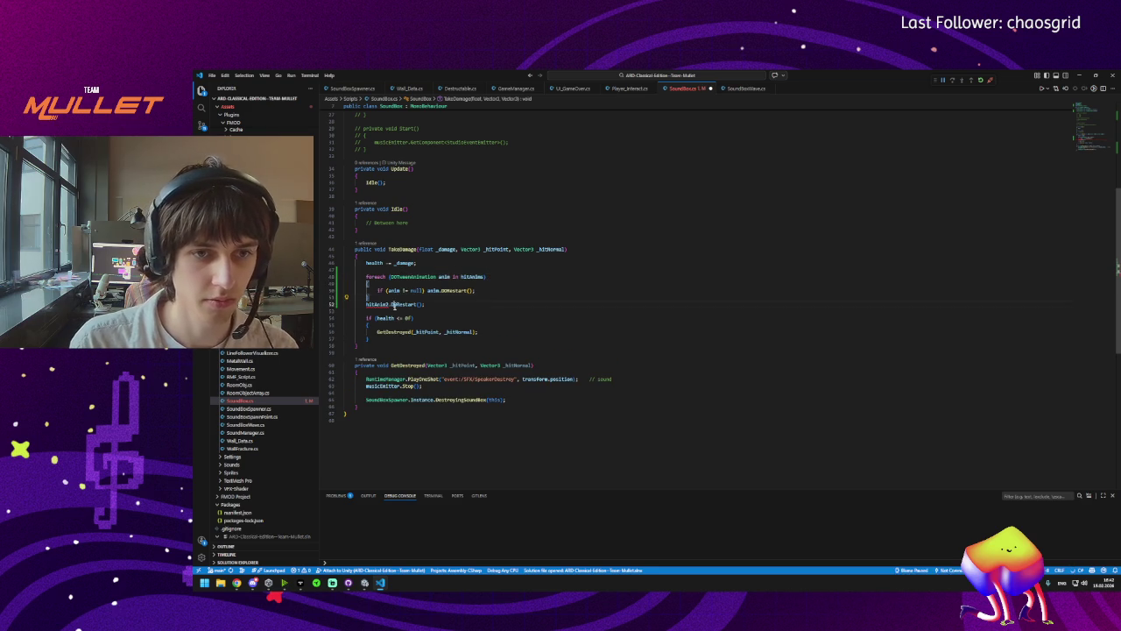
pyautogui.tripleClick(394, 304)
pyautogui.press('BackSpace')
pyautogui.hotkey('ctrl', 's')
pyautogui.click(417, 290)
pyautogui.click(433, 290)
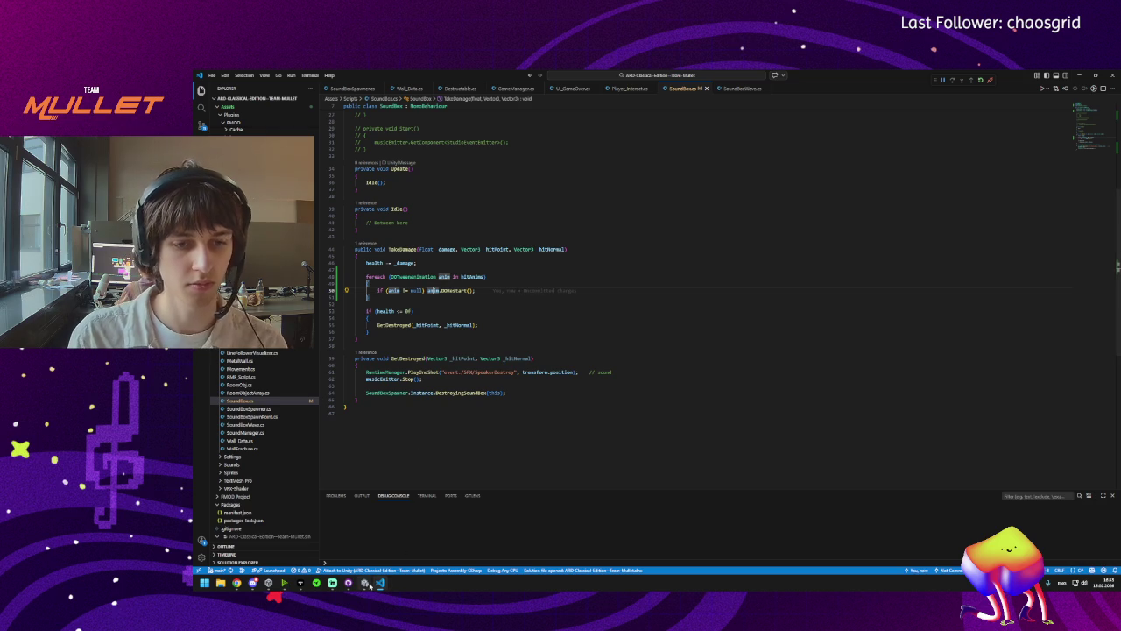
pyautogui.click(365, 582)
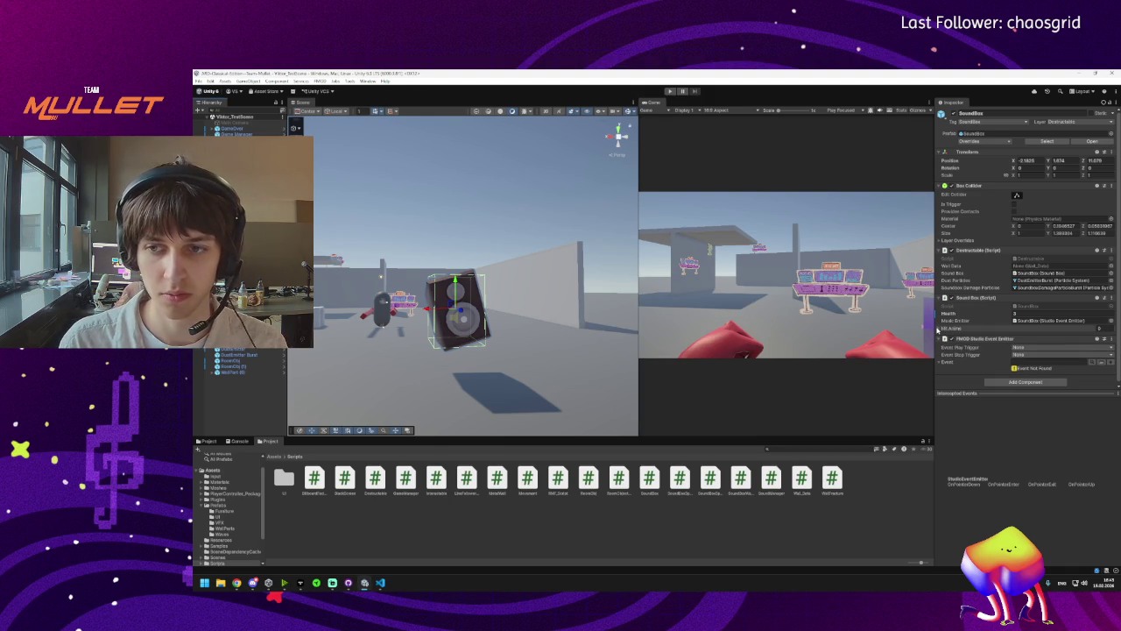
# Bring Visual Studio Code with SoundBox.cs back to the front.
pyautogui.click(380, 582)
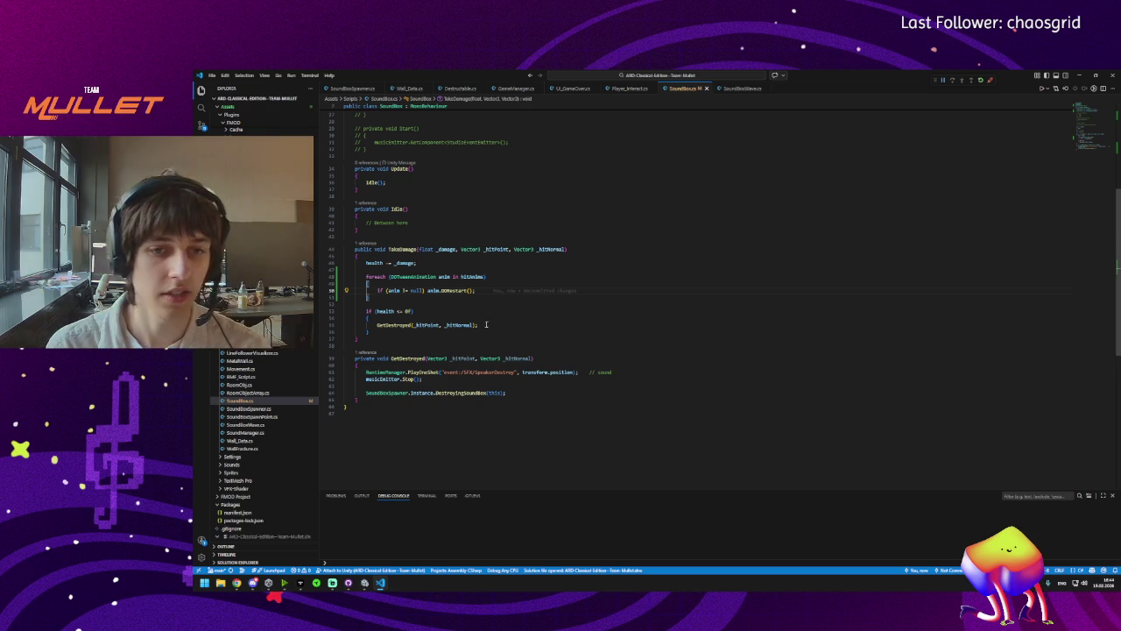
# Bring the Unity editor with the speaker box test scene to the front.
pyautogui.moveTo(364, 584)
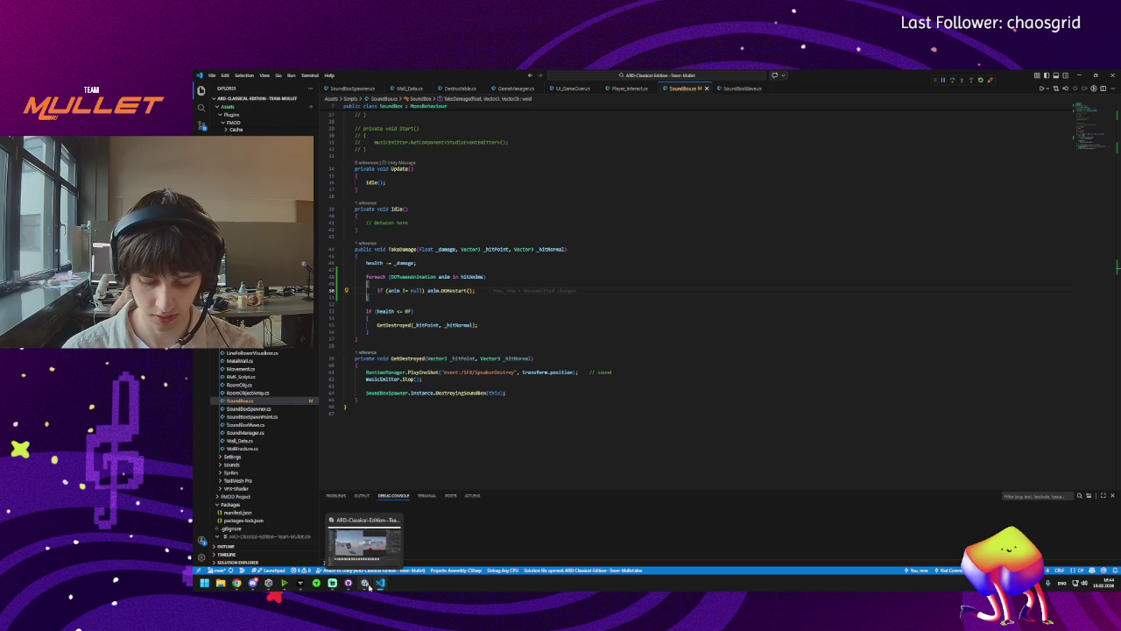
pyautogui.click(369, 588)
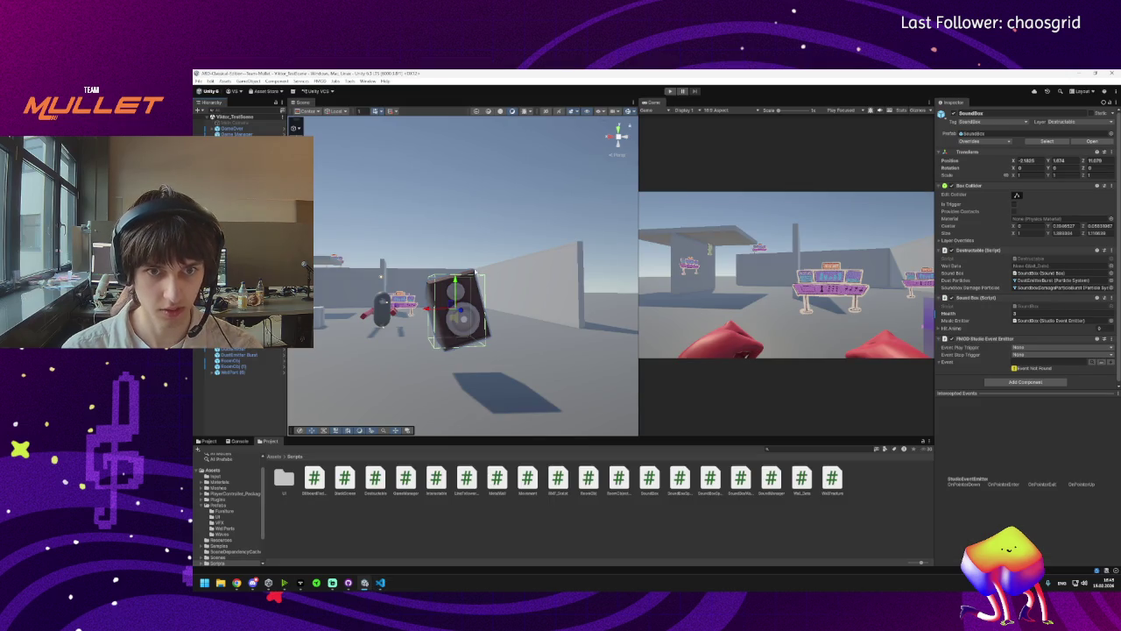
pyautogui.press('e')
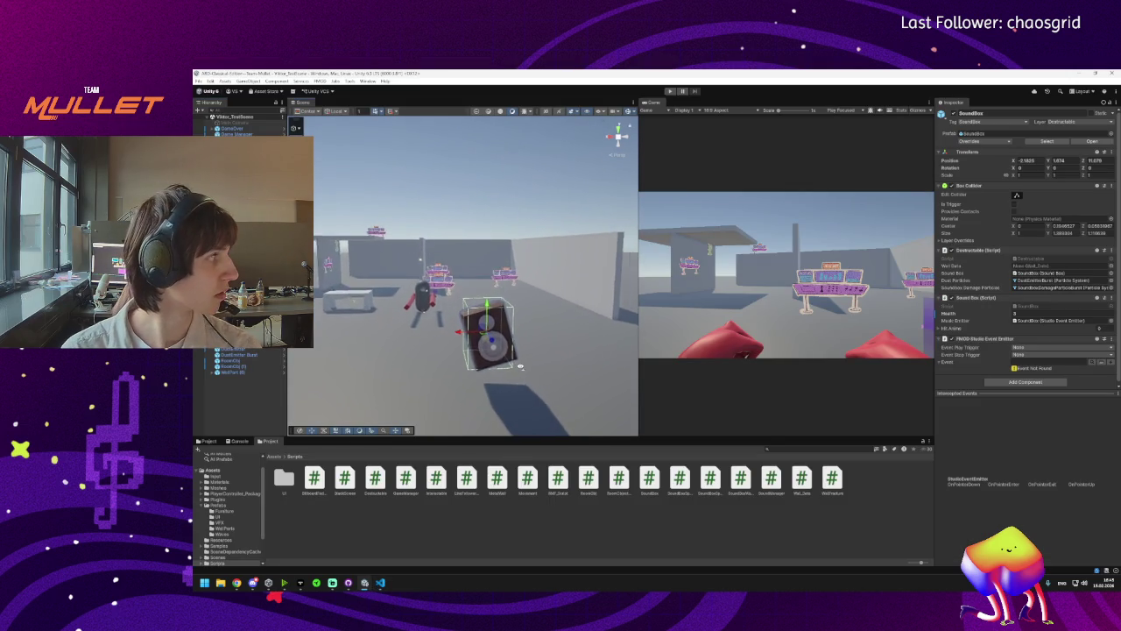
pyautogui.press('d')
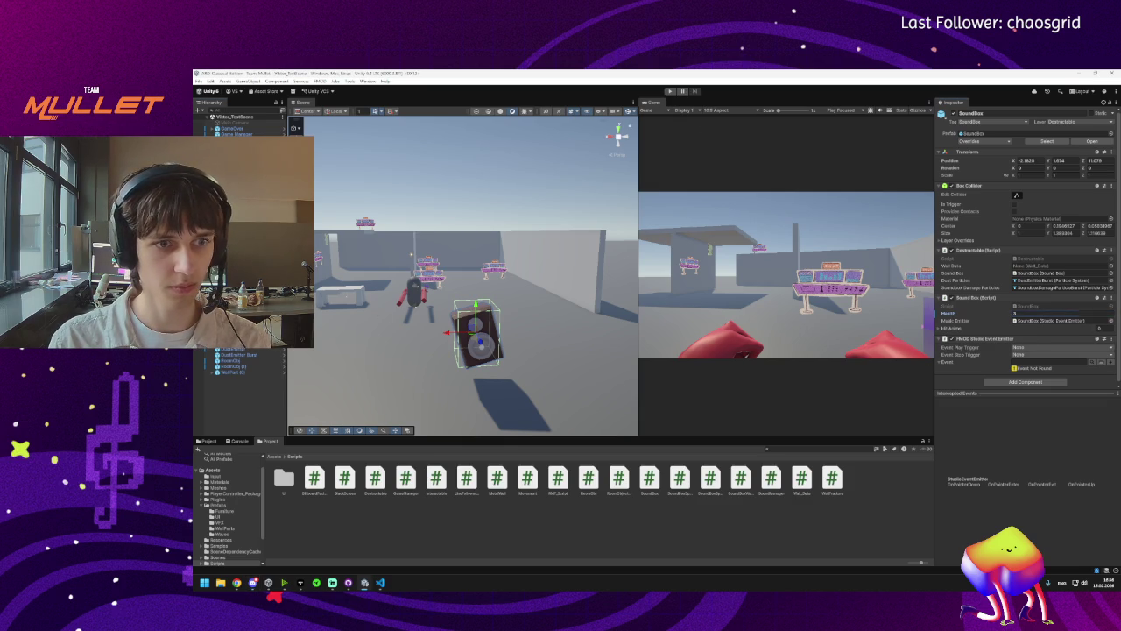
# Apply all overrides to the SoundBox prefab and inspect its Container_Hit child's tweens.
pyautogui.click(967, 141)
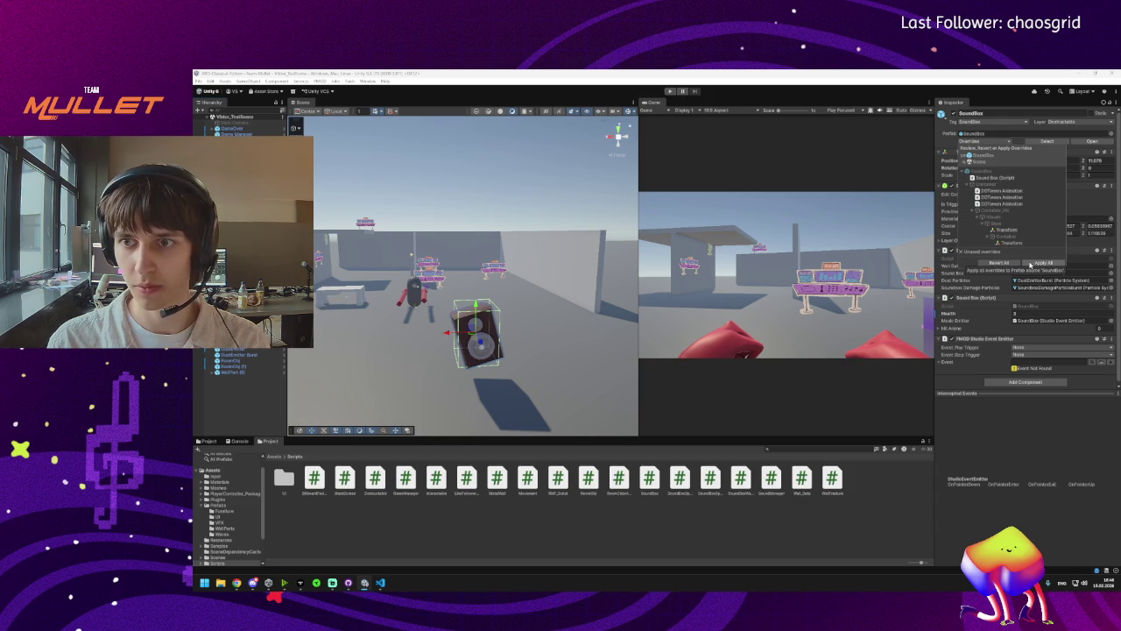
pyautogui.click(1030, 264)
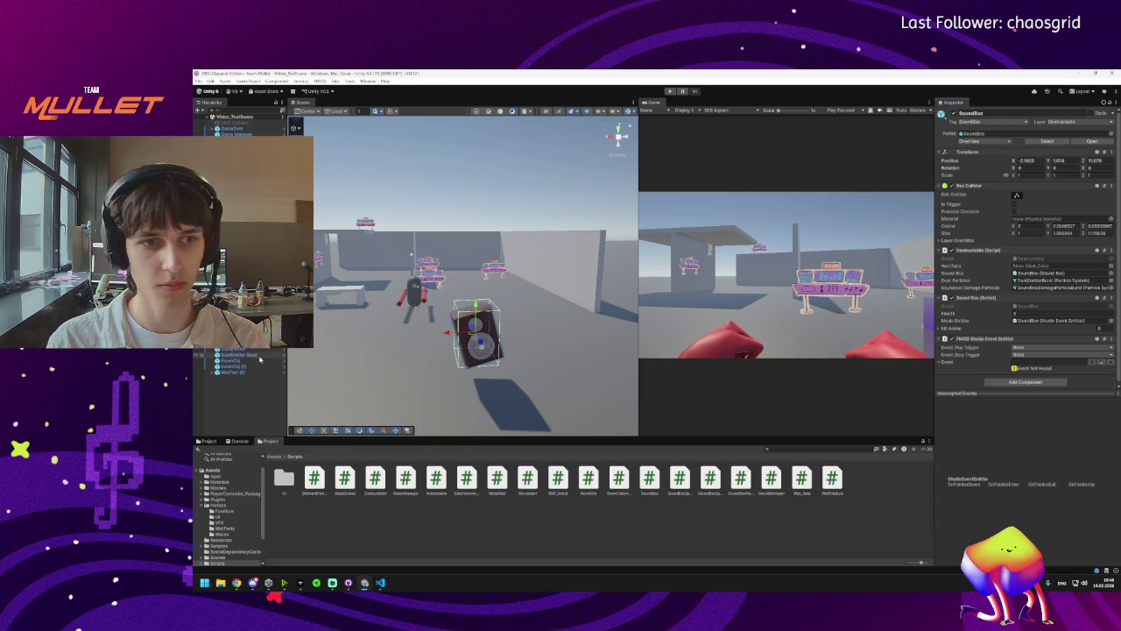
pyautogui.click(476, 337)
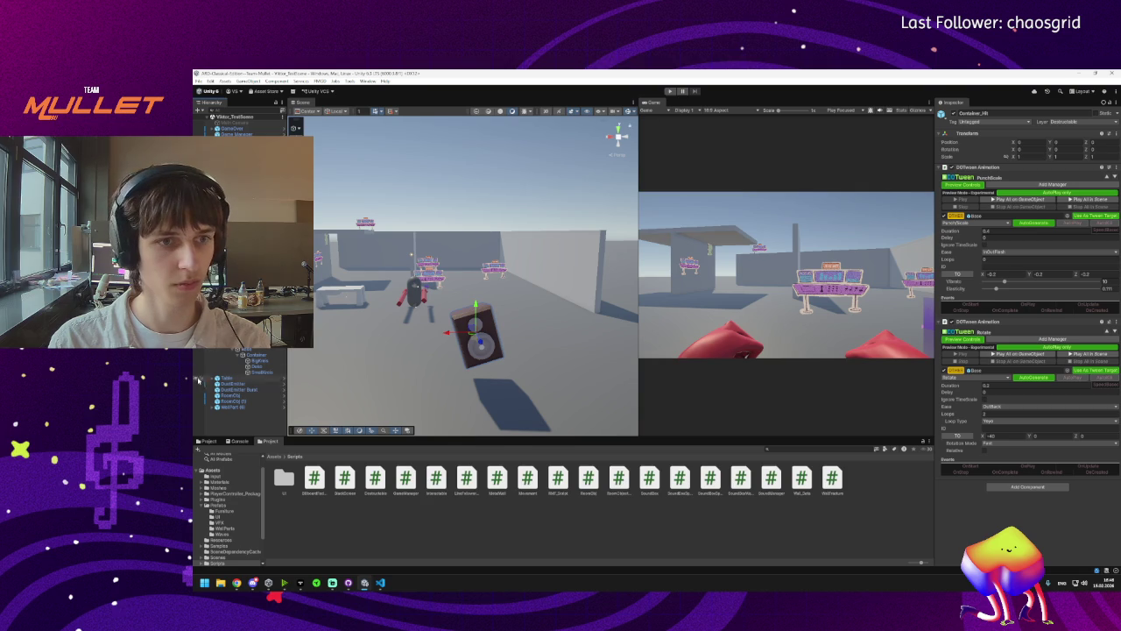
pyautogui.click(475, 337)
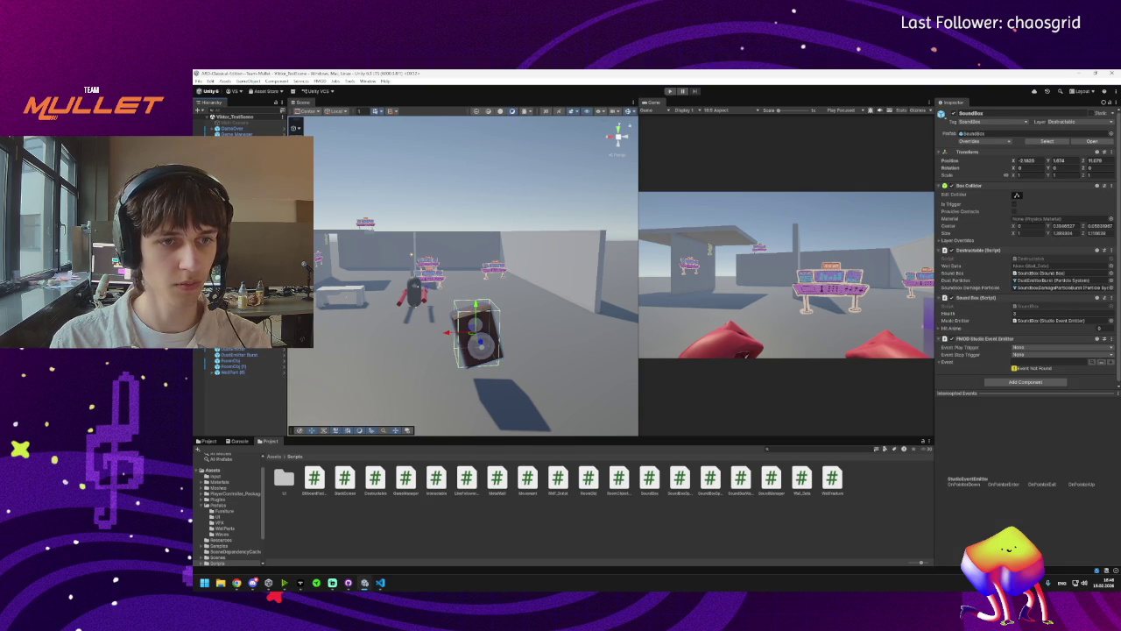
pyautogui.click(346, 236)
pyautogui.click(476, 337)
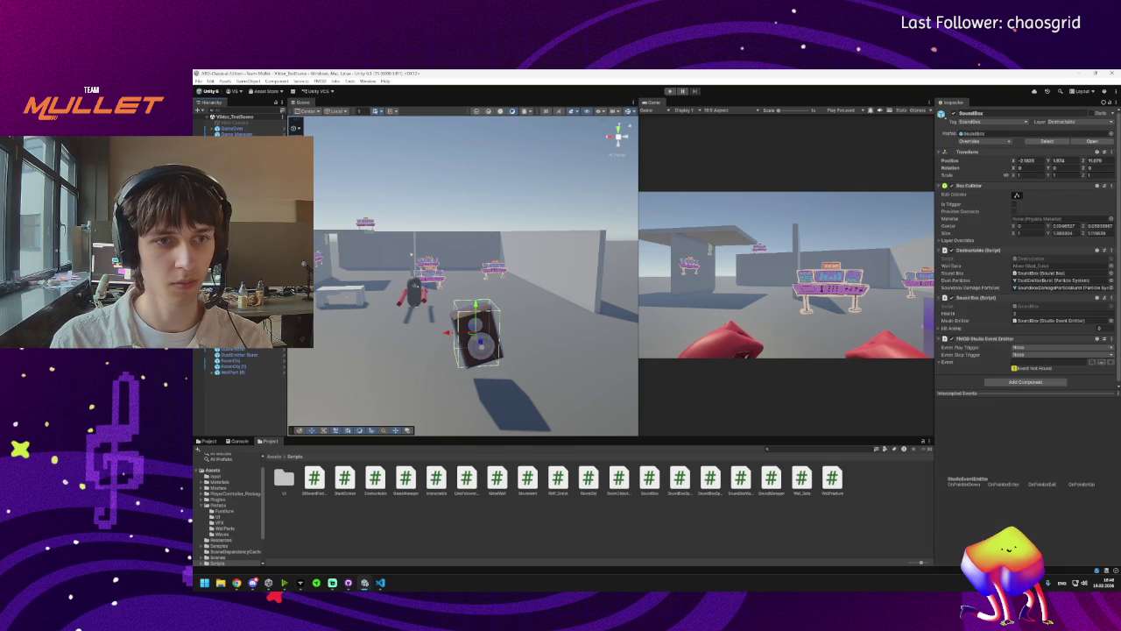
pyautogui.click(475, 337)
pyautogui.click(476, 337)
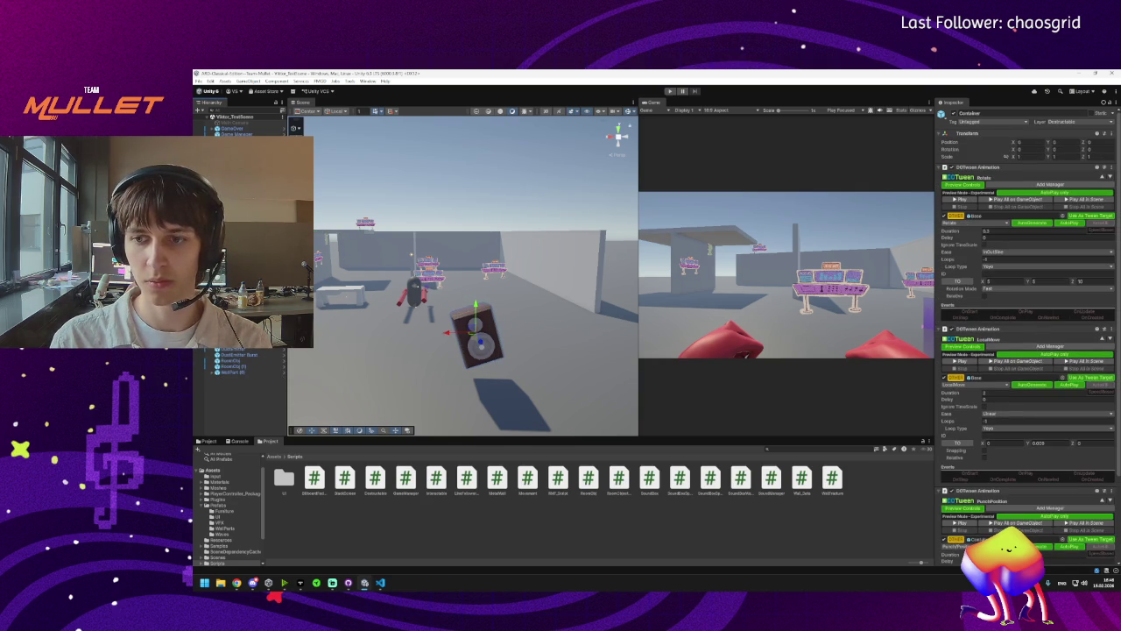
pyautogui.click(475, 337)
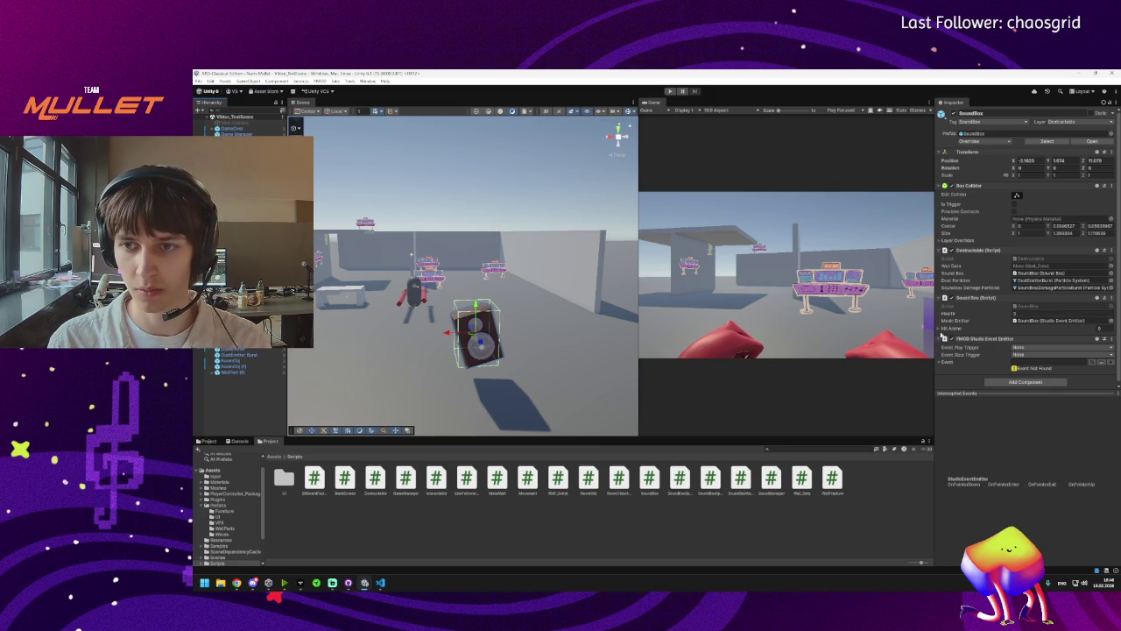
# Add two Hit Anims elements, assign Container_Hit's animation, then remove both entries again.
pyautogui.click(938, 328)
pyautogui.click(1094, 347)
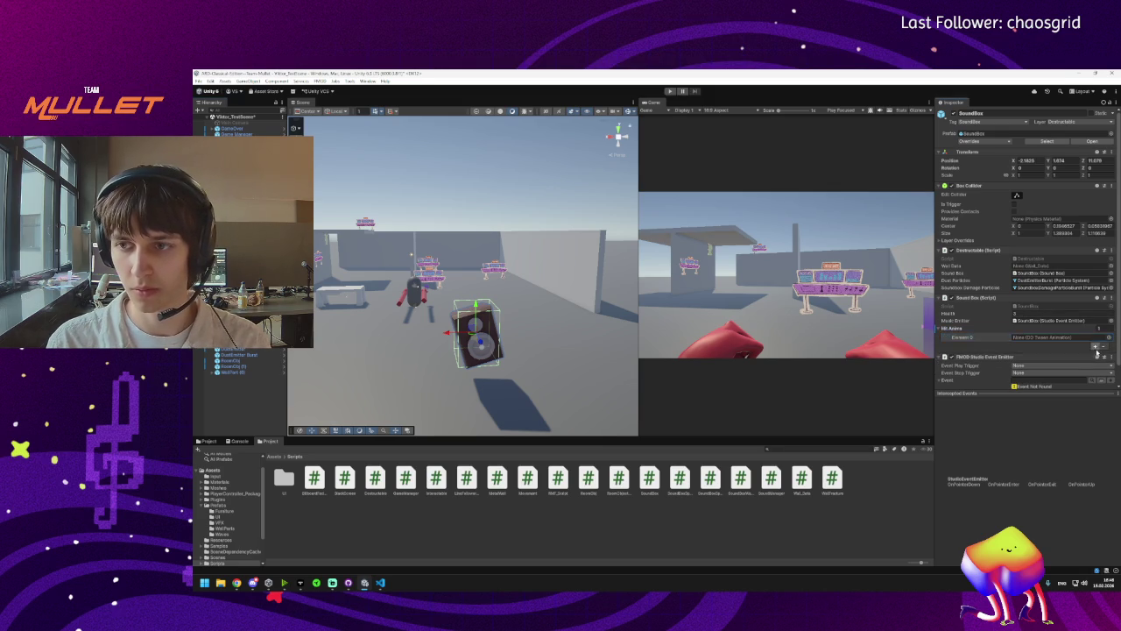
pyautogui.click(1095, 348)
pyautogui.click(1108, 344)
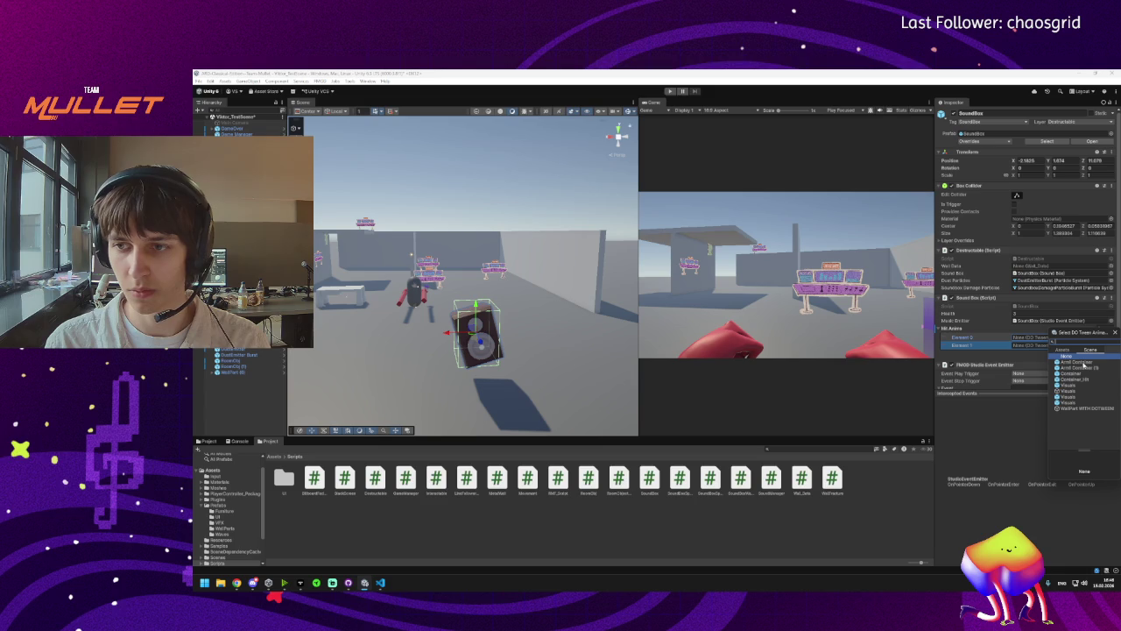
pyautogui.doubleClick(1085, 379)
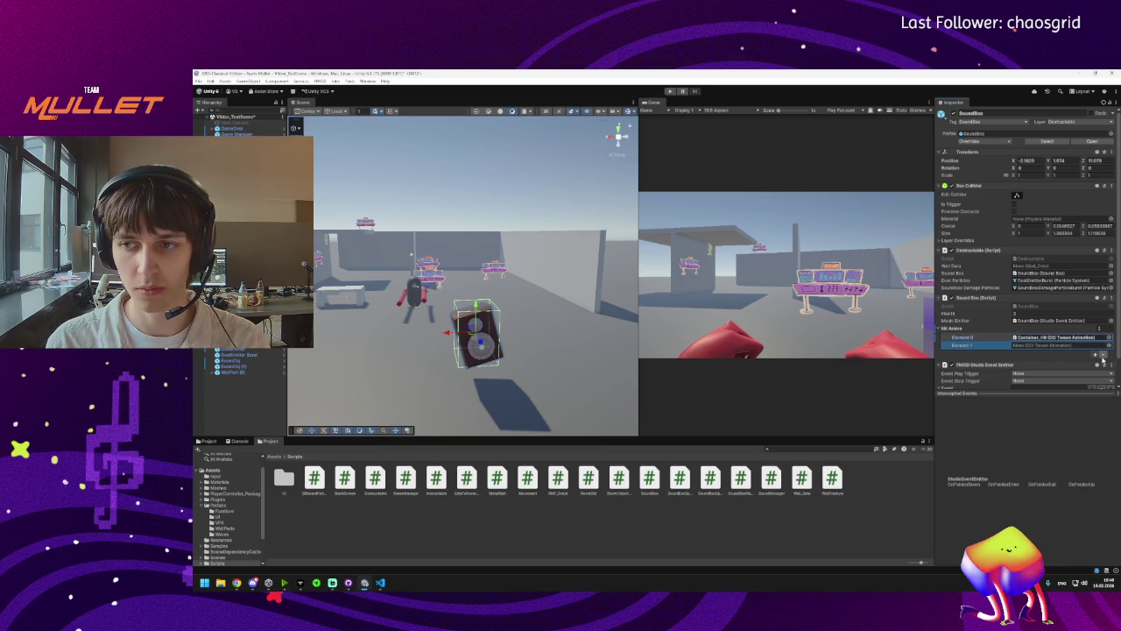
pyautogui.click(1103, 354)
pyautogui.click(1103, 347)
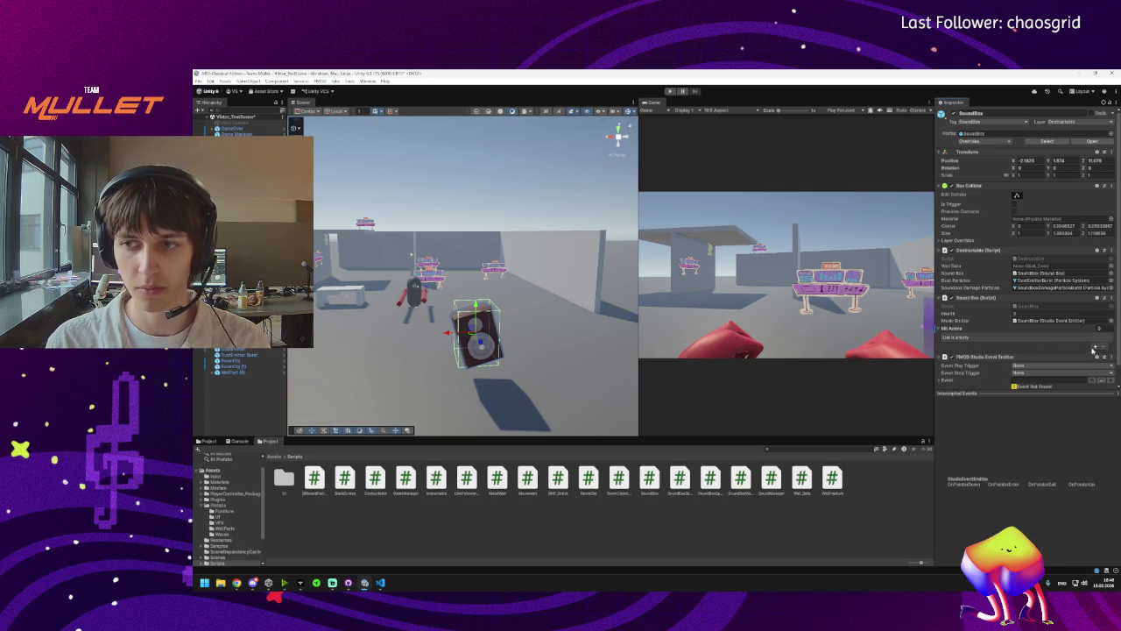
pyautogui.click(380, 582)
pyautogui.scroll(10, 411, 214)
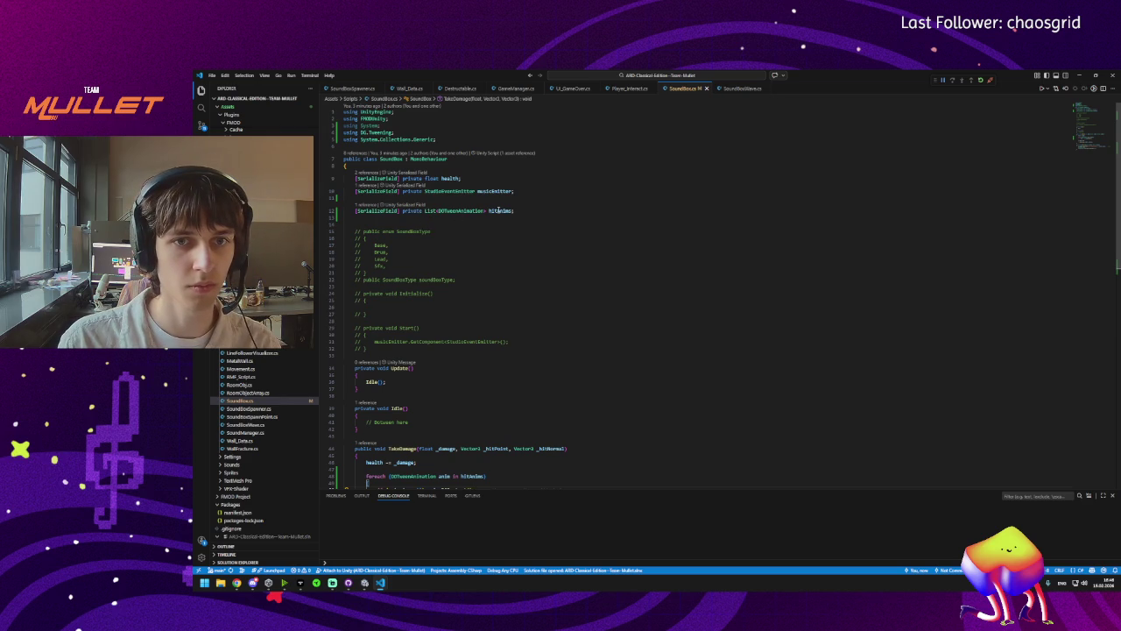
# Retype the list field as GameObject, name it hitAnimsLocation, save, then start renaming it to a Container name.
pyautogui.moveTo(486, 211); pyautogui.dragTo(426, 211)
pyautogui.press('BackSpace')
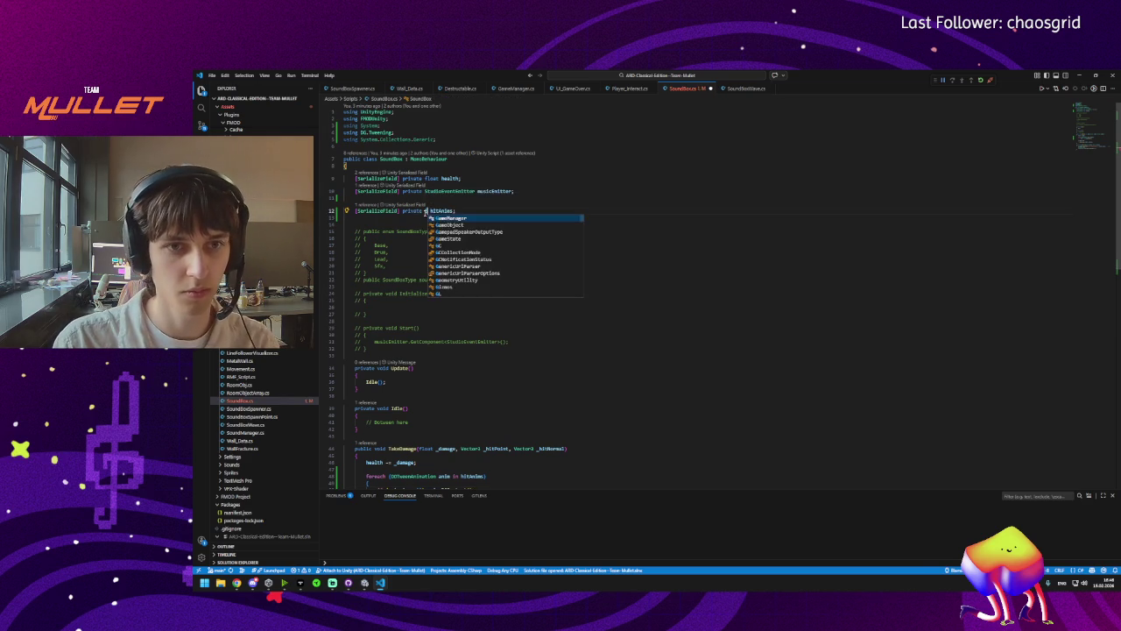
pyautogui.write('GameObject')
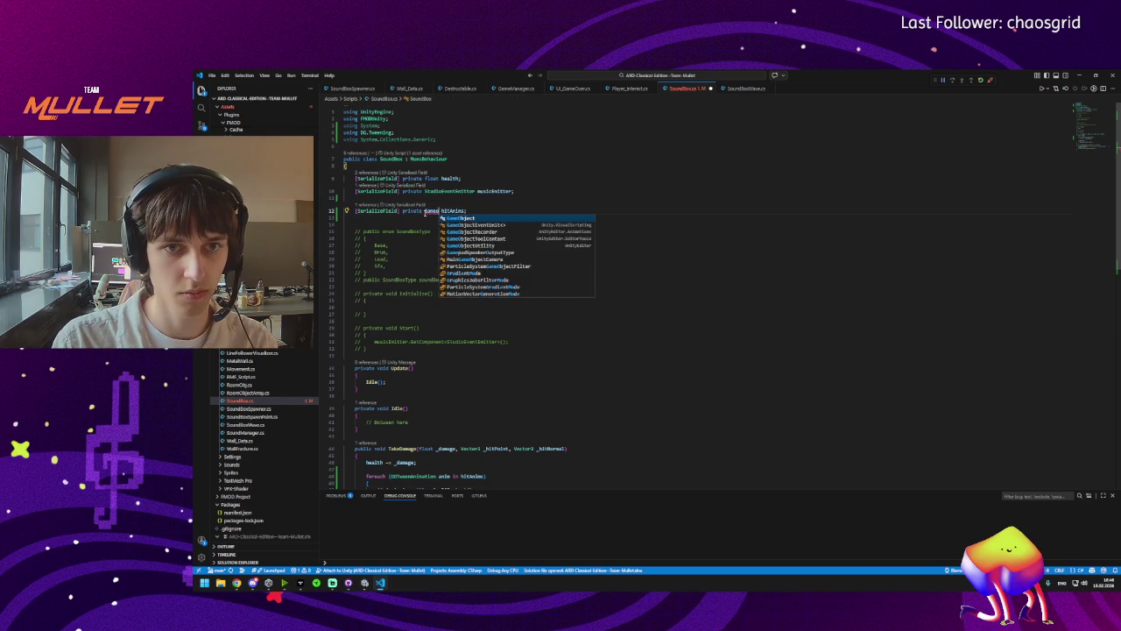
pyautogui.doubleClick(464, 211)
pyautogui.write('hitAnimsLocatio')
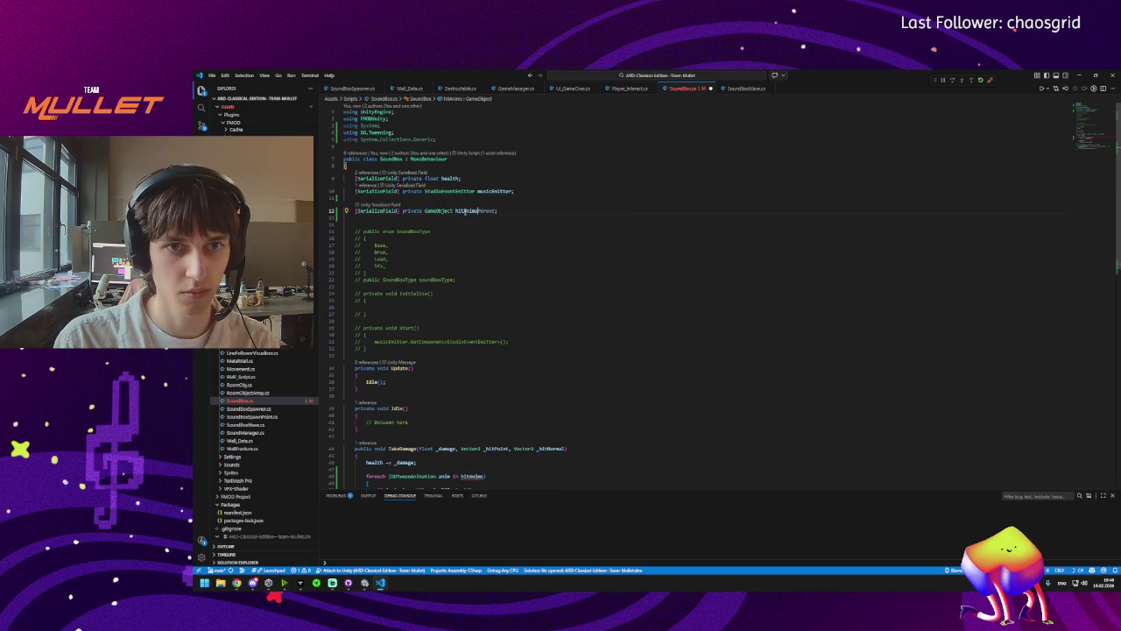
pyautogui.write('n;')
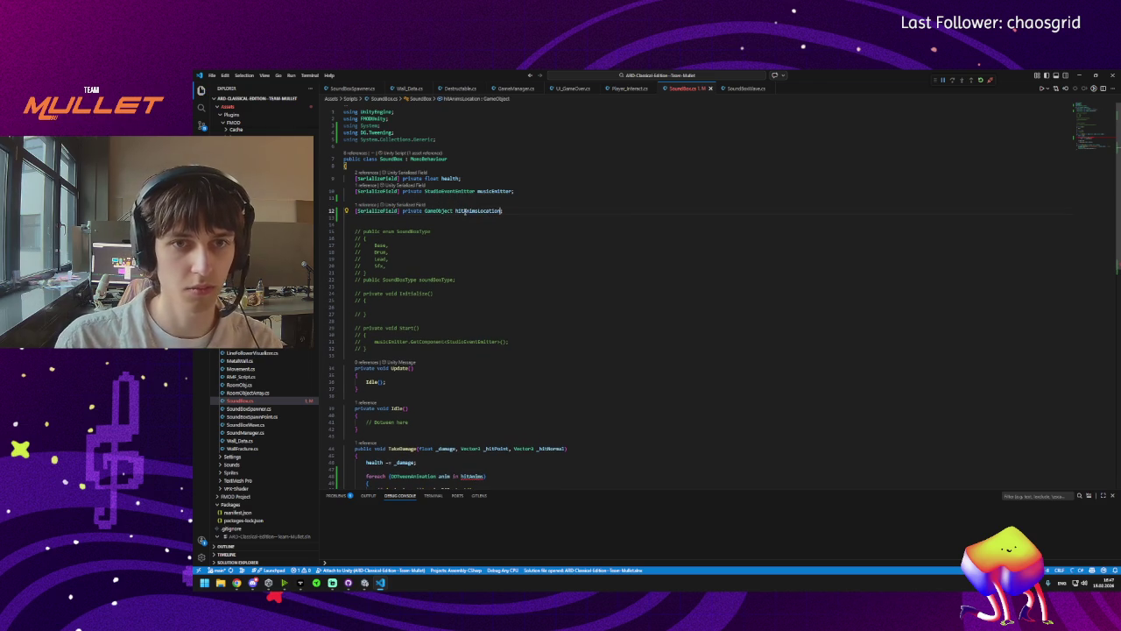
pyautogui.hotkey('ctrl', 's')
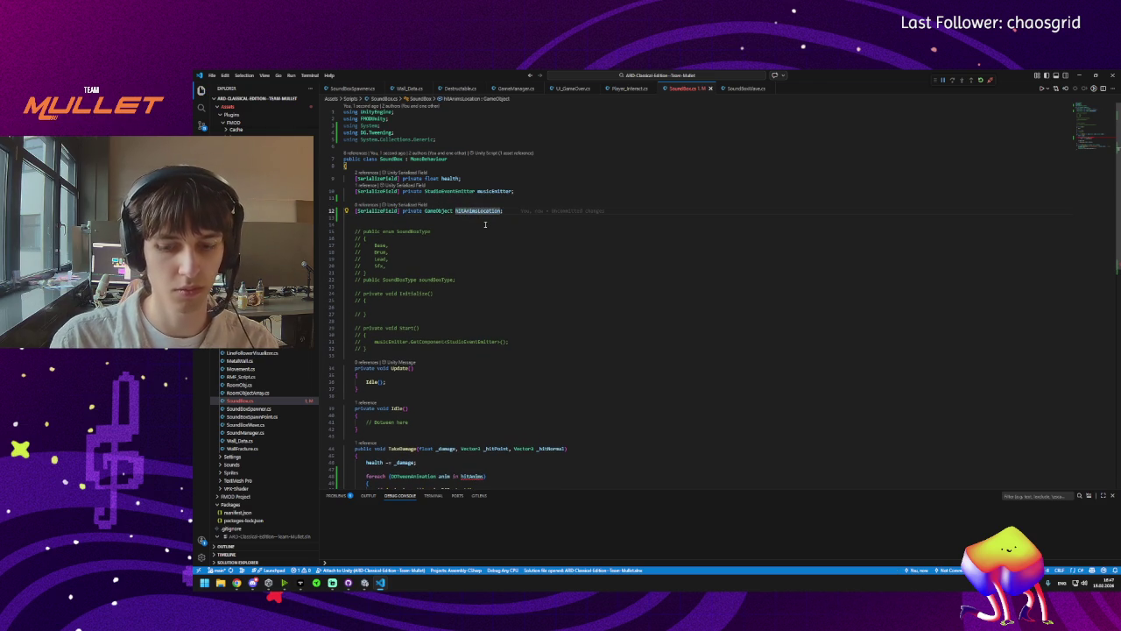
pyautogui.write('Container')
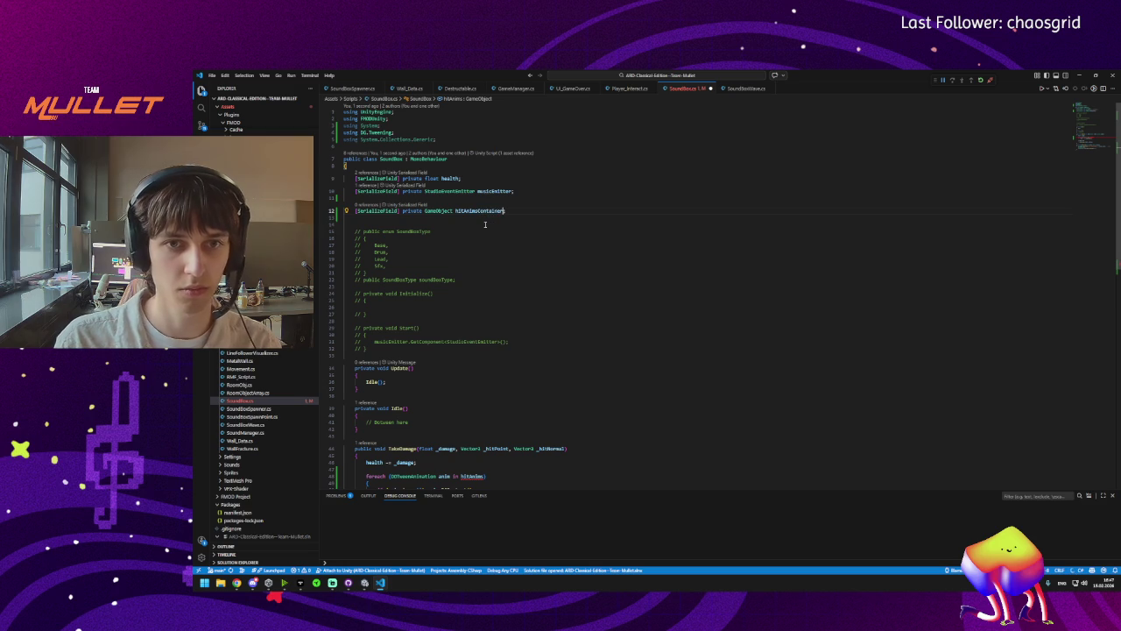